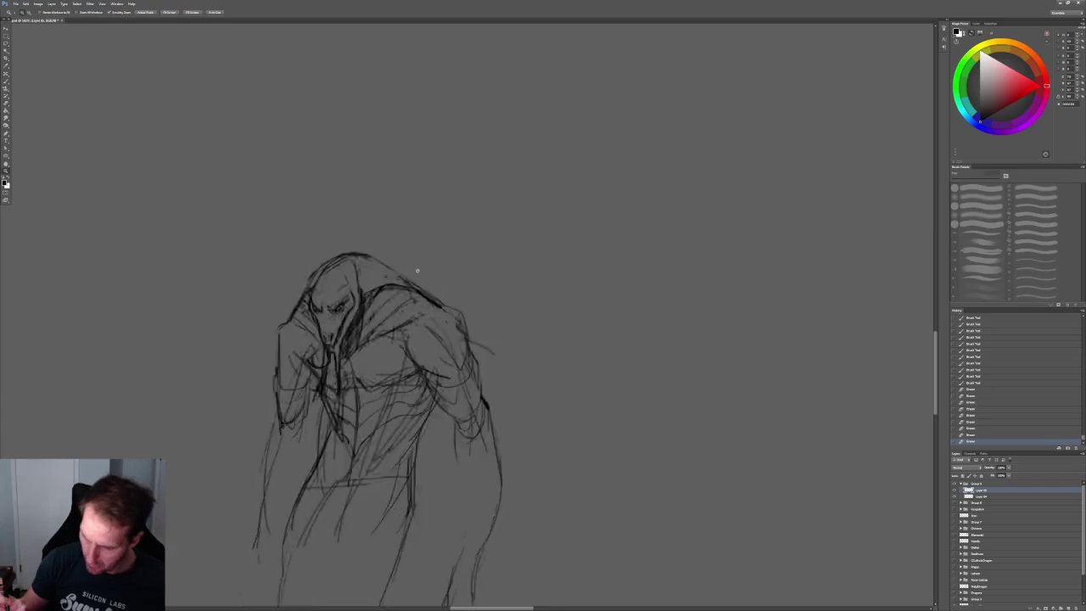
# - Zoom in on the upper body and erase faint lines beside and below the neck
pyautogui.keyDown('alt'); pyautogui.scroll(2, 424, 247); pyautogui.keyUp('alt')
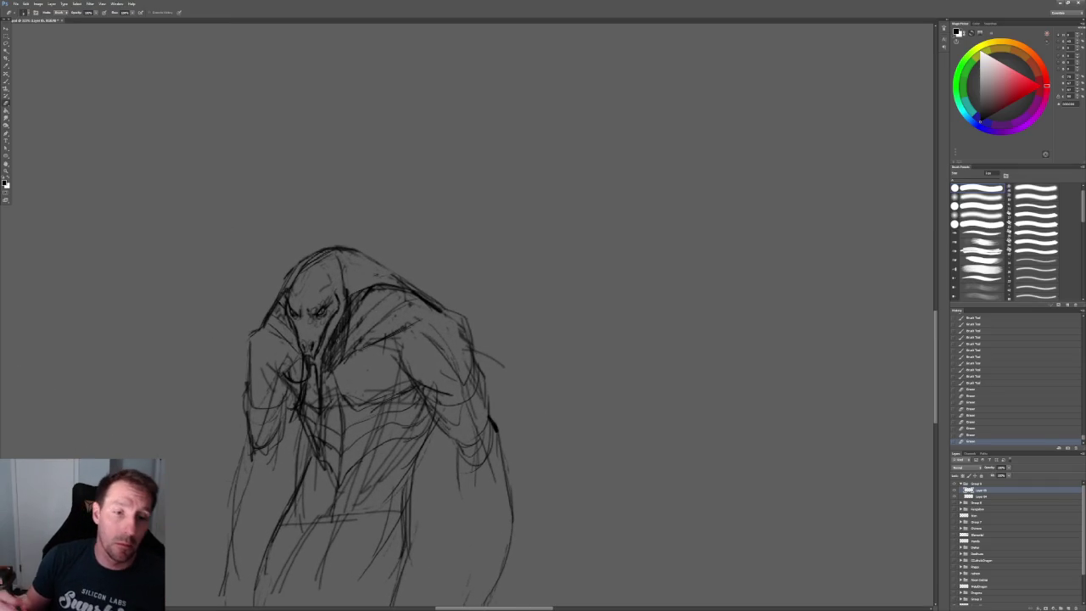
pyautogui.scroll(-2, 356, 339)
pyautogui.scroll(-1, 357, 339)
pyautogui.press('z')
pyautogui.click(315, 373)
pyautogui.click(315, 374)
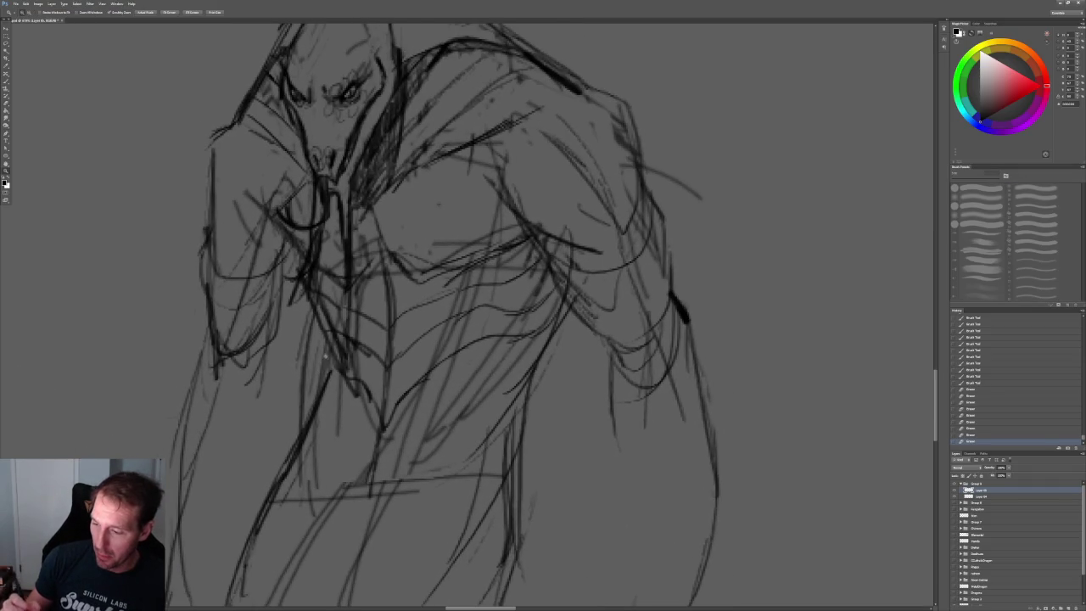
pyautogui.press('b')
pyautogui.moveTo(350, 188)
pyautogui.mouseDown()
pyautogui.moveTo(353, 266)
pyautogui.moveTo(343, 273)
pyautogui.mouseUp()
pyautogui.moveTo(348, 212); pyautogui.dragTo(350, 280)
pyautogui.moveTo(321, 185); pyautogui.dragTo(306, 285)
pyautogui.moveTo(309, 247); pyautogui.dragTo(305, 275)
# - Erase the remaining faint stray lines around the neck
pyautogui.hotkey('ctrl', '-')
pyautogui.hotkey('ctrl', '+')
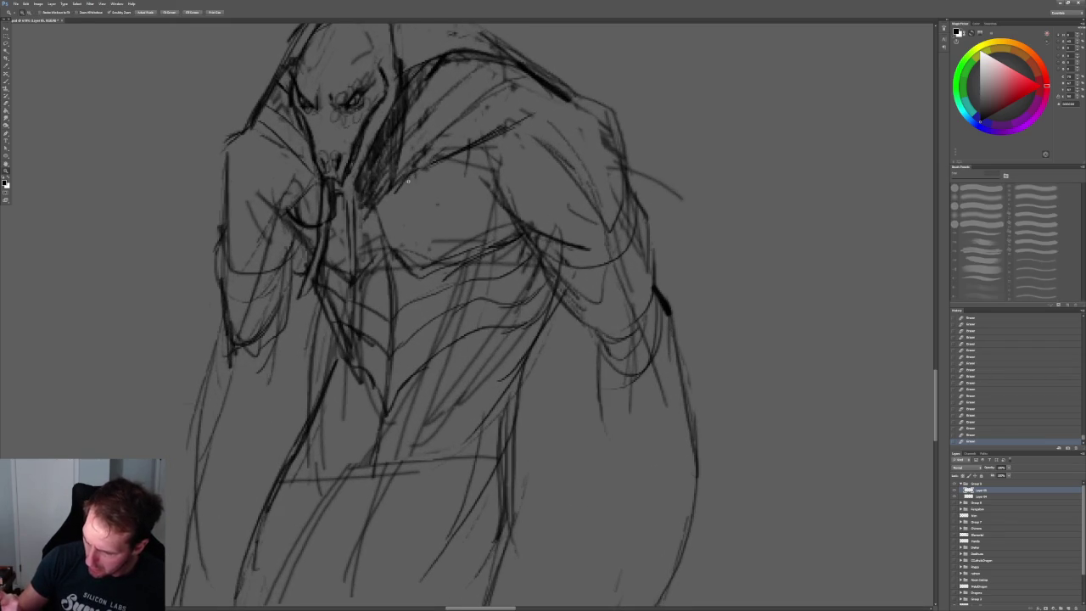
pyautogui.moveTo(319, 215); pyautogui.dragTo(299, 298)
pyautogui.moveTo(329, 234); pyautogui.dragTo(316, 288)
pyautogui.moveTo(331, 229); pyautogui.dragTo(314, 288)
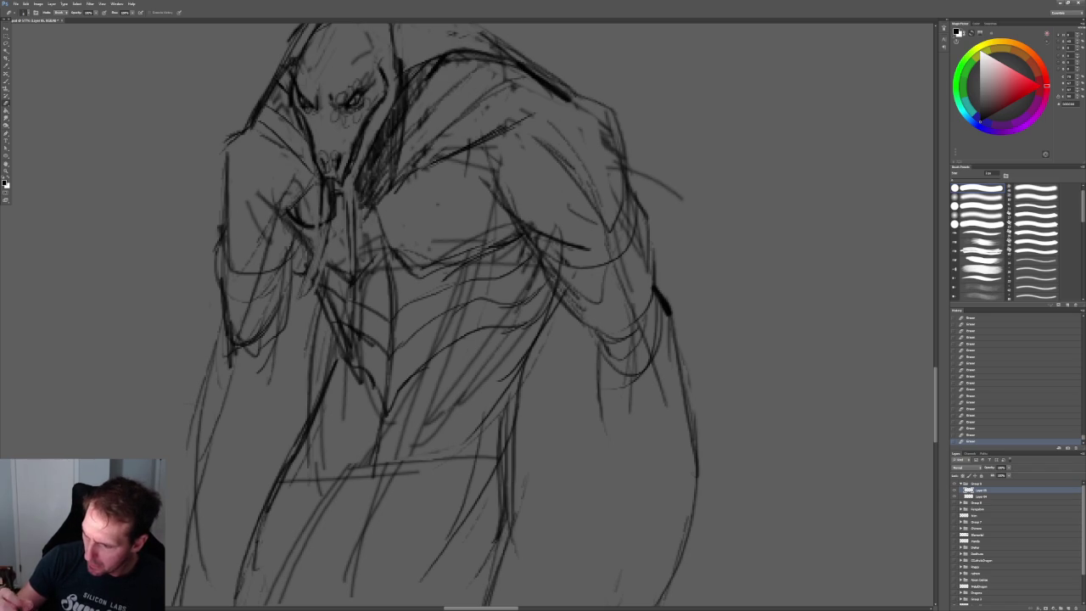
# - Darken the shoulder and chest contours, then lighten the overdrawn chest lines
pyautogui.moveTo(475, 255); pyautogui.dragTo(396, 395)
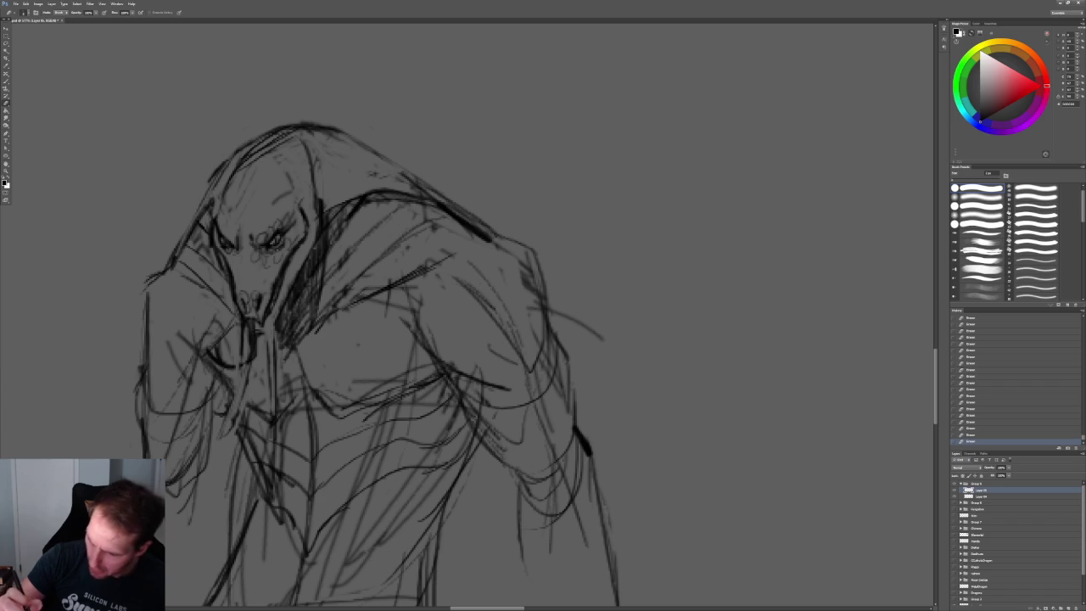
pyautogui.press('b')
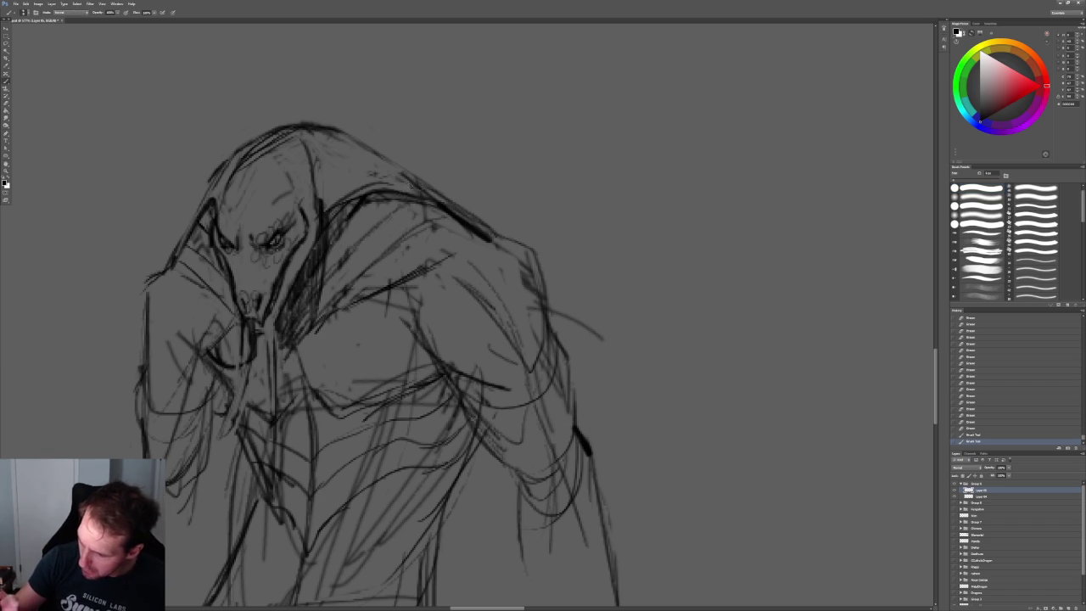
pyautogui.moveTo(327, 213)
pyautogui.mouseDown()
pyautogui.moveTo(409, 190)
pyautogui.moveTo(490, 243)
pyautogui.moveTo(421, 265)
pyautogui.moveTo(428, 329)
pyautogui.mouseUp()
pyautogui.moveTo(419, 292); pyautogui.dragTo(412, 313)
pyautogui.press('e')
pyautogui.moveTo(423, 272)
pyautogui.mouseDown()
pyautogui.moveTo(407, 311)
pyautogui.moveTo(476, 289)
pyautogui.moveTo(399, 196)
pyautogui.mouseUp()
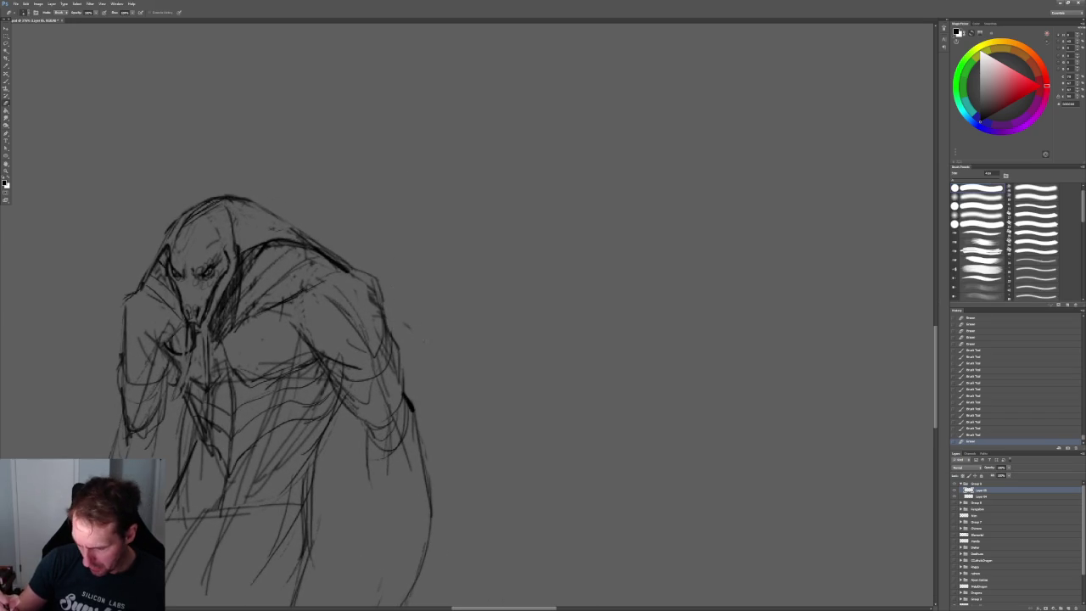
# - Erase stray chest marks, then add dark marks on the chest and the left arm edge
pyautogui.moveTo(377, 288); pyautogui.dragTo(366, 311)
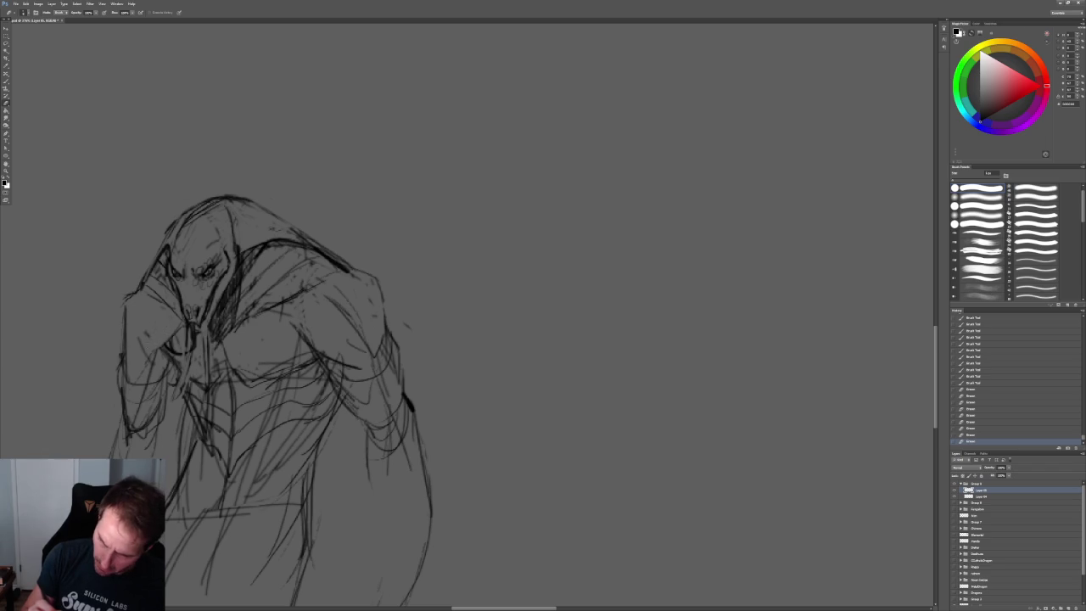
pyautogui.moveTo(136, 356); pyautogui.dragTo(128, 398)
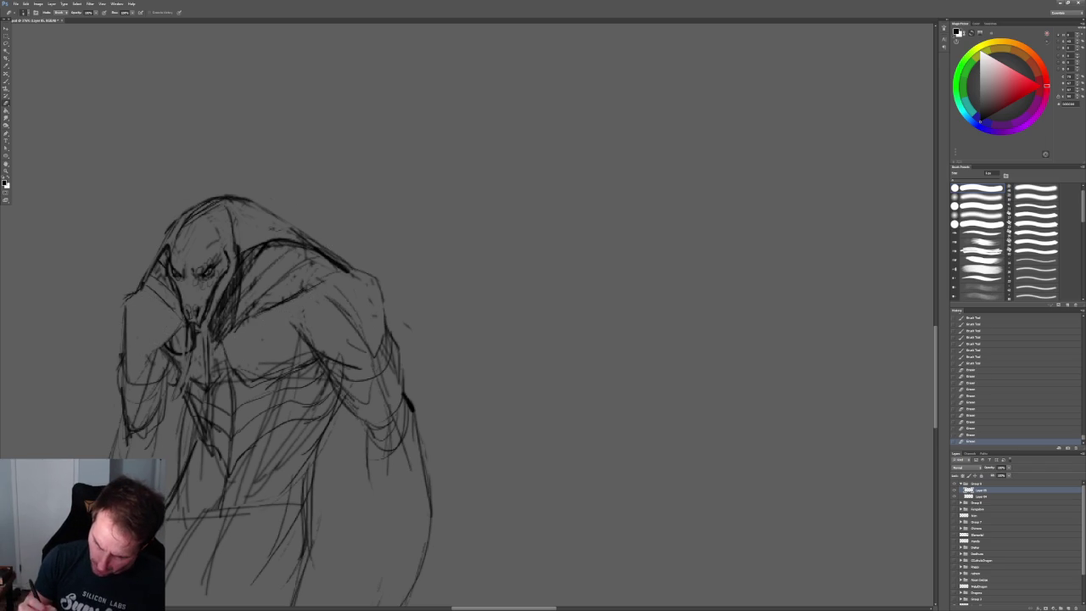
pyautogui.moveTo(254, 373)
pyautogui.mouseDown()
pyautogui.moveTo(310, 356)
pyautogui.moveTo(311, 341)
pyautogui.mouseUp()
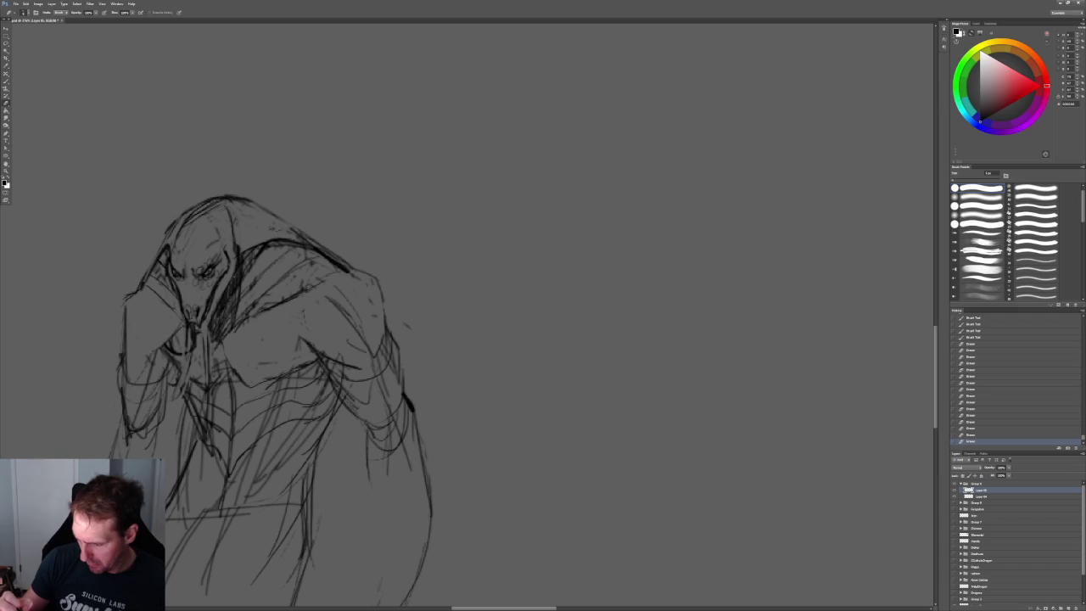
pyautogui.press('b')
pyautogui.moveTo(367, 296)
pyautogui.mouseDown()
pyautogui.moveTo(359, 314)
pyautogui.moveTo(382, 329)
pyautogui.mouseUp()
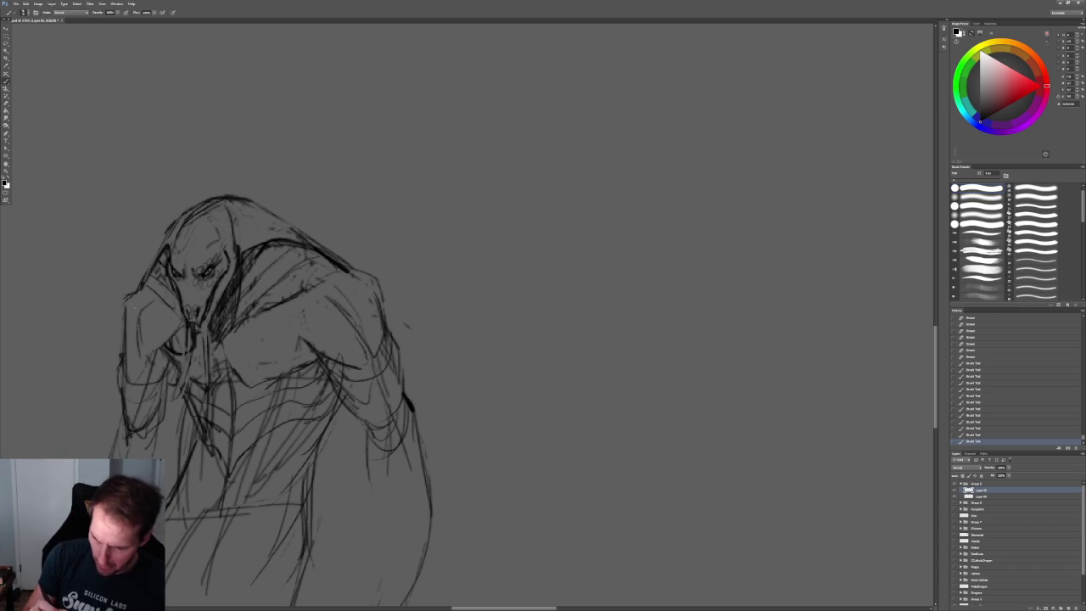
pyautogui.moveTo(122, 304); pyautogui.dragTo(121, 355)
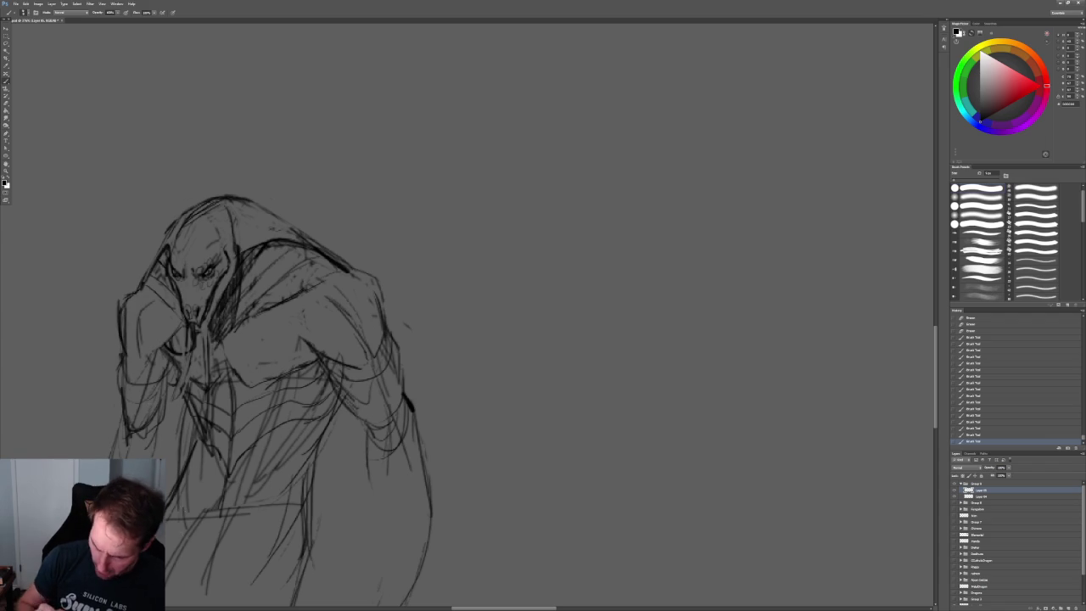
pyautogui.moveTo(433, 284)
pyautogui.mouseDown()
pyautogui.moveTo(466, 187)
pyautogui.moveTo(443, 273)
pyautogui.moveTo(462, 259)
pyautogui.mouseUp()
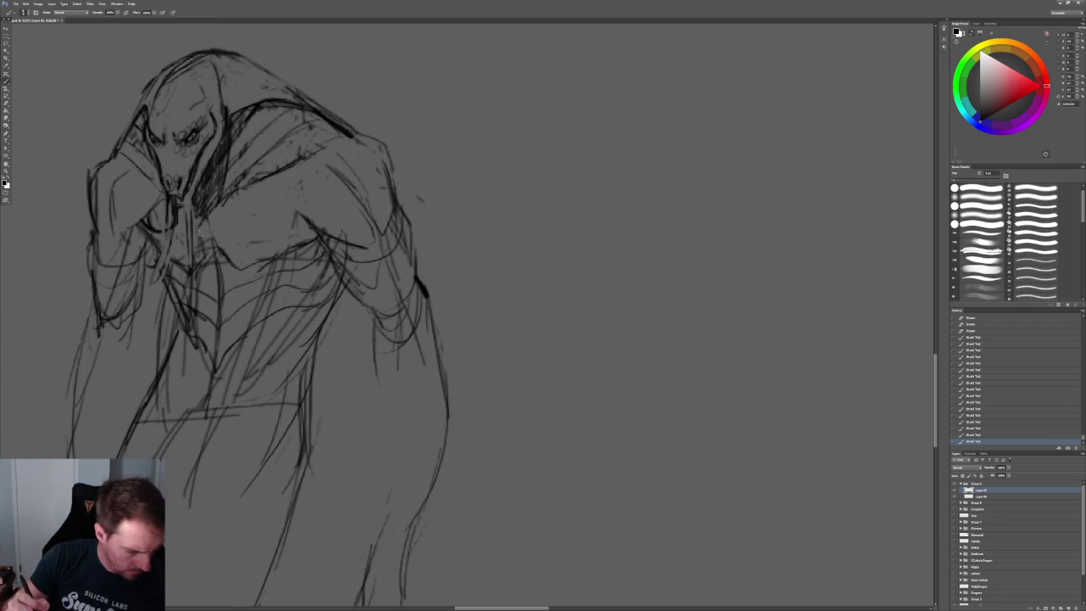
# - Erase loose lines across the chest and around the chin and neck
pyautogui.moveTo(185, 212); pyautogui.dragTo(196, 261)
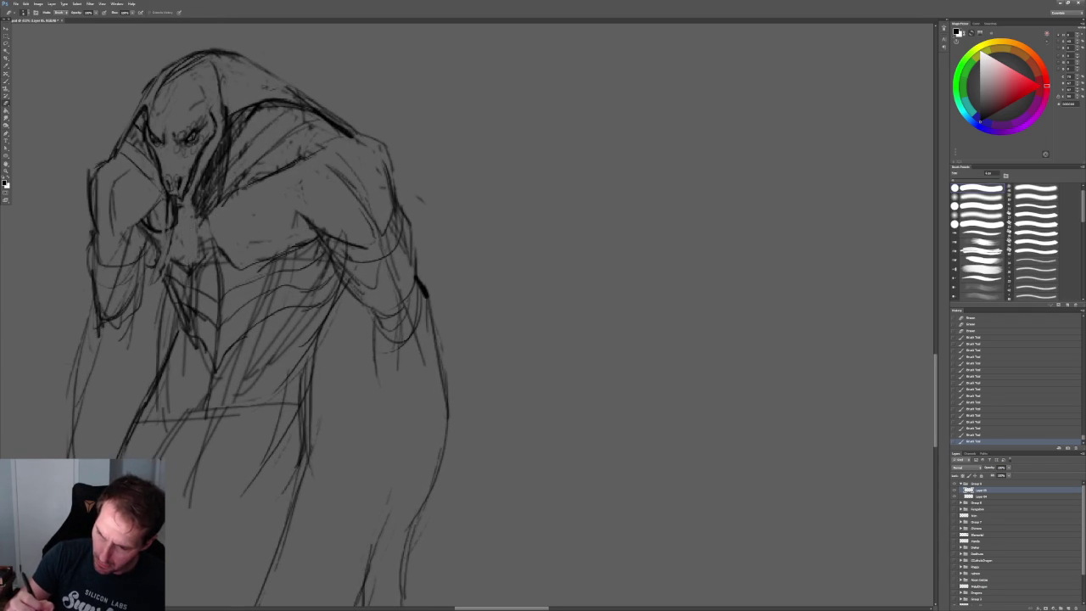
pyautogui.moveTo(171, 216)
pyautogui.mouseDown()
pyautogui.moveTo(173, 251)
pyautogui.moveTo(143, 234)
pyautogui.moveTo(153, 246)
pyautogui.mouseUp()
pyautogui.moveTo(168, 202); pyautogui.dragTo(178, 222)
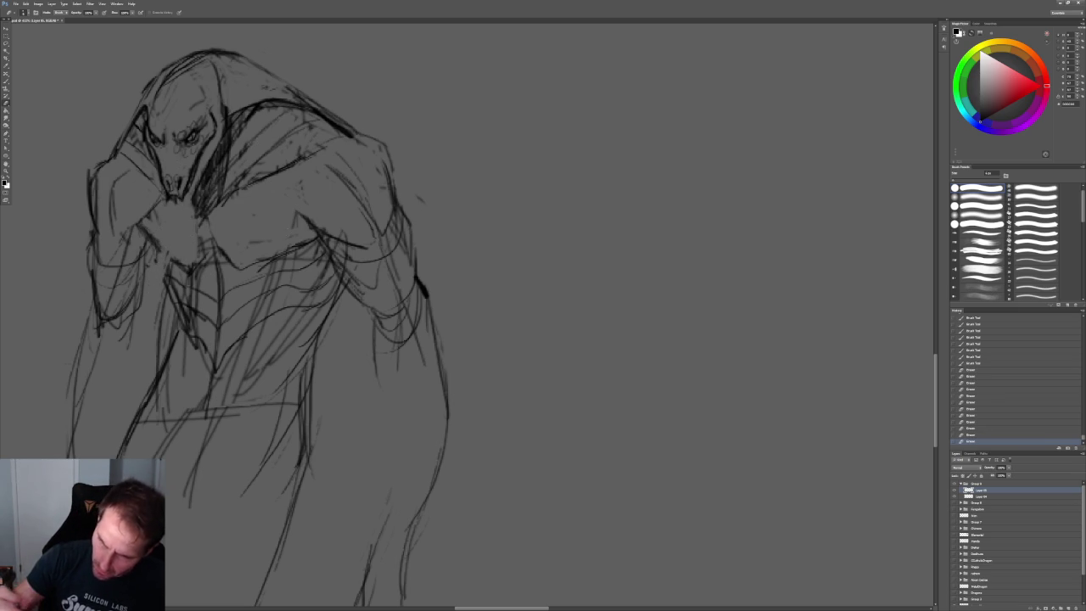
pyautogui.moveTo(254, 297); pyautogui.dragTo(292, 336)
pyautogui.moveTo(246, 297); pyautogui.dragTo(245, 307)
pyautogui.moveTo(243, 280)
pyautogui.mouseDown()
pyautogui.moveTo(243, 308)
pyautogui.moveTo(222, 323)
pyautogui.mouseUp()
# - Build up darker strokes across the chest and a short line under the chin
pyautogui.press('b')
pyautogui.moveTo(180, 260); pyautogui.dragTo(209, 299)
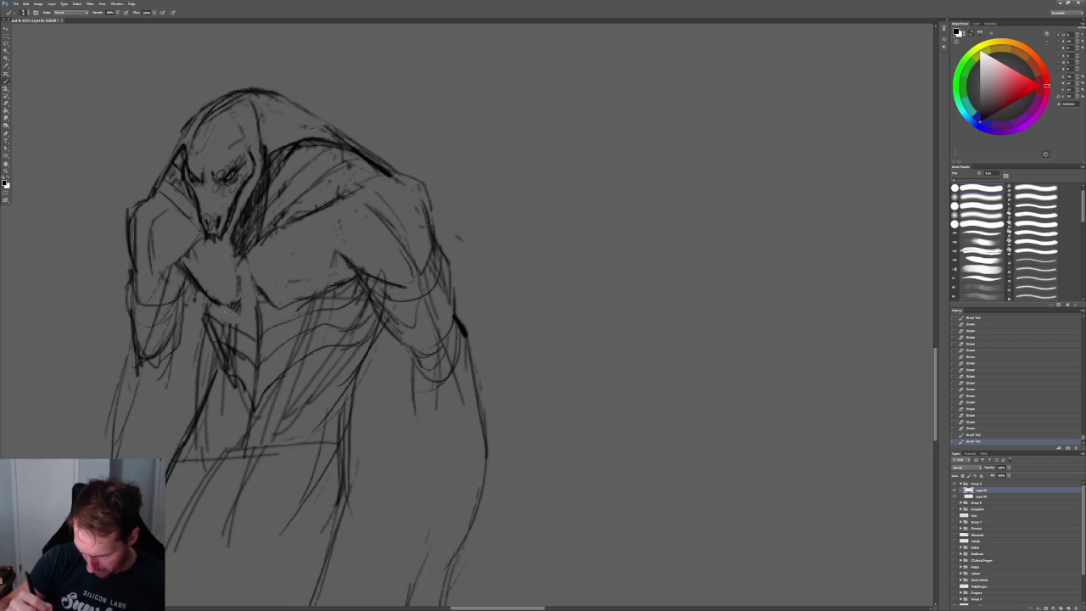
pyautogui.moveTo(241, 251)
pyautogui.mouseDown()
pyautogui.moveTo(239, 307)
pyautogui.moveTo(241, 265)
pyautogui.mouseUp()
pyautogui.moveTo(238, 263); pyautogui.dragTo(234, 302)
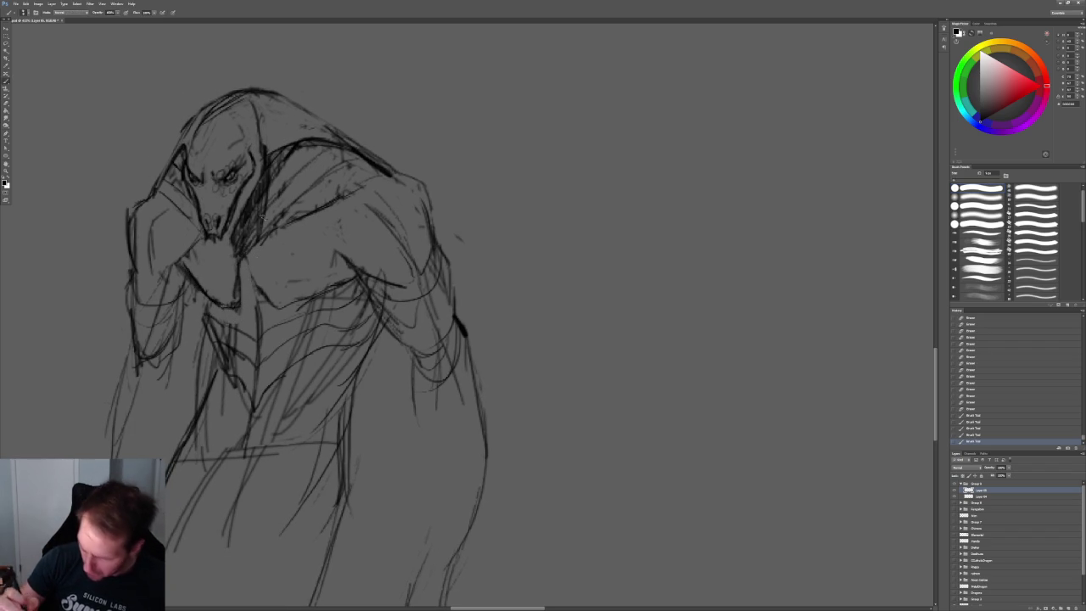
pyautogui.moveTo(248, 223)
pyautogui.mouseDown()
pyautogui.moveTo(227, 272)
pyautogui.moveTo(230, 304)
pyautogui.mouseUp()
pyautogui.moveTo(250, 256)
pyautogui.mouseDown()
pyautogui.moveTo(235, 292)
pyautogui.moveTo(258, 335)
pyautogui.mouseUp()
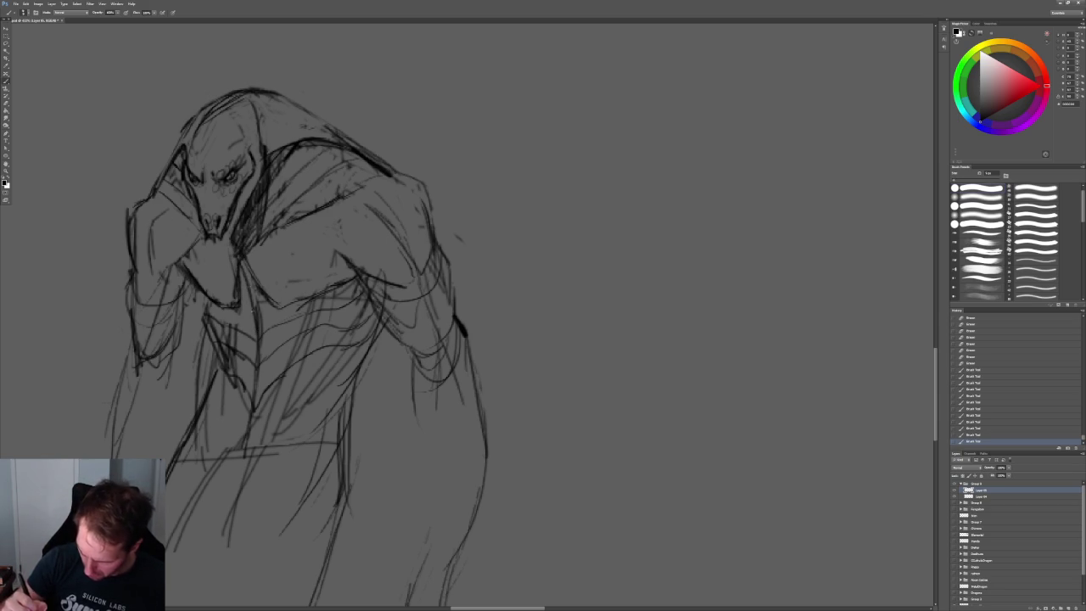
pyautogui.moveTo(209, 248); pyautogui.dragTo(232, 245)
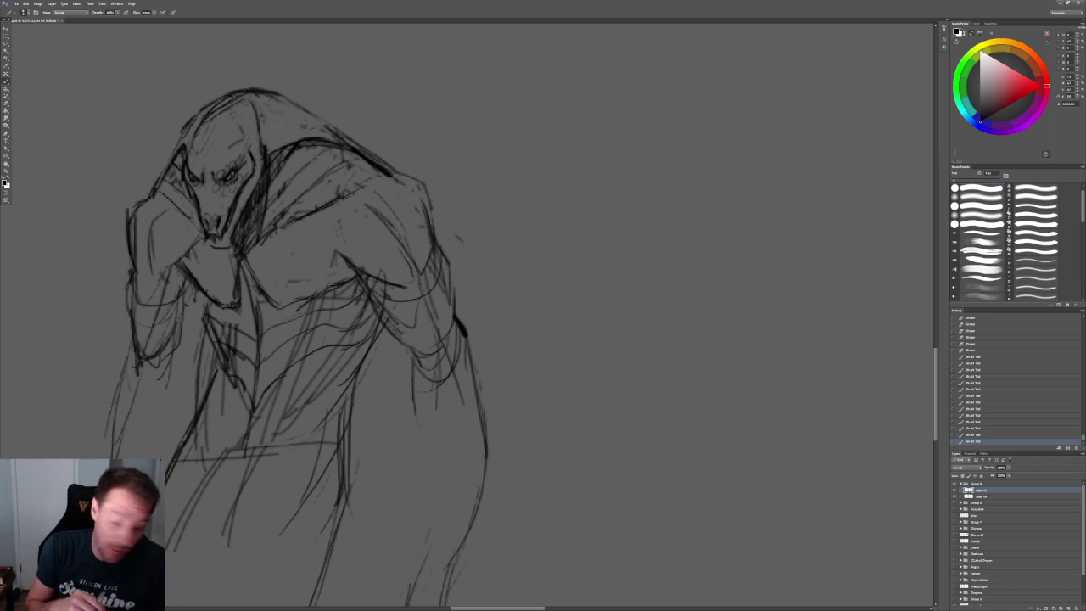
# - Draw a curve on the right shoulder and lines along the left arm and hood
pyautogui.moveTo(347, 256)
pyautogui.mouseDown()
pyautogui.moveTo(317, 217)
pyautogui.moveTo(348, 193)
pyautogui.mouseUp()
pyautogui.moveTo(193, 256); pyautogui.dragTo(173, 199)
pyautogui.moveTo(293, 229); pyautogui.dragTo(323, 230)
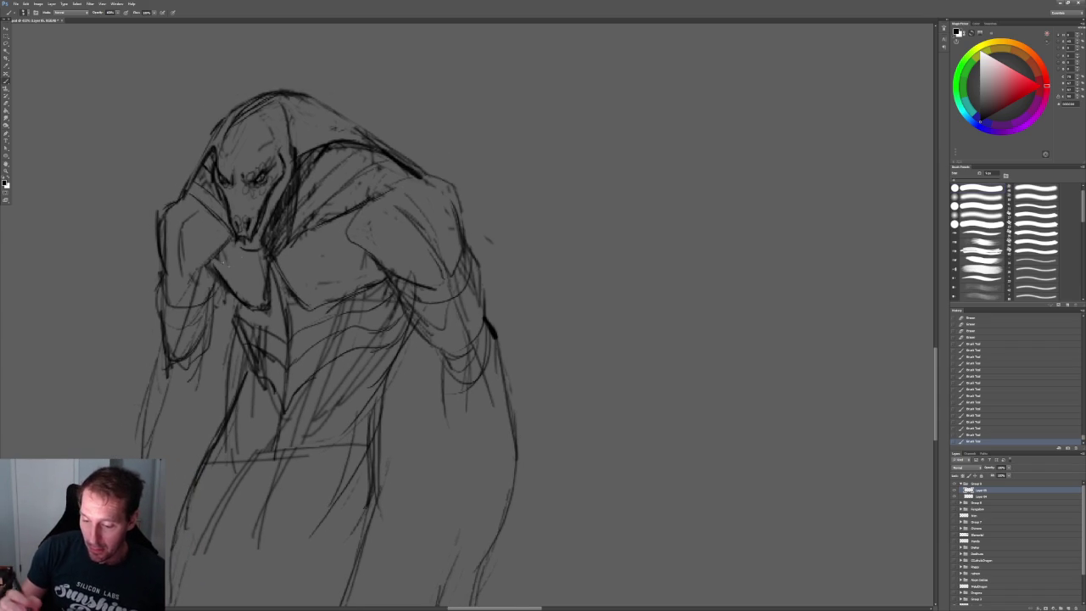
# - Erase marks on the chest, right side and face, then darken the nose
pyautogui.press('e')
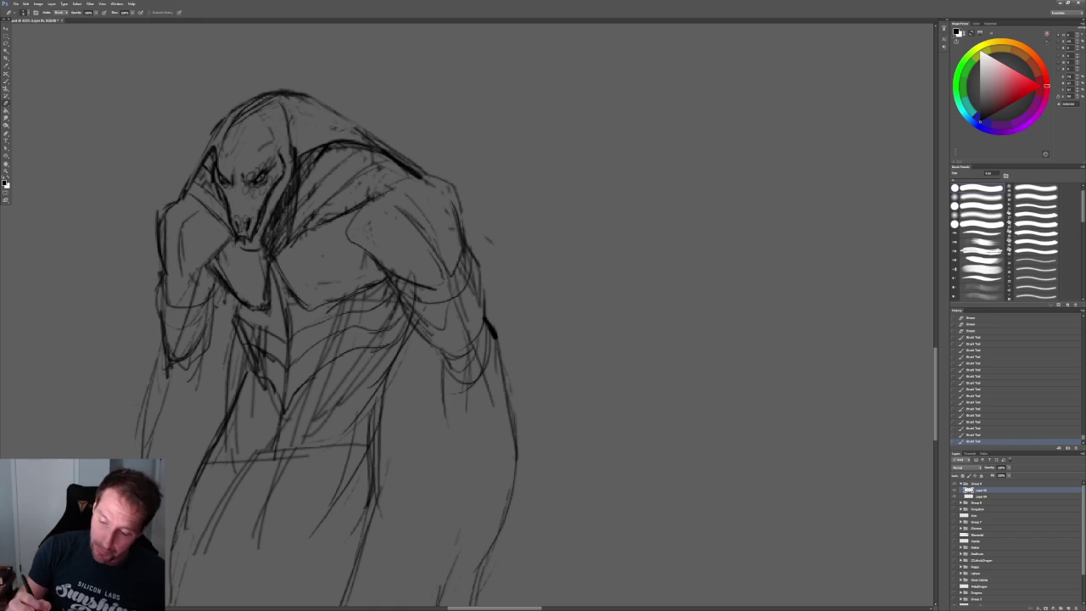
pyautogui.moveTo(207, 267); pyautogui.dragTo(231, 292)
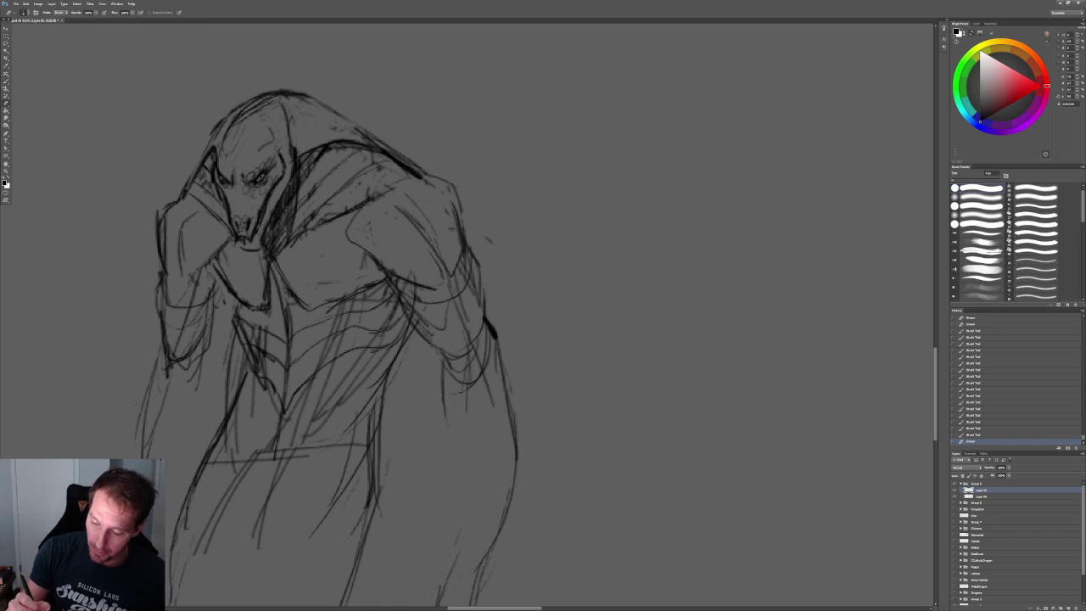
pyautogui.moveTo(402, 299)
pyautogui.mouseDown()
pyautogui.moveTo(433, 336)
pyautogui.moveTo(416, 309)
pyautogui.mouseUp()
pyautogui.moveTo(420, 314)
pyautogui.mouseDown()
pyautogui.moveTo(443, 331)
pyautogui.moveTo(462, 299)
pyautogui.moveTo(442, 265)
pyautogui.mouseUp()
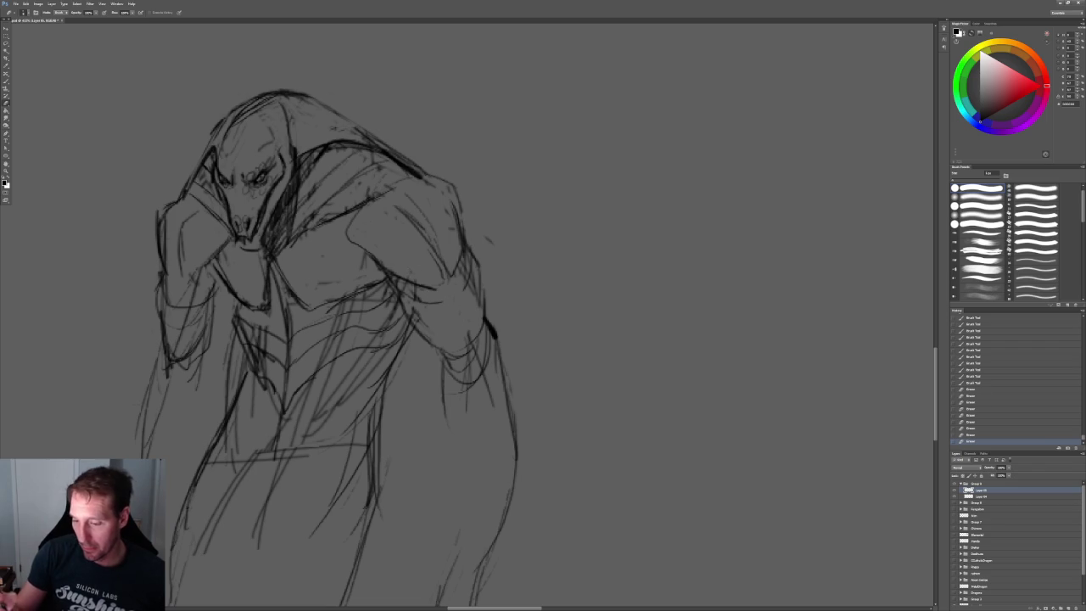
pyautogui.moveTo(226, 227); pyautogui.dragTo(192, 195)
pyautogui.press('b')
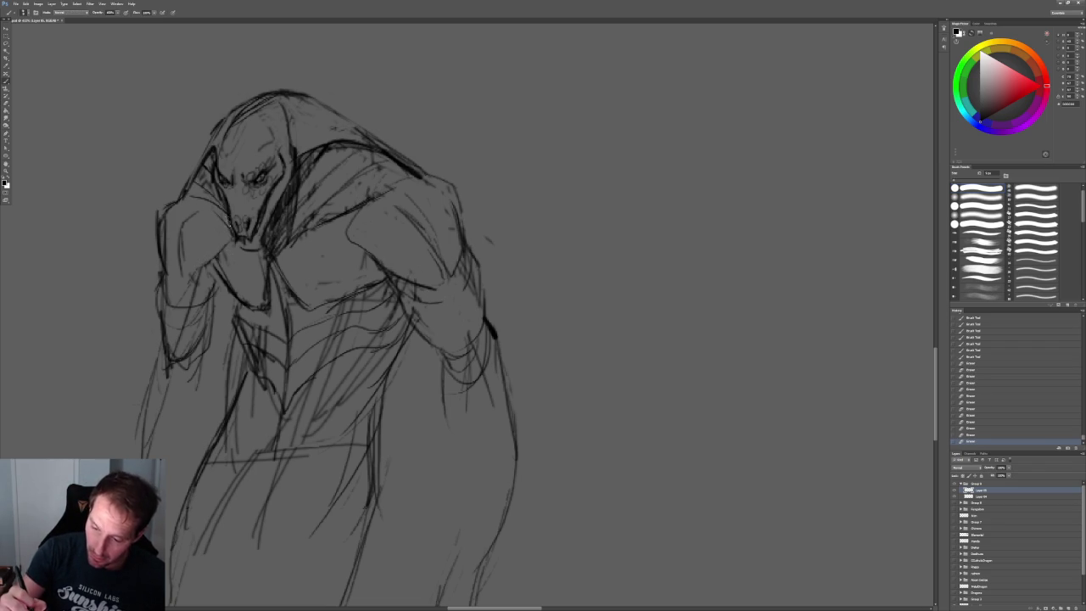
pyautogui.moveTo(227, 233)
pyautogui.mouseDown()
pyautogui.moveTo(236, 243)
pyautogui.moveTo(225, 240)
pyautogui.moveTo(208, 279)
pyautogui.mouseUp()
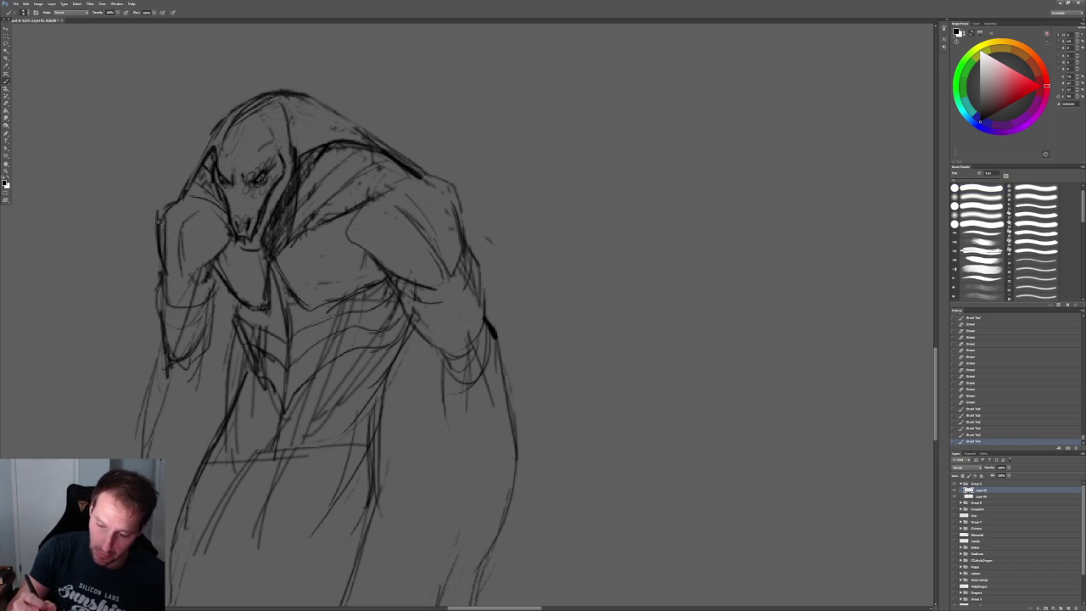
# - Lighten the sketch lines along the right arm, left arm and left torso
pyautogui.press('e')
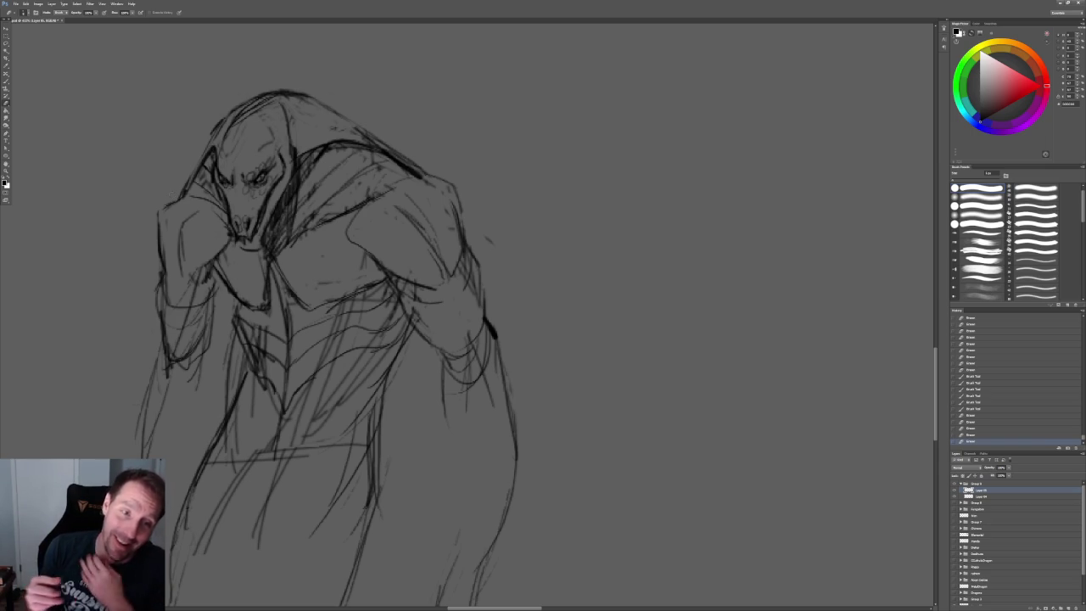
pyautogui.click(251, 336)
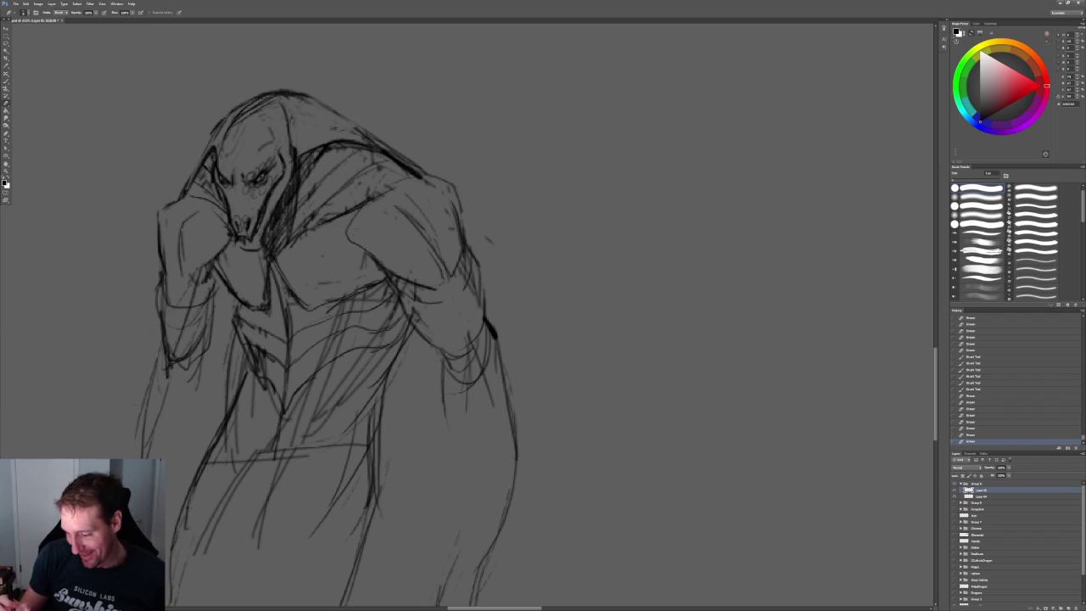
pyautogui.moveTo(398, 282)
pyautogui.mouseDown()
pyautogui.moveTo(418, 316)
pyautogui.moveTo(420, 297)
pyautogui.mouseUp()
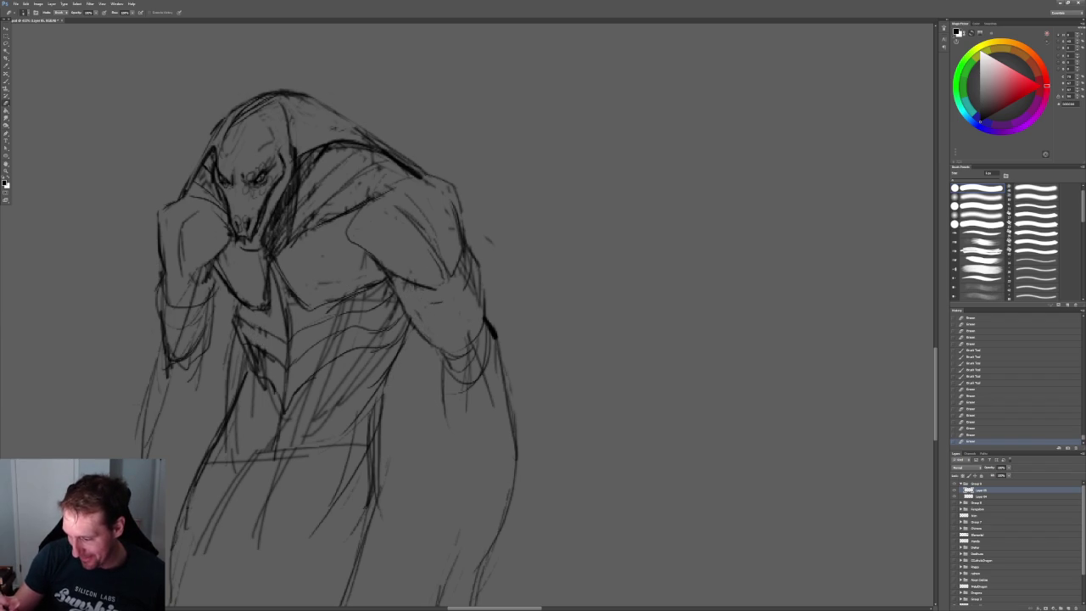
pyautogui.moveTo(468, 257); pyautogui.dragTo(474, 297)
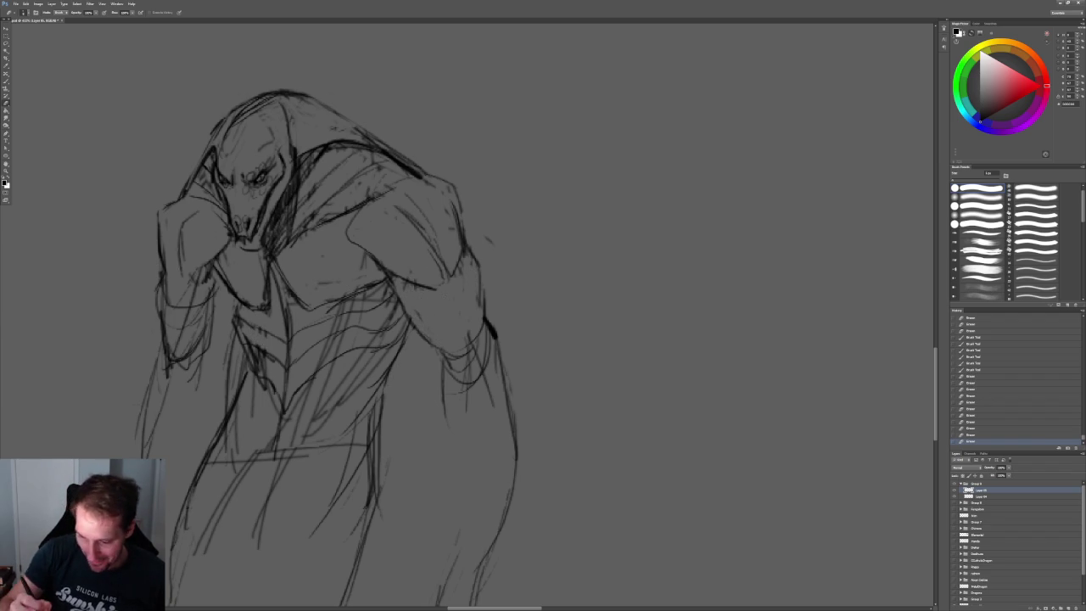
pyautogui.moveTo(161, 286); pyautogui.dragTo(163, 319)
pyautogui.moveTo(192, 284)
pyautogui.mouseDown()
pyautogui.moveTo(194, 345)
pyautogui.moveTo(171, 365)
pyautogui.mouseUp()
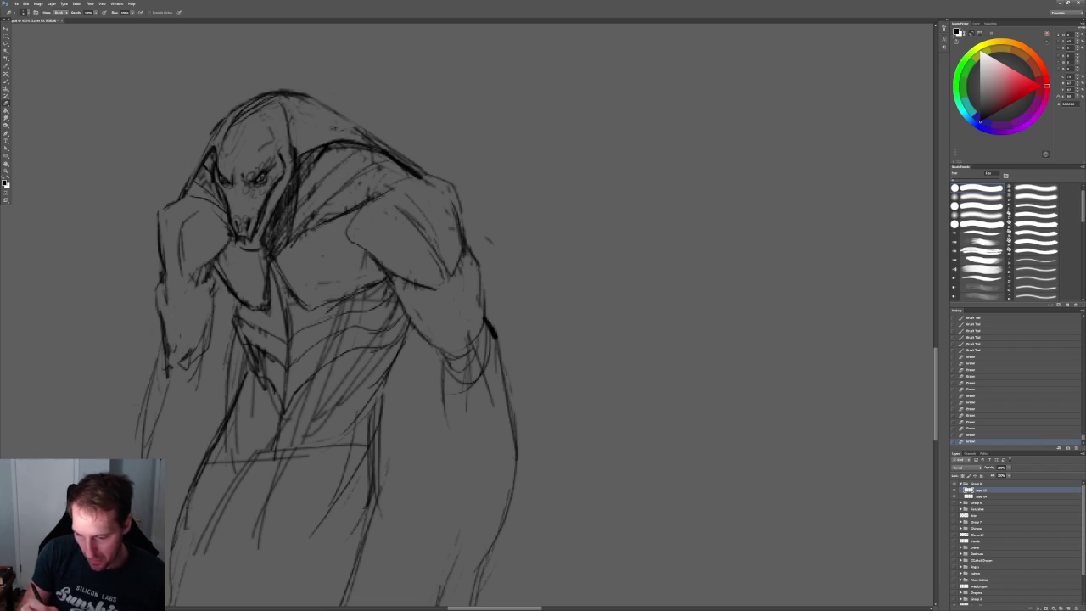
pyautogui.keyDown('alt'); pyautogui.scroll(-5, 543, 246); pyautogui.keyUp('alt')
# - Add a short dark stroke on the arm and zoom in around the figure
pyautogui.keyDown('alt'); pyautogui.scroll(4, 552, 246); pyautogui.keyUp('alt')
pyautogui.keyDown('alt'); pyautogui.scroll(1, 562, 253); pyautogui.keyUp('alt')
pyautogui.keyDown('alt'); pyautogui.scroll(2, 562, 253); pyautogui.keyUp('alt')
pyautogui.keyDown('alt'); pyautogui.scroll(1, 570, 247); pyautogui.keyUp('alt')
pyautogui.press('b')
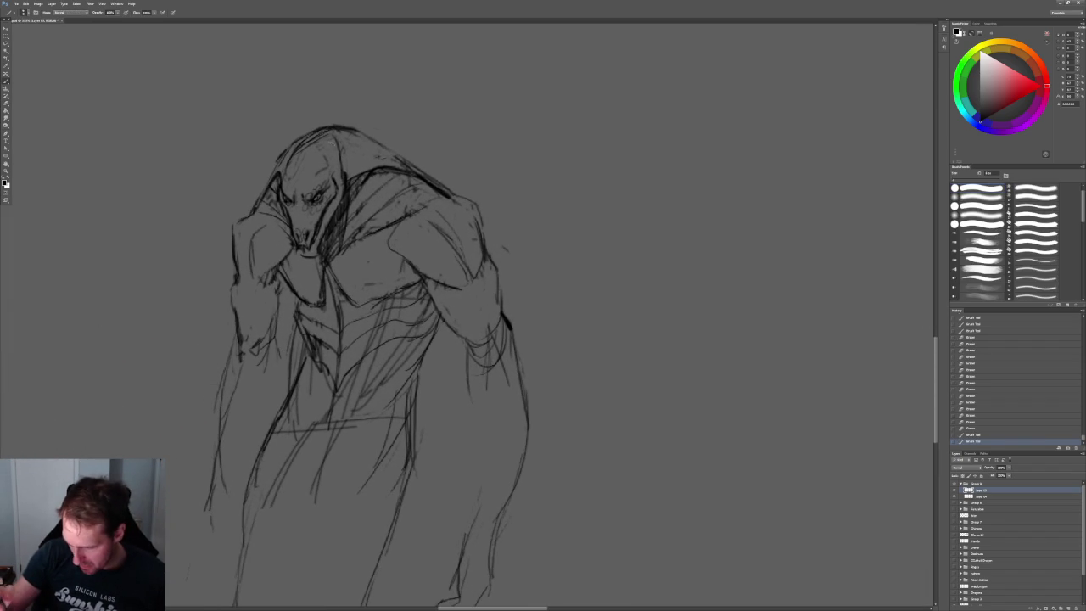
pyautogui.moveTo(274, 251)
pyautogui.mouseDown()
pyautogui.moveTo(281, 238)
pyautogui.moveTo(289, 277)
pyautogui.moveTo(284, 268)
pyautogui.mouseUp()
pyautogui.press('e')
pyautogui.press('z')
pyautogui.moveTo(502, 235)
pyautogui.mouseDown()
pyautogui.moveTo(537, 251)
pyautogui.moveTo(509, 251)
pyautogui.mouseUp()
pyautogui.press('b')
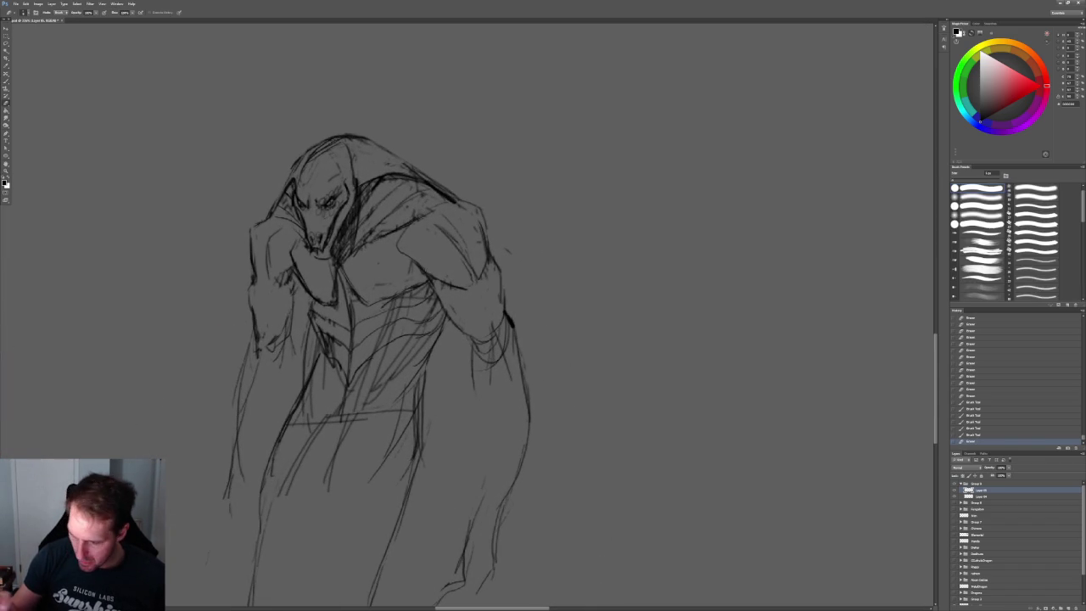
# - Add small dark strokes and marks on the torso and along the right arm
pyautogui.moveTo(420, 297); pyautogui.dragTo(383, 306)
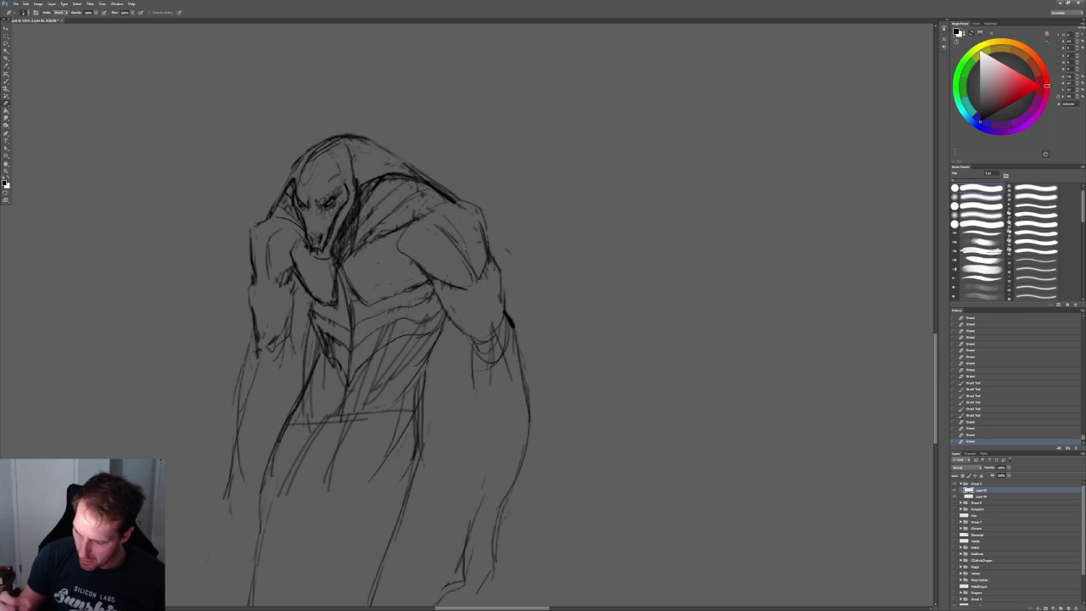
pyautogui.press('b')
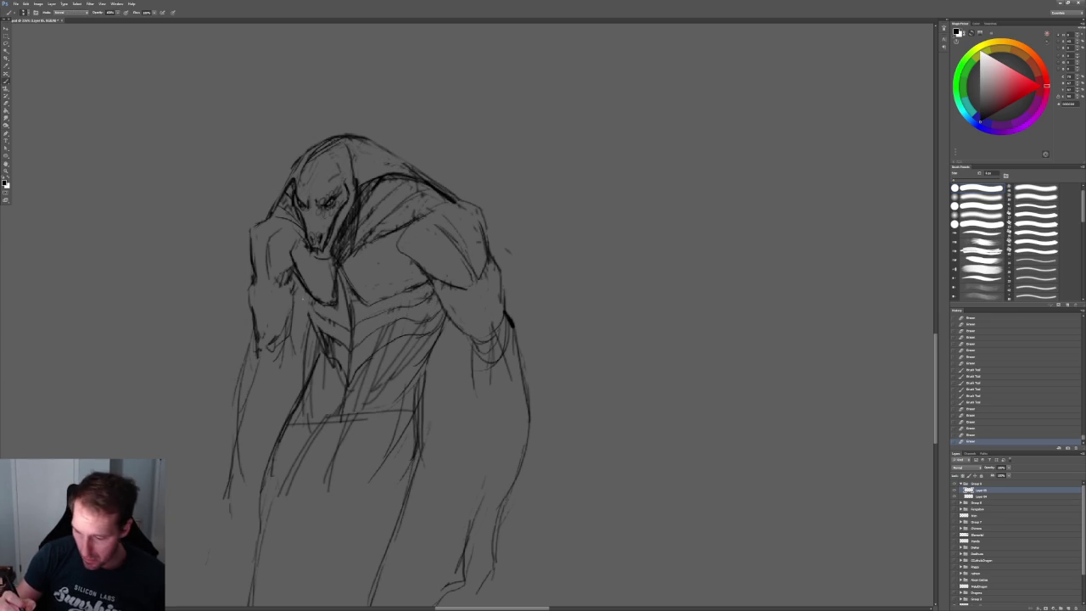
pyautogui.moveTo(299, 276); pyautogui.dragTo(305, 322)
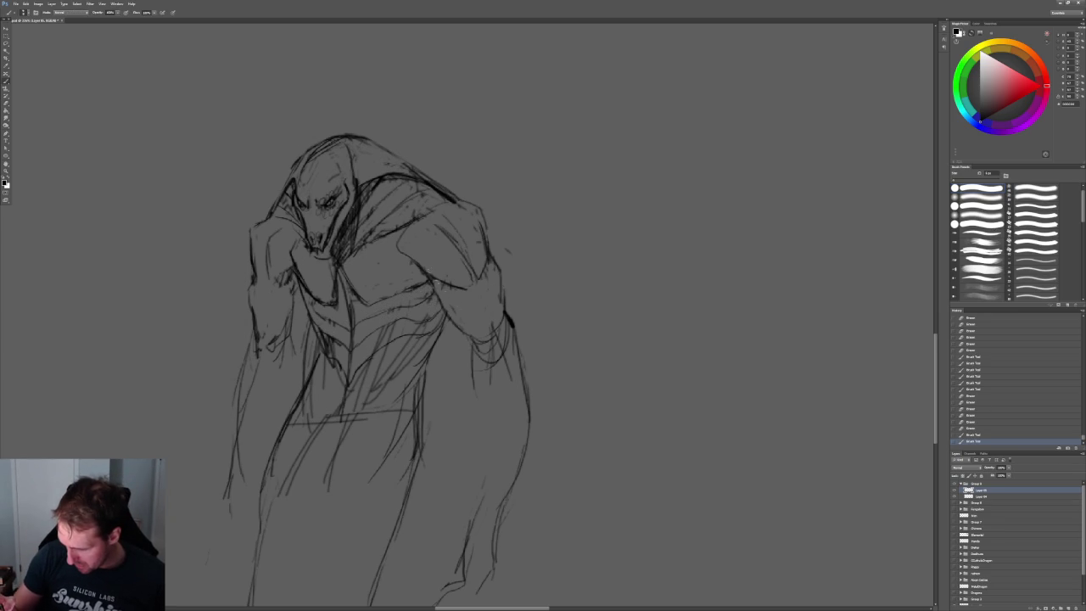
pyautogui.moveTo(482, 275); pyautogui.dragTo(470, 306)
pyautogui.click(313, 321)
pyautogui.click(298, 295)
# - Erase faint strokes on the torso, near the right shoulder and on the left arm
pyautogui.press('e')
pyautogui.moveTo(285, 269); pyautogui.dragTo(280, 287)
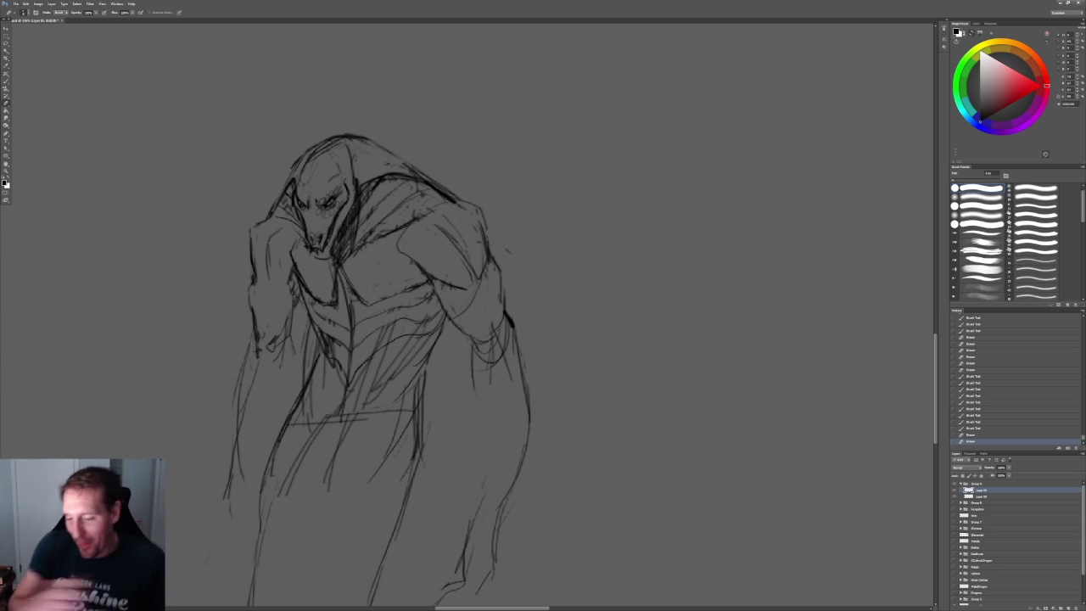
pyautogui.moveTo(481, 222); pyautogui.dragTo(486, 267)
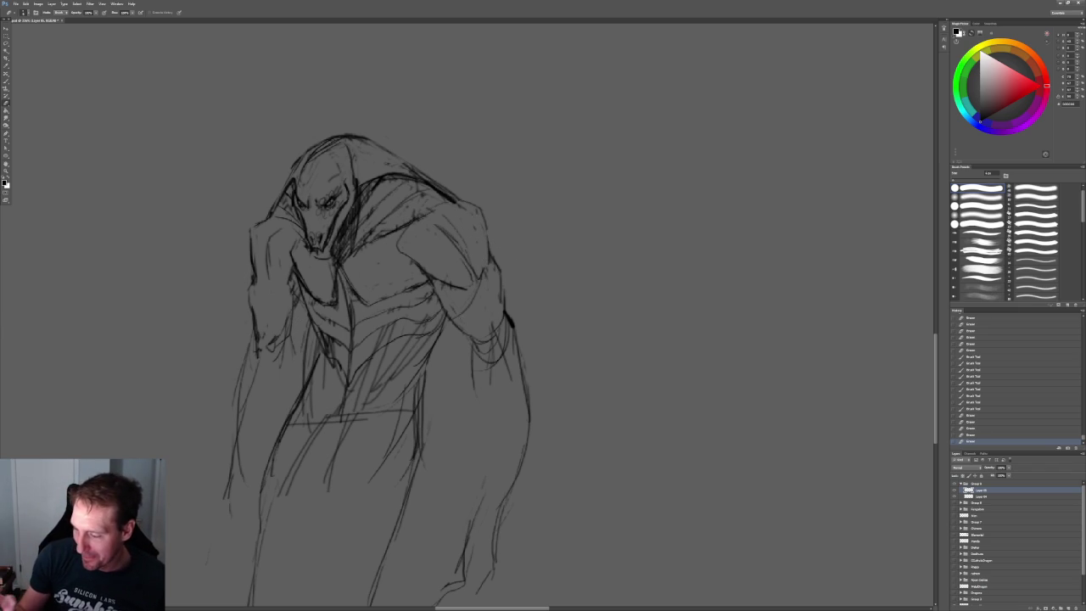
pyautogui.click(482, 277)
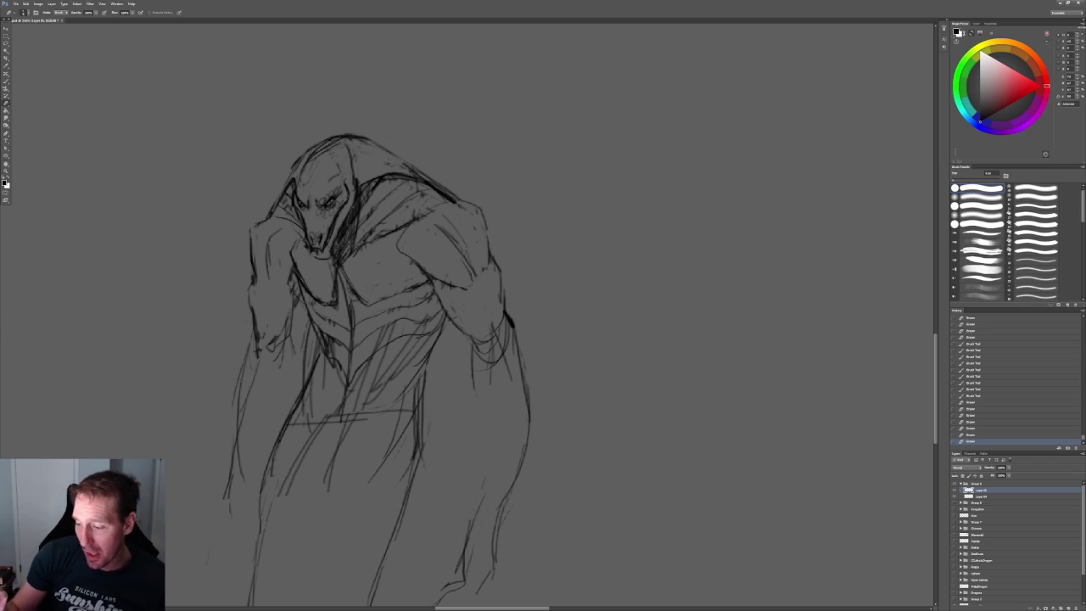
pyautogui.moveTo(472, 258); pyautogui.dragTo(472, 278)
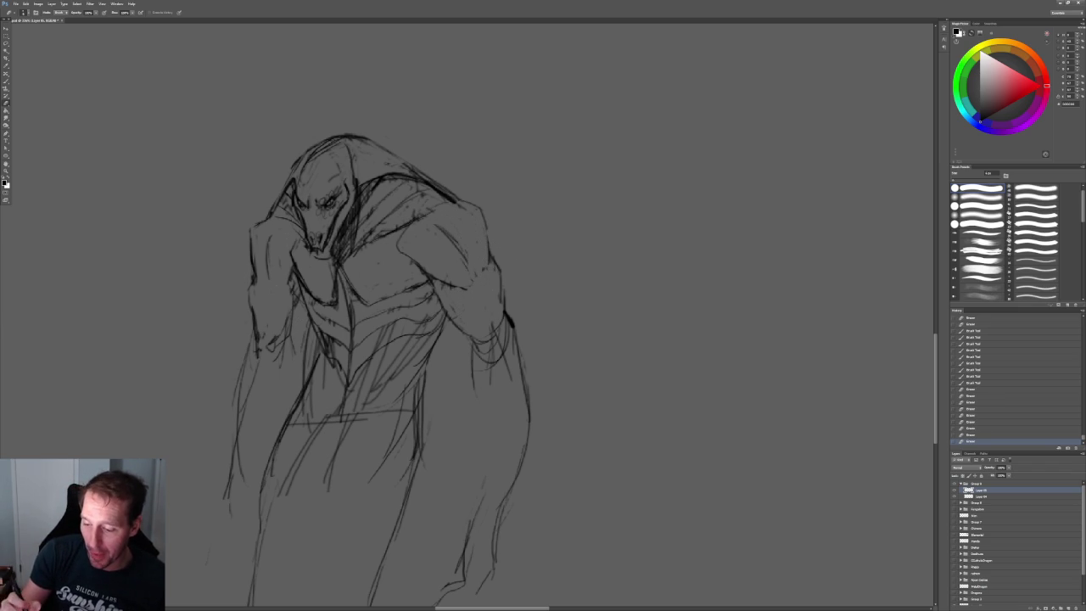
pyautogui.moveTo(289, 272); pyautogui.dragTo(293, 331)
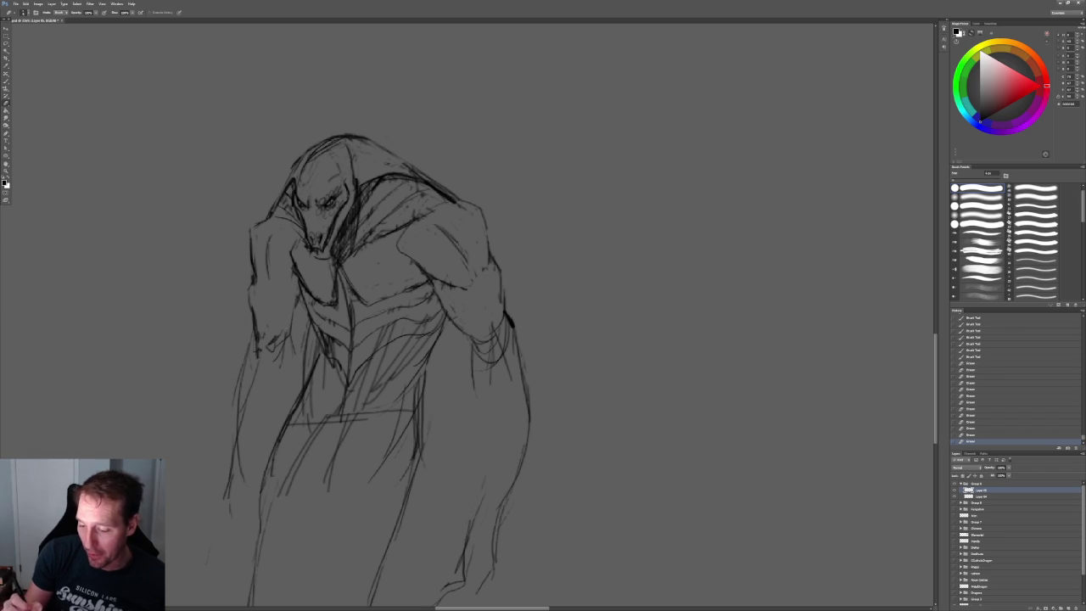
pyautogui.moveTo(253, 317); pyautogui.dragTo(254, 334)
# - Redraw the left arm, hand and torso darker and strengthen the robe's right edge
pyautogui.press('b')
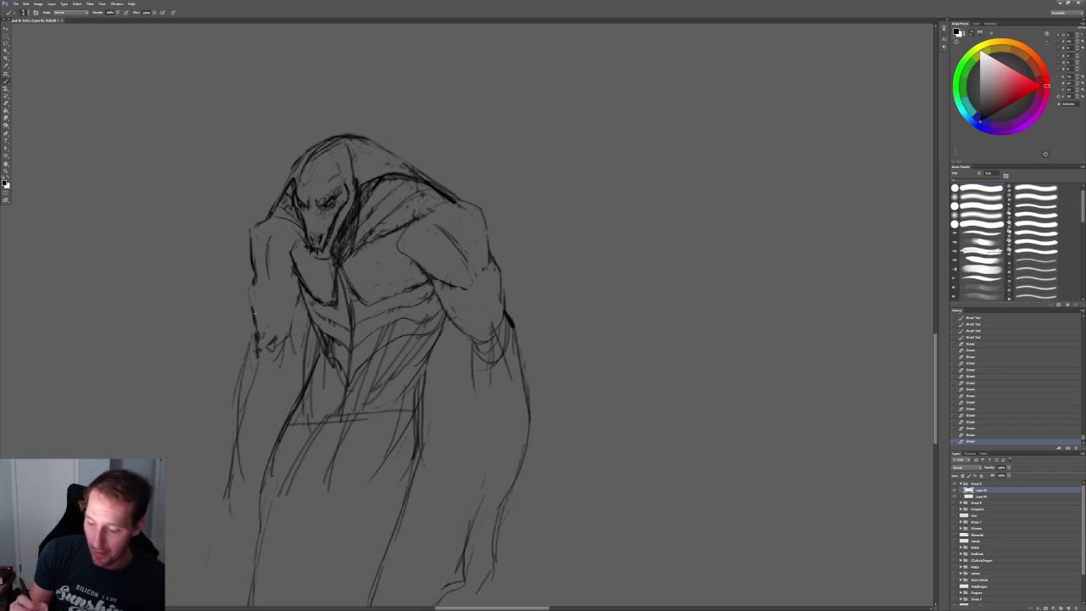
pyautogui.moveTo(252, 273)
pyautogui.mouseDown()
pyautogui.moveTo(256, 329)
pyautogui.moveTo(287, 341)
pyautogui.mouseUp()
pyautogui.moveTo(295, 282)
pyautogui.mouseDown()
pyautogui.moveTo(290, 343)
pyautogui.moveTo(242, 372)
pyautogui.moveTo(238, 394)
pyautogui.moveTo(293, 359)
pyautogui.moveTo(294, 382)
pyautogui.mouseUp()
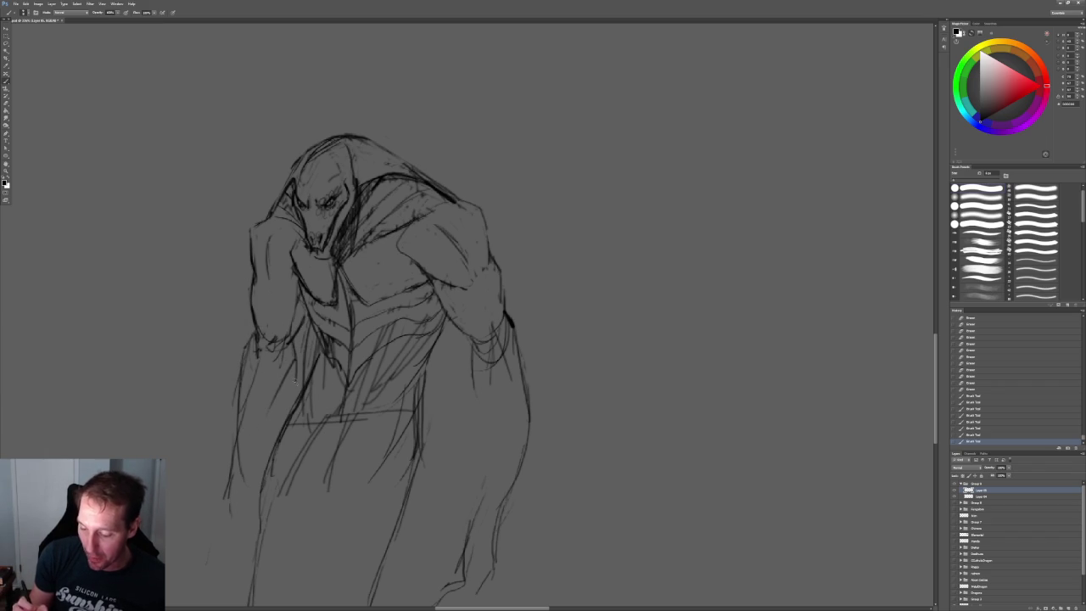
pyautogui.moveTo(458, 348)
pyautogui.mouseDown()
pyautogui.moveTo(475, 421)
pyautogui.moveTo(465, 369)
pyautogui.mouseUp()
pyautogui.moveTo(413, 329); pyautogui.dragTo(418, 388)
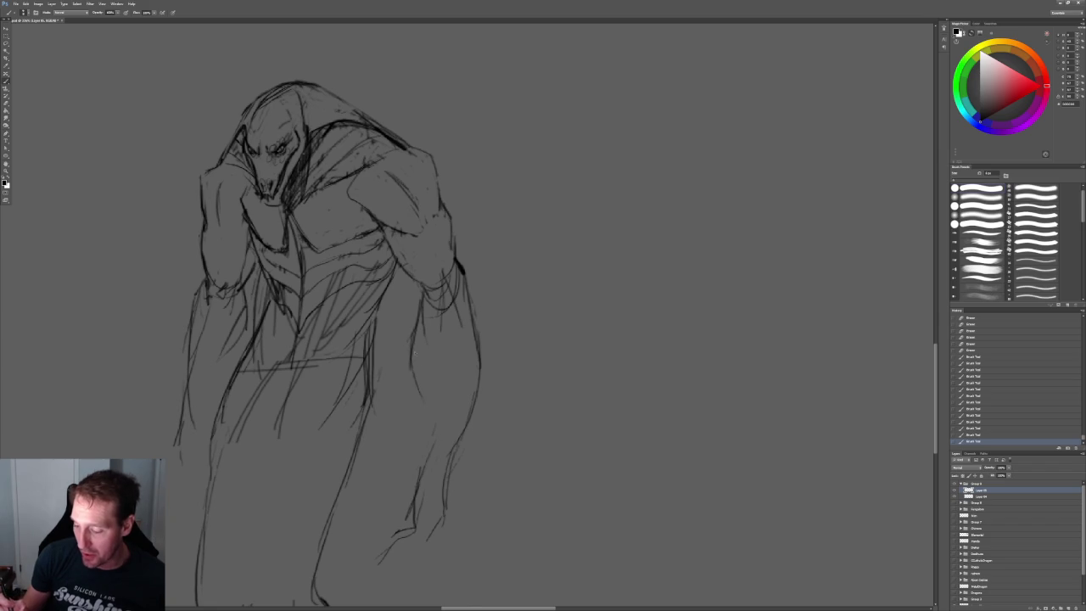
pyautogui.moveTo(413, 328); pyautogui.dragTo(422, 463)
pyautogui.moveTo(415, 423)
pyautogui.mouseDown()
pyautogui.moveTo(416, 498)
pyautogui.moveTo(433, 467)
pyautogui.moveTo(455, 465)
pyautogui.moveTo(470, 405)
pyautogui.moveTo(471, 418)
pyautogui.mouseUp()
# - Define the lower robe edges, the left robe edge and the inner fold
pyautogui.moveTo(179, 392); pyautogui.dragTo(179, 455)
pyautogui.moveTo(208, 416); pyautogui.dragTo(195, 453)
pyautogui.moveTo(221, 363); pyautogui.dragTo(211, 432)
pyautogui.moveTo(238, 334)
pyautogui.mouseDown()
pyautogui.moveTo(212, 416)
pyautogui.moveTo(226, 365)
pyautogui.mouseUp()
pyautogui.moveTo(247, 282); pyautogui.dragTo(243, 323)
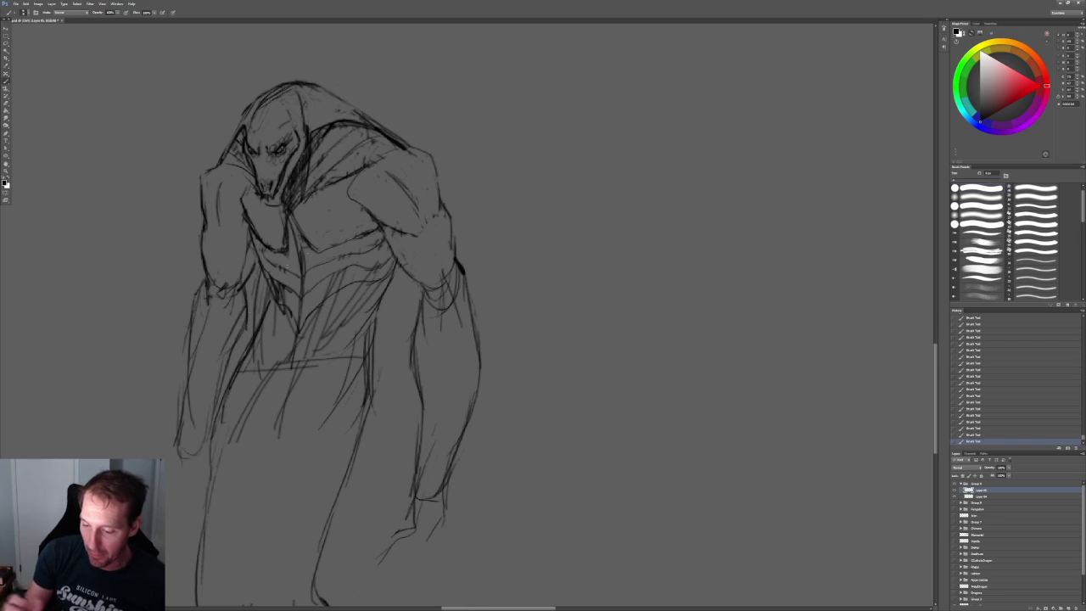
# - Erase stray marks on the inner fold, right torso, shoulder and hood edges
pyautogui.moveTo(538, 250); pyautogui.dragTo(541, 327)
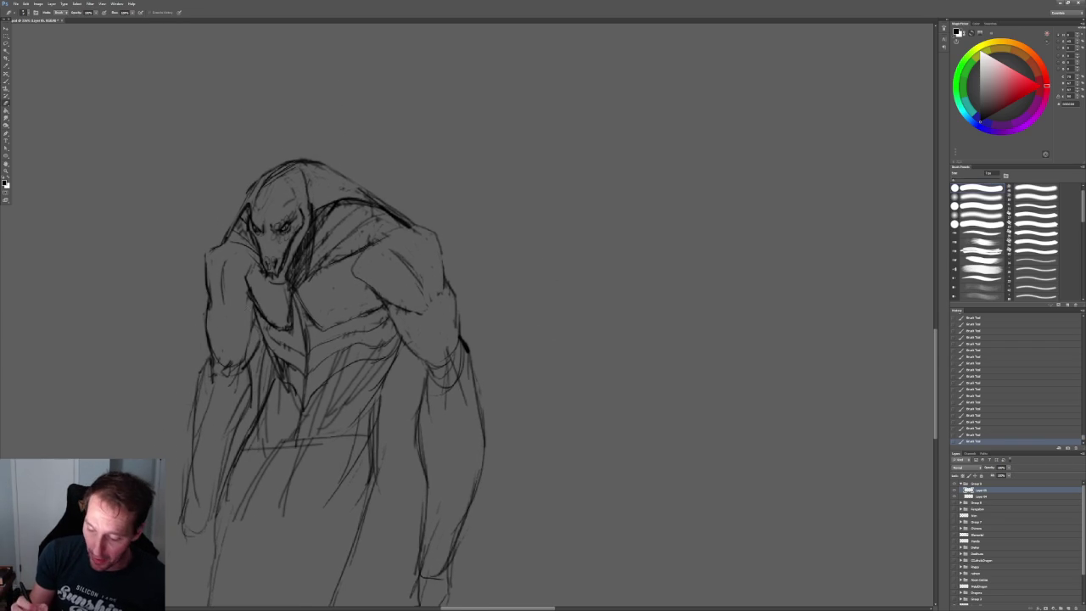
pyautogui.moveTo(246, 348); pyautogui.dragTo(229, 371)
pyautogui.moveTo(411, 327); pyautogui.dragTo(397, 350)
pyautogui.moveTo(397, 307); pyautogui.dragTo(408, 309)
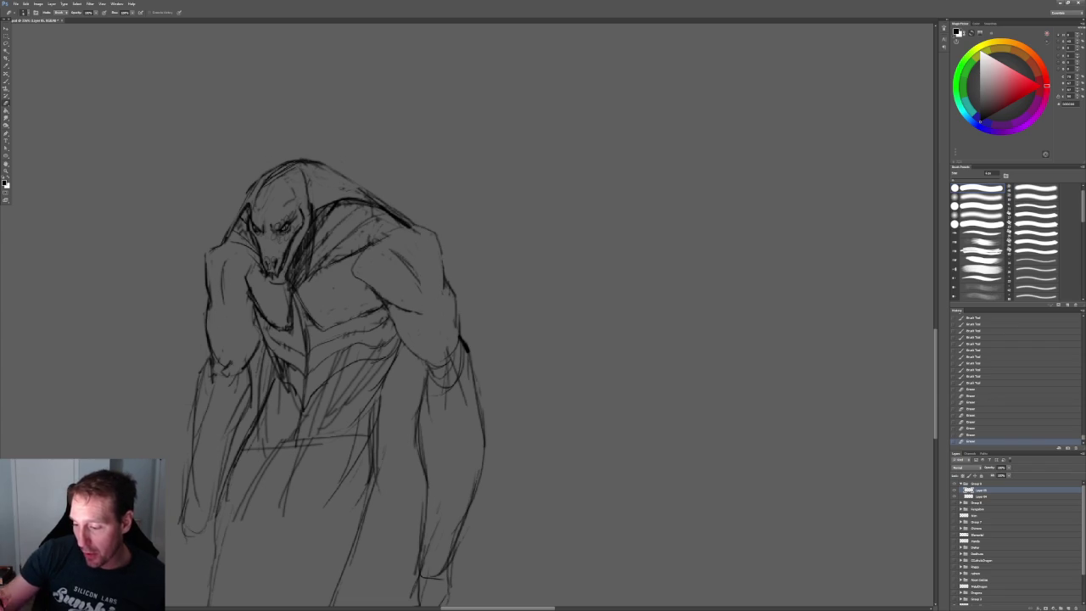
pyautogui.moveTo(356, 192); pyautogui.dragTo(409, 226)
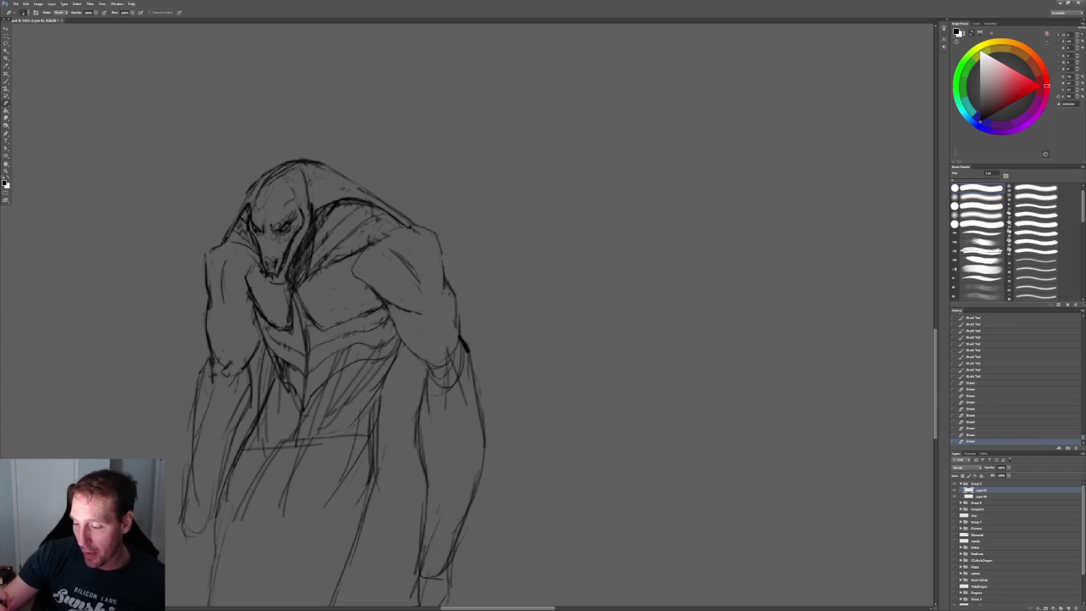
pyautogui.moveTo(364, 197); pyautogui.dragTo(399, 219)
pyautogui.moveTo(244, 204); pyautogui.dragTo(225, 240)
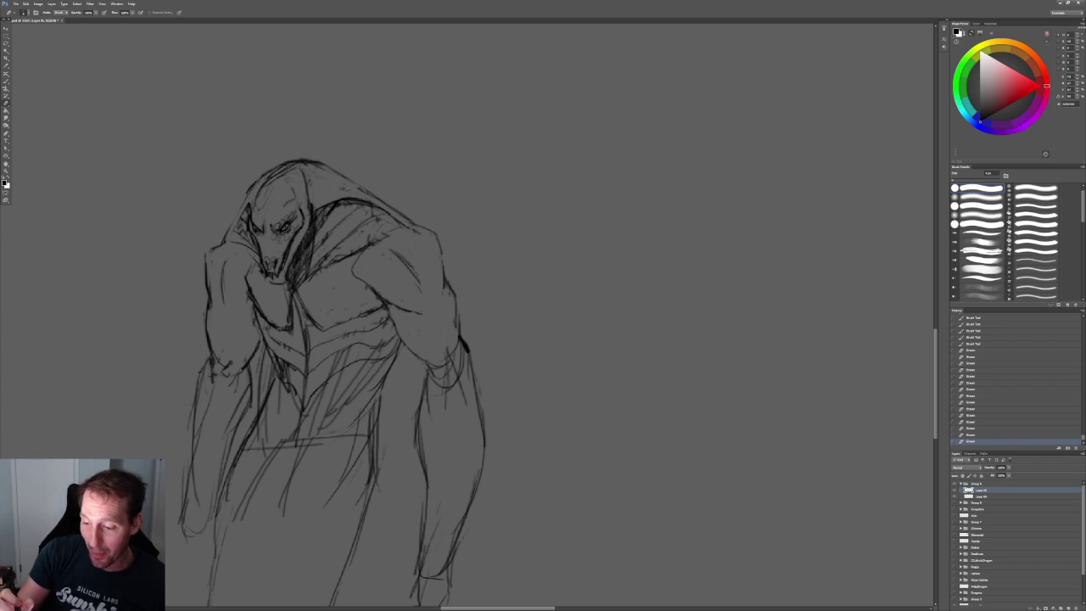
pyautogui.moveTo(265, 172); pyautogui.dragTo(278, 186)
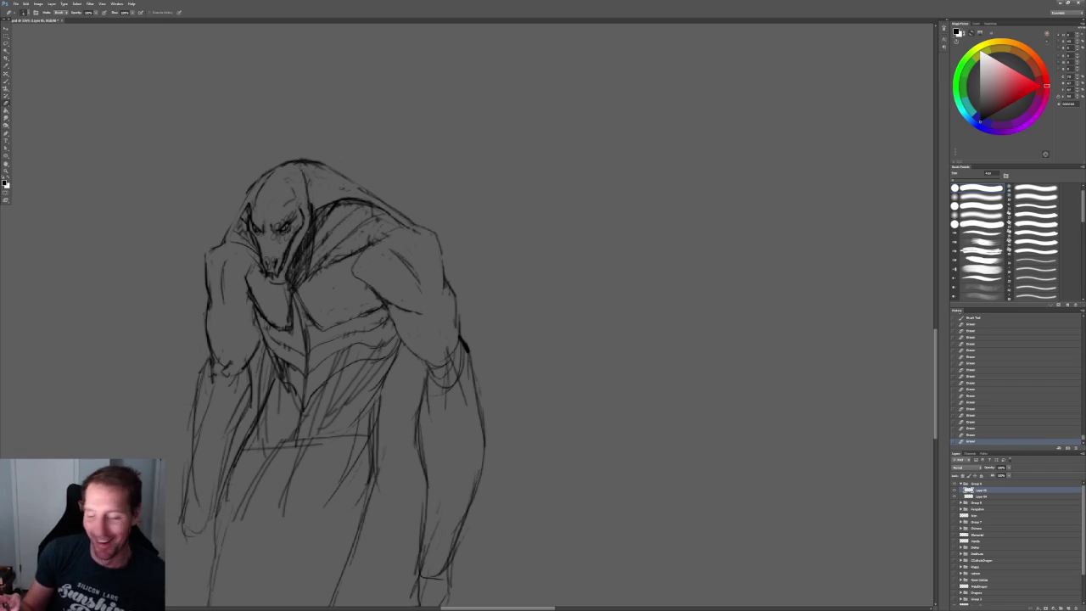
pyautogui.keyDown('ctrl'); pyautogui.moveTo(162, 78); pyautogui.dragTo(371, 316); pyautogui.keyUp('ctrl')
pyautogui.press('b')
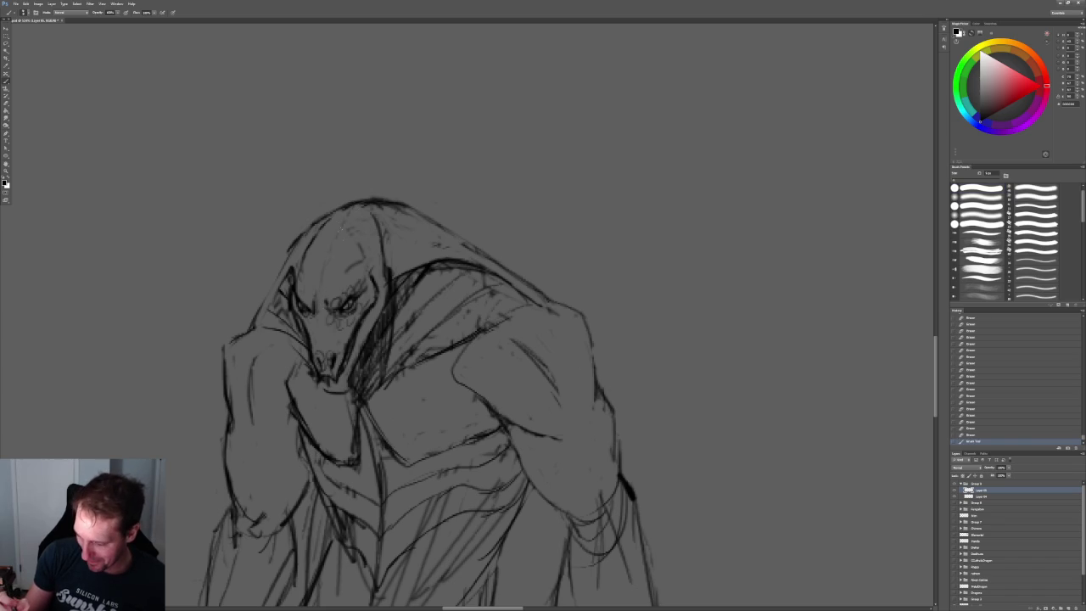
# - Frame the full figure, draw a curved ground line and darken the long diagonal line
pyautogui.moveTo(371, 202)
pyautogui.keyDown('ctrl'); pyautogui.mouseDown()
pyautogui.moveTo(439, 155)
pyautogui.moveTo(478, 180)
pyautogui.moveTo(376, 122)
pyautogui.mouseUp(); pyautogui.keyUp('ctrl')
pyautogui.press('b')
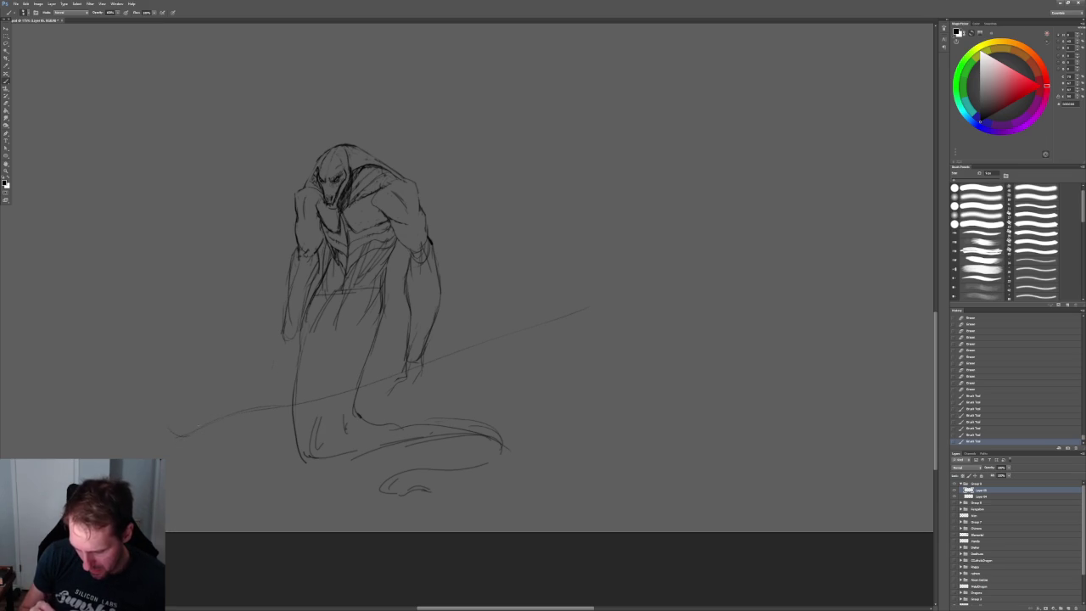
pyautogui.moveTo(194, 428); pyautogui.dragTo(285, 390)
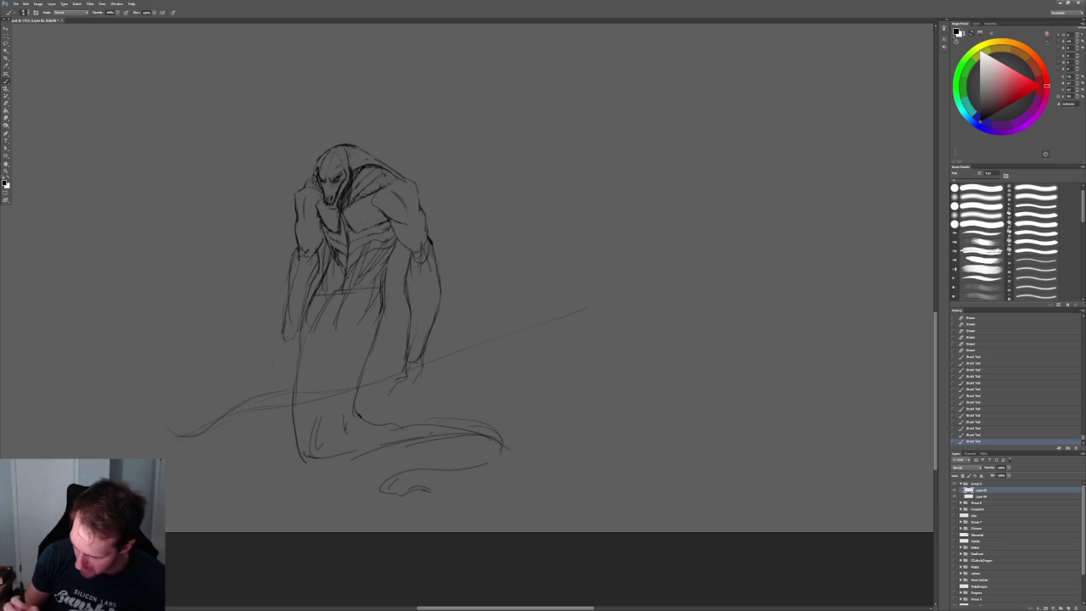
pyautogui.moveTo(457, 356); pyautogui.dragTo(582, 311)
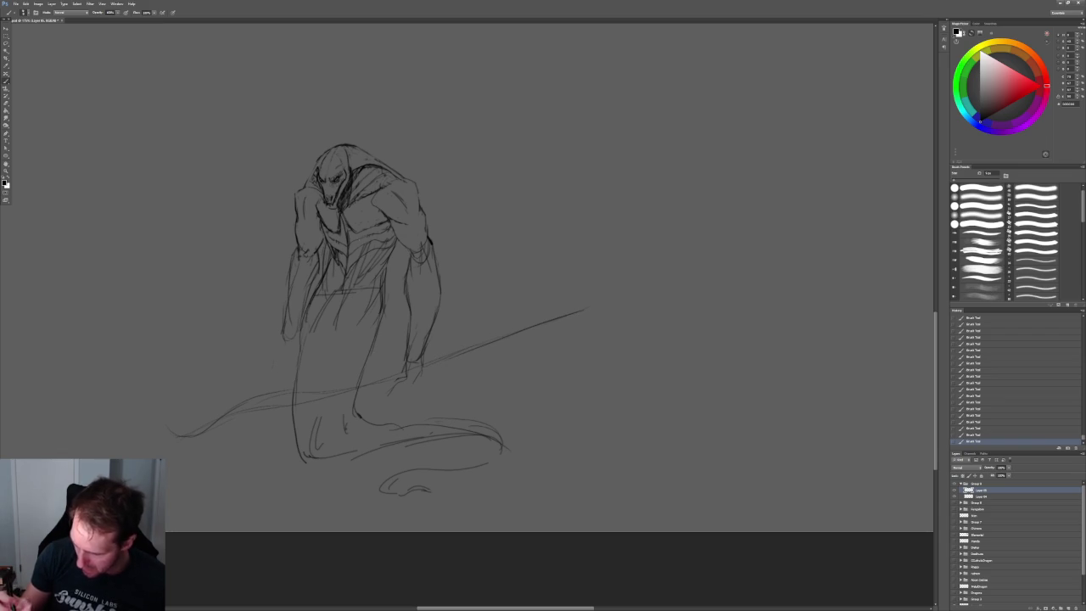
# - Draw the left hand stroke, undo it, and redraw a smaller stroke at the hand
pyautogui.press('e')
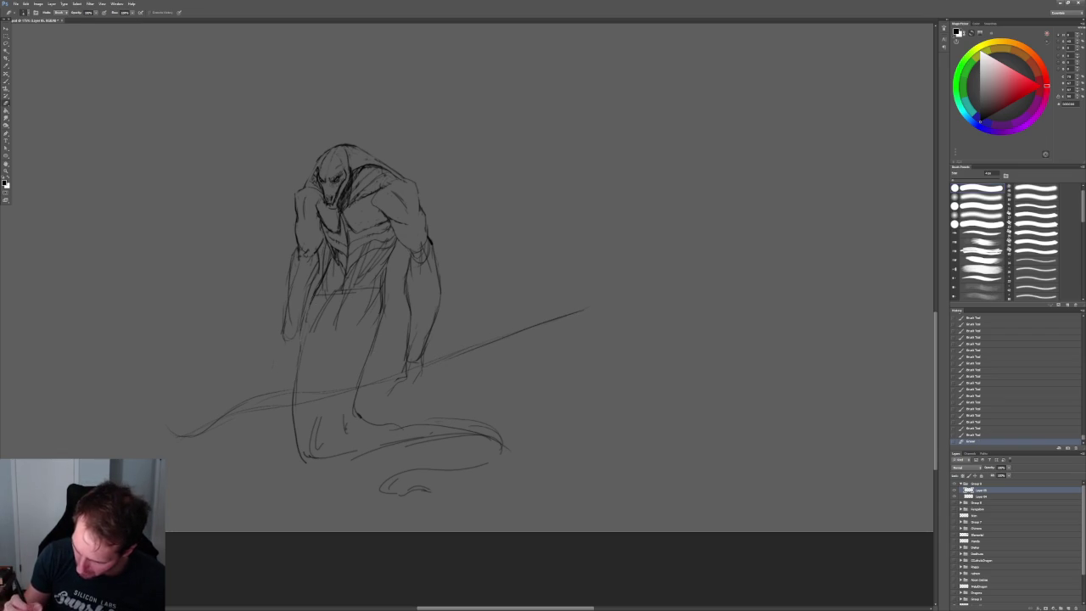
pyautogui.press('b')
pyautogui.moveTo(284, 329); pyautogui.dragTo(265, 373)
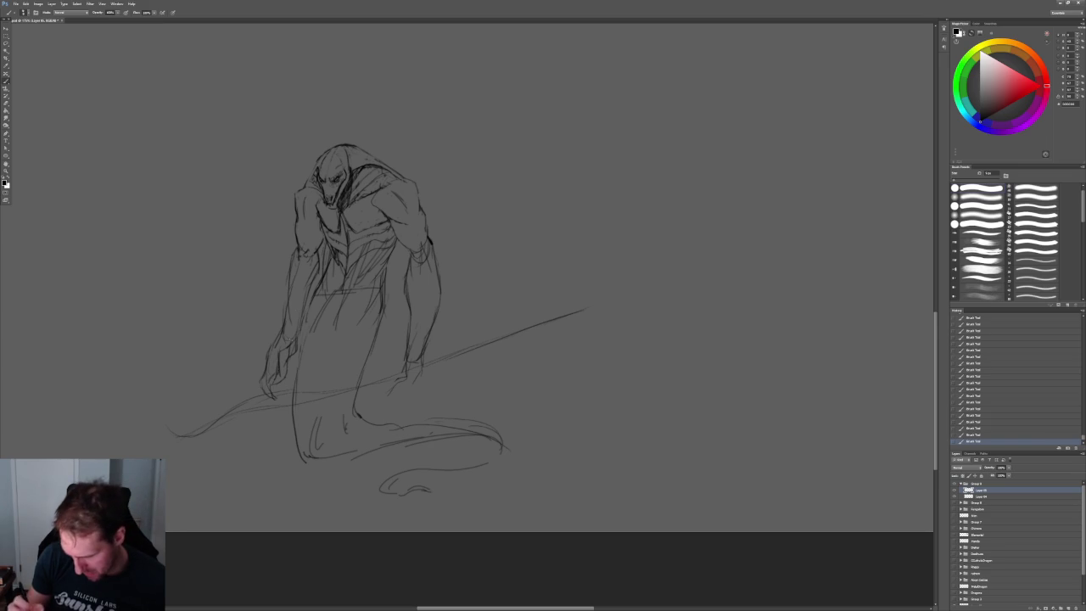
pyautogui.hotkey('ctrl', 'alt', 'z')
pyautogui.hotkey('ctrl', 'alt', 'z')
pyautogui.moveTo(278, 386); pyautogui.dragTo(292, 394)
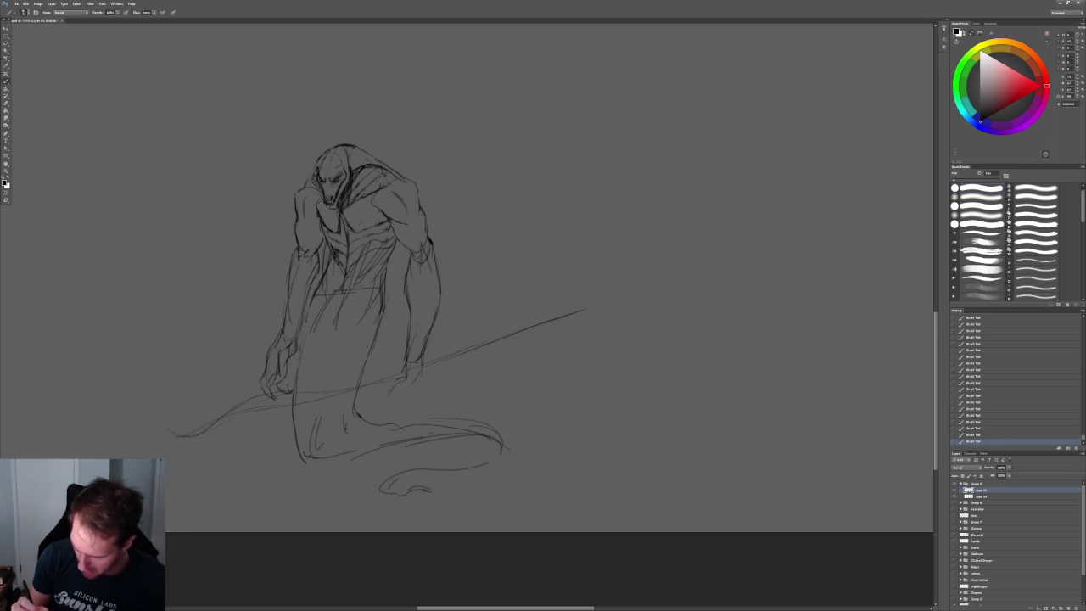
pyautogui.moveTo(345, 304); pyautogui.dragTo(382, 303)
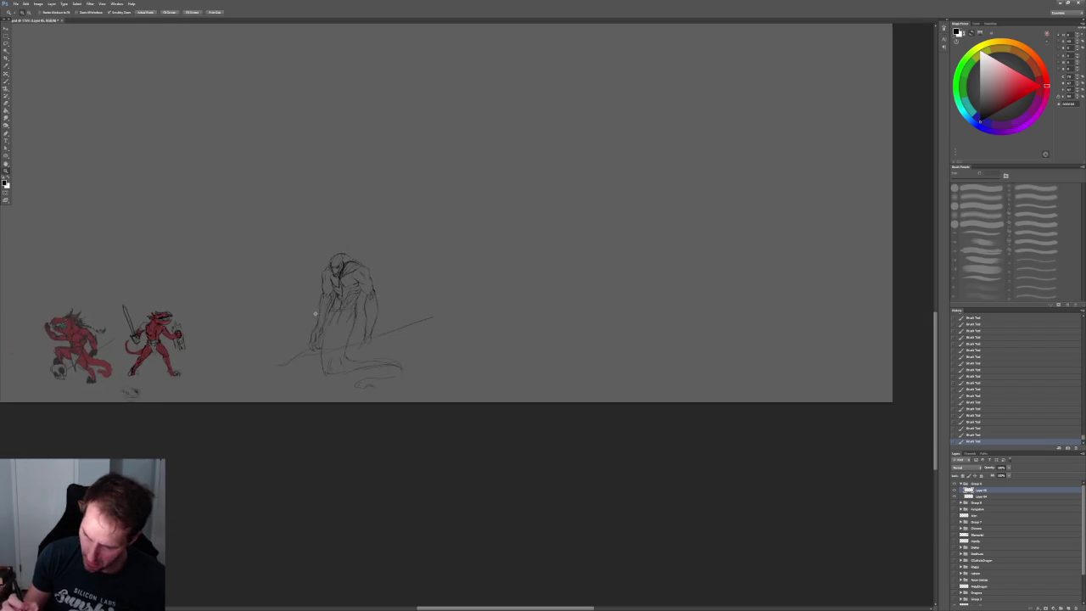
# - Erase the faint lines around the left hand
pyautogui.press('b')
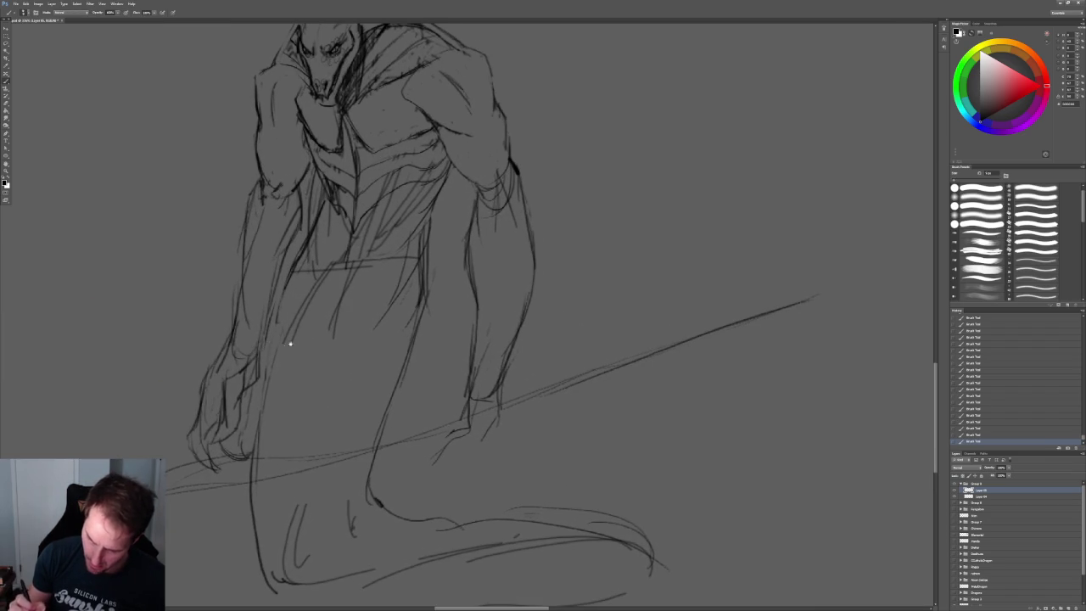
pyautogui.moveTo(286, 345); pyautogui.dragTo(350, 312)
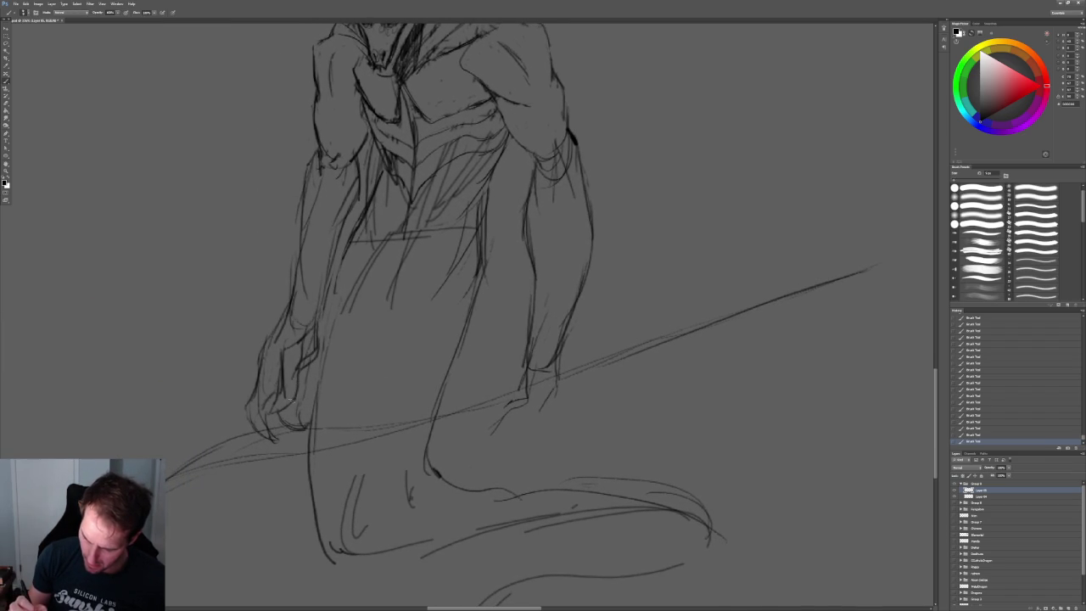
pyautogui.press('e')
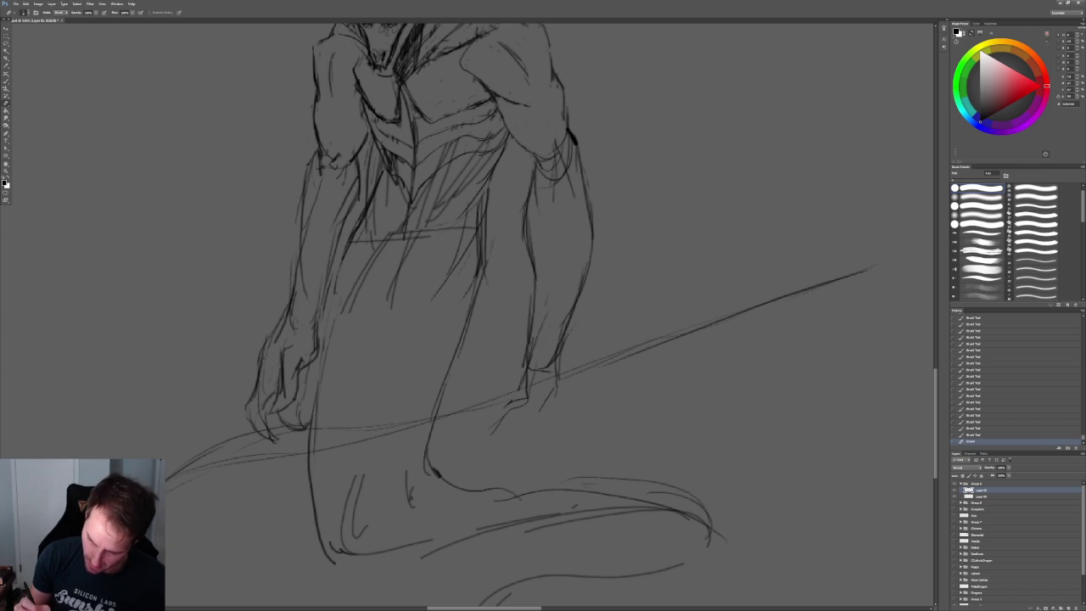
pyautogui.moveTo(290, 307)
pyautogui.mouseDown()
pyautogui.moveTo(259, 361)
pyautogui.moveTo(297, 401)
pyautogui.mouseUp()
# - Zoom out and draw dark strokes on the lower figure, right forearm and hand
pyautogui.press('b')
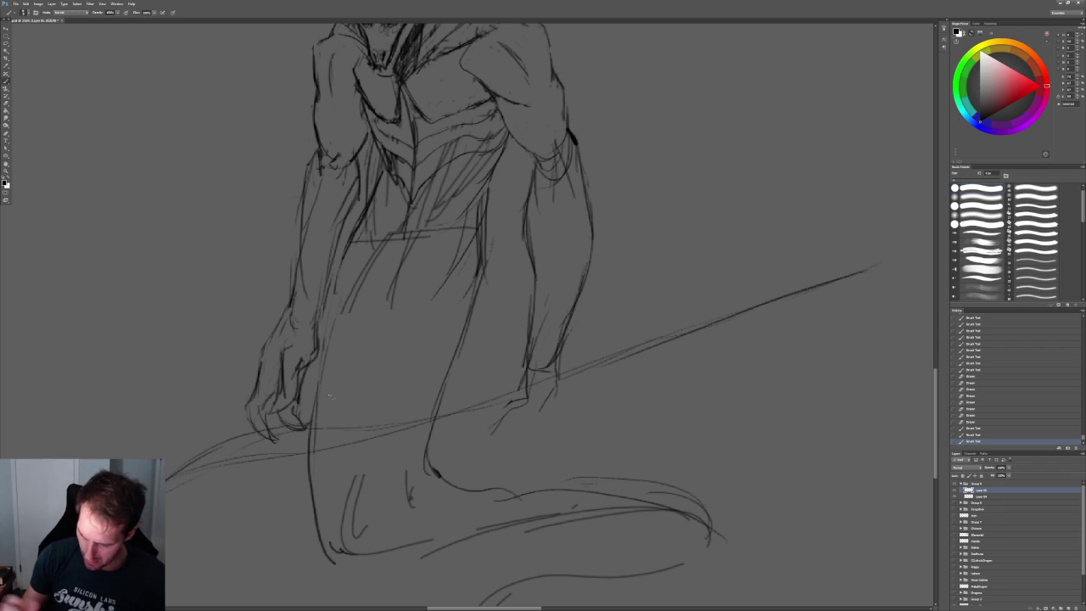
pyautogui.press('z')
pyautogui.moveTo(594, 333)
pyautogui.mouseDown()
pyautogui.moveTo(492, 321)
pyautogui.moveTo(534, 315)
pyautogui.mouseUp()
pyautogui.press('b')
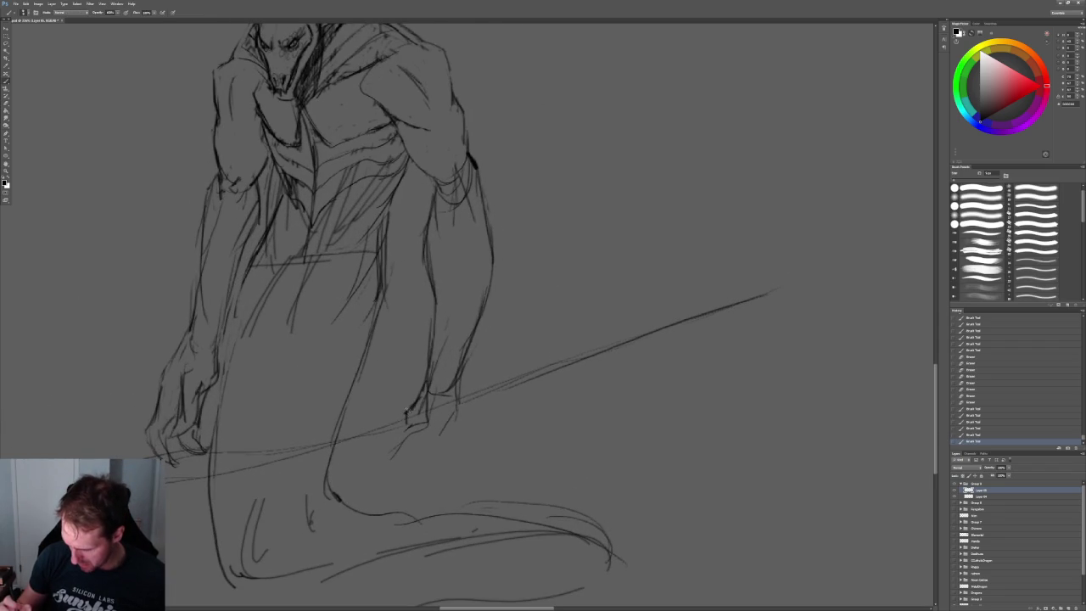
pyautogui.moveTo(397, 424)
pyautogui.mouseDown()
pyautogui.moveTo(389, 440)
pyautogui.moveTo(421, 459)
pyautogui.moveTo(457, 413)
pyautogui.mouseUp()
pyautogui.moveTo(463, 373); pyautogui.dragTo(450, 420)
# - Add hatching across the torso, erase one stroke, and sketch the upper torso and shoulder
pyautogui.keyDown('alt'); pyautogui.scroll(-5, 521, 268); pyautogui.keyUp('alt')
pyautogui.keyDown('alt'); pyautogui.scroll(5, 521, 269); pyautogui.keyUp('alt')
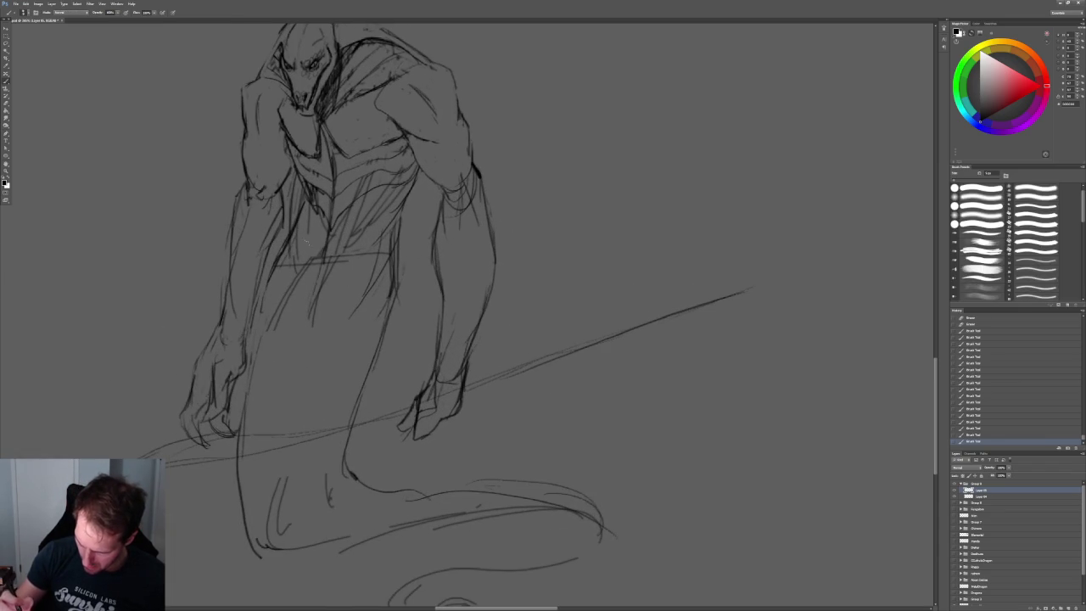
pyautogui.moveTo(300, 244); pyautogui.dragTo(296, 312)
pyautogui.moveTo(392, 224); pyautogui.dragTo(353, 281)
pyautogui.press('e')
pyautogui.moveTo(294, 183); pyautogui.dragTo(295, 216)
pyautogui.press('b')
pyautogui.moveTo(428, 93); pyautogui.dragTo(411, 197)
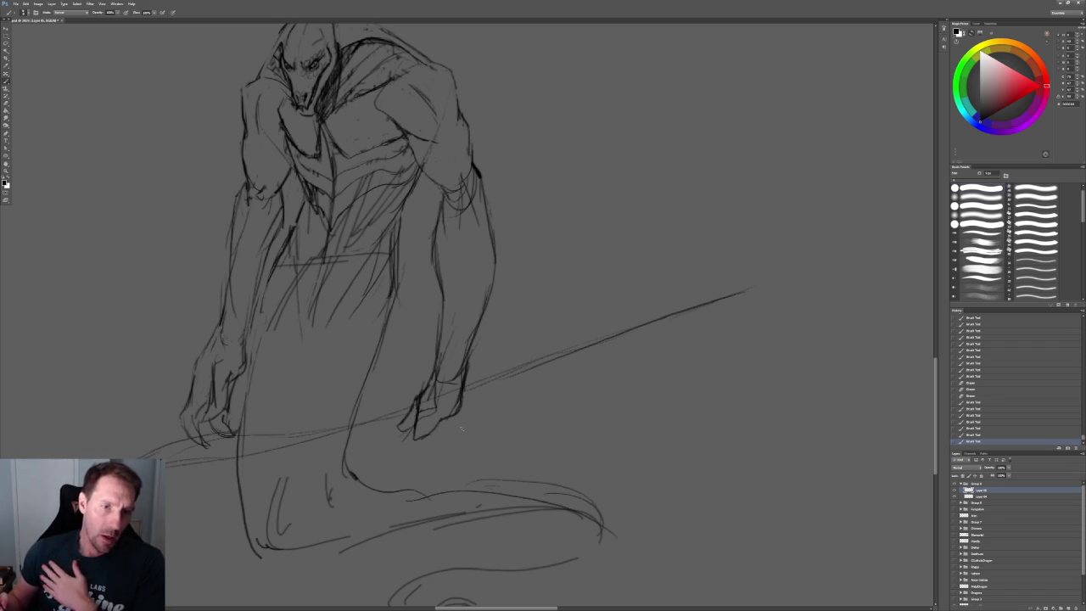
pyautogui.moveTo(777, 179); pyautogui.dragTo(748, 245)
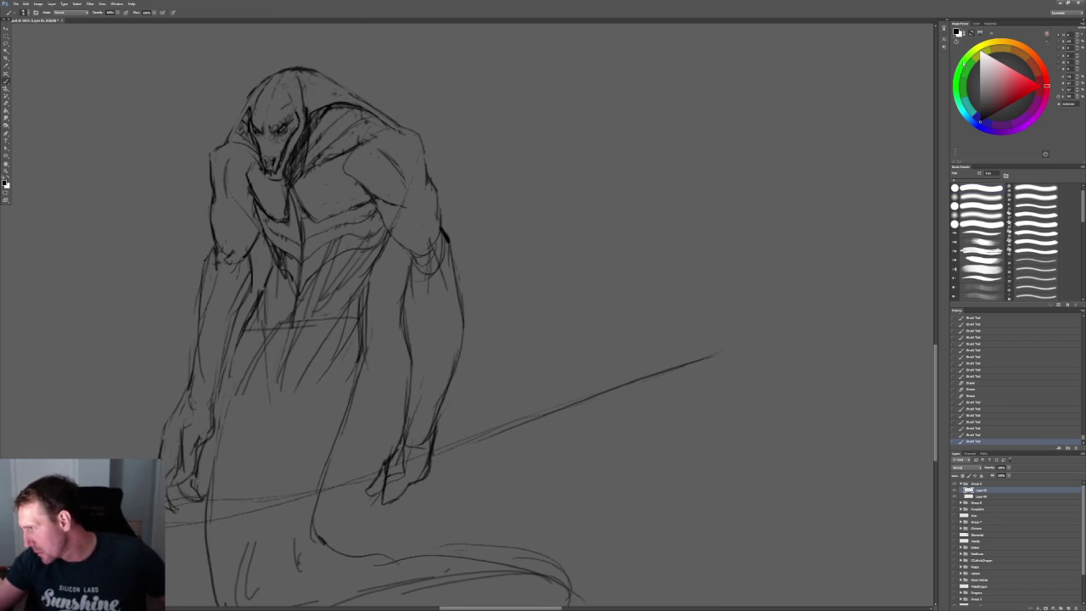
# - Pick green, confirm the second layer's blending options, and paint a green stroke on the hood
pyautogui.click(1009, 84)
pyautogui.click(1009, 84)
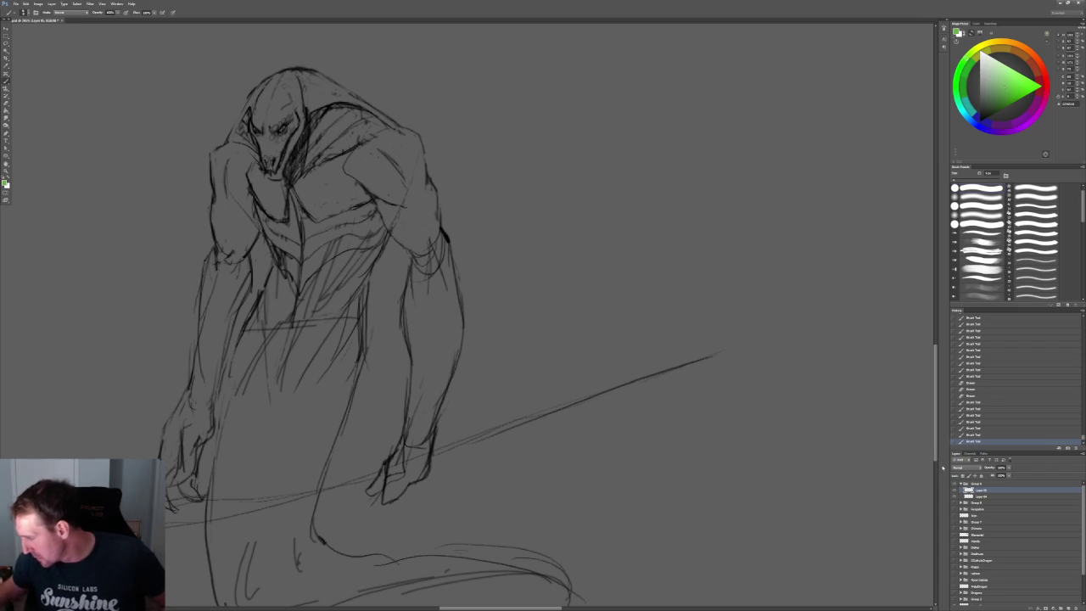
pyautogui.click(1071, 497)
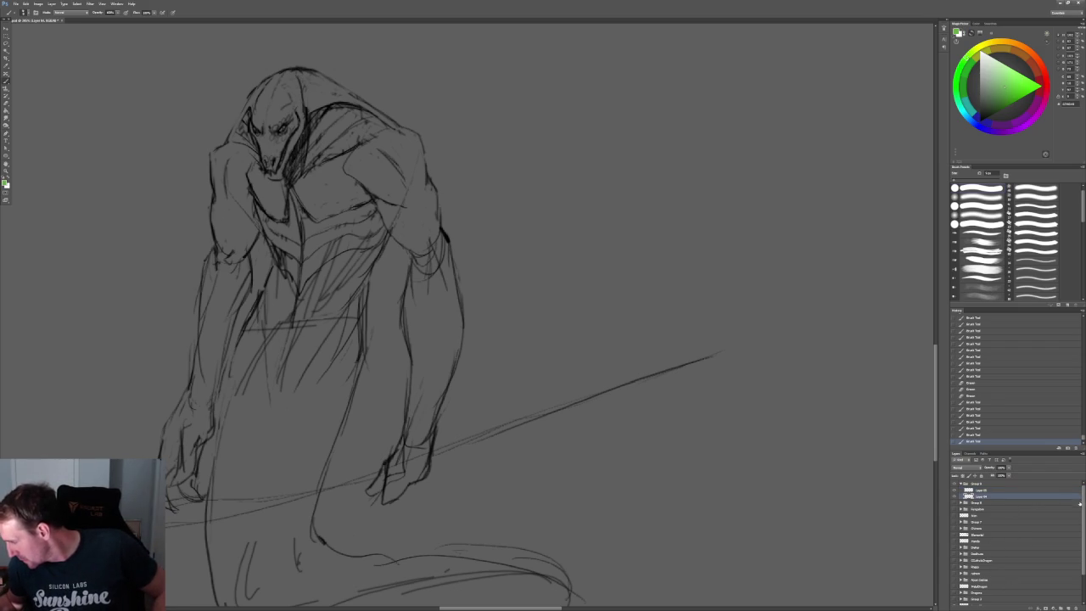
pyautogui.doubleClick(1073, 495)
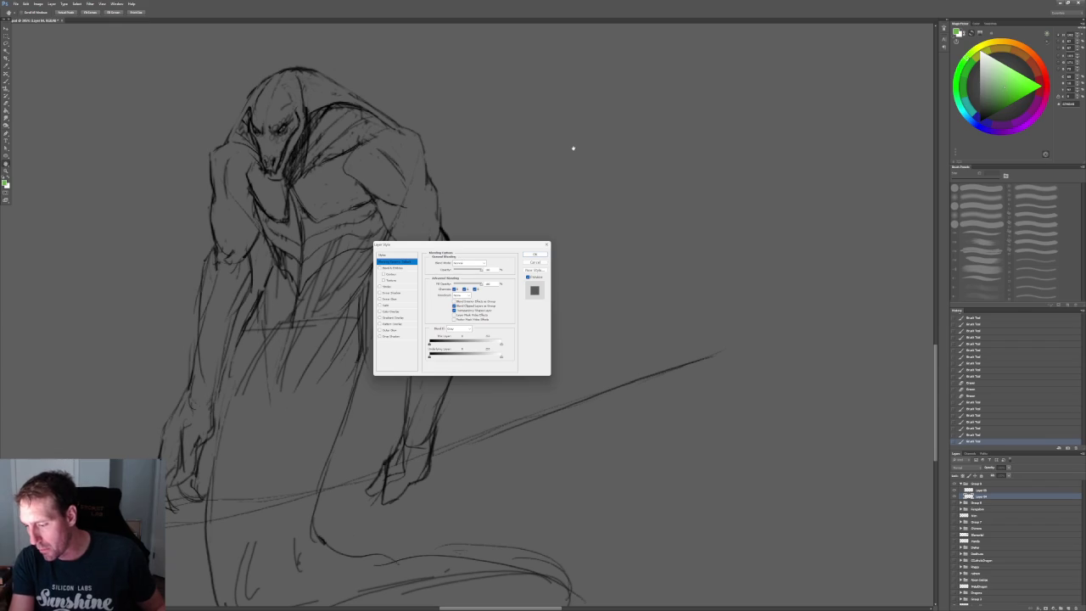
pyautogui.click(536, 254)
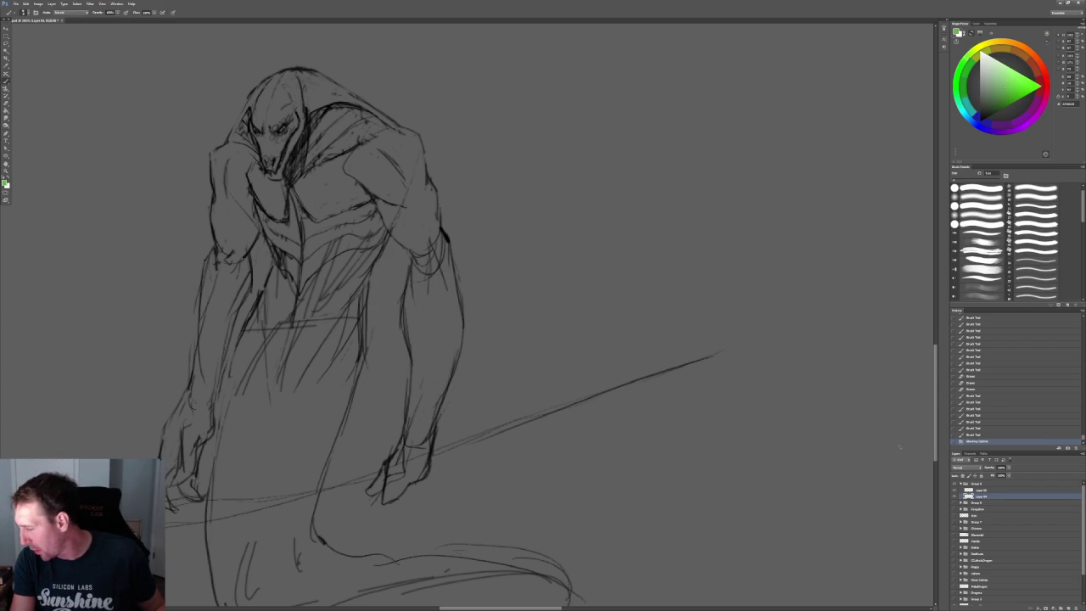
pyautogui.click(995, 489)
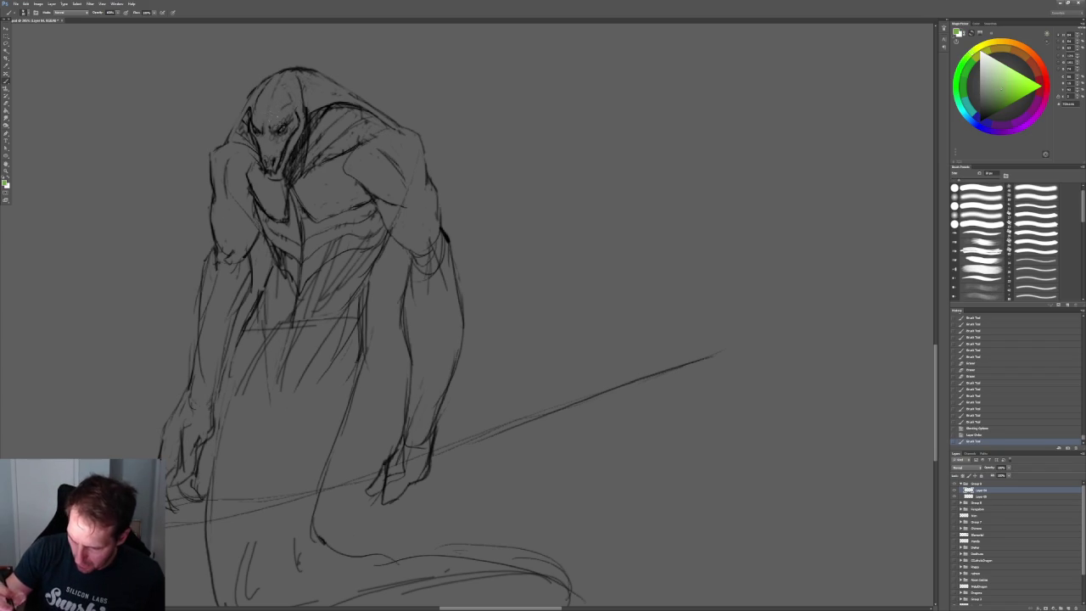
pyautogui.moveTo(273, 117); pyautogui.dragTo(287, 88)
# - Repaint green on top of the head and set the colour layer to Overlay
pyautogui.scroll(1, 424, 339)
pyautogui.scroll(4, 425, 339)
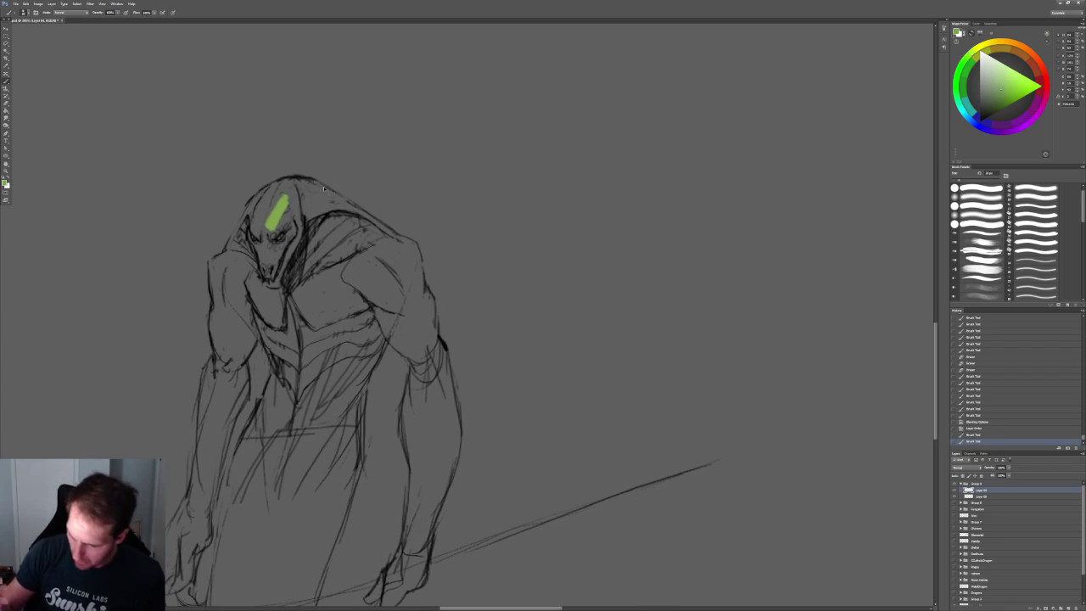
pyautogui.hotkey('ctrl', 'z')
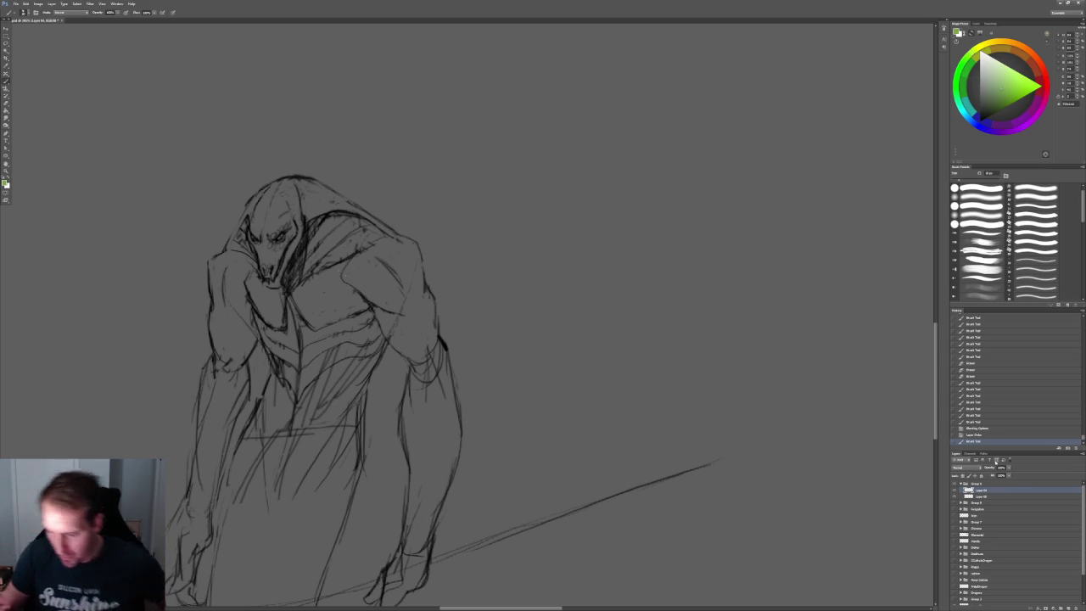
pyautogui.moveTo(293, 181)
pyautogui.mouseDown()
pyautogui.moveTo(275, 190)
pyautogui.moveTo(288, 212)
pyautogui.moveTo(299, 192)
pyautogui.mouseUp()
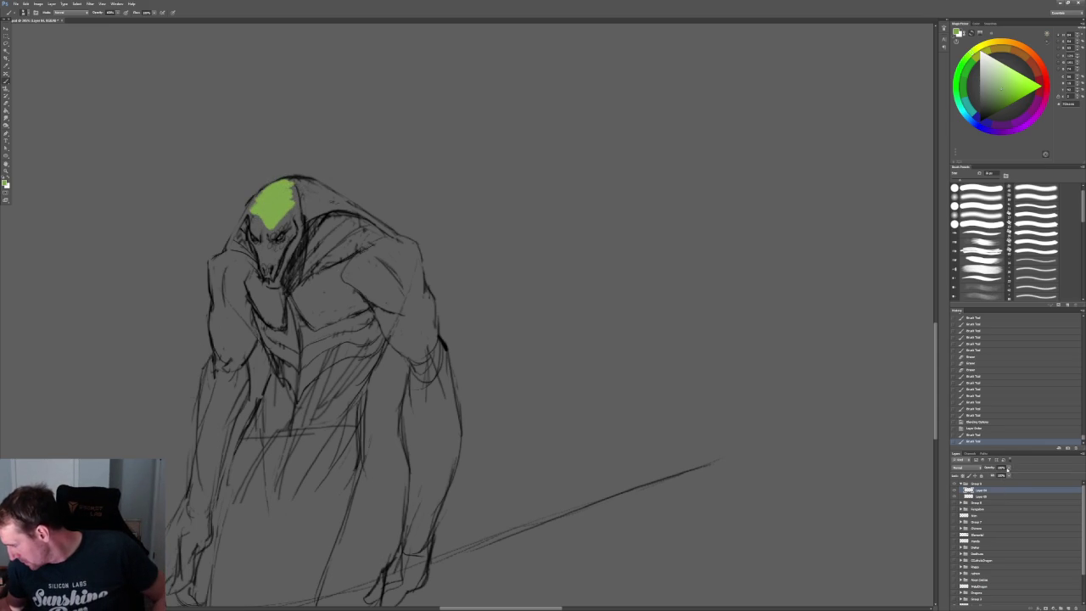
pyautogui.click(974, 469)
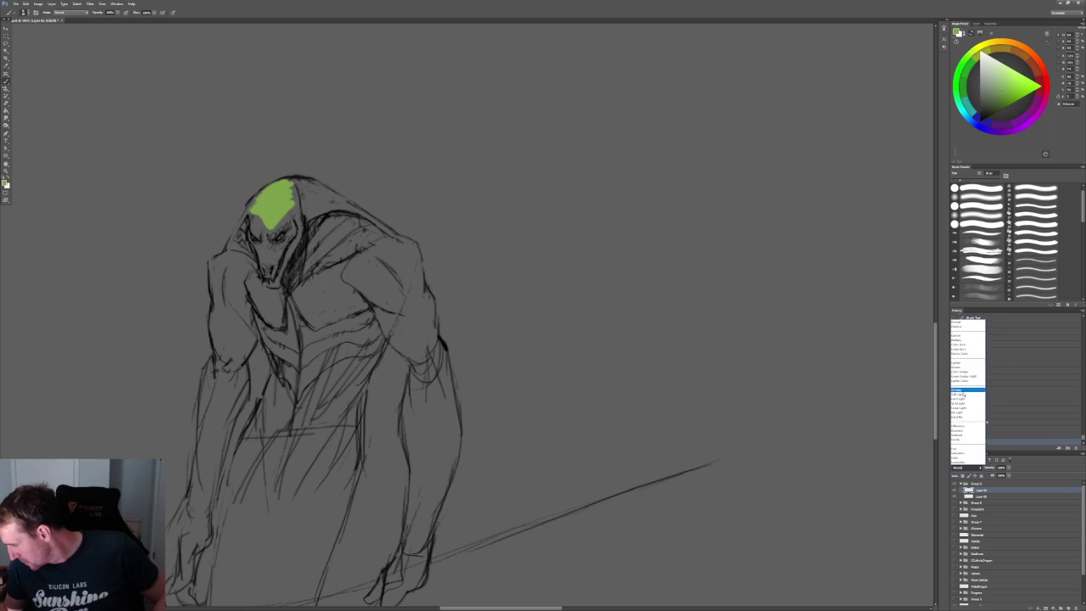
pyautogui.click(959, 390)
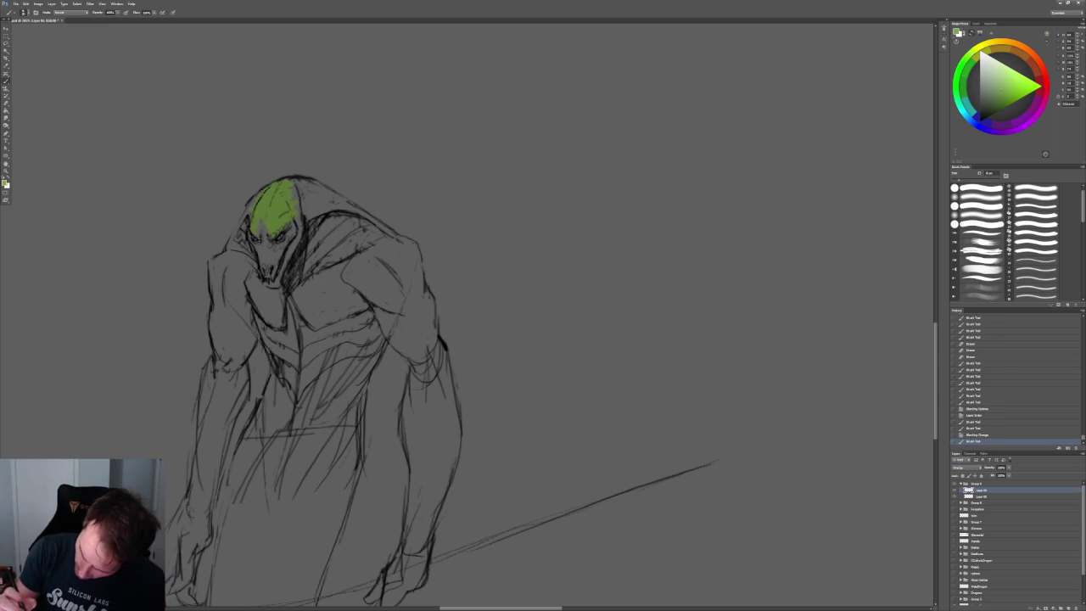
# - Extend the green across both sides of the head and hood, then choose orange
pyautogui.moveTo(285, 240); pyautogui.dragTo(271, 269)
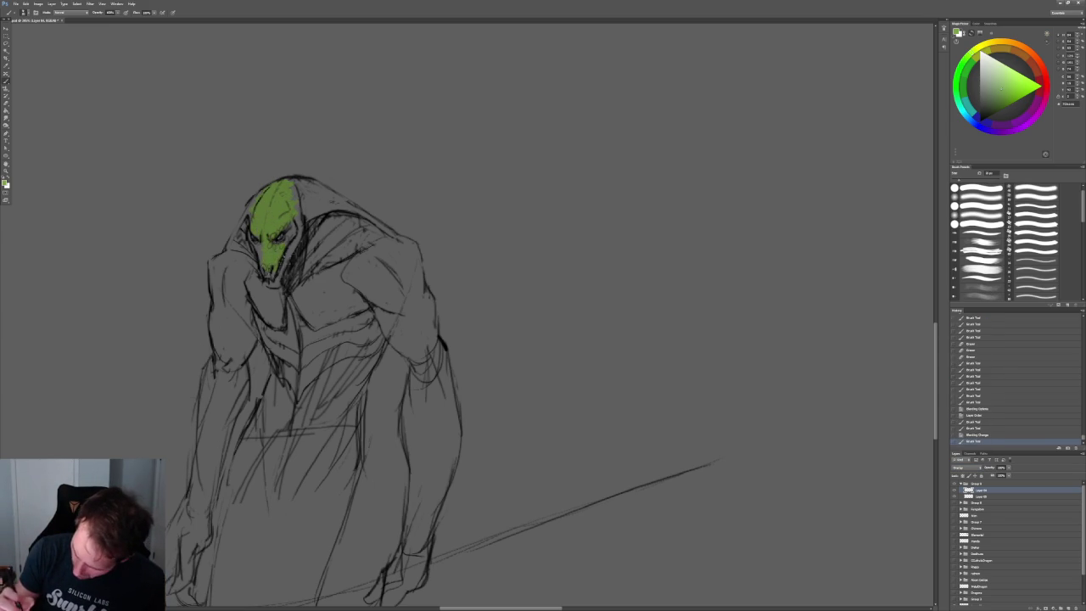
pyautogui.moveTo(299, 206); pyautogui.dragTo(302, 217)
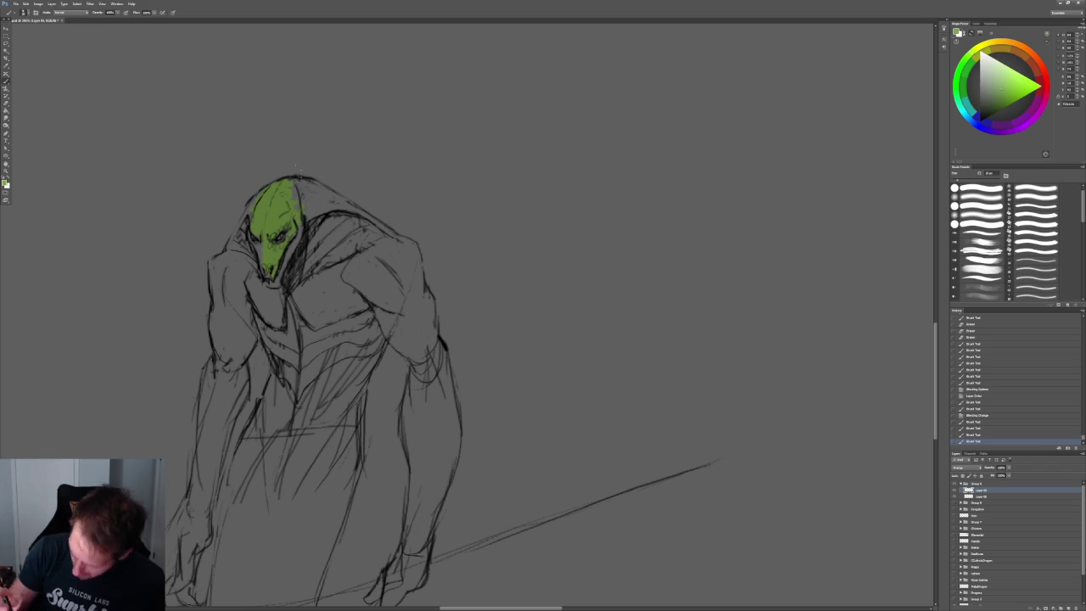
pyautogui.moveTo(280, 258); pyautogui.dragTo(290, 270)
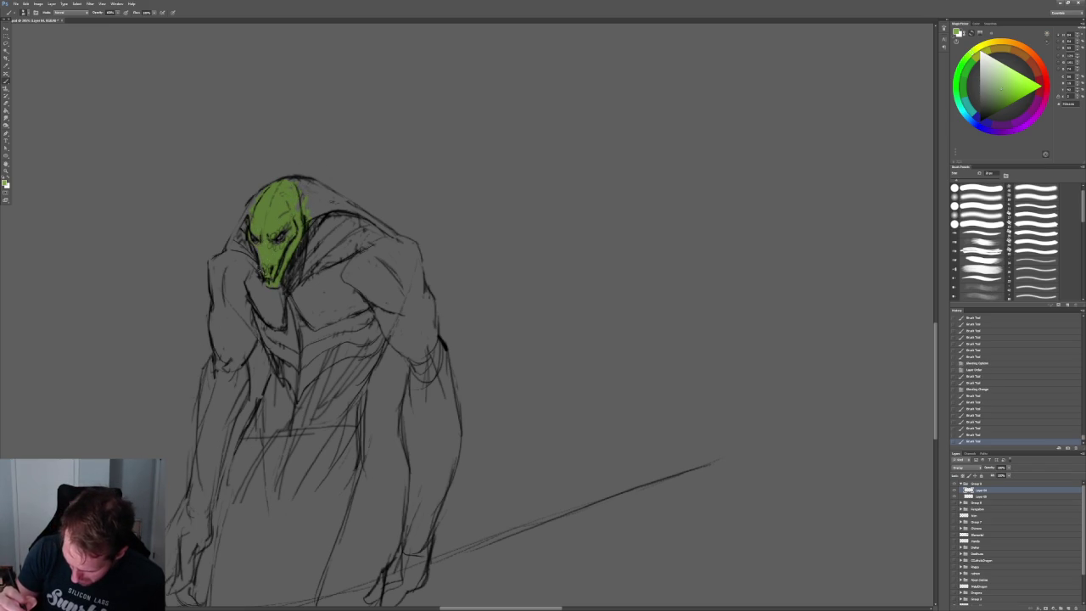
pyautogui.keyDown('alt'); pyautogui.scroll(-5, 320, 165); pyautogui.keyUp('alt')
pyautogui.keyDown('alt'); pyautogui.scroll(5, 359, 175); pyautogui.keyUp('alt')
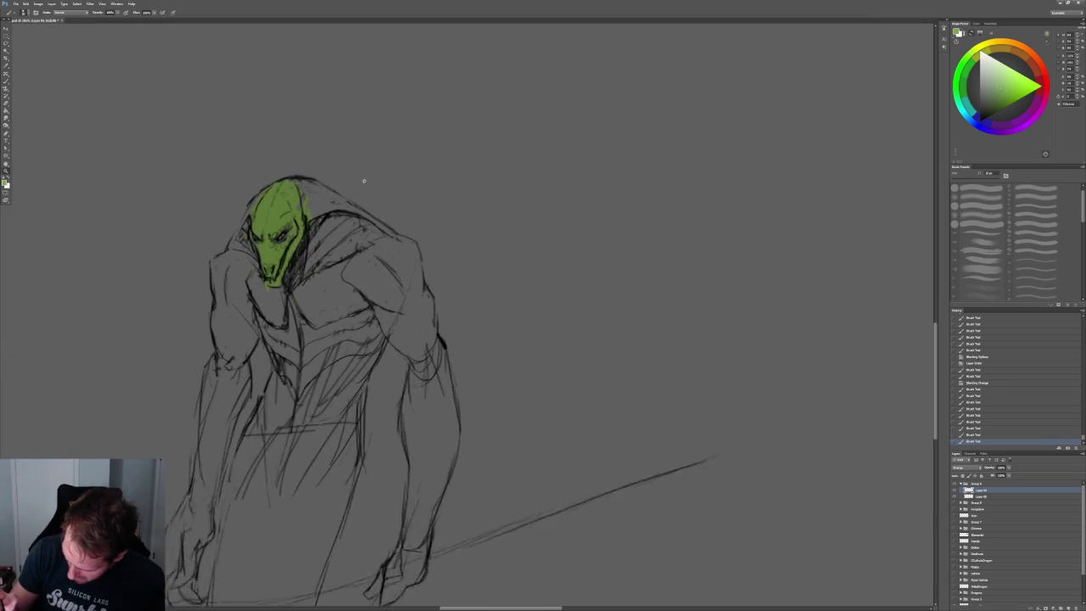
pyautogui.moveTo(298, 182)
pyautogui.mouseDown()
pyautogui.moveTo(312, 208)
pyautogui.moveTo(340, 211)
pyautogui.mouseUp()
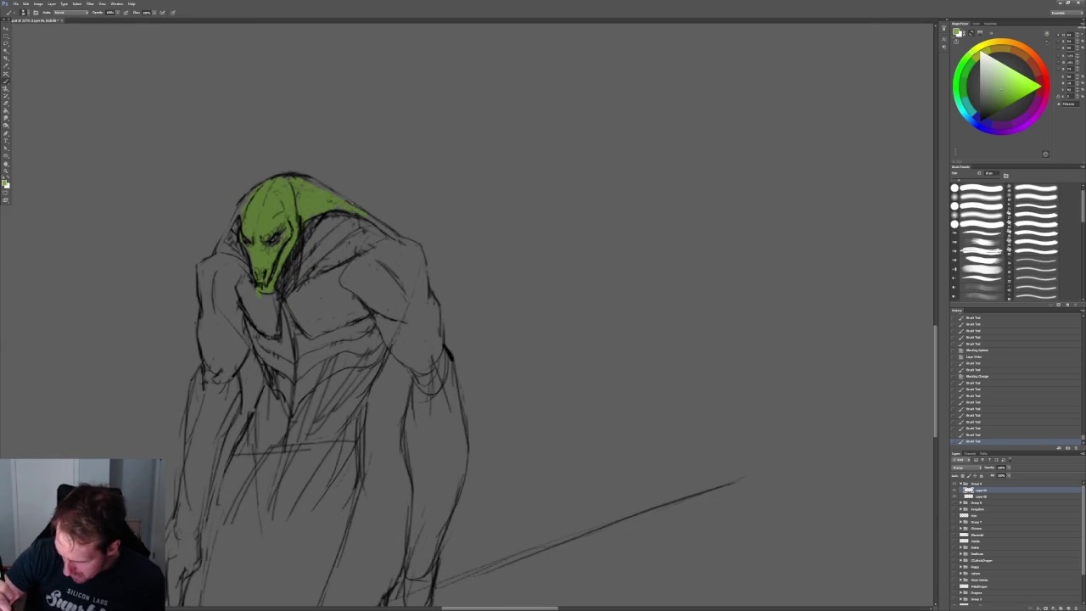
pyautogui.moveTo(254, 186); pyautogui.dragTo(231, 239)
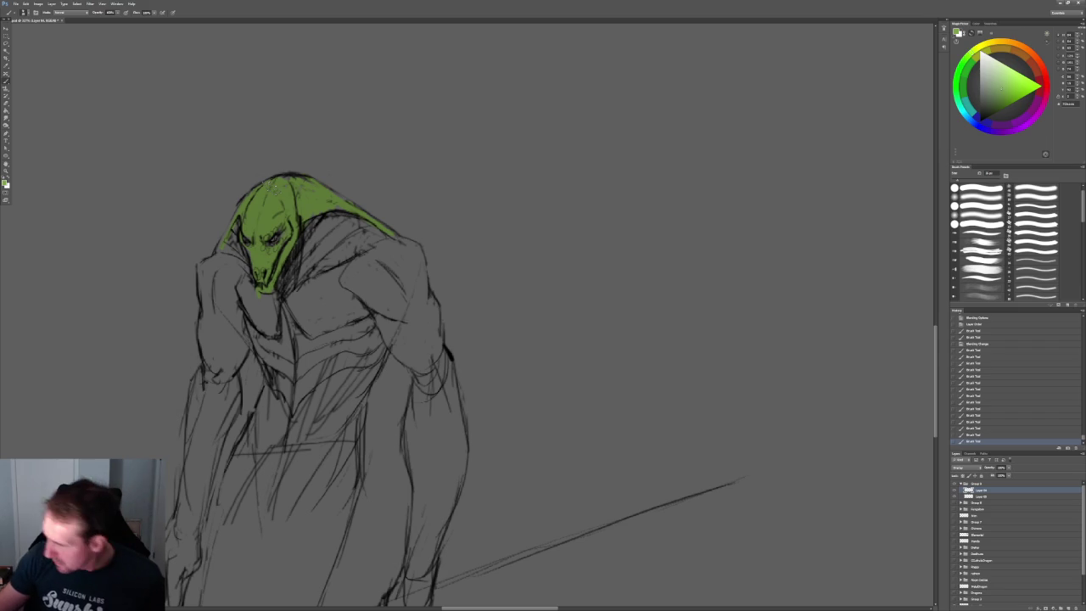
pyautogui.click(1015, 42)
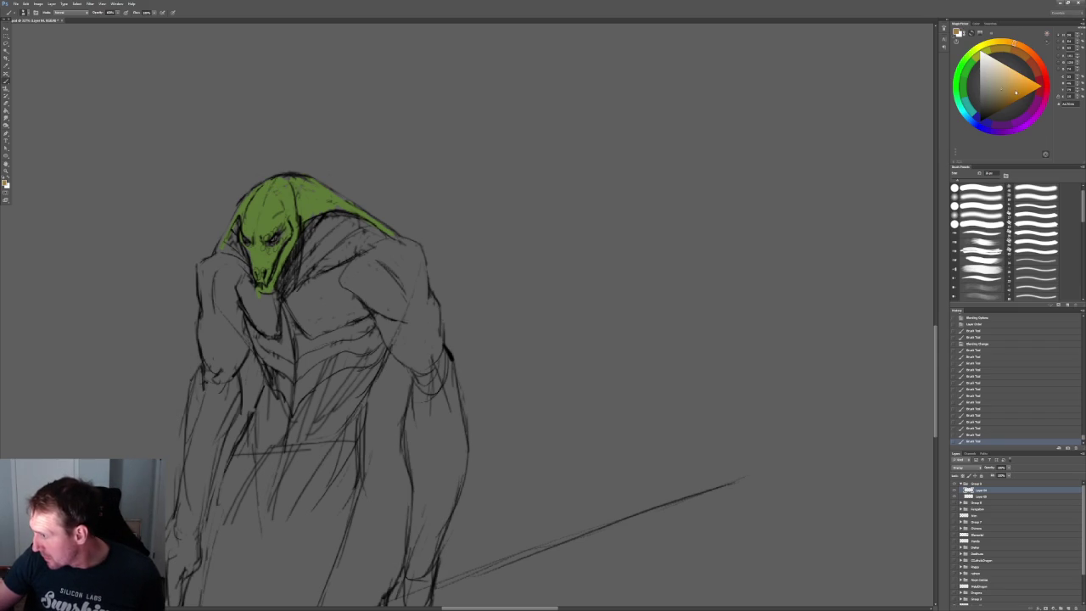
# - Paint orange into both eye sockets, then switch the paint colour to pale yellow
pyautogui.keyDown('alt'); pyautogui.scroll(3, 246, 264); pyautogui.keyUp('alt')
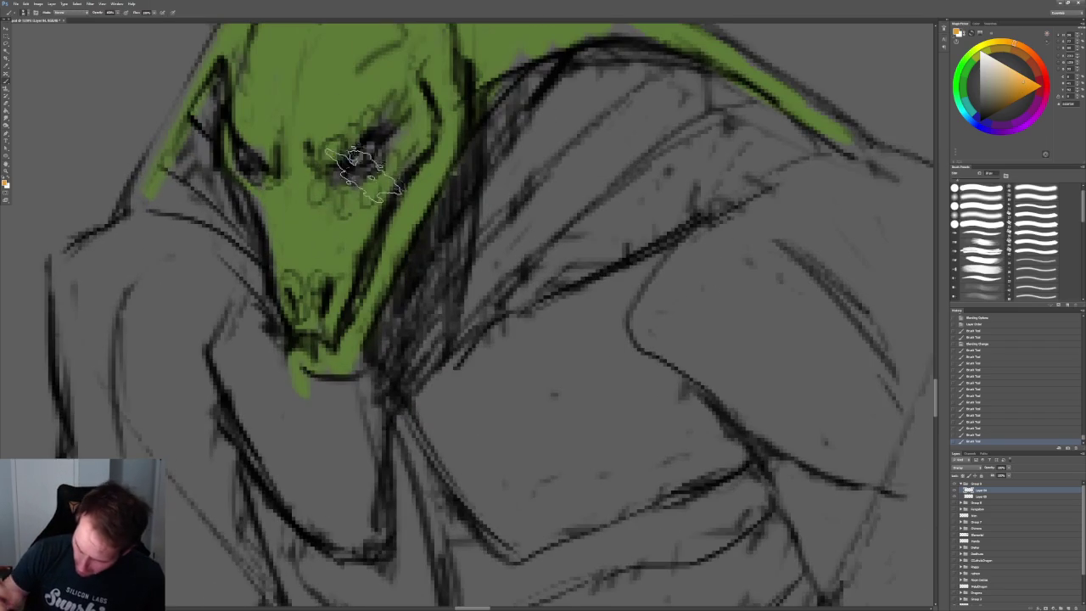
pyautogui.moveTo(352, 157); pyautogui.dragTo(373, 143)
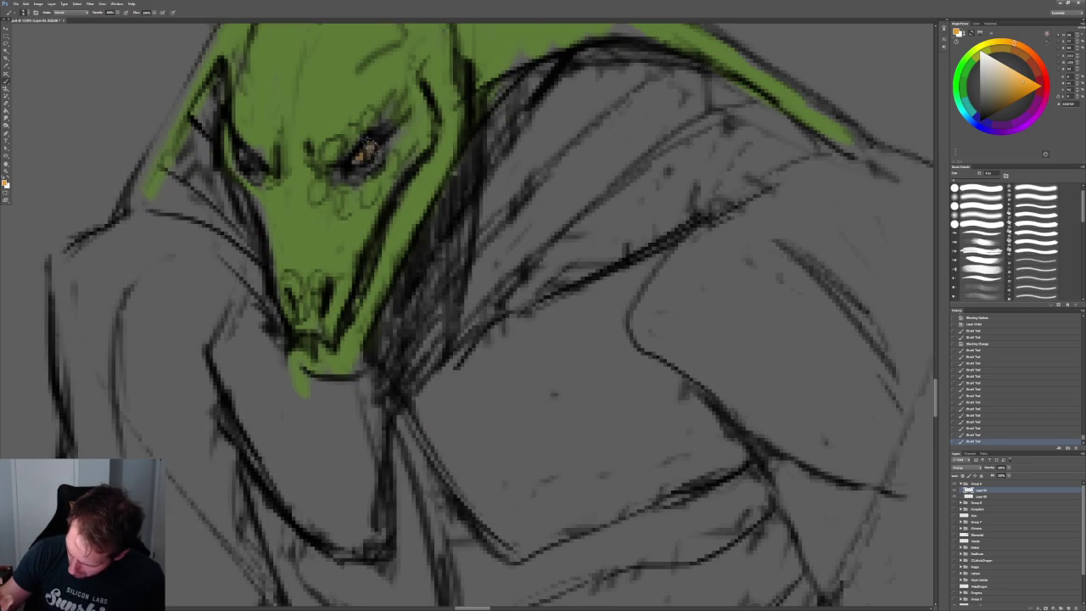
pyautogui.moveTo(238, 146); pyautogui.dragTo(258, 168)
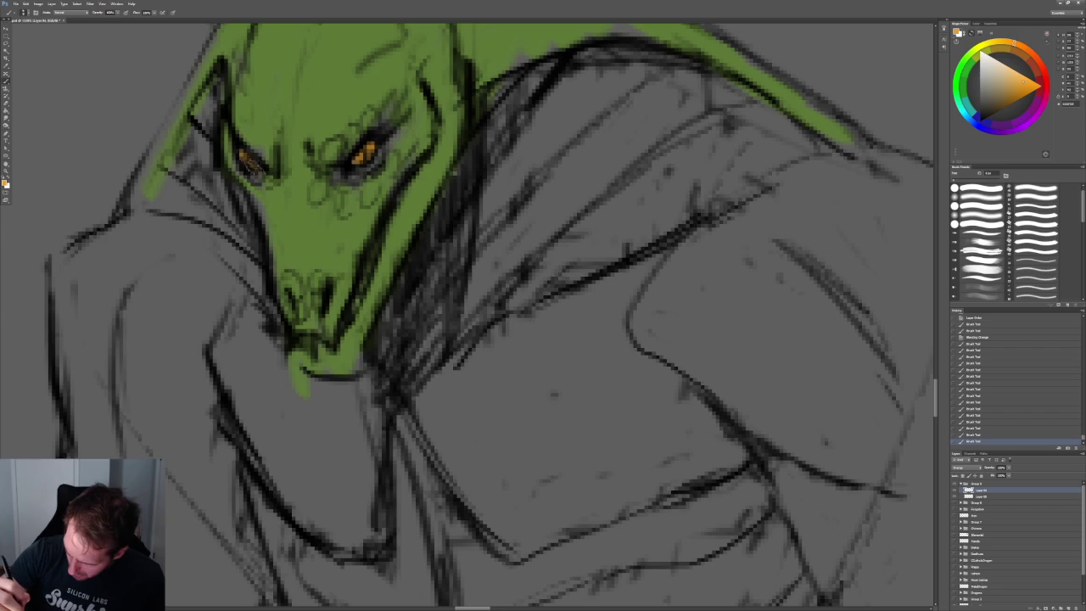
pyautogui.moveTo(458, 161)
pyautogui.mouseDown()
pyautogui.moveTo(405, 145)
pyautogui.moveTo(479, 170)
pyautogui.moveTo(364, 141)
pyautogui.mouseUp()
pyautogui.press('b')
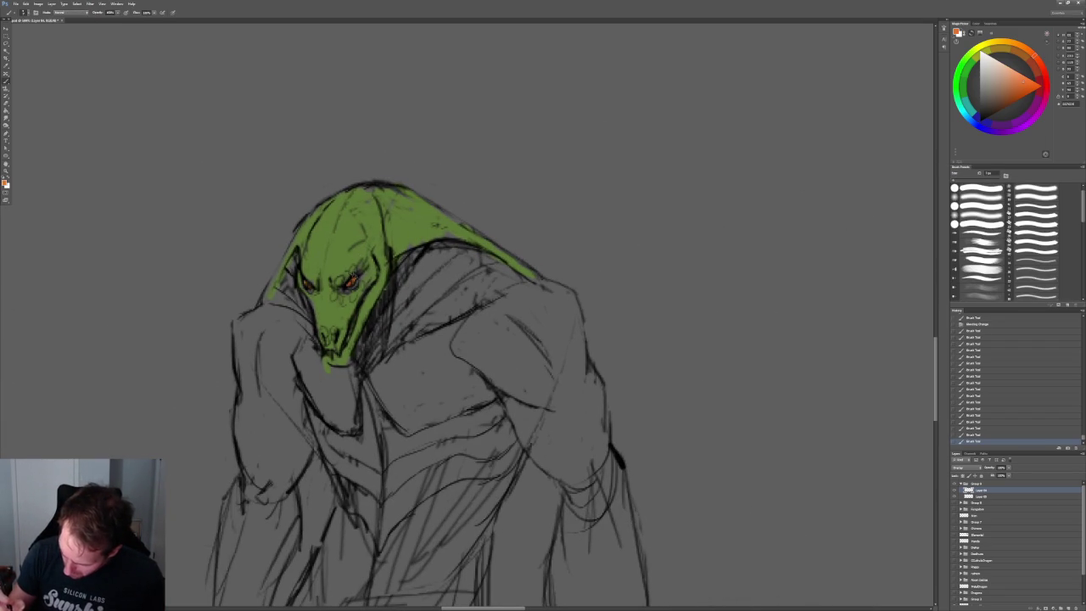
pyautogui.click(308, 283)
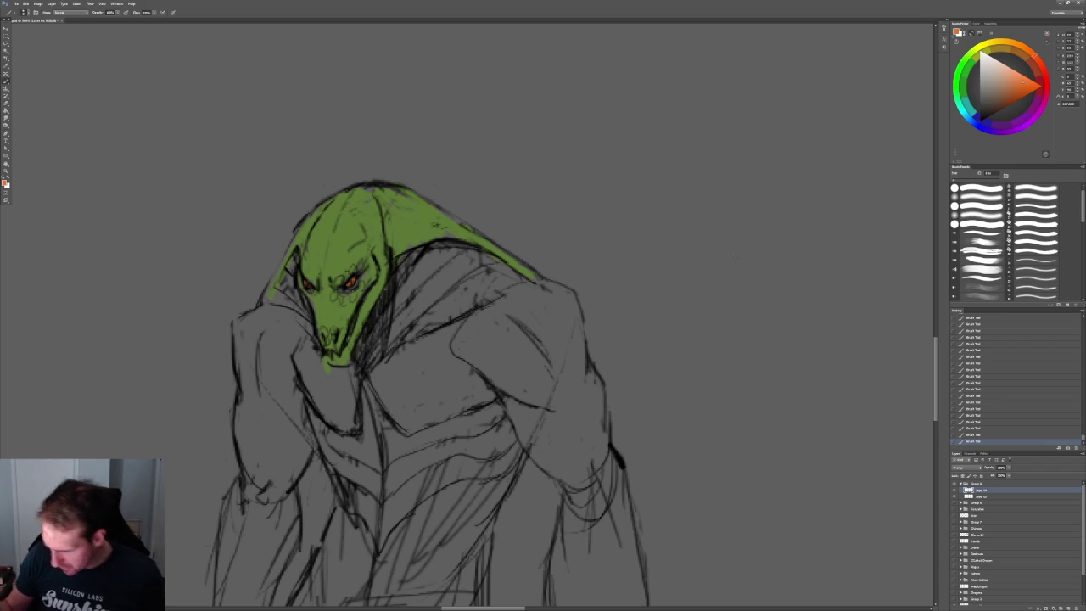
pyautogui.click(985, 44)
pyautogui.click(979, 51)
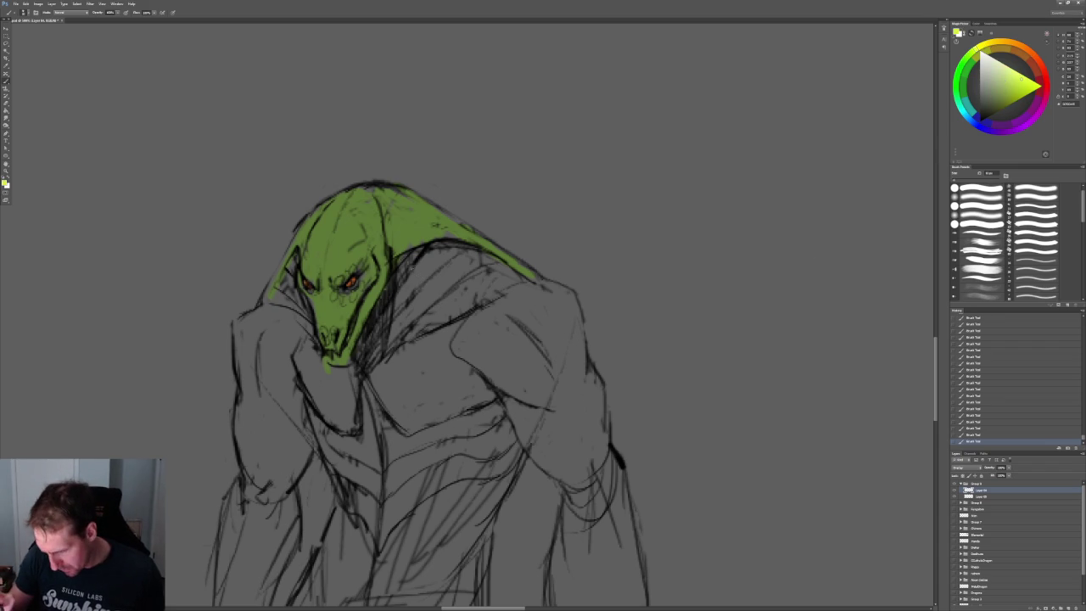
# - Build up a pale yellow-green highlight across the creature's shoulder
pyautogui.moveTo(392, 280); pyautogui.dragTo(445, 243)
pyautogui.moveTo(382, 304); pyautogui.dragTo(462, 244)
pyautogui.moveTo(381, 326)
pyautogui.mouseDown()
pyautogui.moveTo(470, 256)
pyautogui.moveTo(491, 261)
pyautogui.mouseUp()
pyautogui.moveTo(387, 346); pyautogui.dragTo(453, 295)
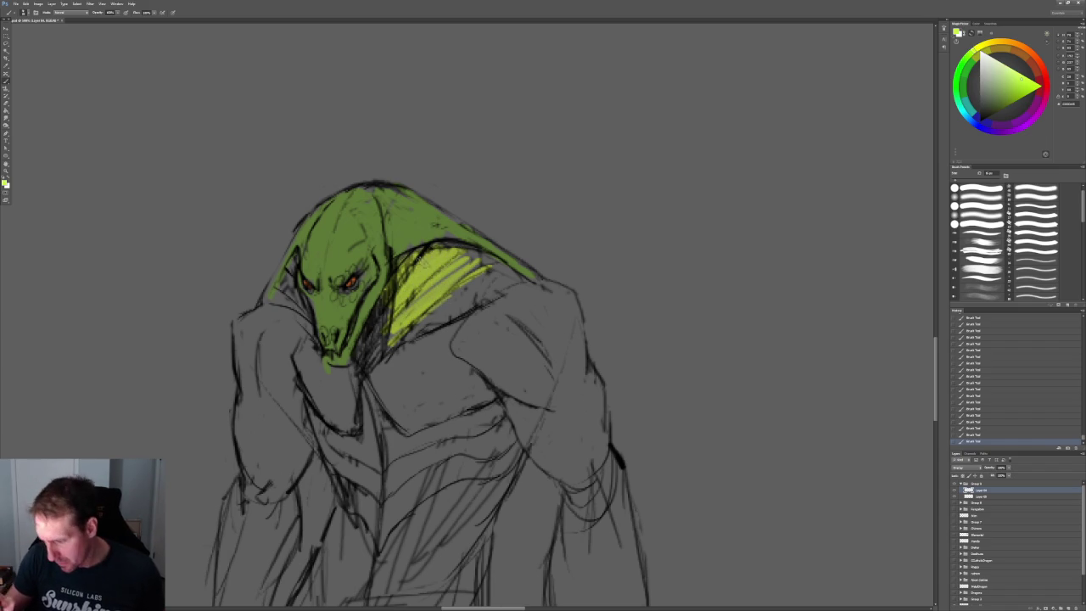
pyautogui.moveTo(386, 313); pyautogui.dragTo(458, 268)
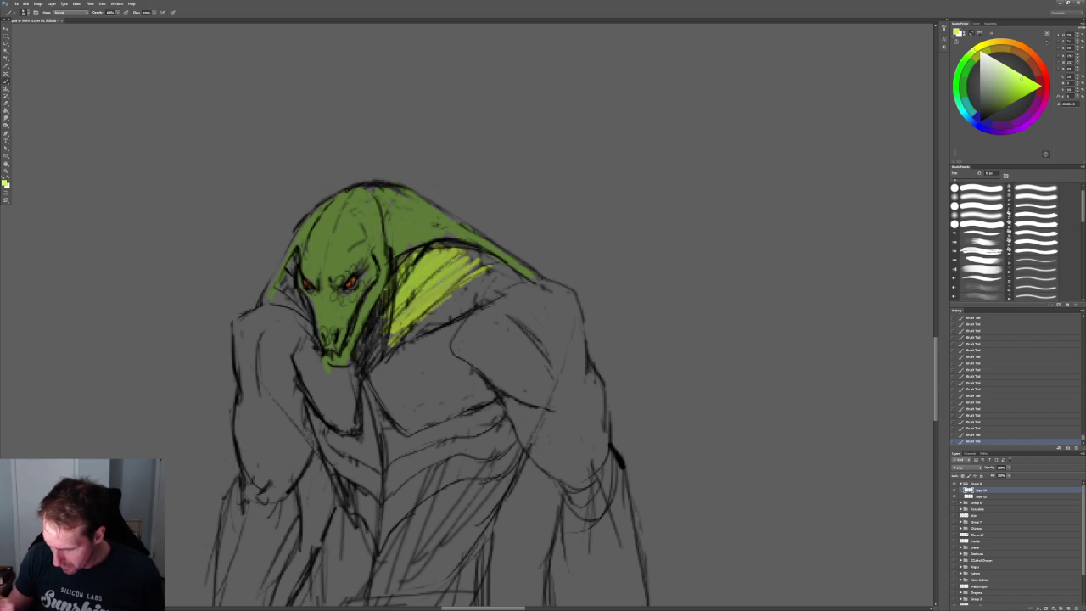
pyautogui.moveTo(411, 331)
pyautogui.mouseDown()
pyautogui.moveTo(458, 296)
pyautogui.moveTo(526, 271)
pyautogui.moveTo(386, 344)
pyautogui.mouseUp()
# - Add light green down the head's left side and darken the neck shadow, undoing a stray stroke
pyautogui.moveTo(294, 253)
pyautogui.mouseDown()
pyautogui.moveTo(297, 284)
pyautogui.moveTo(284, 299)
pyautogui.moveTo(301, 310)
pyautogui.moveTo(270, 306)
pyautogui.mouseUp()
pyautogui.keyDown('ctrl'); pyautogui.moveTo(488, 242); pyautogui.dragTo(516, 249); pyautogui.keyUp('ctrl')
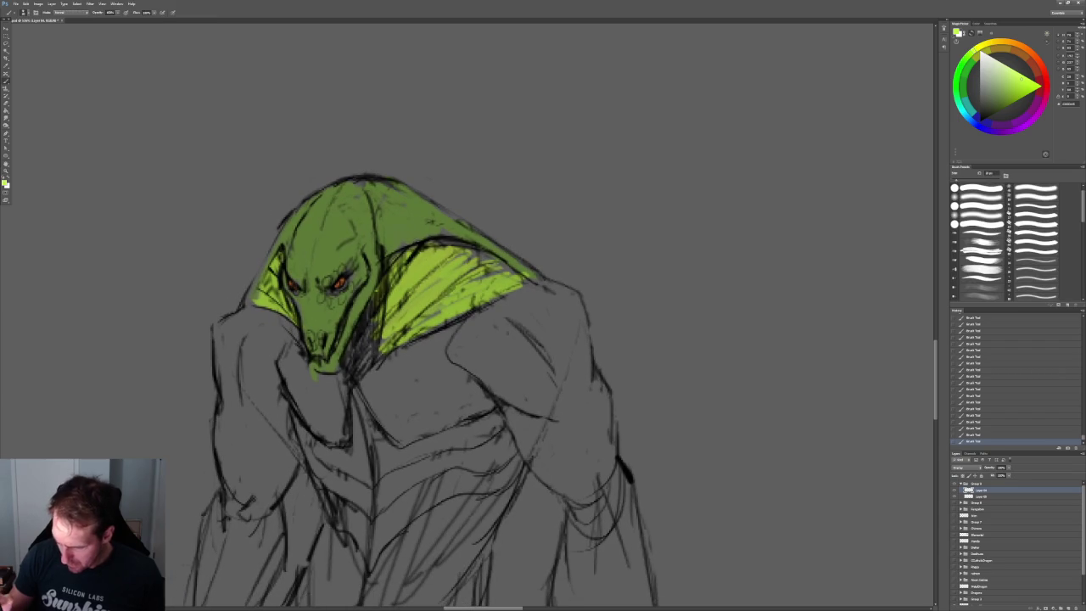
pyautogui.scroll(-3, 387, 386)
pyautogui.moveTo(425, 281); pyautogui.dragTo(372, 304)
pyautogui.hotkey('ctrl', 'z')
pyautogui.moveTo(374, 202); pyautogui.dragTo(322, 314)
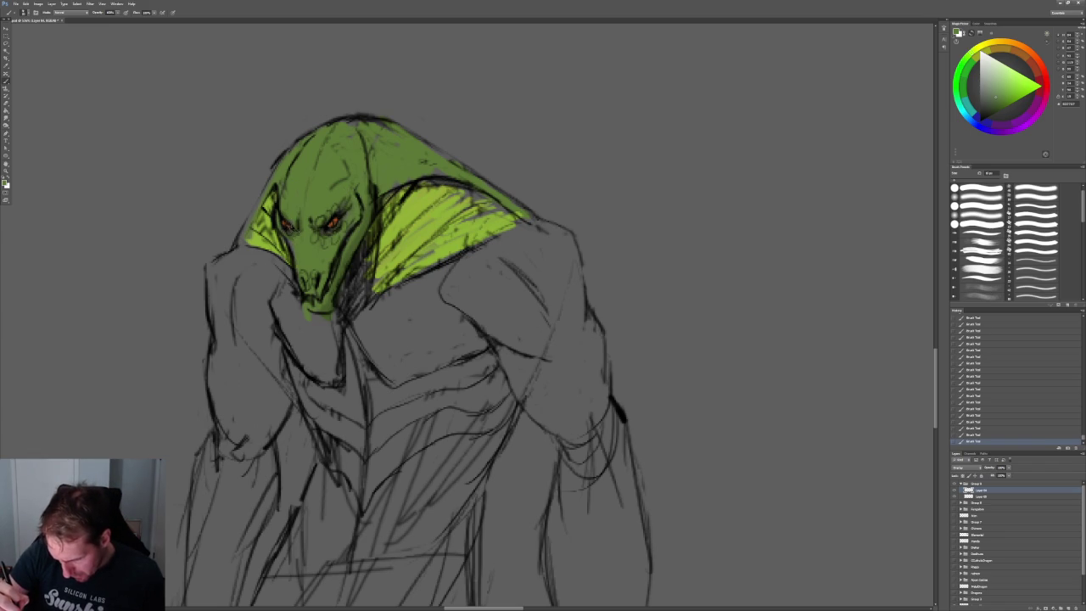
pyautogui.keyDown('alt'); pyautogui.scroll(3, 332, 227); pyautogui.keyUp('alt')
pyautogui.keyDown('alt'); pyautogui.scroll(3, 333, 228); pyautogui.keyUp('alt')
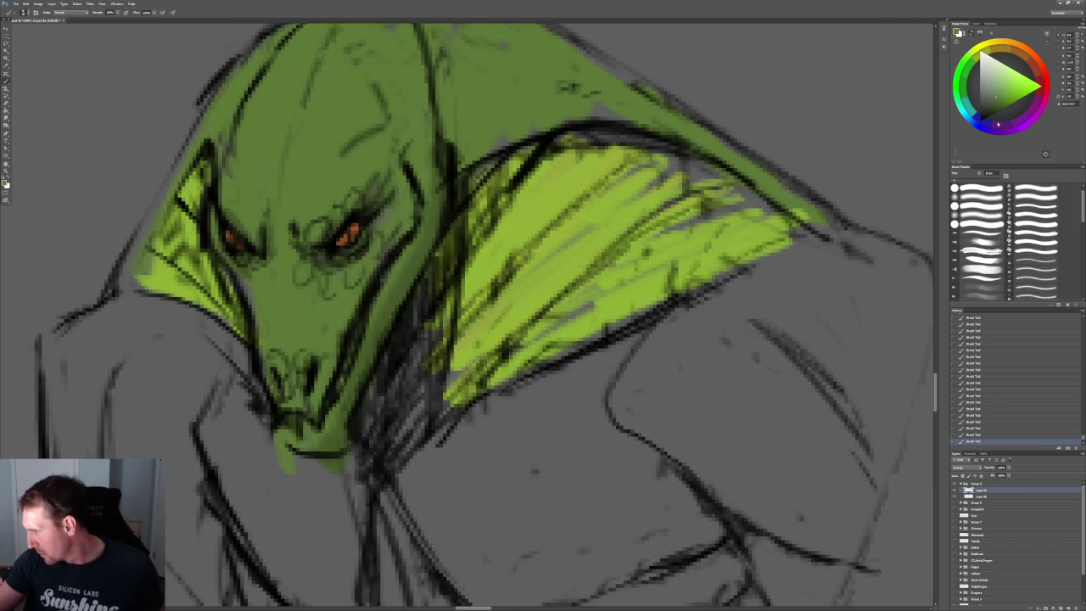
# - Choose a violet paint colour and shade the left eye dark purple
pyautogui.click(1044, 102)
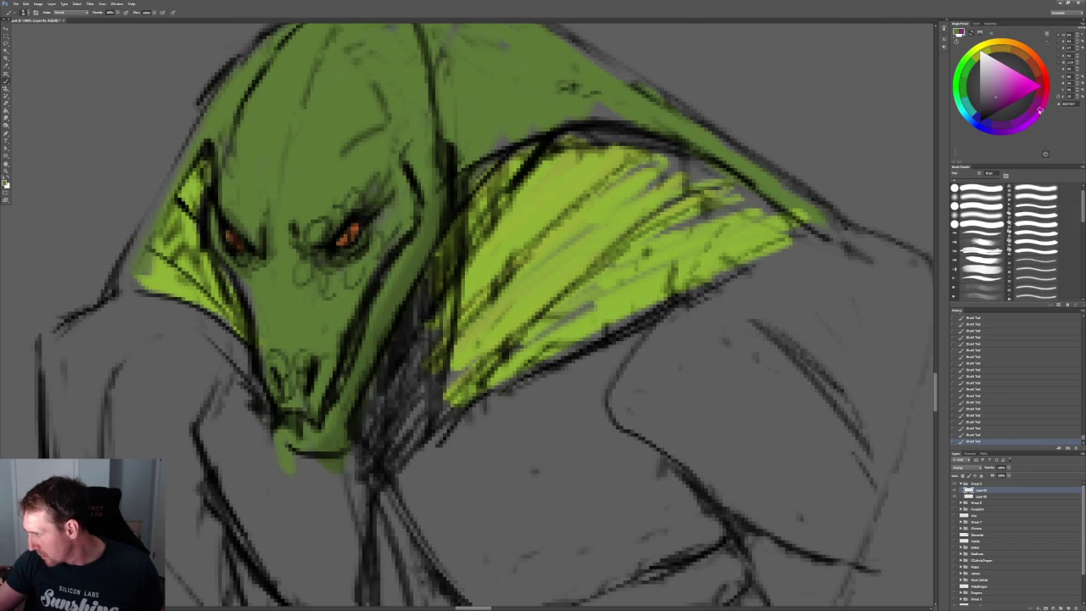
pyautogui.moveTo(1035, 116); pyautogui.dragTo(999, 132)
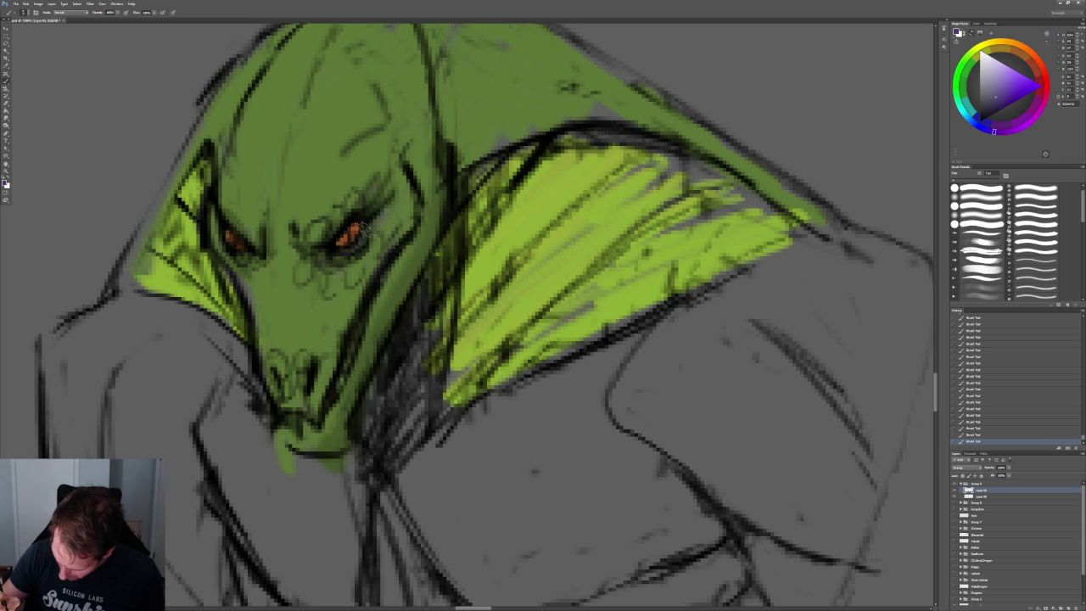
pyautogui.moveTo(225, 240); pyautogui.dragTo(253, 261)
# - Select the sketch layer below the colour layer and reset colours to black and white
pyautogui.press('z')
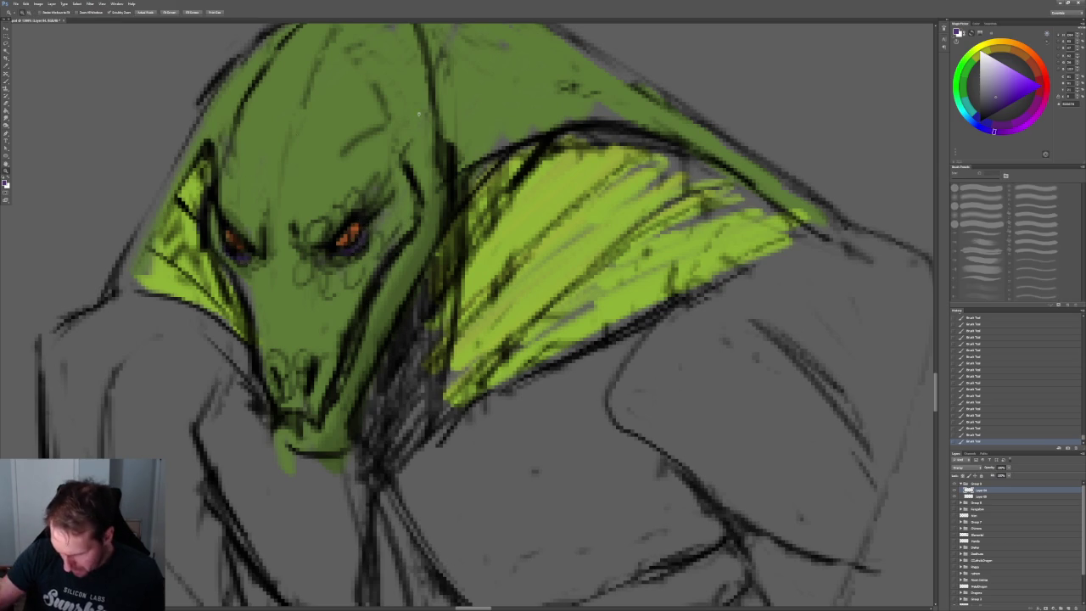
pyautogui.moveTo(475, 93); pyautogui.dragTo(357, 89)
pyautogui.moveTo(420, 116); pyautogui.dragTo(594, 118)
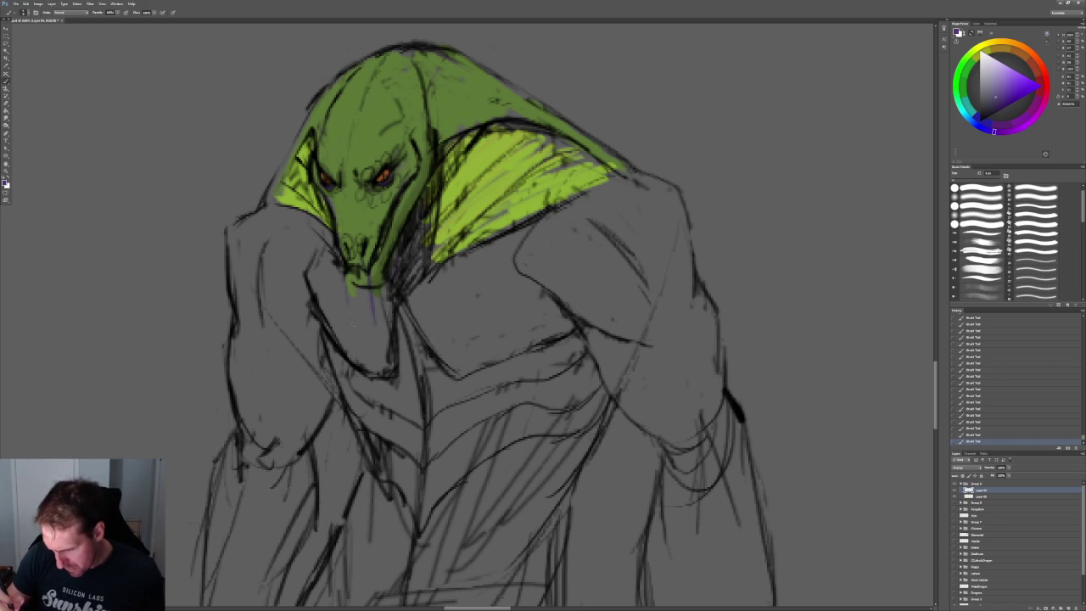
pyautogui.moveTo(367, 314); pyautogui.dragTo(471, 204)
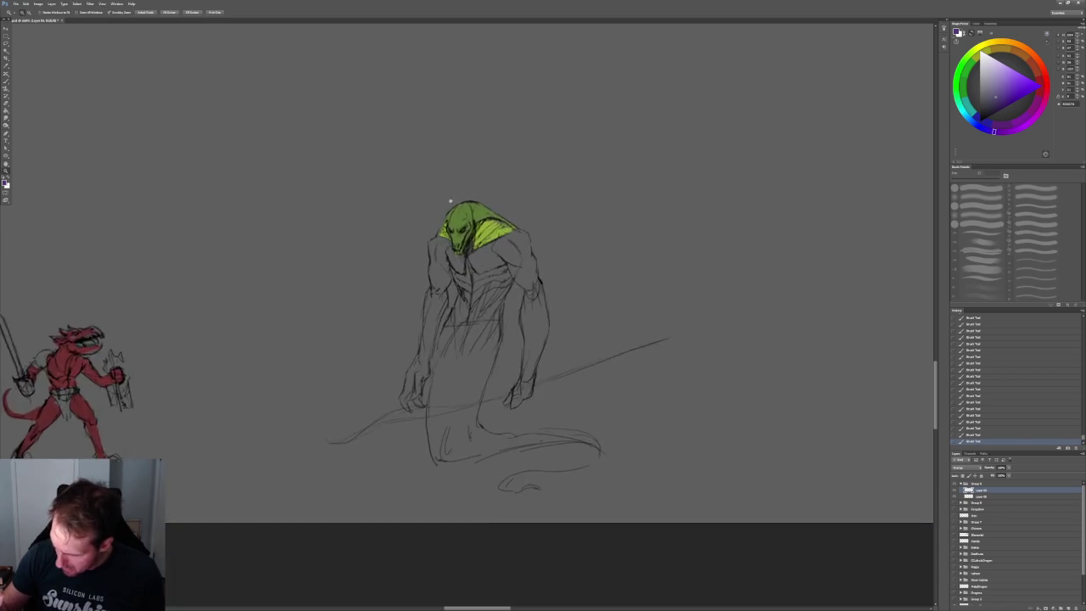
pyautogui.moveTo(485, 241); pyautogui.dragTo(560, 241)
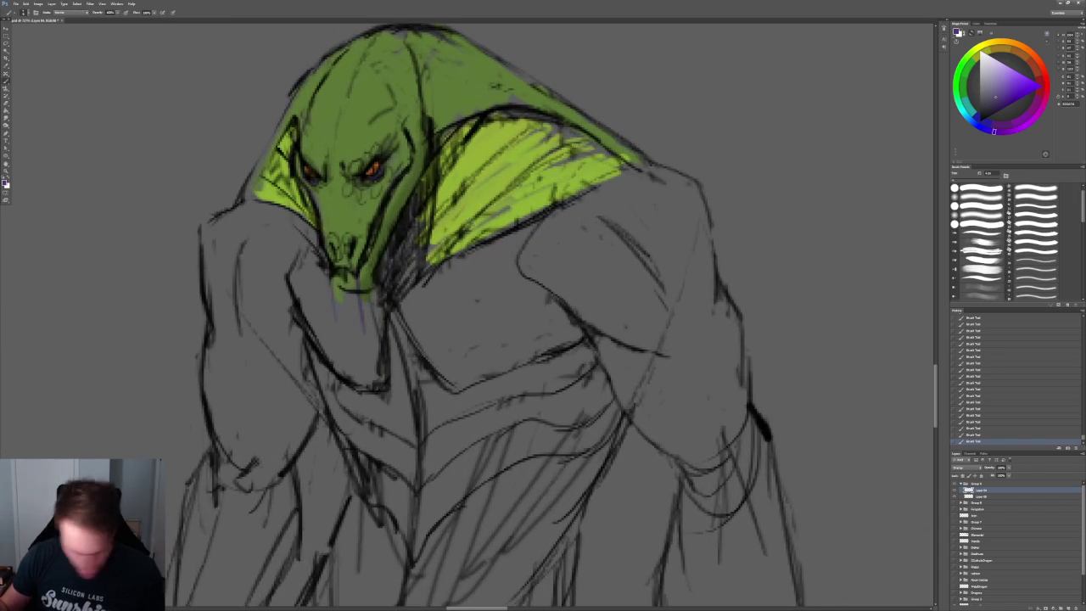
pyautogui.click(981, 495)
pyautogui.press('d')
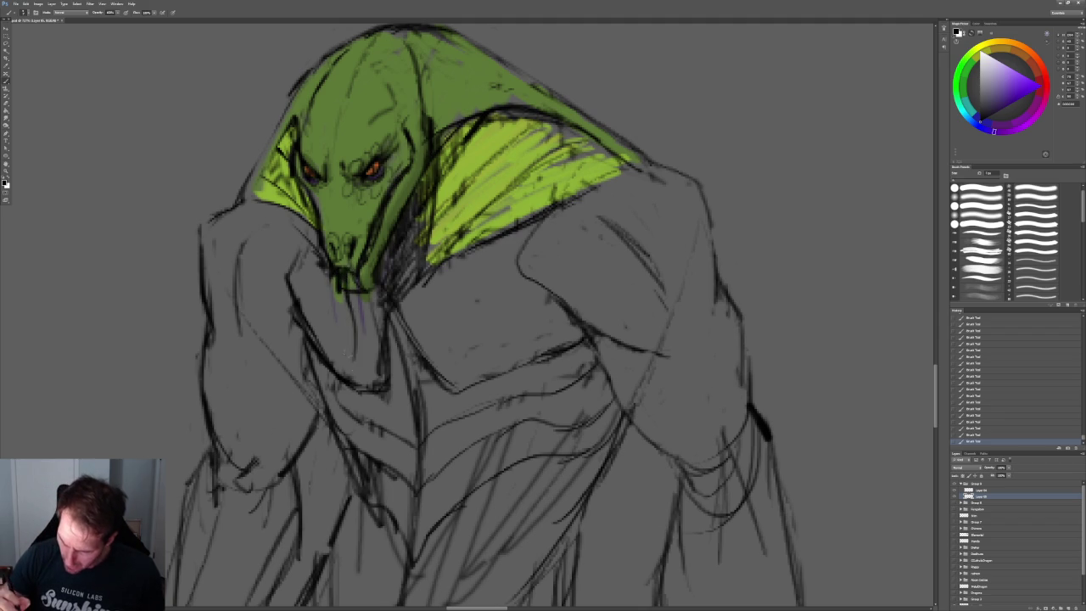
# - Redraw and darken the chin and neck lines in black
pyautogui.moveTo(349, 311); pyautogui.dragTo(333, 355)
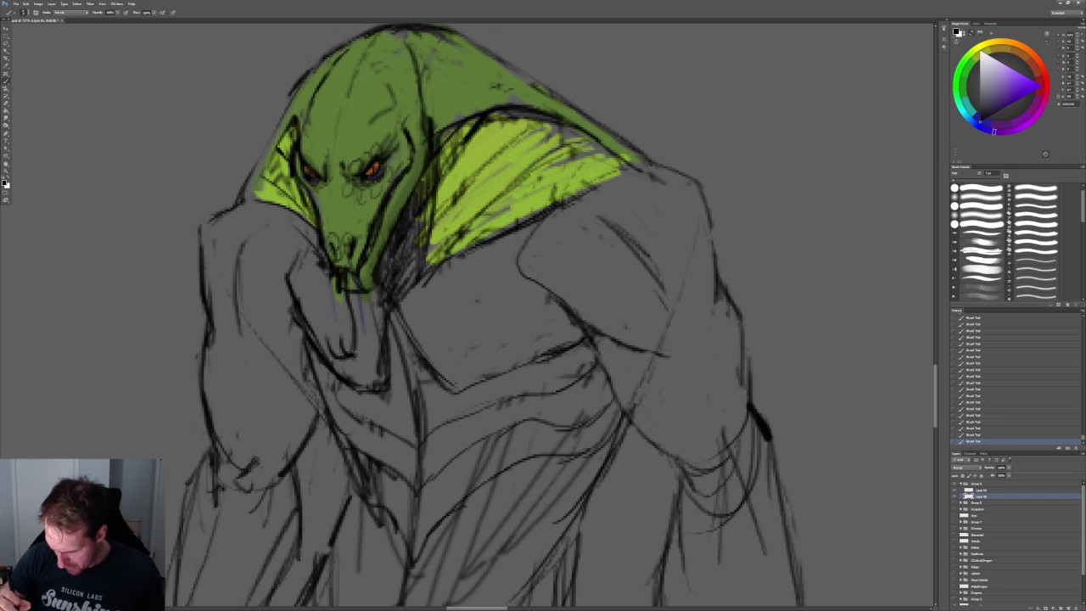
pyautogui.moveTo(353, 280); pyautogui.dragTo(355, 328)
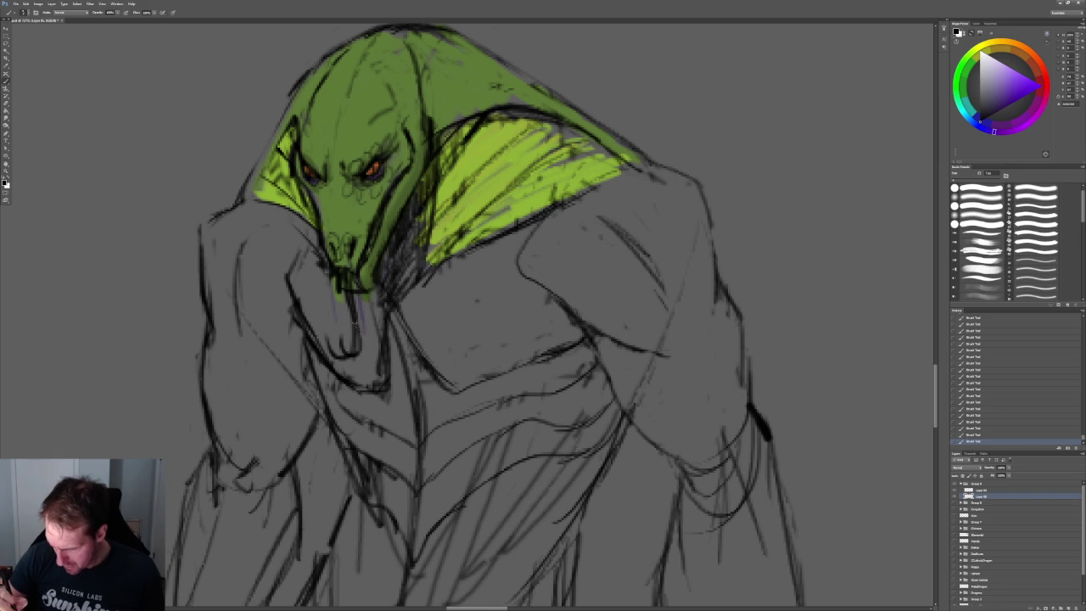
pyautogui.keyDown('ctrl'); pyautogui.moveTo(501, 161); pyautogui.dragTo(458, 162); pyautogui.keyUp('ctrl')
pyautogui.keyDown('ctrl'); pyautogui.moveTo(480, 111); pyautogui.dragTo(509, 111); pyautogui.keyUp('ctrl')
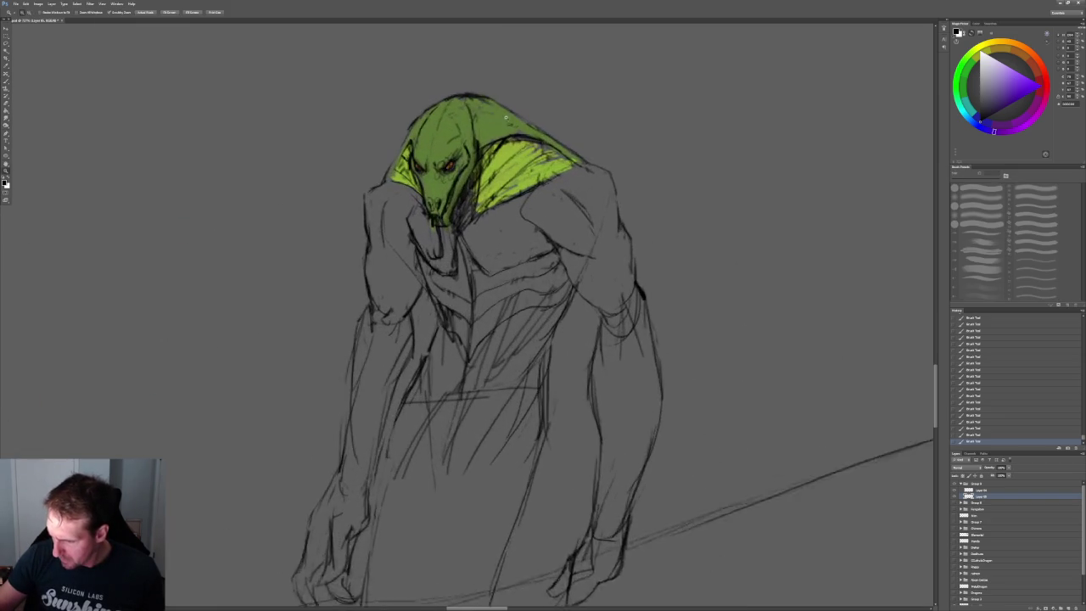
# - Change the green layer's blend mode twice, sample the head's green and dab two patches by the neck
pyautogui.click(984, 490)
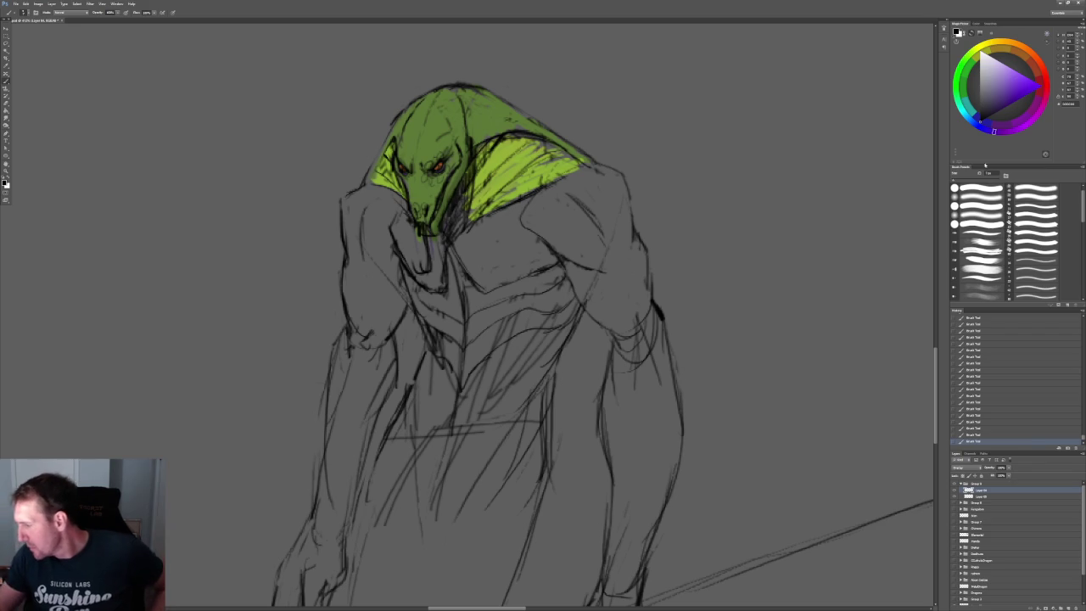
pyautogui.click(971, 467)
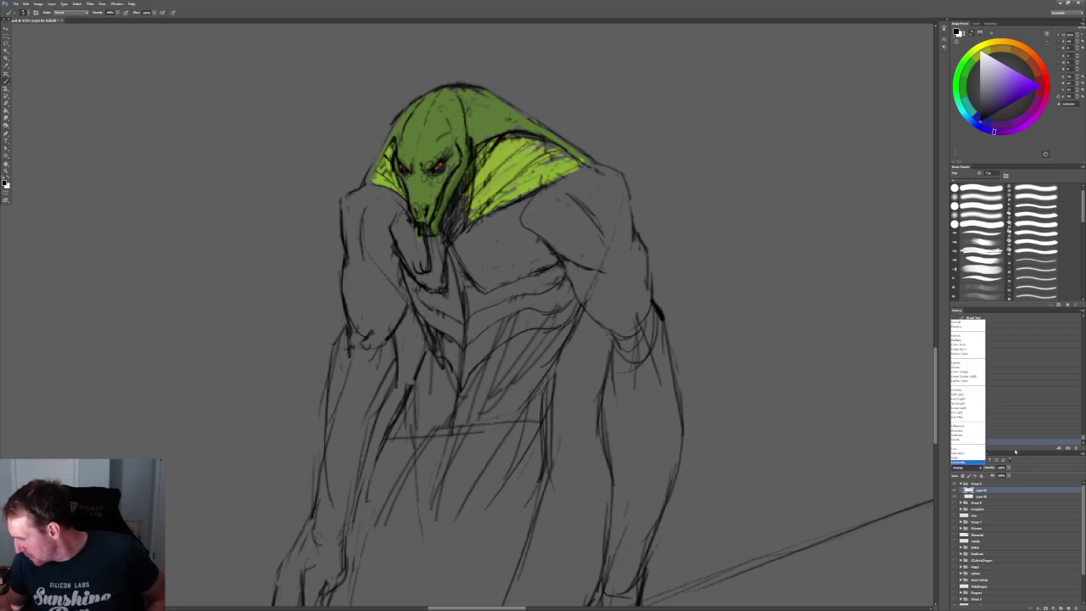
pyautogui.click(965, 323)
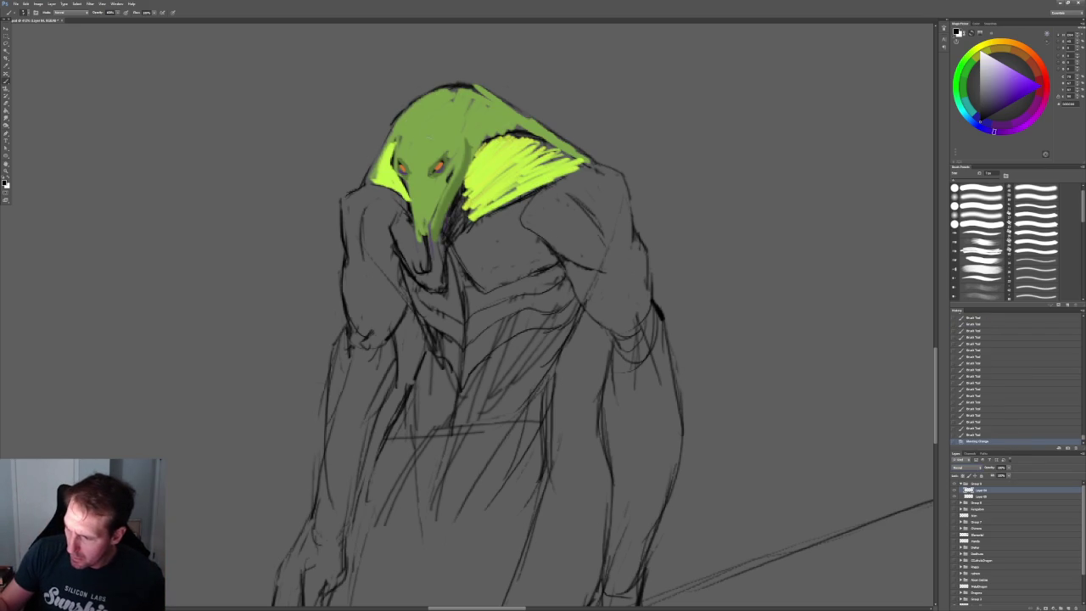
pyautogui.keyDown('alt'); pyautogui.click(433, 130); pyautogui.keyUp('alt')
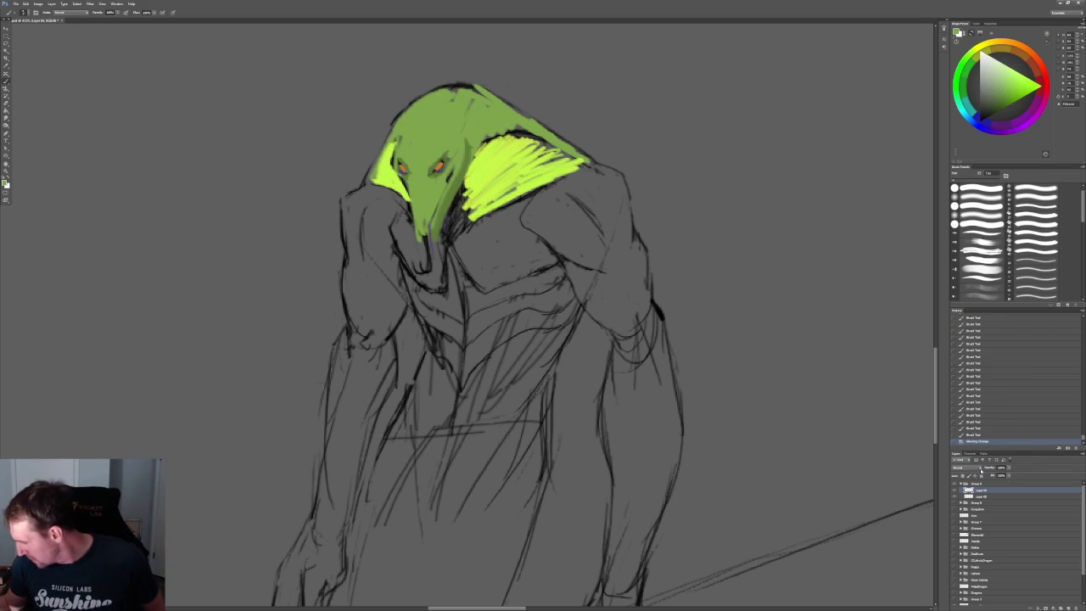
pyautogui.click(971, 468)
pyautogui.click(974, 390)
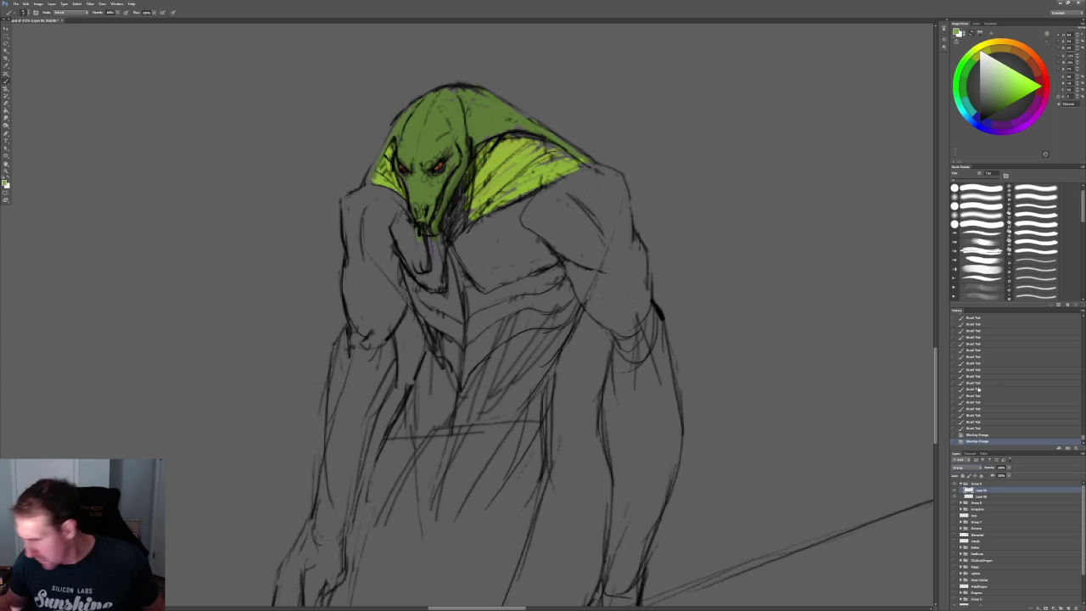
pyautogui.click(449, 223)
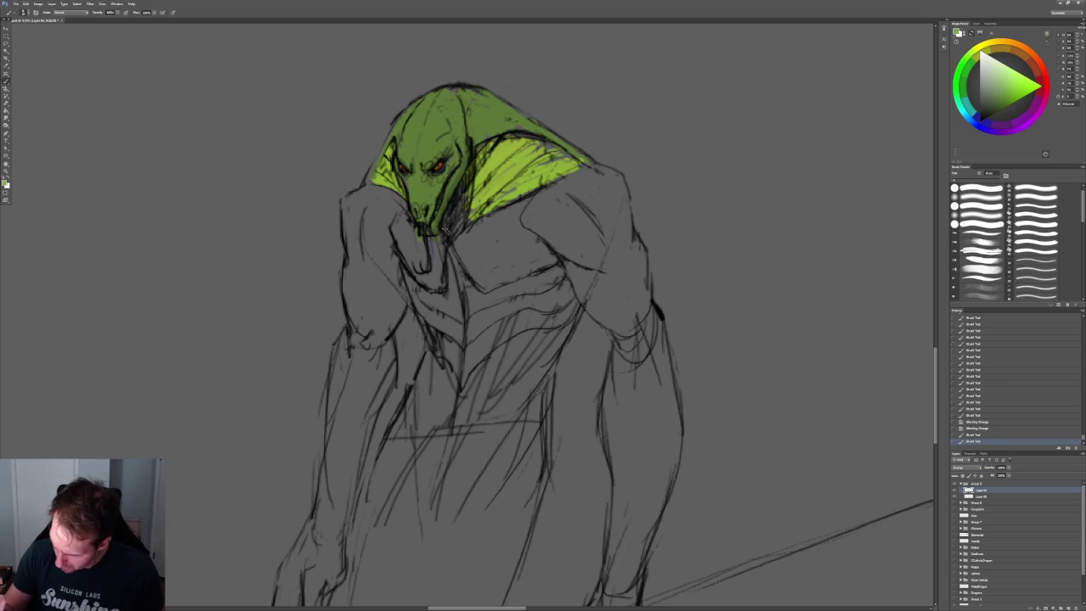
pyautogui.click(451, 242)
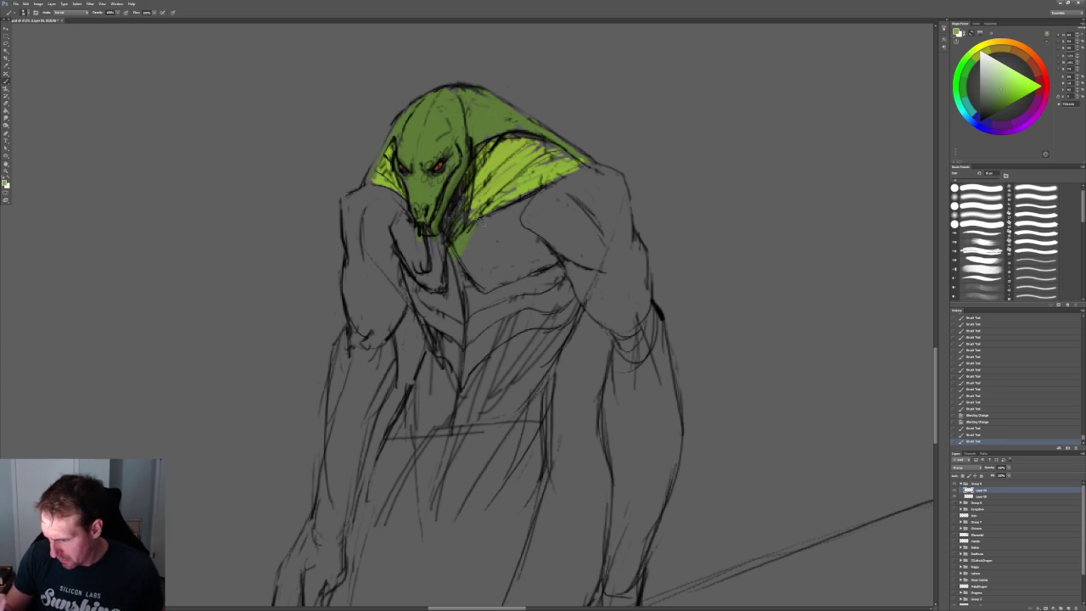
# - Paint green over the chest, right shoulder and right upper arm
pyautogui.moveTo(491, 219)
pyautogui.mouseDown()
pyautogui.moveTo(503, 244)
pyautogui.moveTo(541, 199)
pyautogui.moveTo(594, 180)
pyautogui.moveTo(611, 237)
pyautogui.moveTo(620, 203)
pyautogui.moveTo(599, 263)
pyautogui.mouseUp()
pyautogui.moveTo(621, 185)
pyautogui.mouseDown()
pyautogui.moveTo(628, 271)
pyautogui.moveTo(650, 325)
pyautogui.mouseUp()
pyautogui.moveTo(624, 237)
pyautogui.mouseDown()
pyautogui.moveTo(628, 331)
pyautogui.moveTo(604, 323)
pyautogui.mouseUp()
pyautogui.moveTo(590, 255)
pyautogui.mouseDown()
pyautogui.moveTo(561, 289)
pyautogui.moveTo(526, 225)
pyautogui.moveTo(496, 268)
pyautogui.moveTo(505, 282)
pyautogui.moveTo(548, 255)
pyautogui.mouseUp()
# - Fill the raised left arm and hand with green down to the lower arm
pyautogui.moveTo(443, 238)
pyautogui.mouseDown()
pyautogui.moveTo(438, 280)
pyautogui.moveTo(423, 271)
pyautogui.mouseUp()
pyautogui.moveTo(413, 225); pyautogui.dragTo(405, 272)
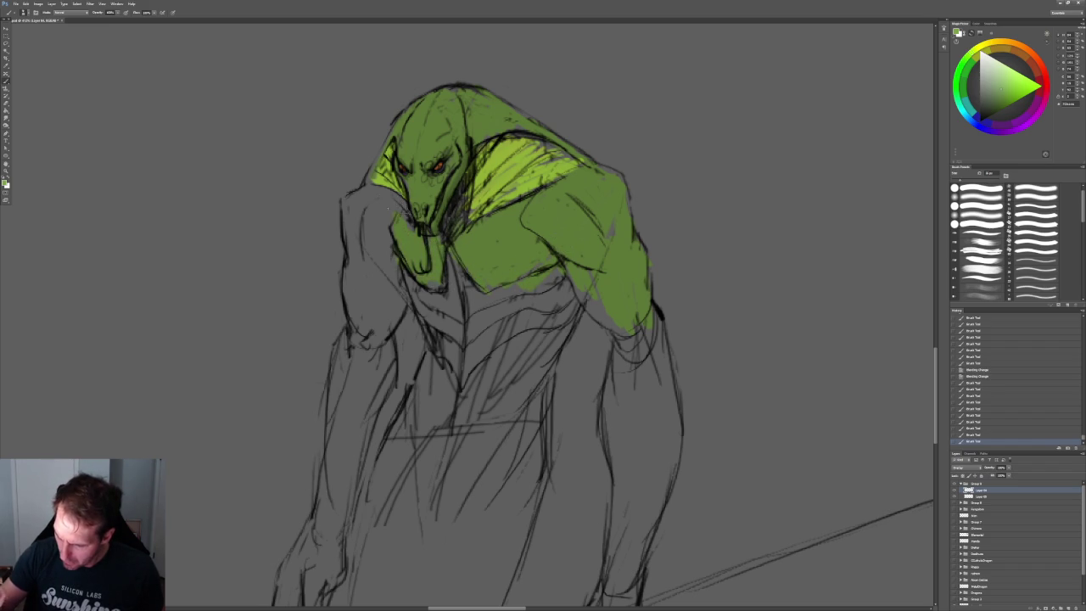
pyautogui.moveTo(386, 195)
pyautogui.mouseDown()
pyautogui.moveTo(383, 245)
pyautogui.moveTo(370, 243)
pyautogui.mouseUp()
pyautogui.moveTo(346, 200); pyautogui.dragTo(363, 329)
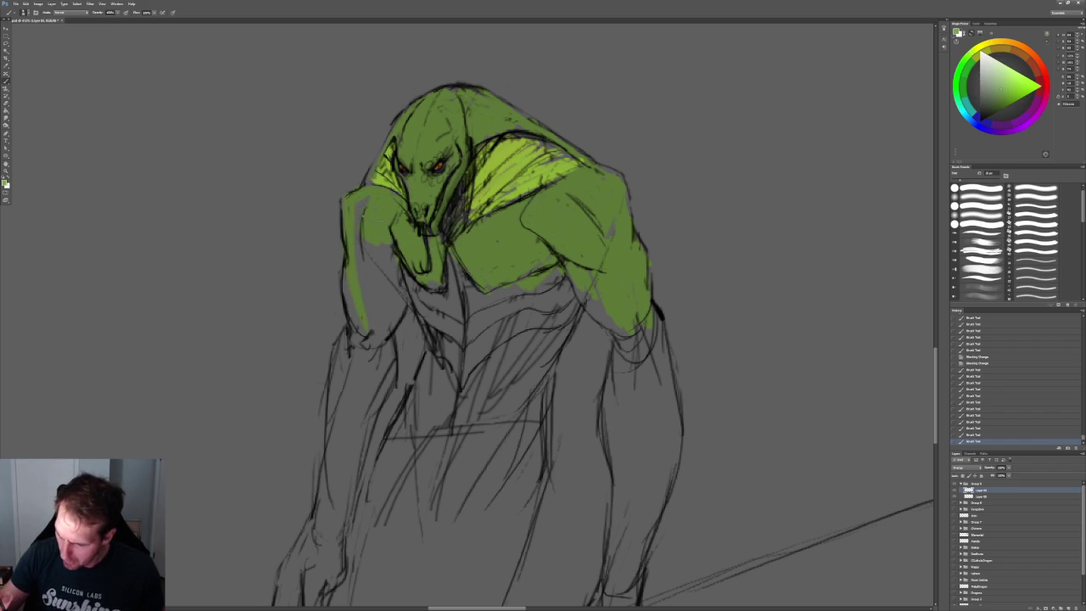
pyautogui.moveTo(361, 202); pyautogui.dragTo(361, 352)
pyautogui.moveTo(377, 245); pyautogui.dragTo(386, 344)
pyautogui.moveTo(404, 273); pyautogui.dragTo(404, 331)
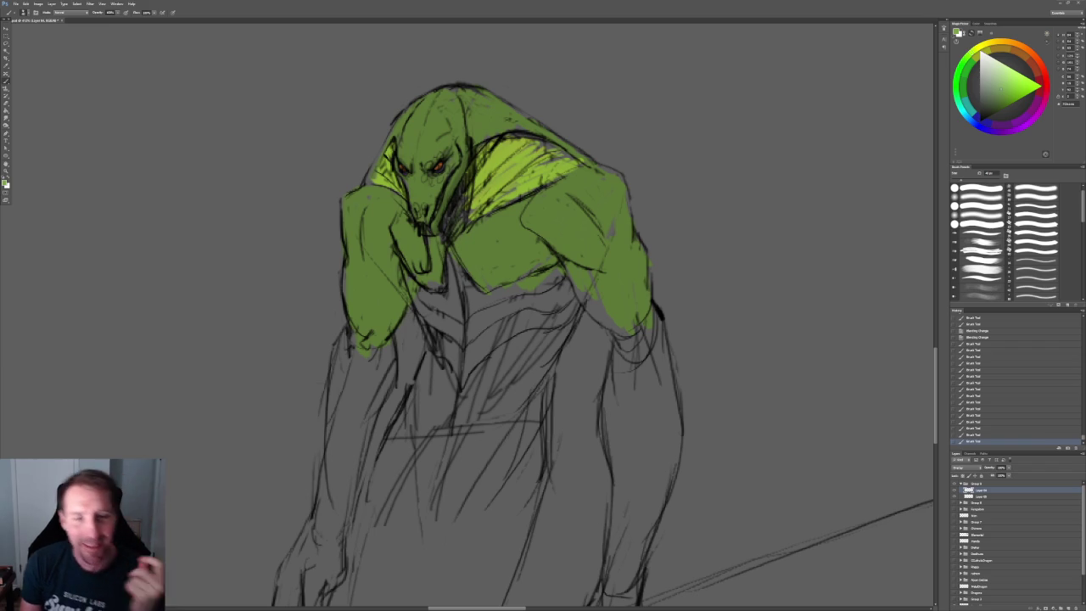
pyautogui.keyDown('alt'); pyautogui.scroll(-2, 404, 392); pyautogui.keyUp('alt')
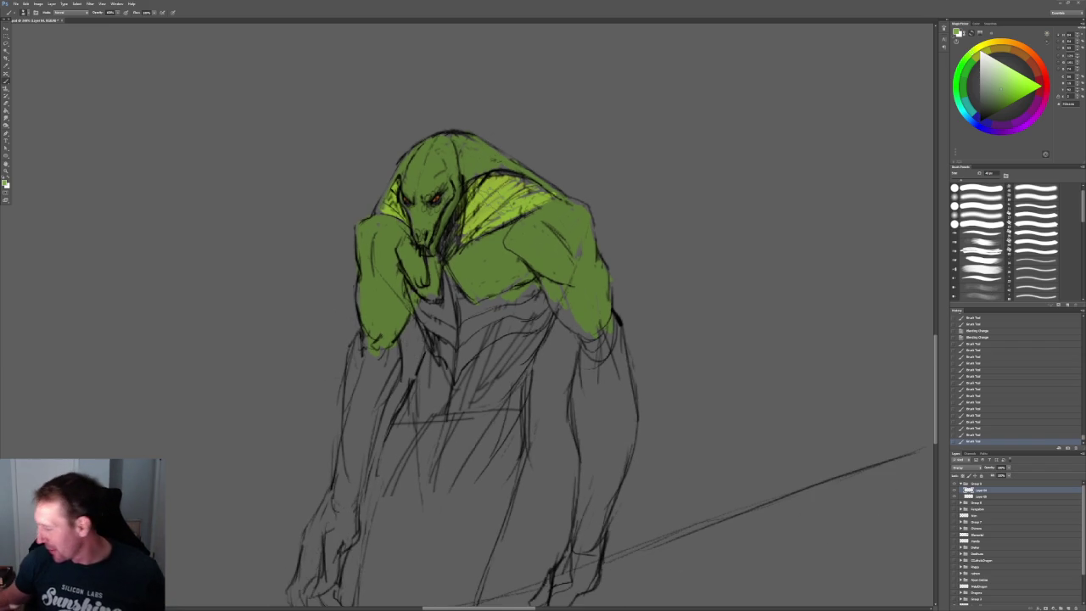
# - Switch the green layer's blend mode so it blends with the line art
pyautogui.click(968, 470)
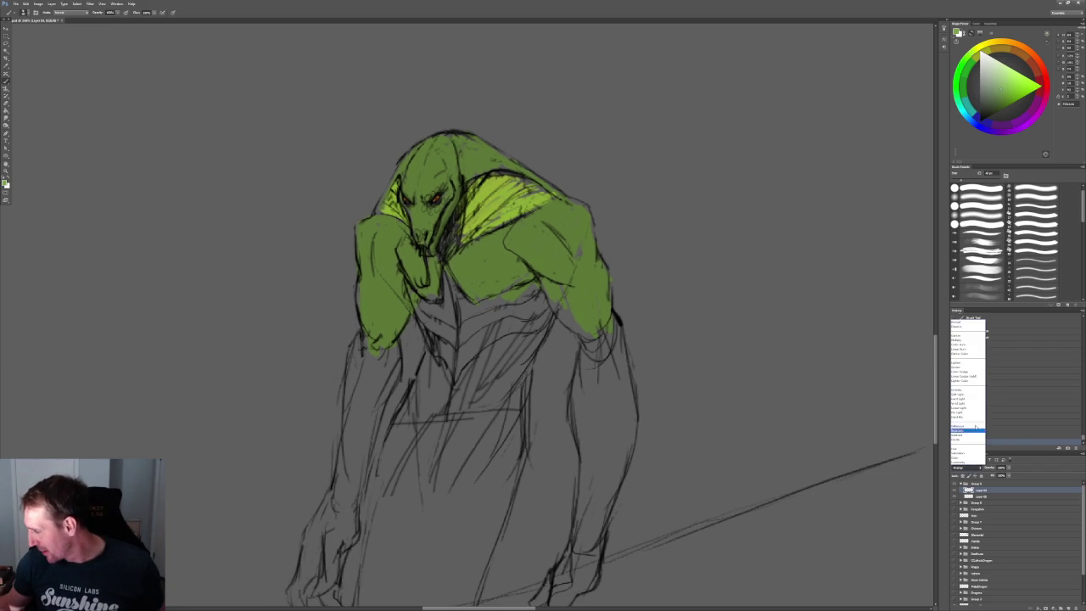
pyautogui.click(968, 323)
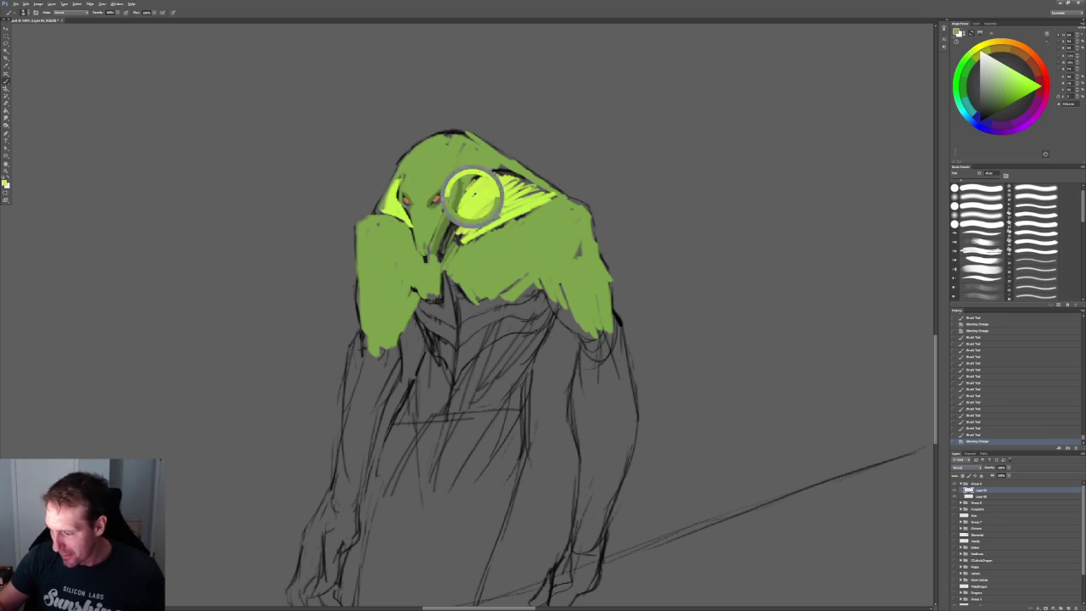
pyautogui.click(968, 467)
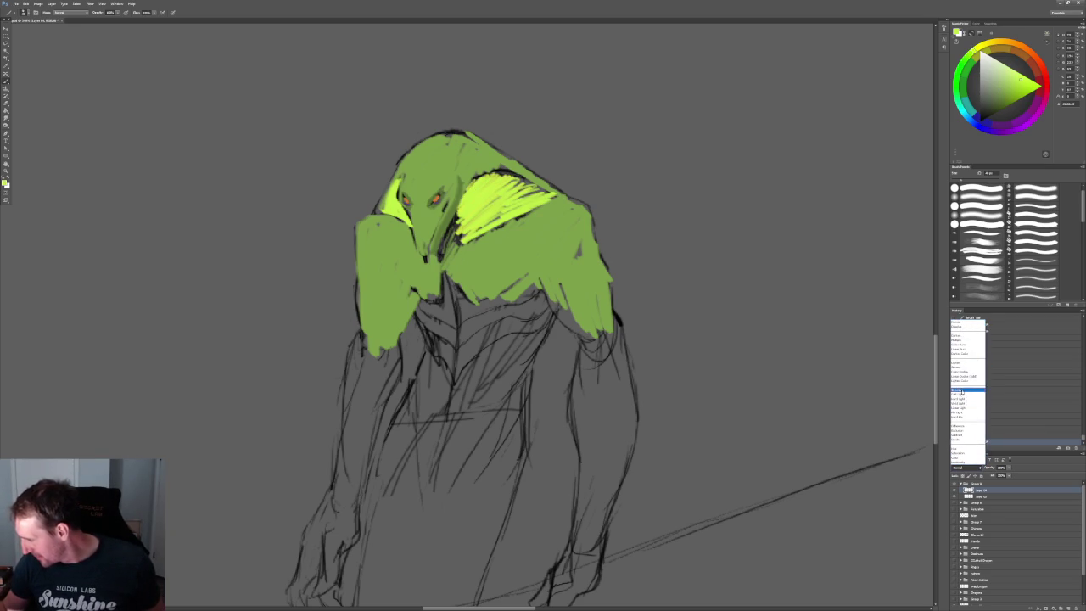
pyautogui.click(962, 391)
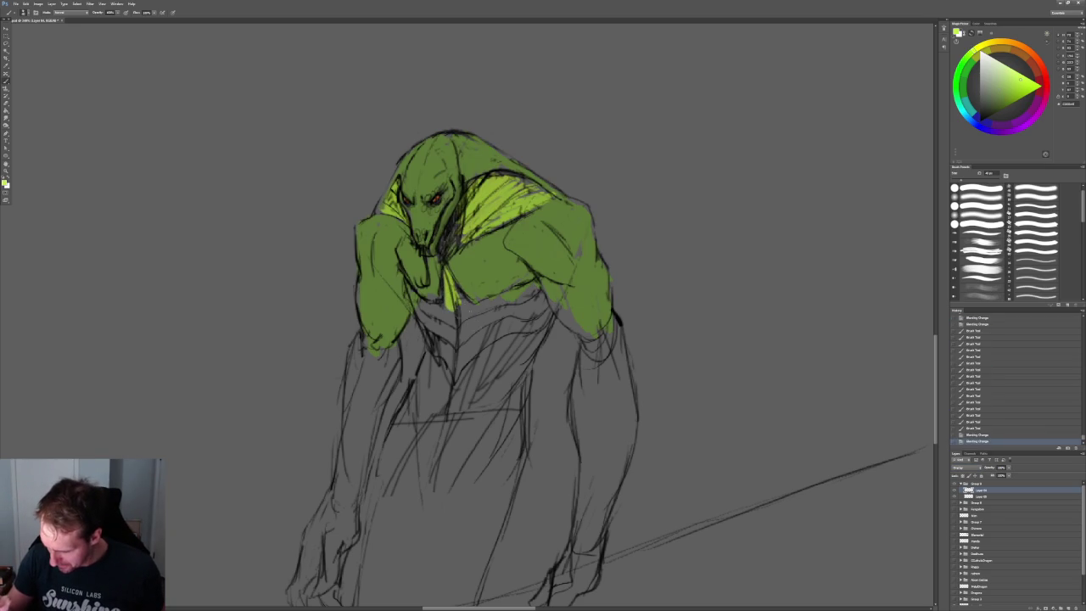
# - Brush yellow-green scale strokes down the centre of the chest
pyautogui.moveTo(413, 297)
pyautogui.mouseDown()
pyautogui.moveTo(459, 324)
pyautogui.moveTo(458, 343)
pyautogui.moveTo(424, 348)
pyautogui.moveTo(465, 373)
pyautogui.moveTo(459, 389)
pyautogui.mouseUp()
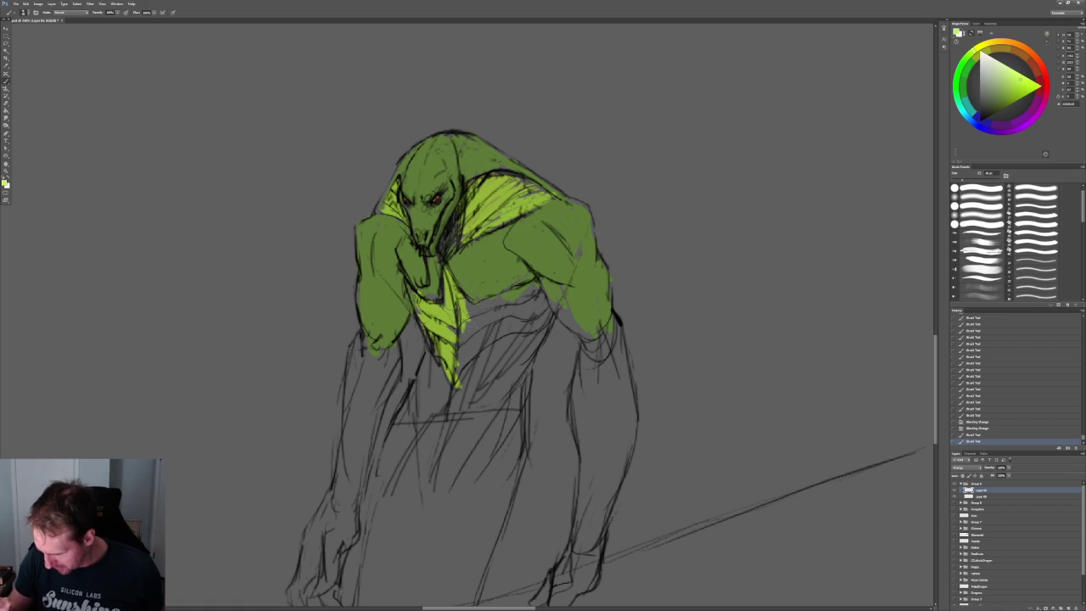
pyautogui.moveTo(472, 316)
pyautogui.mouseDown()
pyautogui.moveTo(535, 288)
pyautogui.moveTo(472, 322)
pyautogui.moveTo(540, 305)
pyautogui.moveTo(465, 355)
pyautogui.mouseUp()
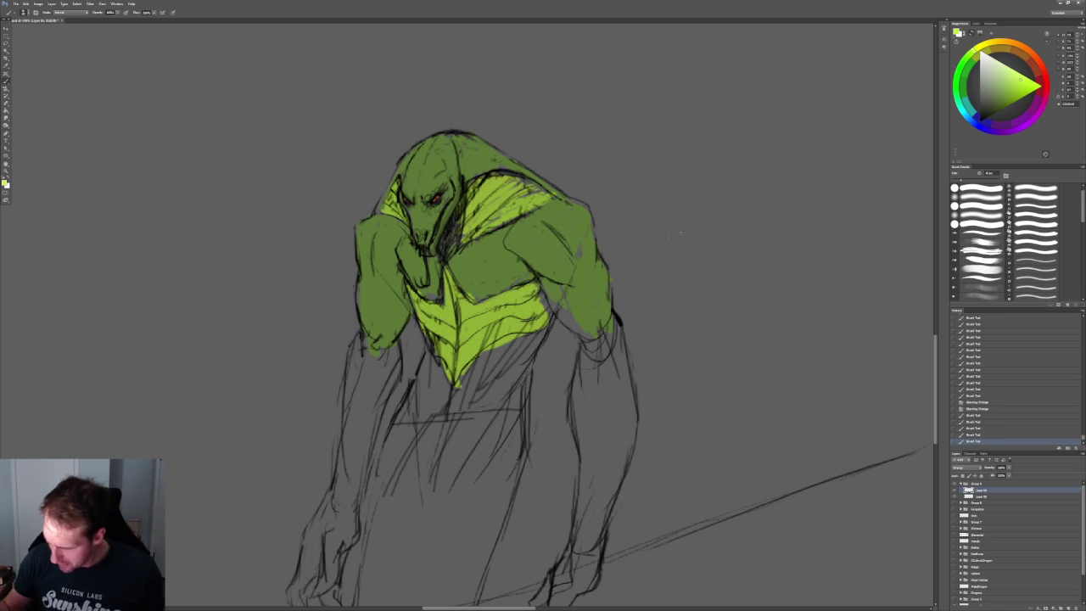
pyautogui.keyDown('alt'); pyautogui.scroll(-5, 679, 230); pyautogui.keyUp('alt')
pyautogui.keyDown('alt'); pyautogui.scroll(1, 628, 221); pyautogui.keyUp('alt')
pyautogui.keyDown('alt'); pyautogui.scroll(2, 620, 208); pyautogui.keyUp('alt')
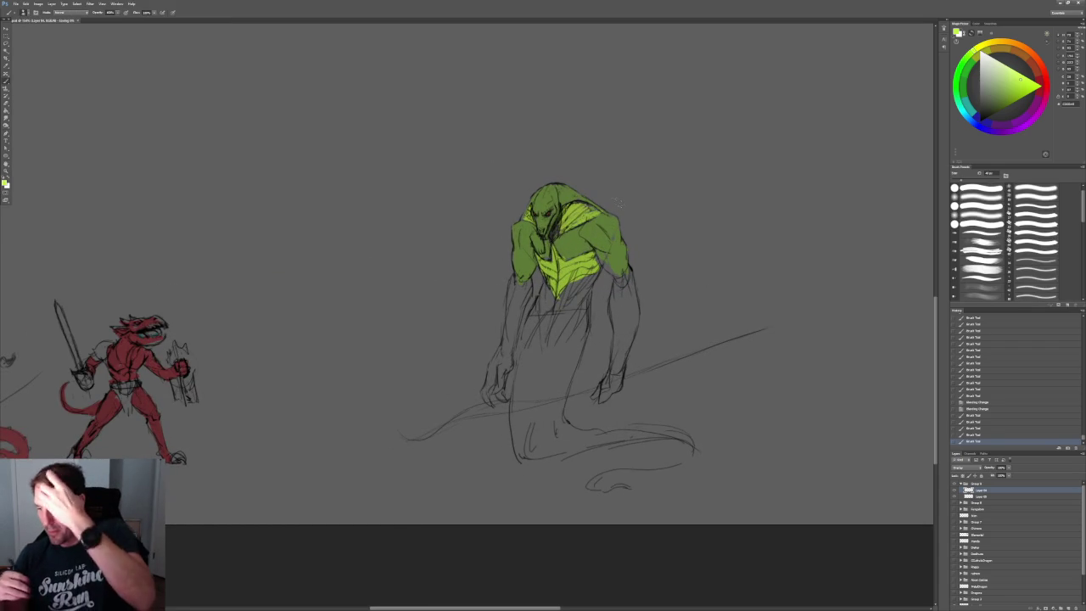
# - On the line-art layer, undo the last lettering strokes and redraw the H after SLIT
pyautogui.moveTo(590, 366); pyautogui.dragTo(416, 317)
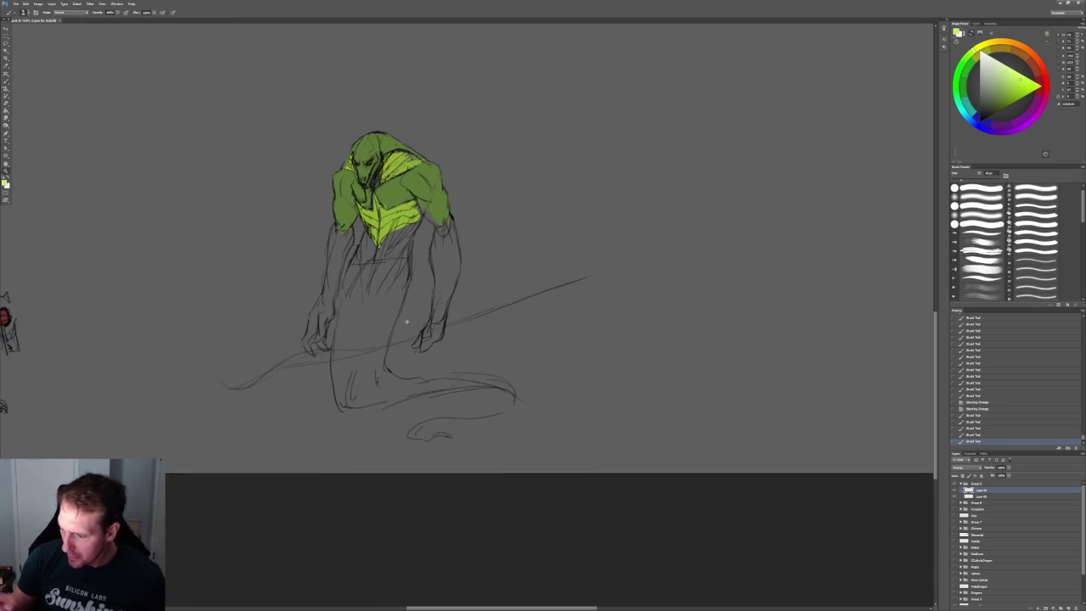
pyautogui.keyDown('alt'); pyautogui.scroll(2, 414, 316); pyautogui.keyUp('alt')
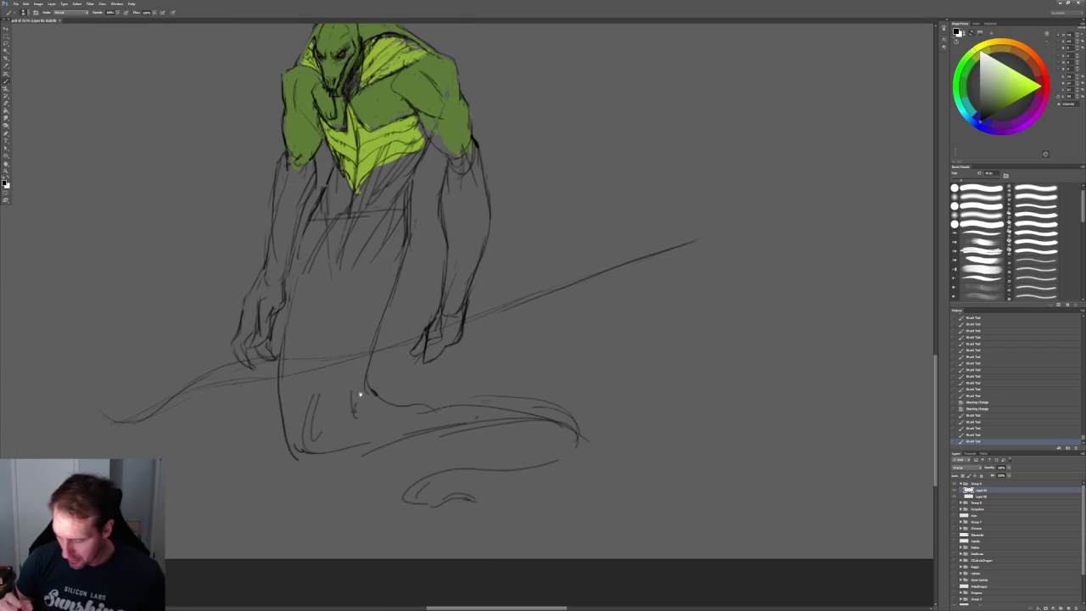
pyautogui.moveTo(312, 469); pyautogui.dragTo(362, 350)
pyautogui.hotkey('alt', '[')
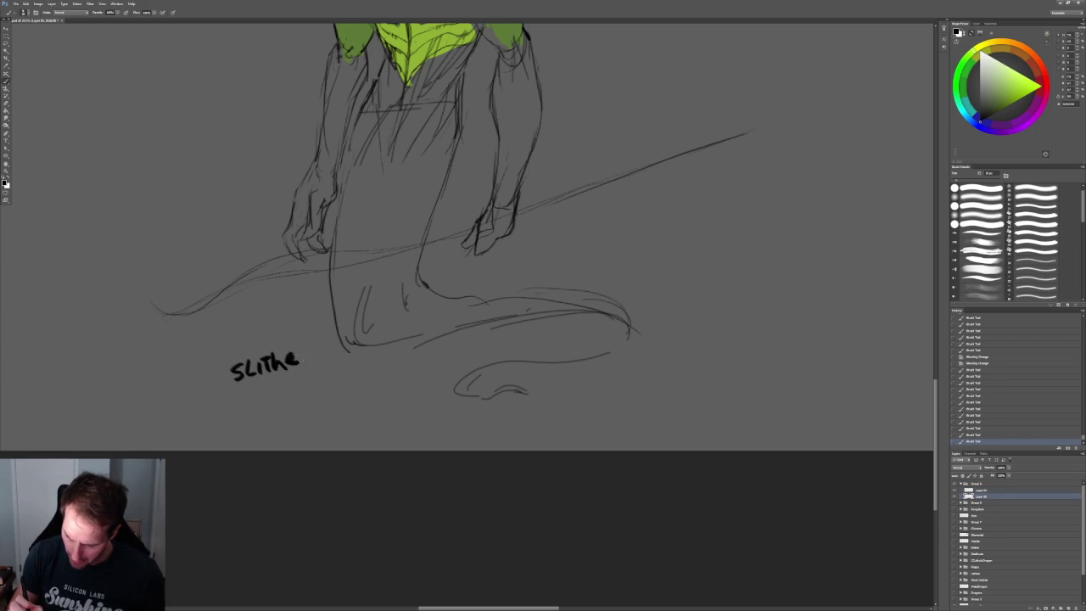
pyautogui.hotkey('ctrl', 'alt', 'z')
pyautogui.hotkey('ctrl', 'alt', 'z')
pyautogui.hotkey('ctrl', 'alt', 'z')
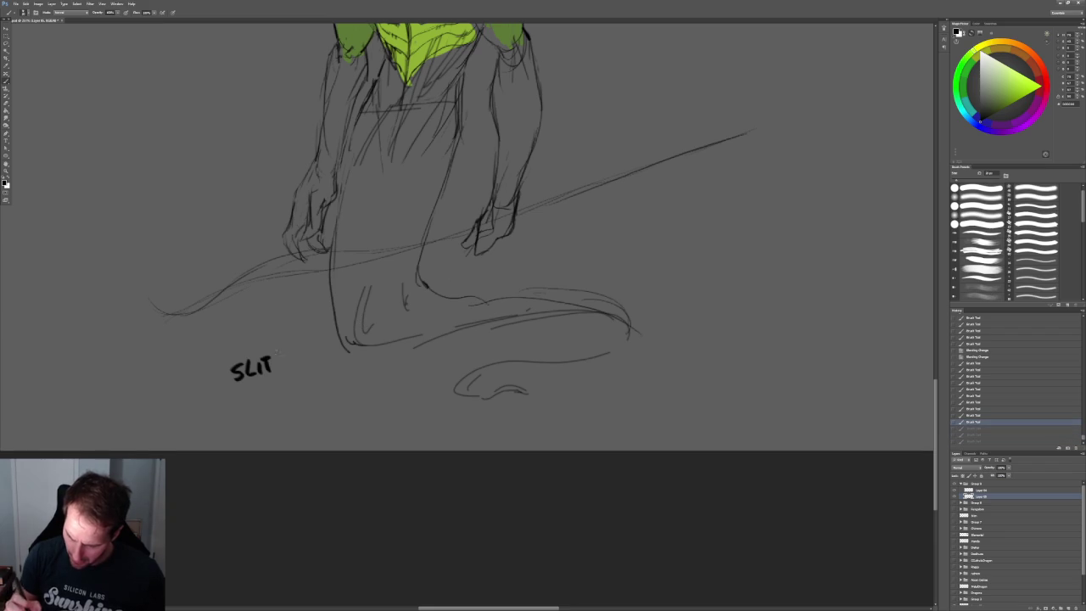
pyautogui.click(285, 357)
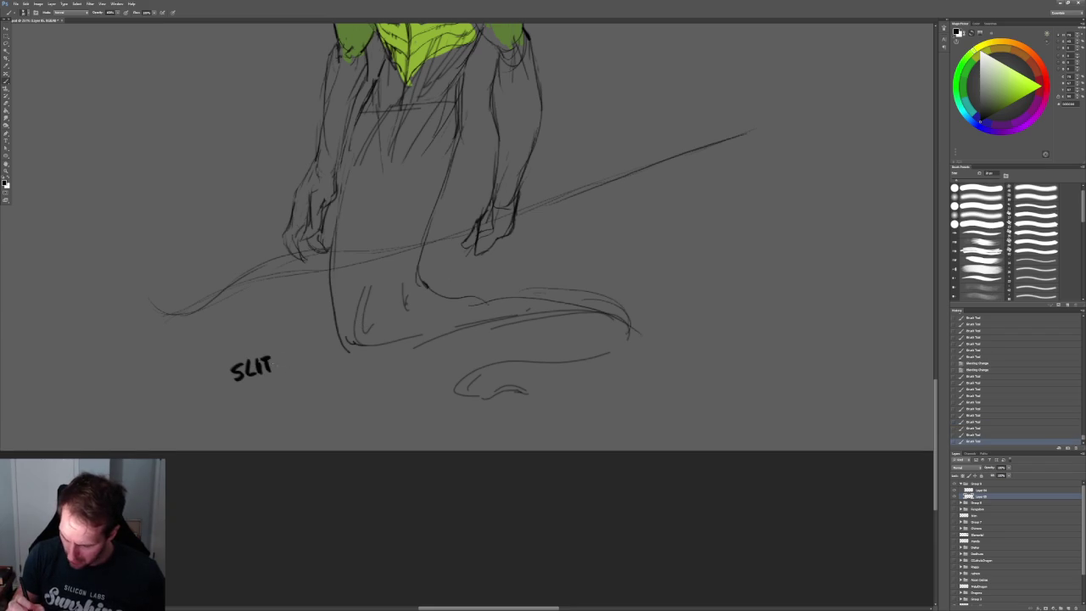
pyautogui.moveTo(278, 353); pyautogui.dragTo(277, 368)
pyautogui.moveTo(285, 352); pyautogui.dragTo(286, 360)
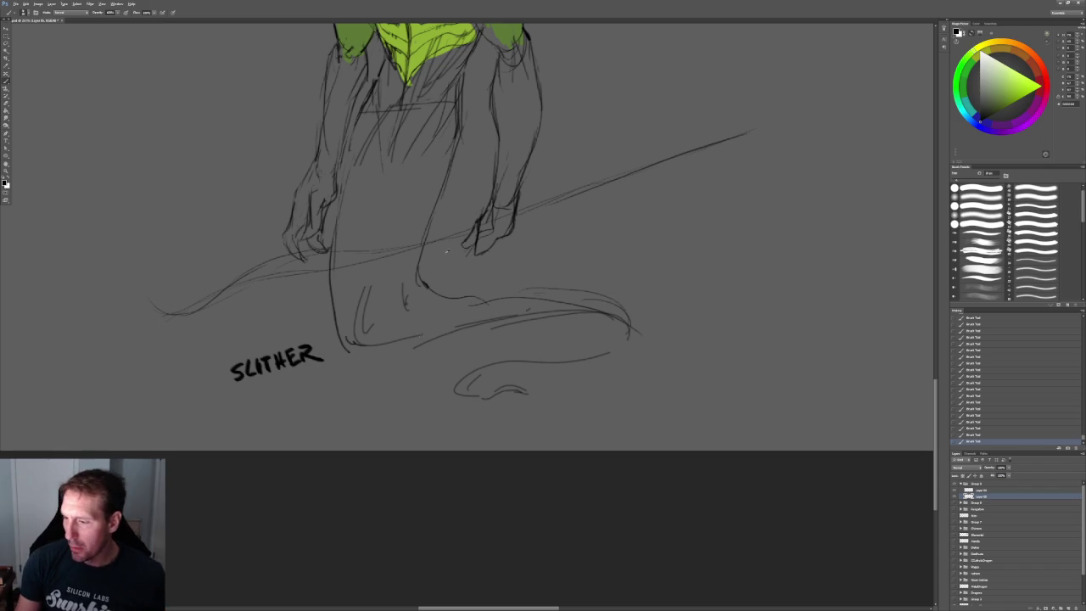
# - Return to the green torso, then view the Blender figure from the side
pyautogui.moveTo(427, 286); pyautogui.dragTo(439, 303)
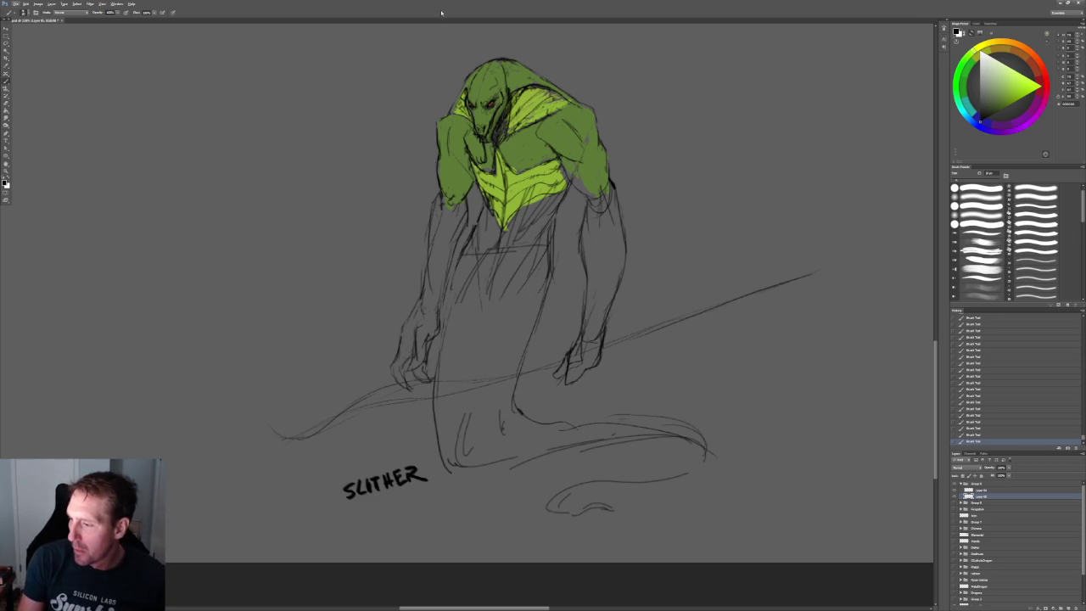
pyautogui.keyDown('alt'); pyautogui.scroll(-3, 422, 94); pyautogui.keyUp('alt')
pyautogui.keyDown('alt'); pyautogui.scroll(3, 418, 98); pyautogui.keyUp('alt')
pyautogui.keyDown('alt'); pyautogui.scroll(-3, 419, 98); pyautogui.keyUp('alt')
pyautogui.keyDown('alt'); pyautogui.scroll(2, 419, 98); pyautogui.keyUp('alt')
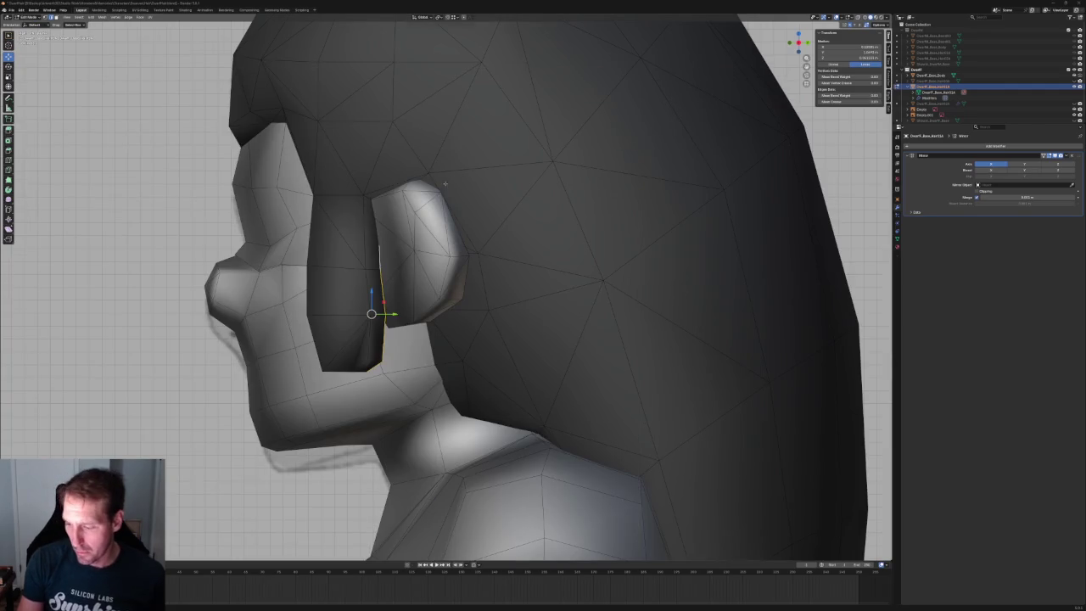
pyautogui.press('KP_3')
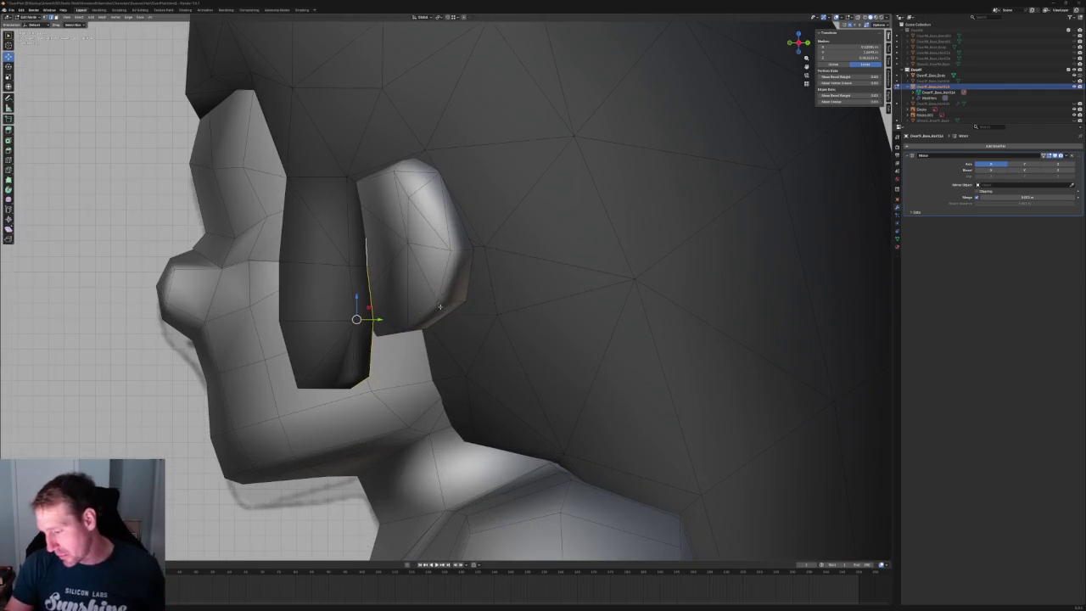
# - Move the sideburn vertex in front of the ear along the Y axis
pyautogui.press('KP_Decimal')
pyautogui.click(336, 264)
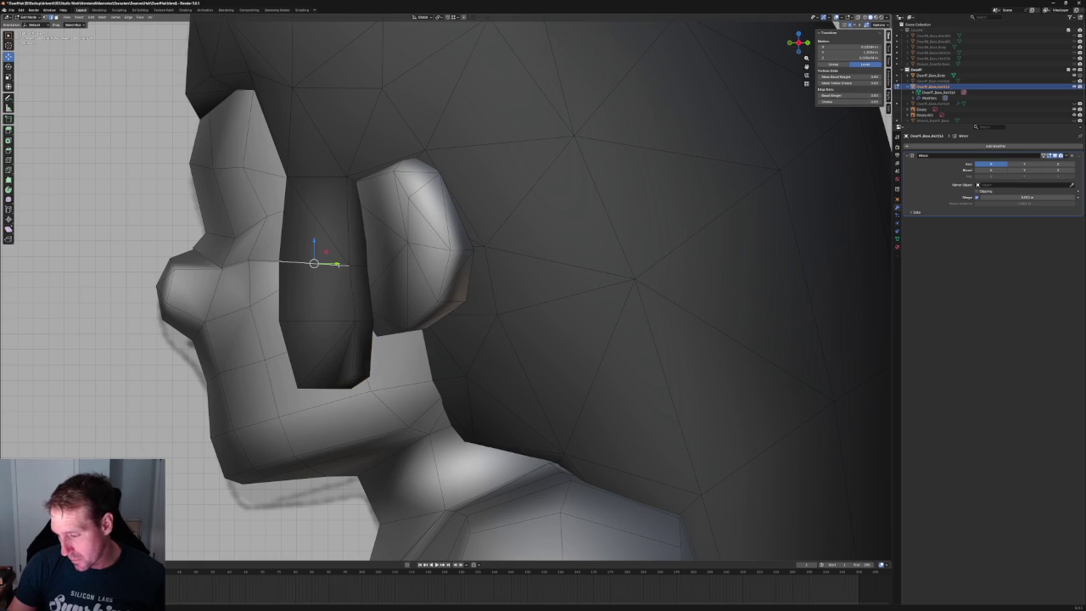
pyautogui.click(358, 265)
pyautogui.press('g')
pyautogui.press('y')
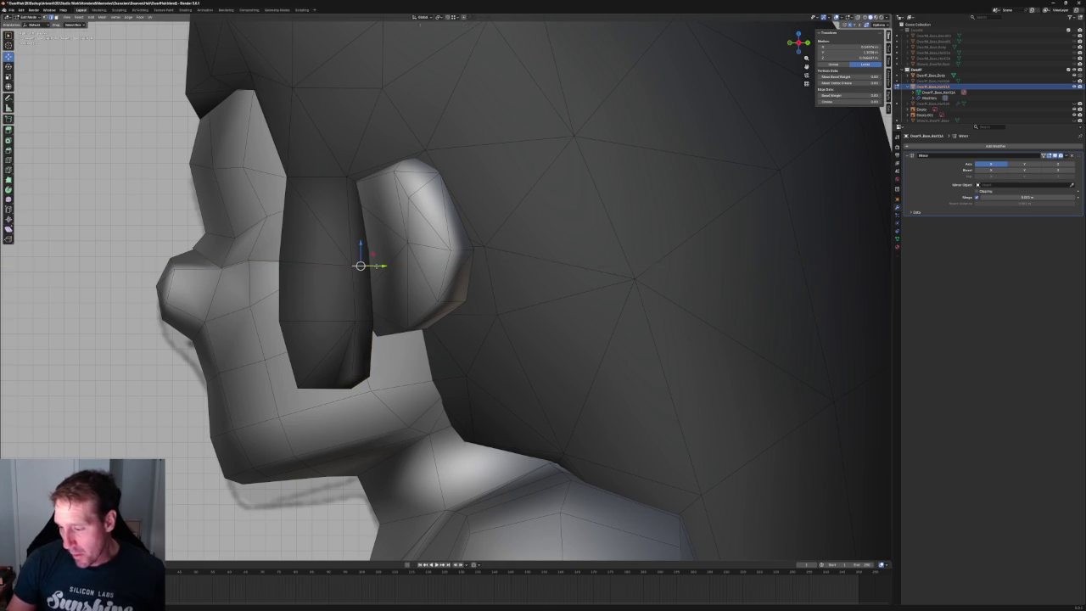
pyautogui.click(376, 265)
# - Compare the hair against the side and front references with X-ray, then return to solid shading
pyautogui.press('KP_3')
pyautogui.scroll(-3, 485, 138)
pyautogui.scroll(-2, 485, 138)
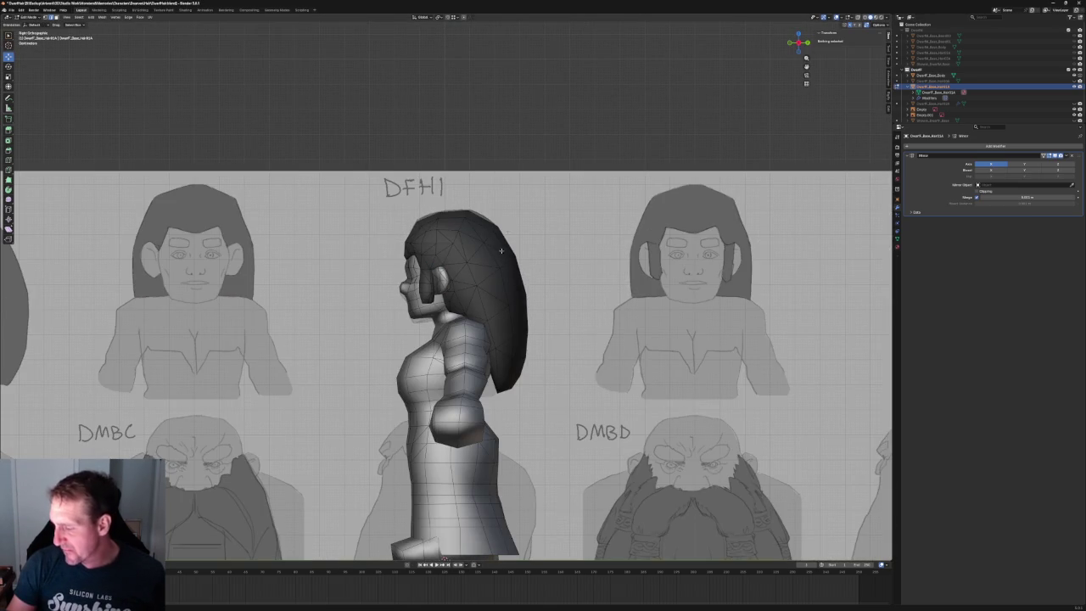
pyautogui.press('KP_1')
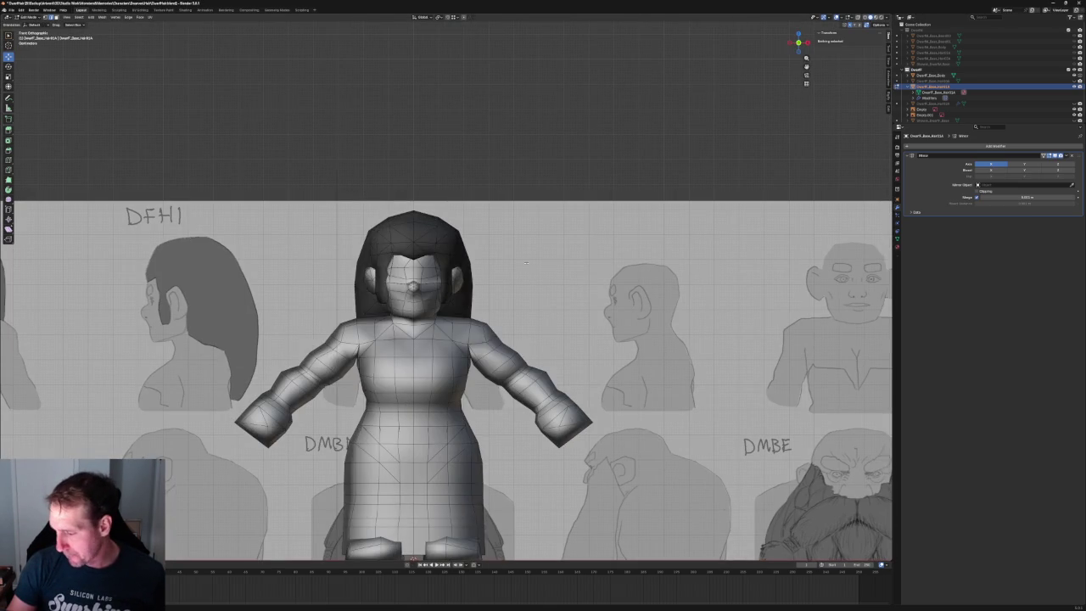
pyautogui.hotkey('alt', 'z')
pyautogui.hotkey('alt', 'z')
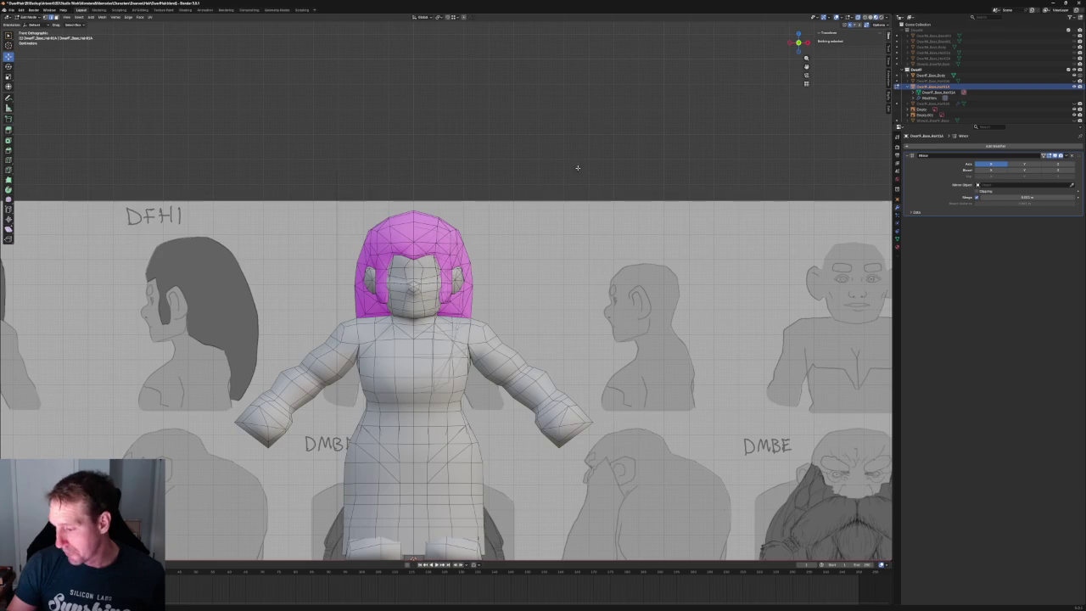
pyautogui.hotkey('alt', 'z')
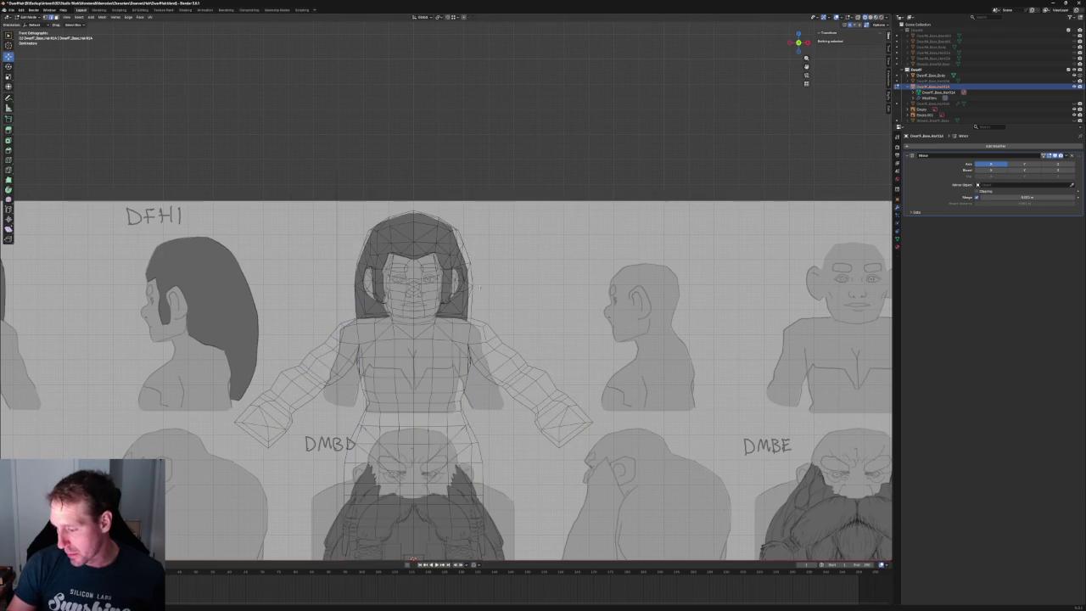
pyautogui.scroll(8, 486, 270)
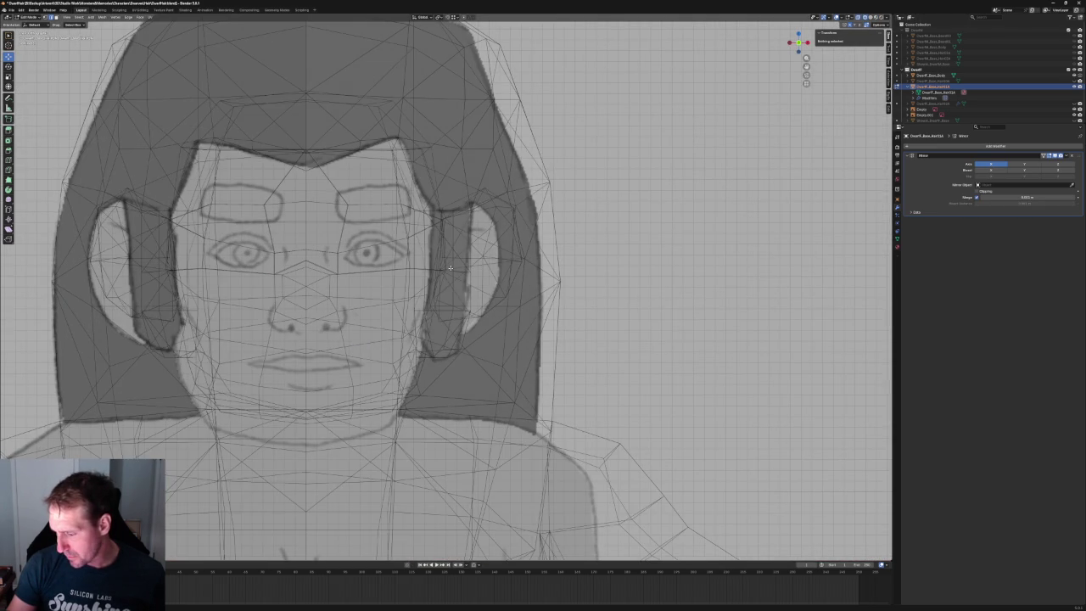
pyautogui.scroll(-3, 449, 268)
pyautogui.moveTo(465, 293)
pyautogui.mouseDown(button='middle')
pyautogui.moveTo(620, 271)
pyautogui.moveTo(477, 232)
pyautogui.moveTo(391, 326)
pyautogui.moveTo(412, 289)
pyautogui.mouseUp(button='middle')
pyautogui.click(871, 18)
pyautogui.hotkey('alt', 'z')
pyautogui.scroll(5, 391, 326)
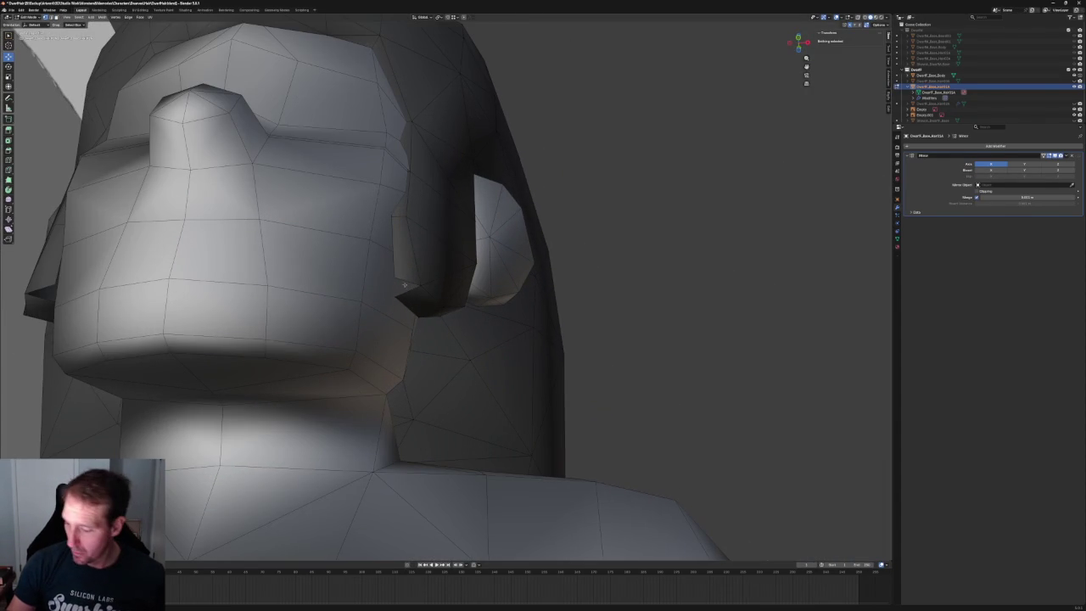
# - Slide the hair vertex beside the ear slightly along the X axis
pyautogui.click(408, 278)
pyautogui.press('g')
pyautogui.press('x')
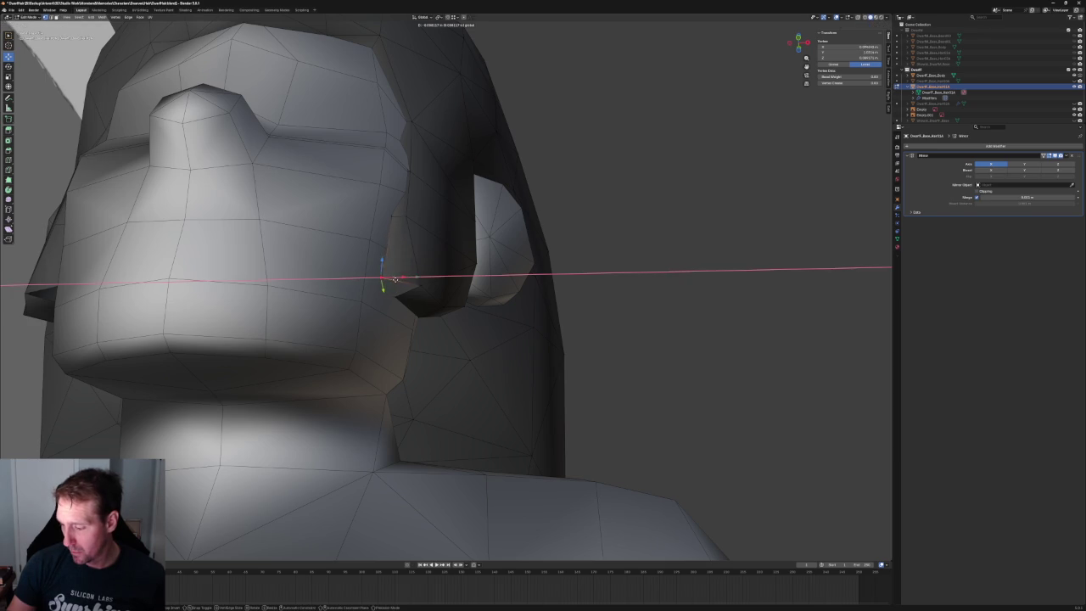
pyautogui.click(402, 281)
# - Move the sideburn lock vertices outward and nudge the lock's lower corner vertex down
pyautogui.keyDown('shift'); pyautogui.click(406, 292); pyautogui.keyUp('shift')
pyautogui.moveTo(406, 292); pyautogui.dragTo(339, 303, button='middle')
pyautogui.press('g')
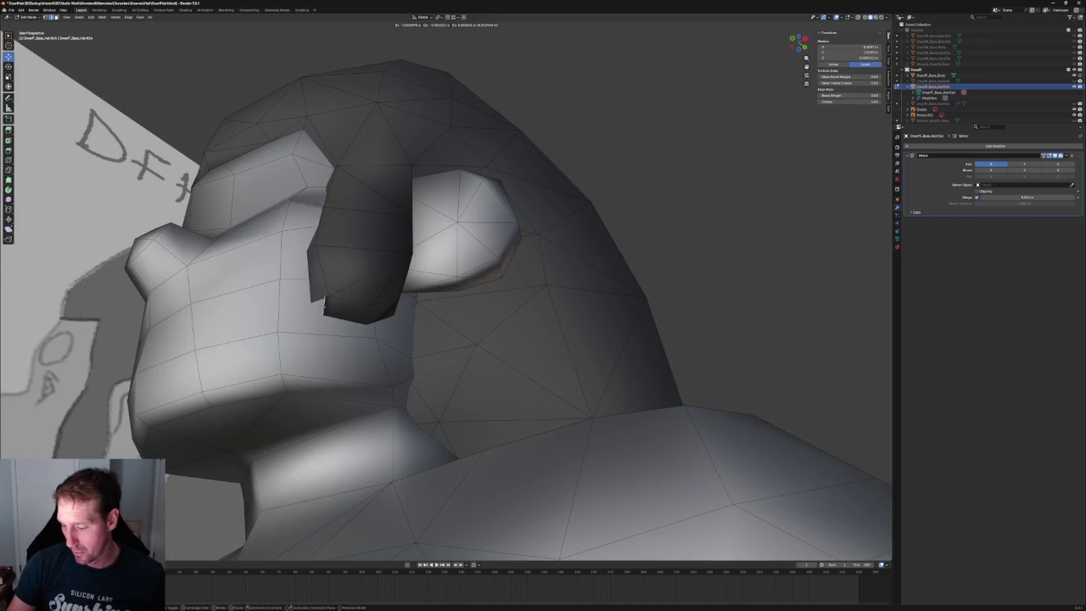
pyautogui.click(323, 312)
pyautogui.hotkey('alt', 'a')
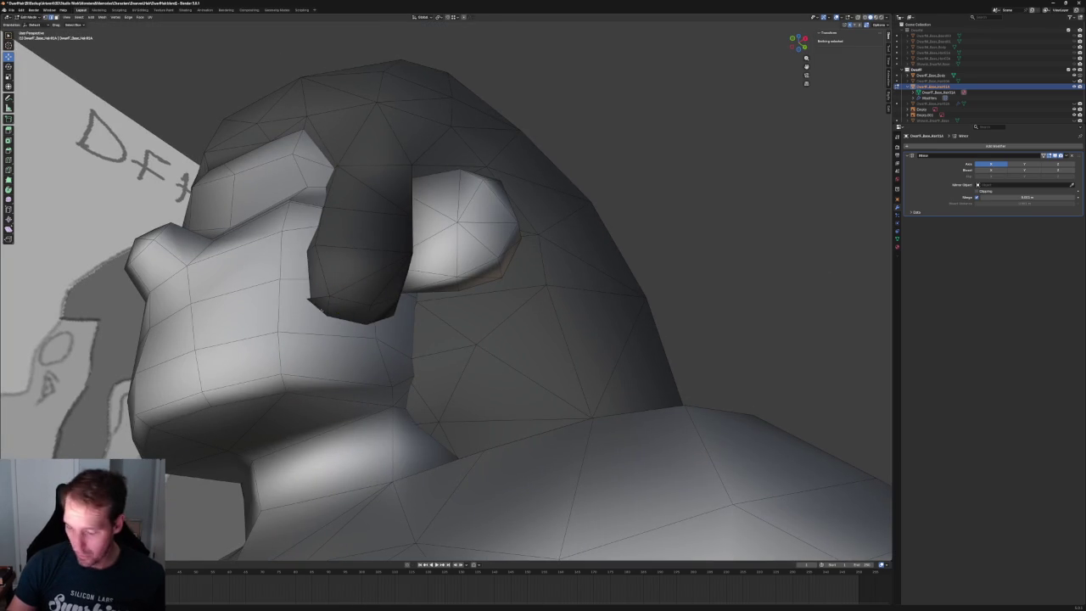
pyautogui.click(311, 292)
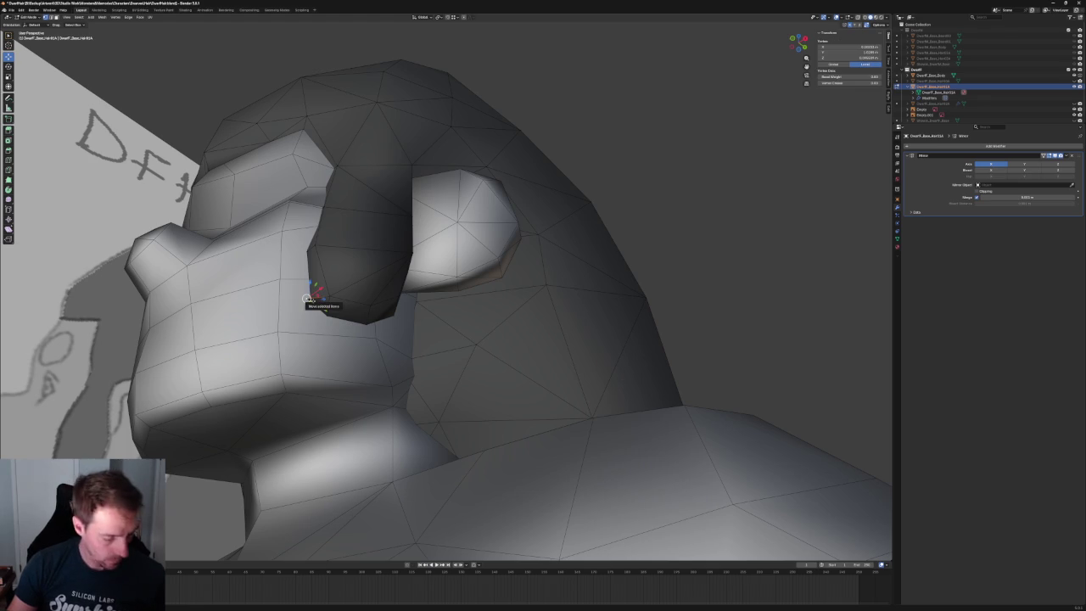
pyautogui.moveTo(307, 298); pyautogui.dragTo(311, 302)
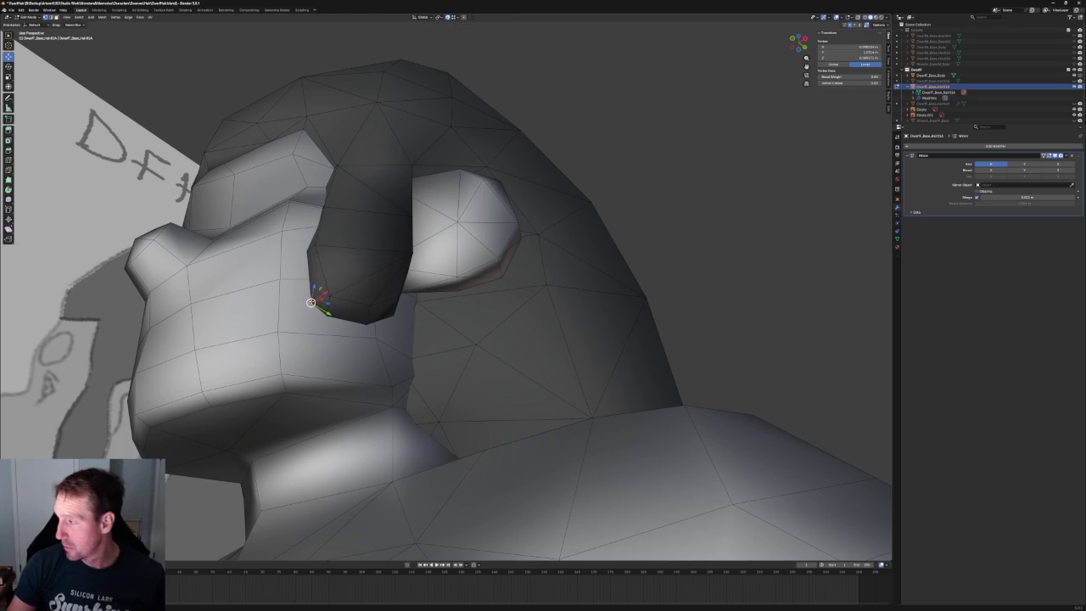
pyautogui.click(711, 162)
# - Inspect the sideburn placement from the front and side views of the head
pyautogui.moveTo(711, 162)
pyautogui.mouseDown(button='middle')
pyautogui.moveTo(614, 218)
pyautogui.moveTo(492, 260)
pyautogui.moveTo(555, 240)
pyautogui.moveTo(514, 260)
pyautogui.moveTo(517, 242)
pyautogui.moveTo(531, 255)
pyautogui.moveTo(515, 262)
pyautogui.mouseUp(button='middle')
pyautogui.press('KP_1')
pyautogui.scroll(5, 419, 348)
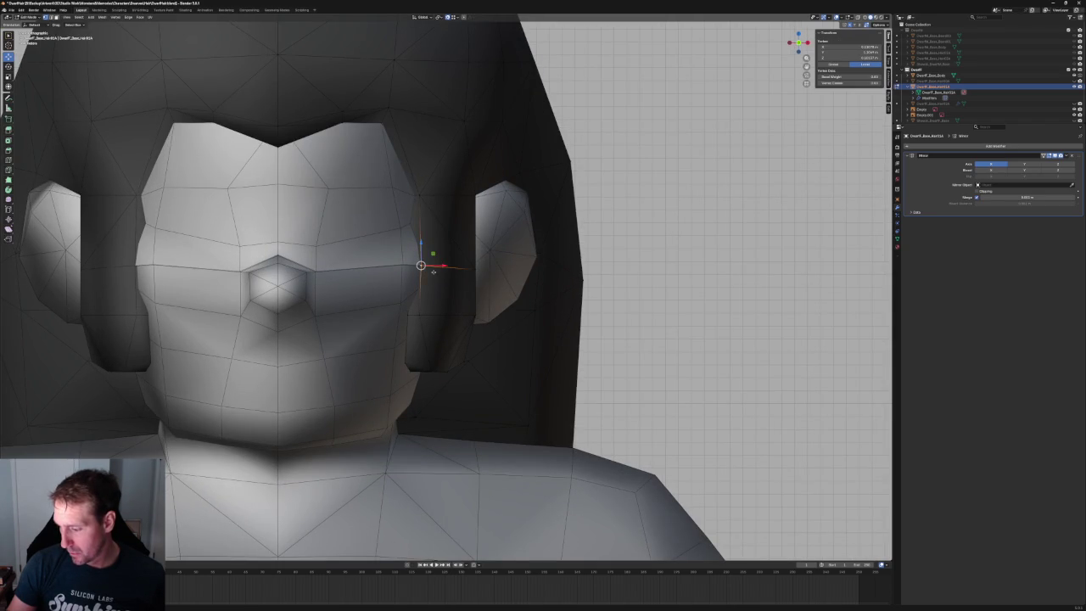
pyautogui.click(426, 269)
pyautogui.moveTo(427, 269)
pyautogui.mouseDown(button='middle')
pyautogui.moveTo(437, 255)
pyautogui.moveTo(452, 284)
pyautogui.moveTo(509, 212)
pyautogui.mouseUp(button='middle')
pyautogui.scroll(-5, 452, 284)
pyautogui.press('KP_3')
pyautogui.scroll(-3, 552, 124)
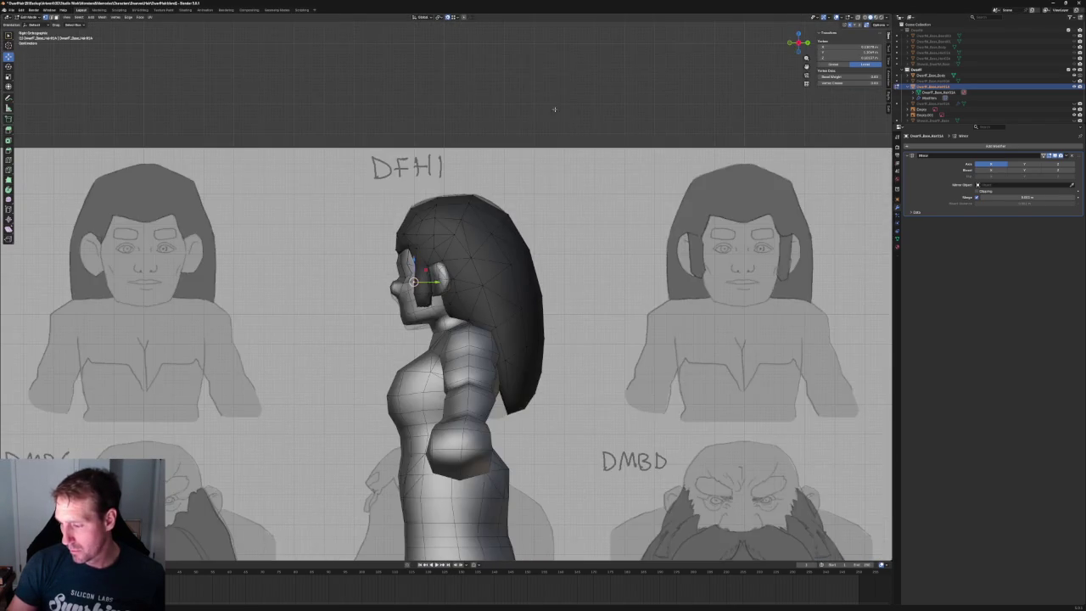
pyautogui.click(551, 124)
pyautogui.moveTo(551, 124)
pyautogui.mouseDown(button='middle')
pyautogui.moveTo(534, 169)
pyautogui.moveTo(550, 235)
pyautogui.moveTo(509, 280)
pyautogui.mouseUp(button='middle')
pyautogui.press('KP_1')
pyautogui.scroll(5, 498, 312)
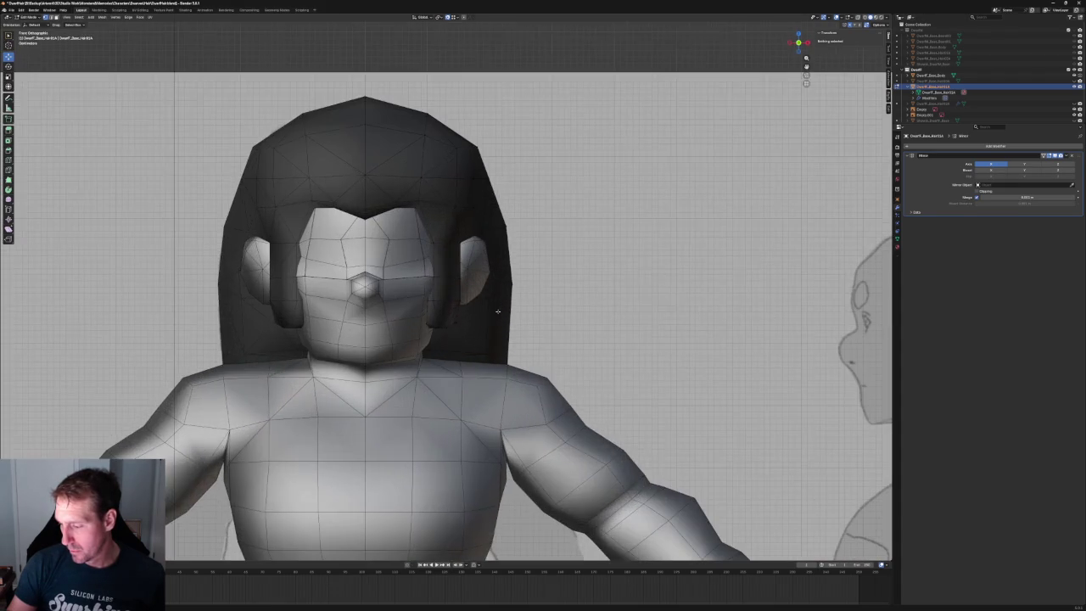
pyautogui.scroll(3, 484, 302)
# - Try sliding the hair vertex beside the ear along X, then undo and leave it in place
pyautogui.click(426, 206)
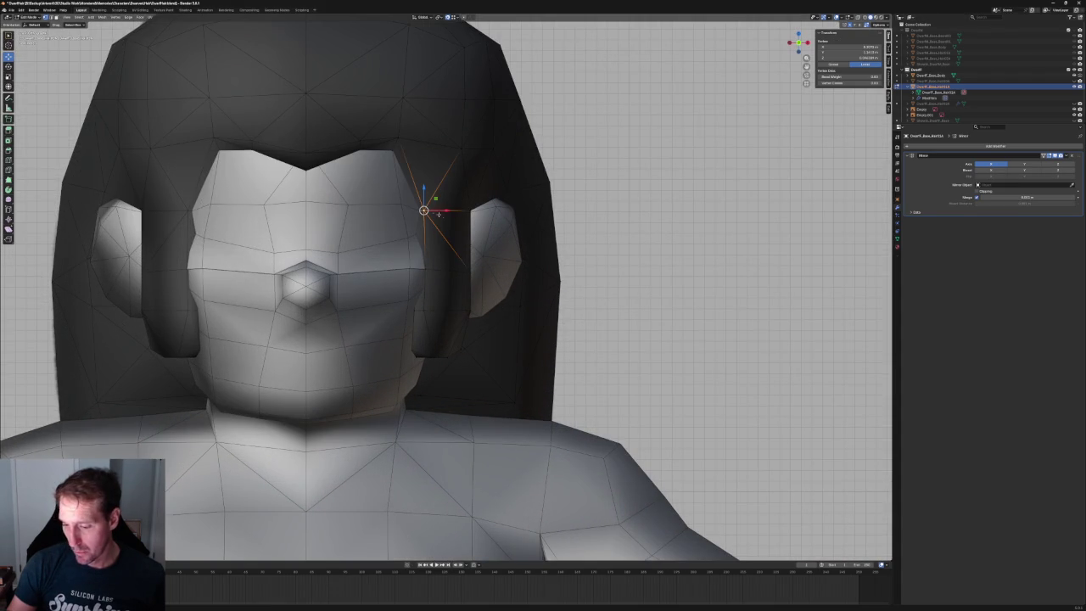
pyautogui.press('g')
pyautogui.press('x')
pyautogui.click(441, 209)
pyautogui.hotkey('ctrl', 'z')
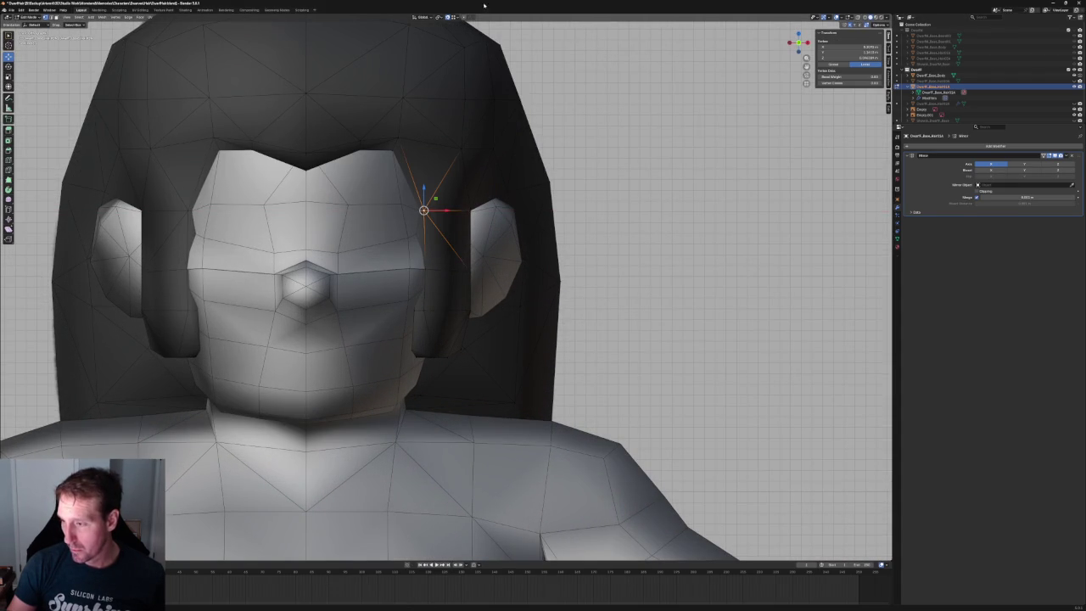
pyautogui.press('g')
pyautogui.press('x')
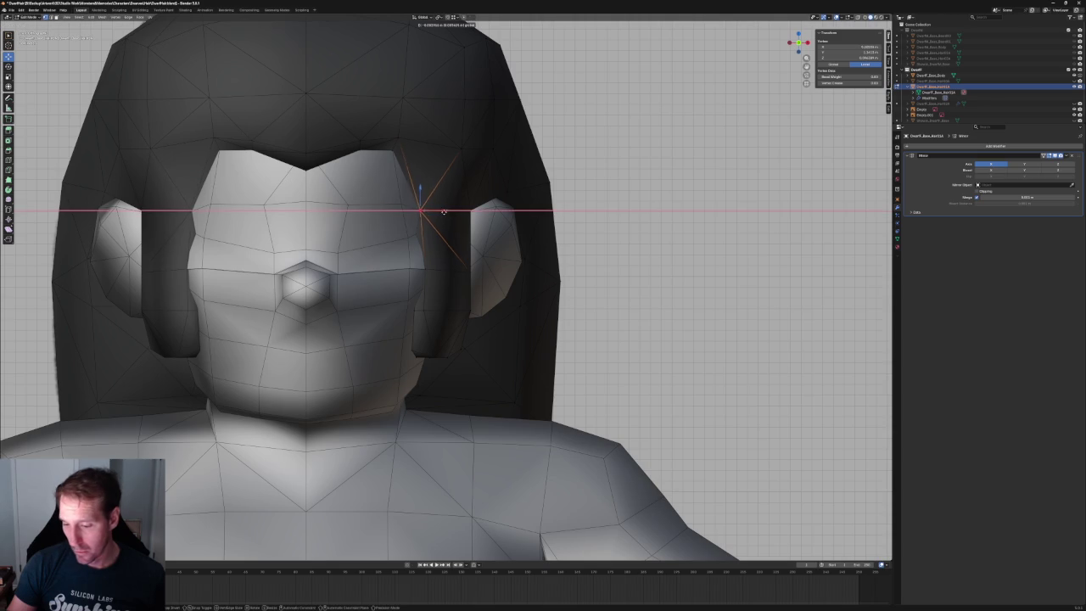
pyautogui.rightClick(444, 211)
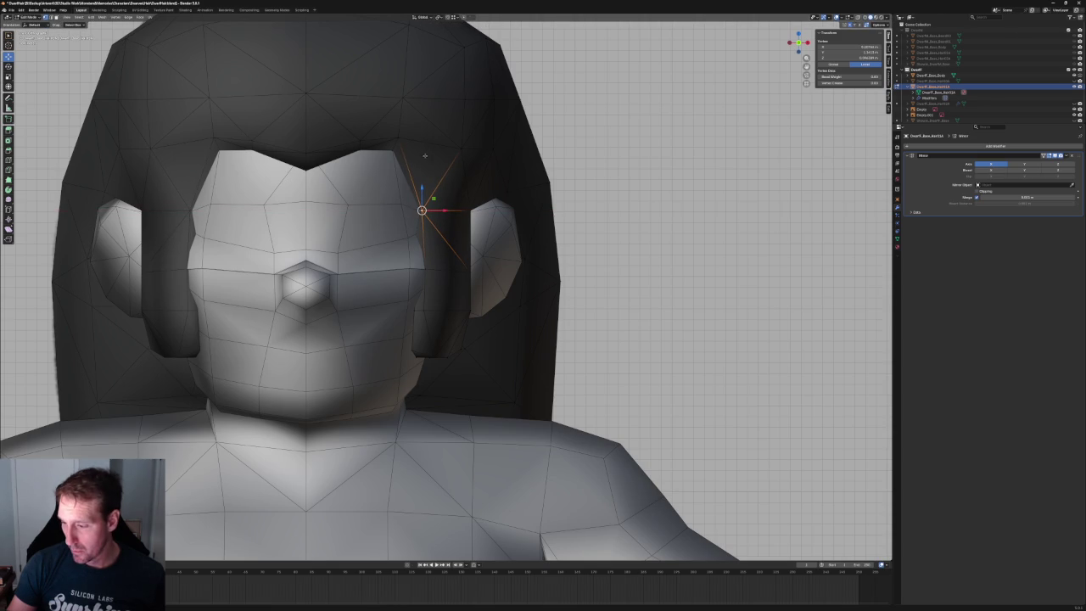
# - In front view, check with X-ray, then slide the ear-side vertex along X and deselect
pyautogui.moveTo(425, 155); pyautogui.dragTo(389, 213, button='middle')
pyautogui.scroll(3, 389, 213)
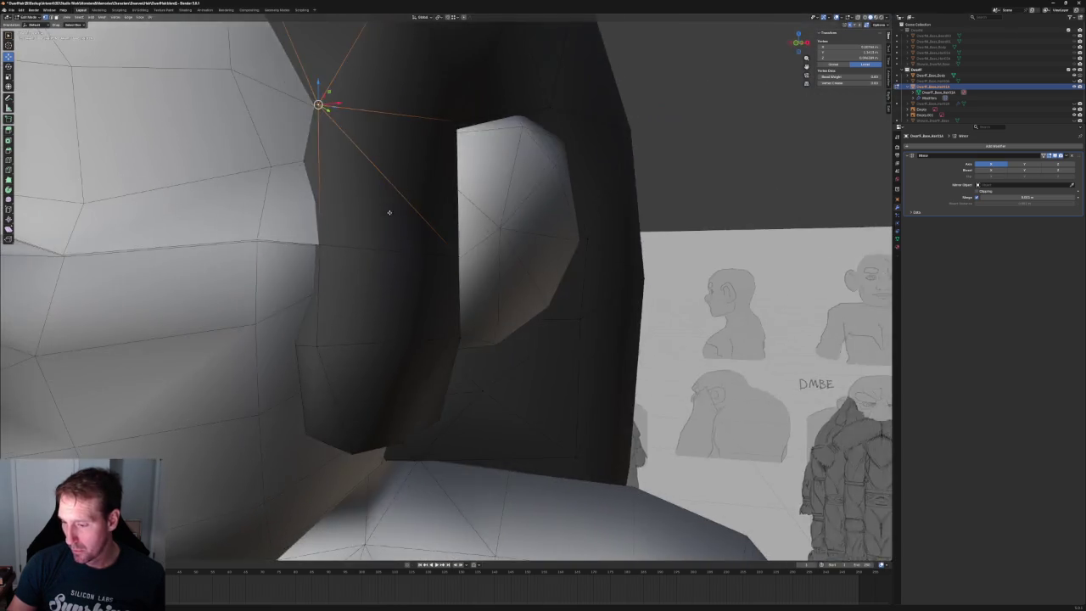
pyautogui.press('KP_1')
pyautogui.hotkey('alt', 'z')
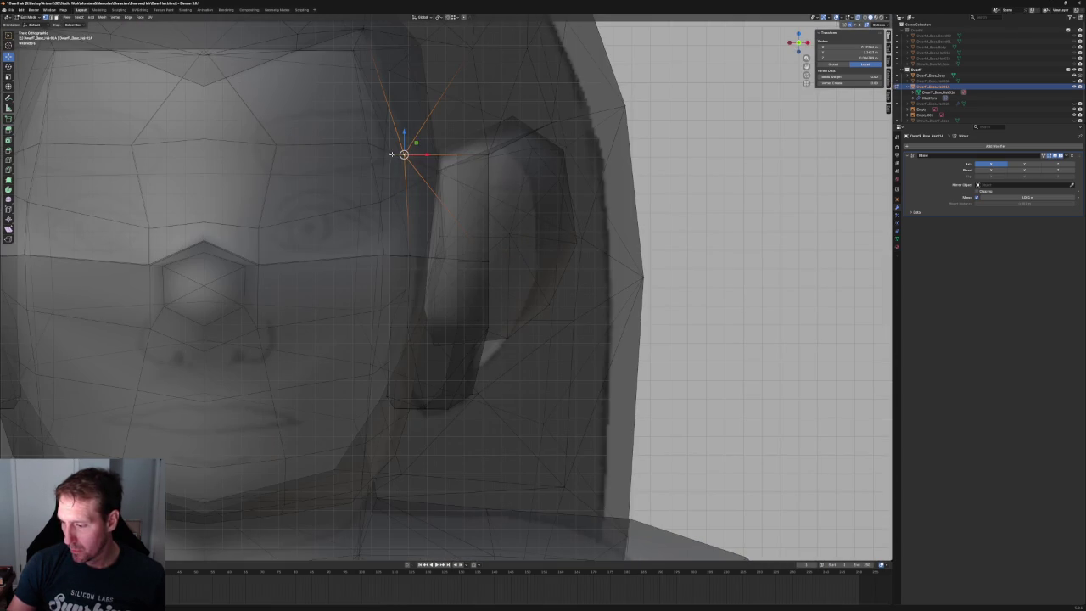
pyautogui.hotkey('alt', 'z')
pyautogui.hotkey('alt', 'z')
pyautogui.hotkey('alt', 'z')
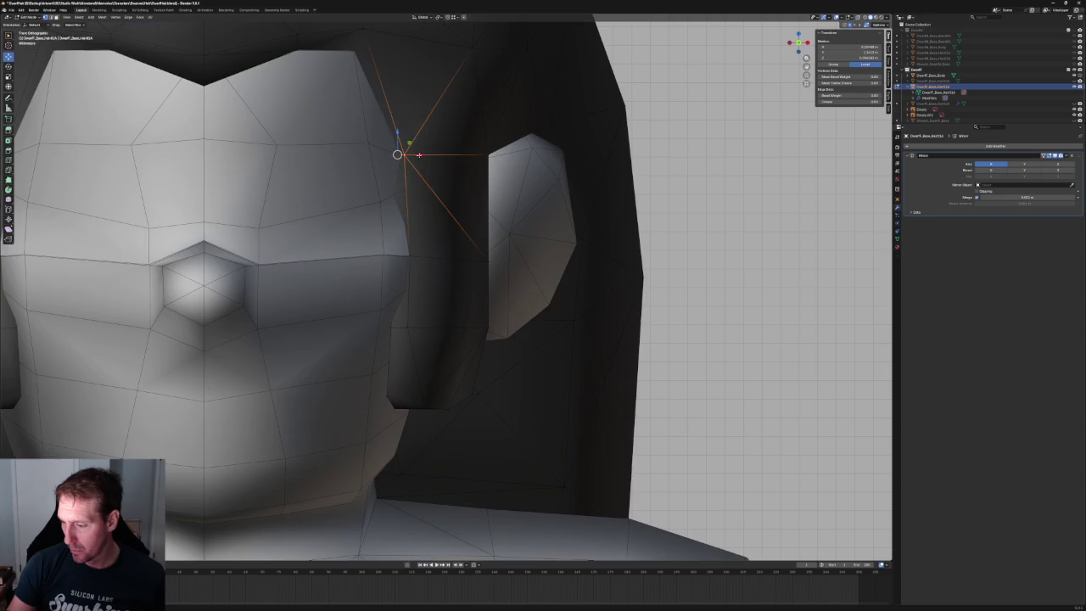
pyautogui.press('g')
pyautogui.press('x')
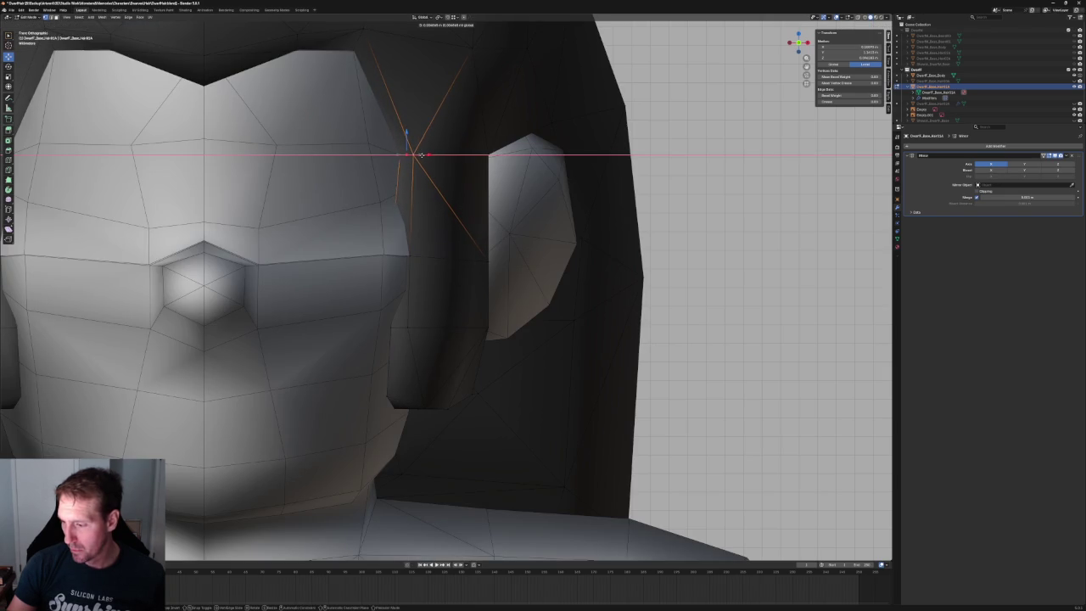
pyautogui.click(422, 155)
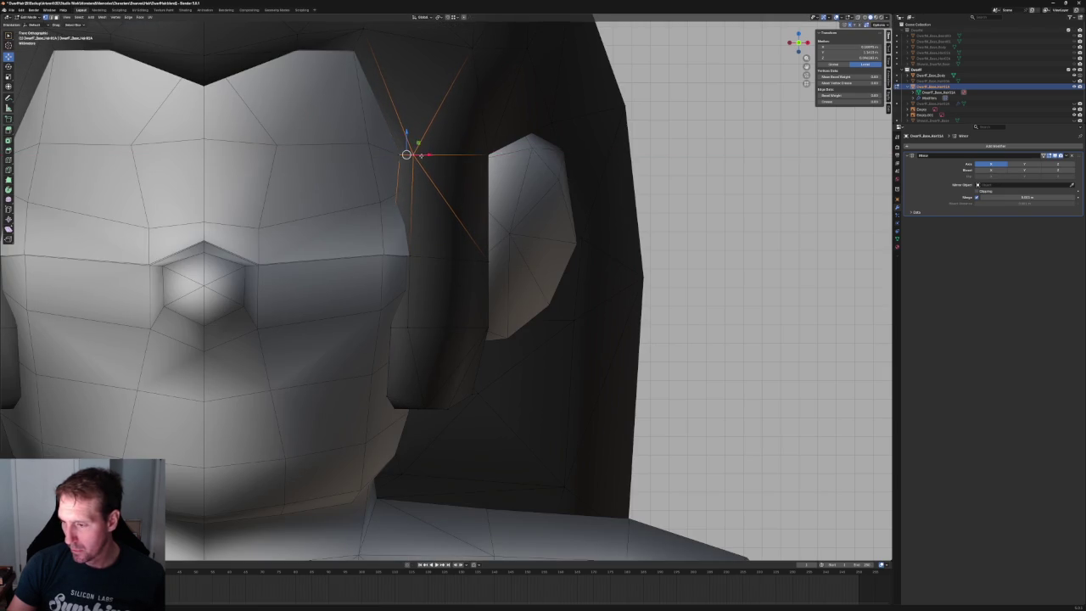
pyautogui.scroll(-3, 412, 271)
pyautogui.hotkey('alt', 'a')
# - With X-ray on, select the temple hair vertex and slide it along the X axis
pyautogui.scroll(3, 410, 264)
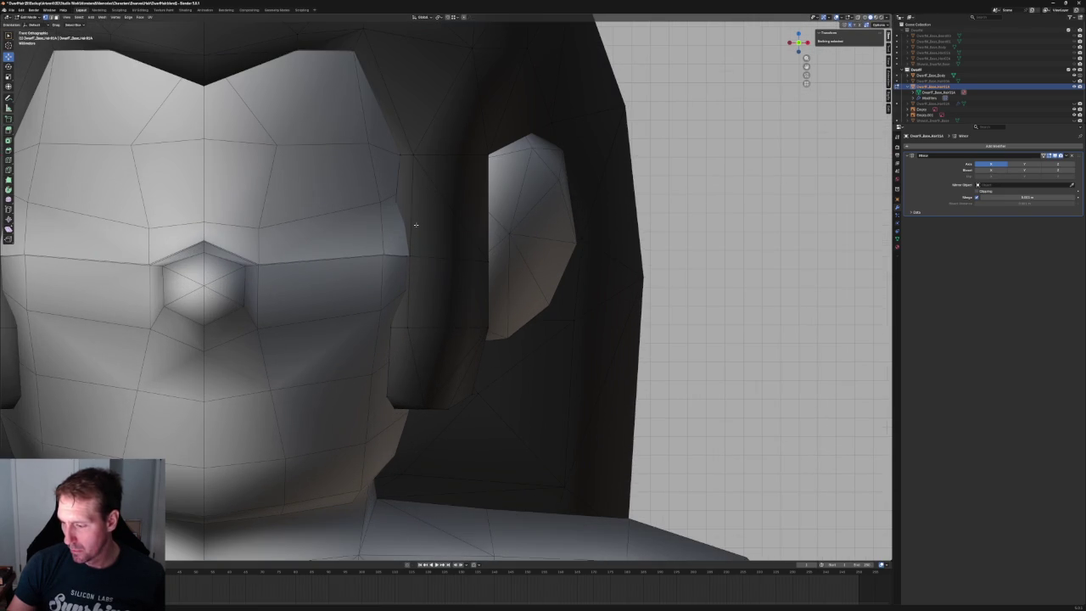
pyautogui.hotkey('alt', 'z')
pyautogui.scroll(-2, 410, 204)
pyautogui.scroll(-2, 403, 237)
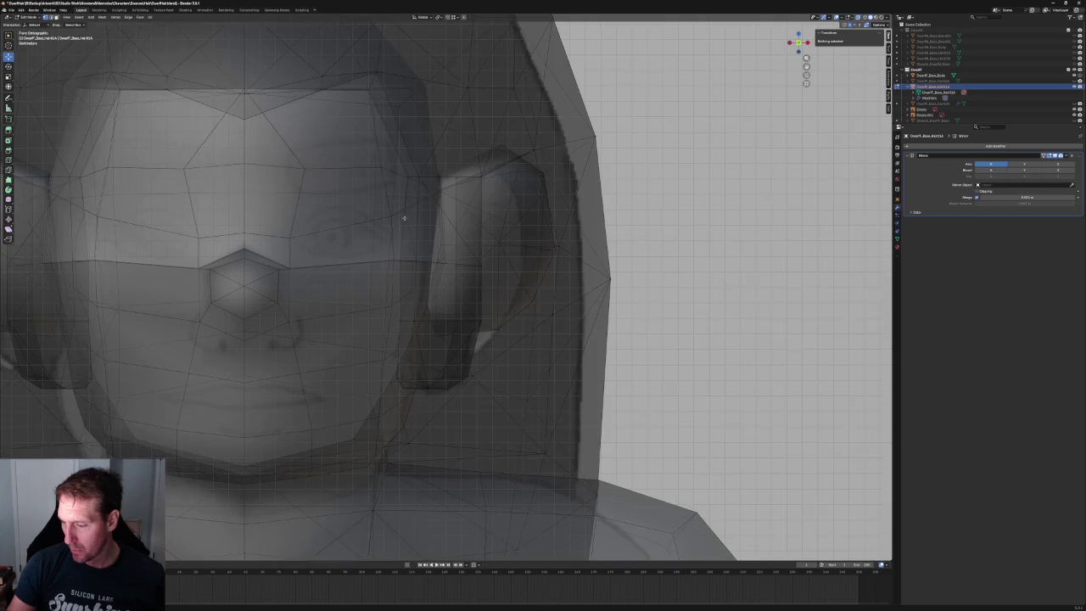
pyautogui.scroll(-1, 415, 197)
pyautogui.click(414, 196)
pyautogui.keyDown('shift'); pyautogui.click(411, 256); pyautogui.keyUp('shift')
pyautogui.hotkey('alt', 'z')
pyautogui.hotkey('alt', 'z')
pyautogui.hotkey('alt', 'z')
pyautogui.click(413, 196)
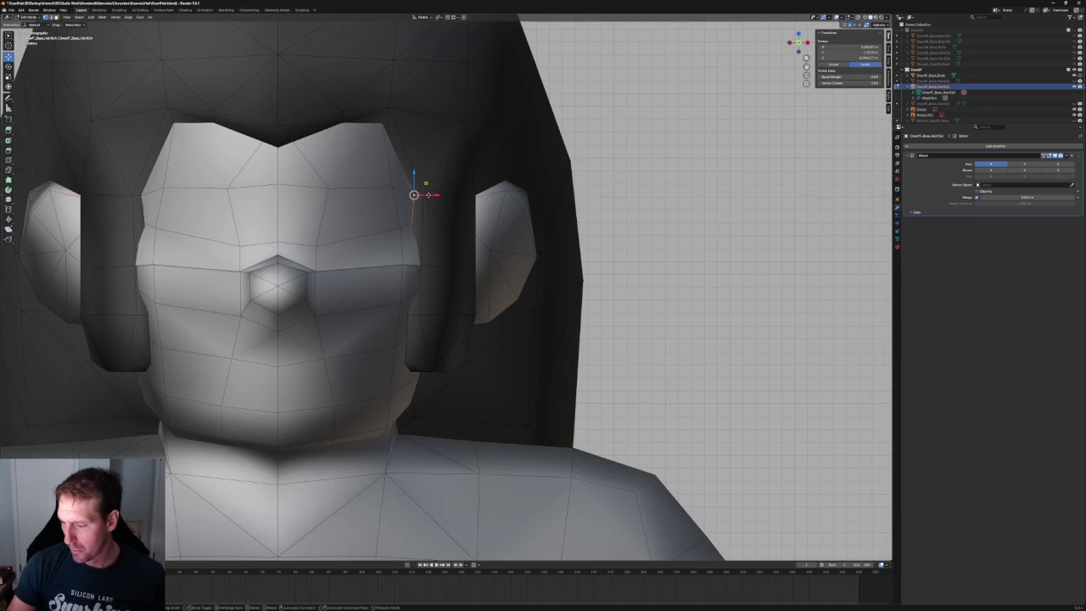
pyautogui.press('g')
pyautogui.press('x')
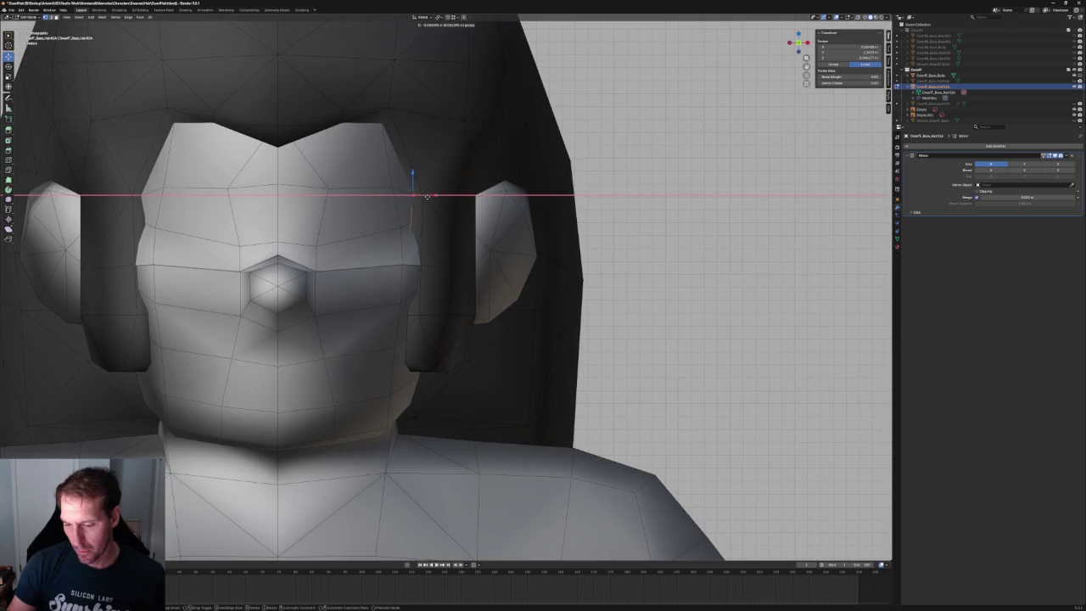
pyautogui.click(425, 196)
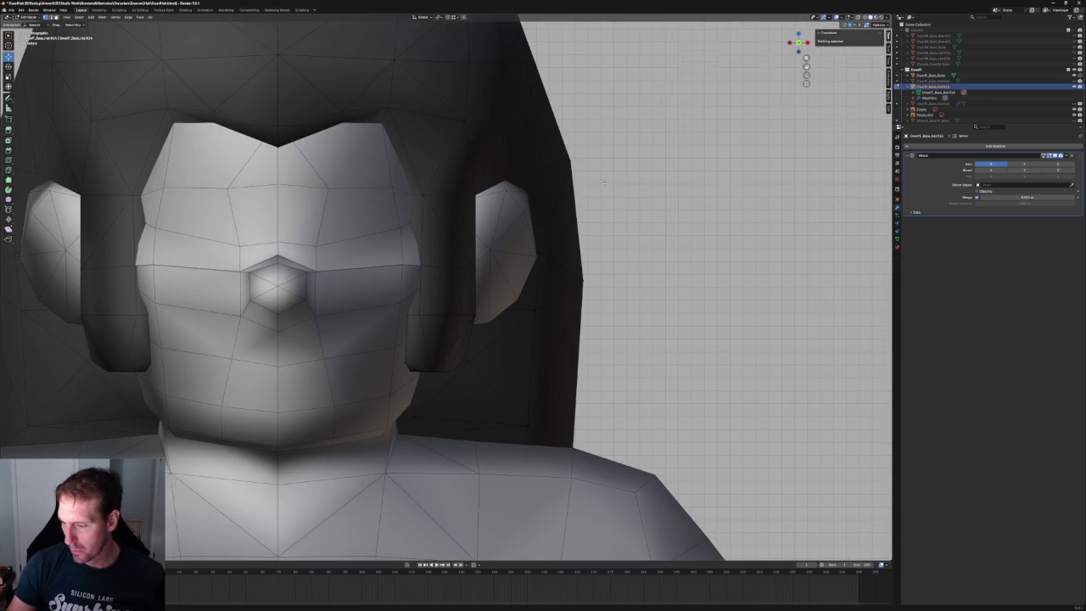
# - Move the hair vertex beside the cheek on the horizontal plane (Shift+Z lock)
pyautogui.moveTo(426, 196); pyautogui.dragTo(509, 212, button='middle')
pyautogui.scroll(-5, 416, 206)
pyautogui.moveTo(417, 206); pyautogui.dragTo(365, 219, button='middle')
pyautogui.scroll(3, 366, 219)
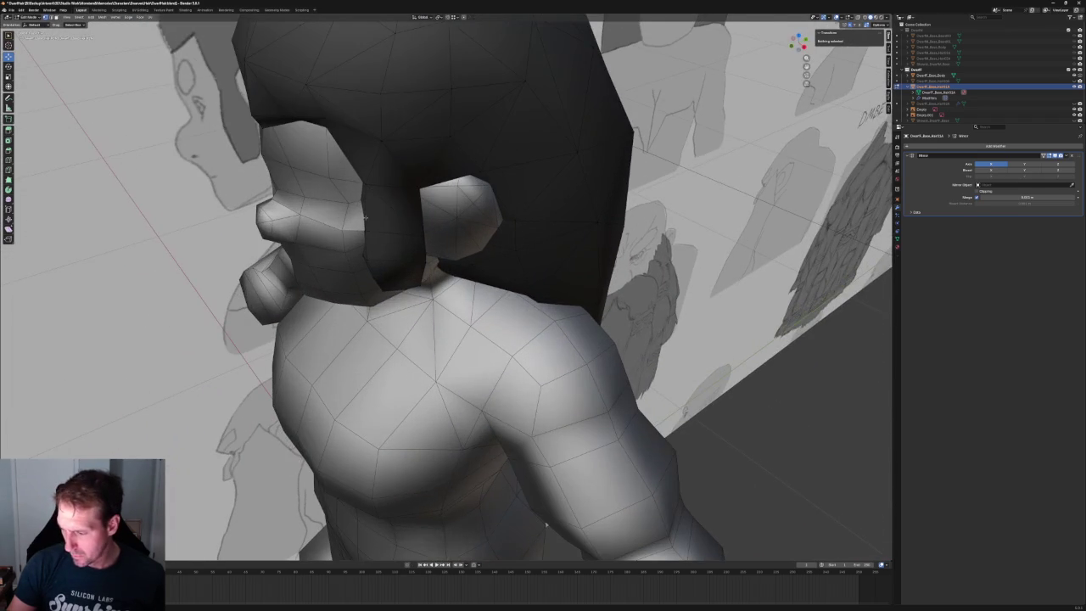
pyautogui.click(365, 185)
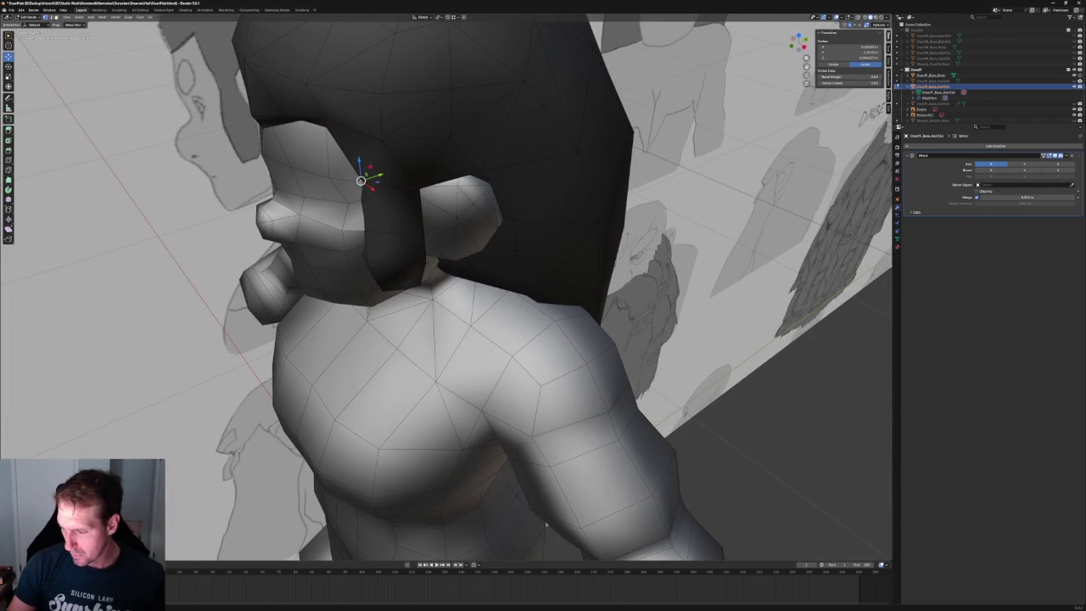
pyautogui.press('g')
pyautogui.hotkey('shift', 'z')
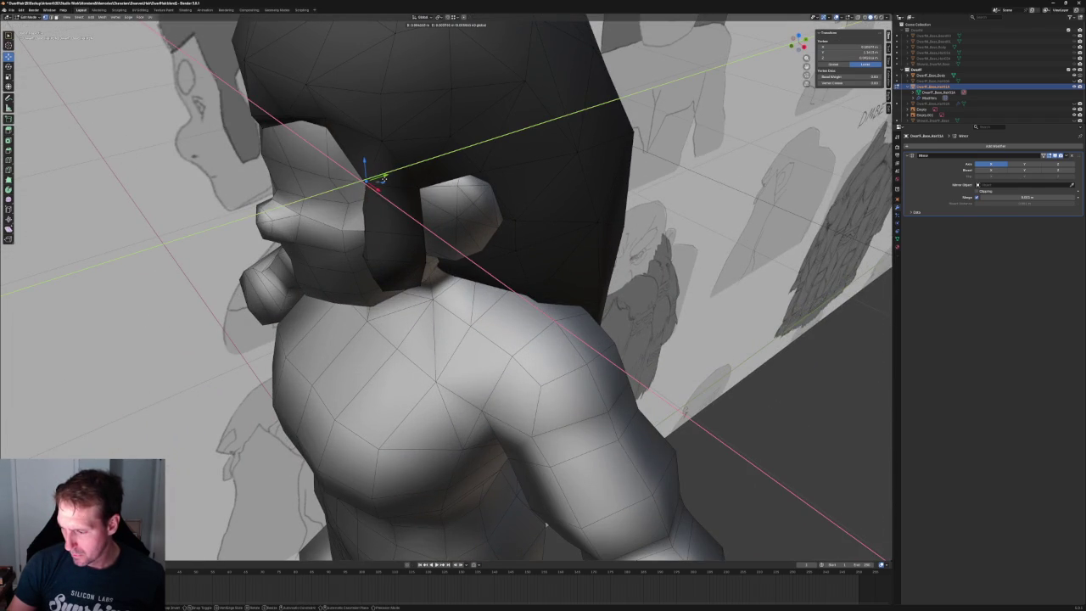
pyautogui.click(385, 177)
pyautogui.moveTo(385, 177); pyautogui.dragTo(461, 233, button='middle')
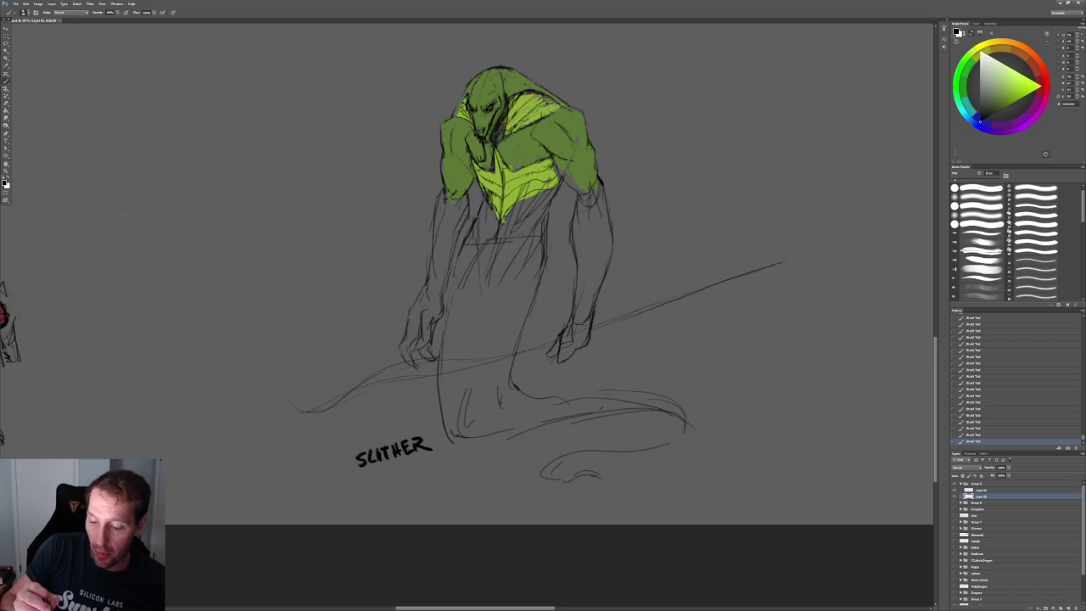
# - Close the first box into a square and start a second box to its right
pyautogui.moveTo(168, 222); pyautogui.dragTo(165, 180)
pyautogui.moveTo(120, 181); pyautogui.dragTo(167, 180)
pyautogui.moveTo(249, 169)
pyautogui.mouseDown()
pyautogui.moveTo(269, 235)
pyautogui.moveTo(249, 171)
pyautogui.mouseUp()
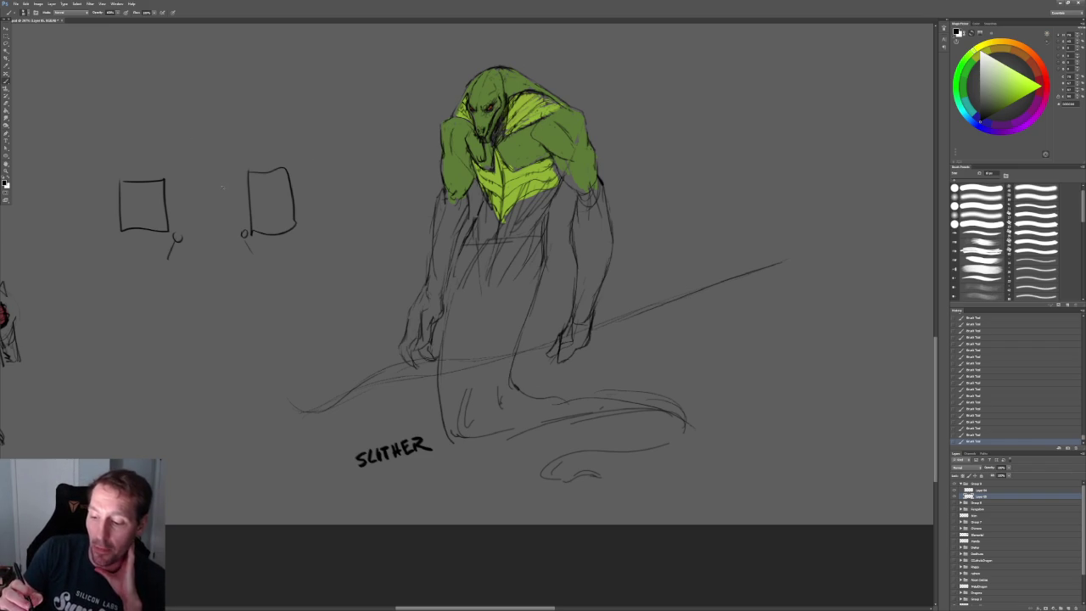
# - Draw the compass circle between the boxes with an X inside, and extend the line under the right box
pyautogui.moveTo(180, 206)
pyautogui.mouseDown()
pyautogui.moveTo(223, 232)
pyautogui.moveTo(202, 180)
pyautogui.mouseUp()
pyautogui.moveTo(182, 219); pyautogui.dragTo(227, 227)
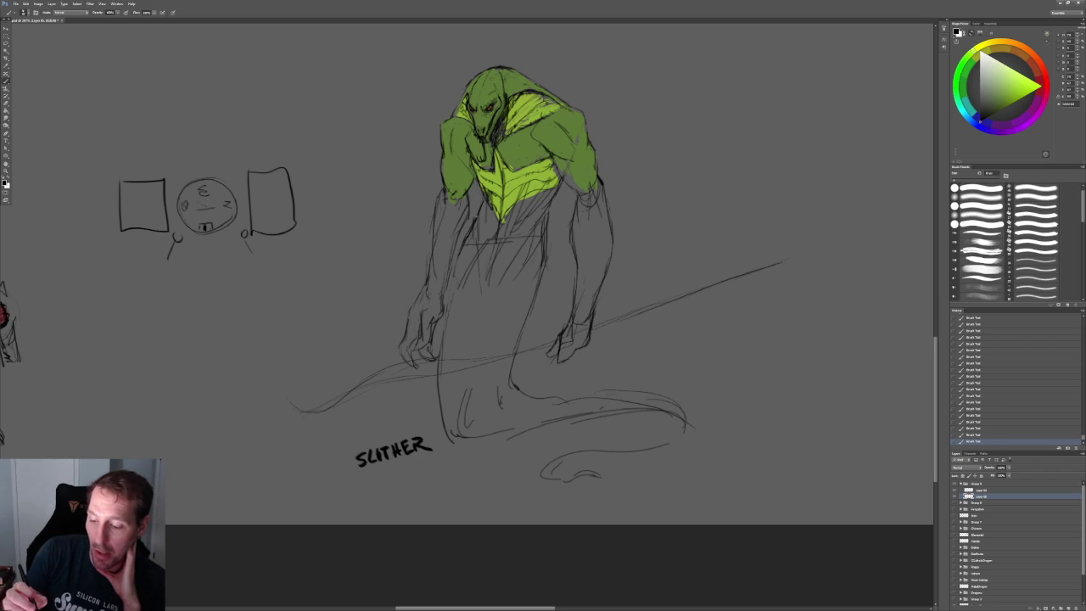
pyautogui.moveTo(213, 195); pyautogui.dragTo(195, 218)
pyautogui.moveTo(246, 241); pyautogui.dragTo(252, 254)
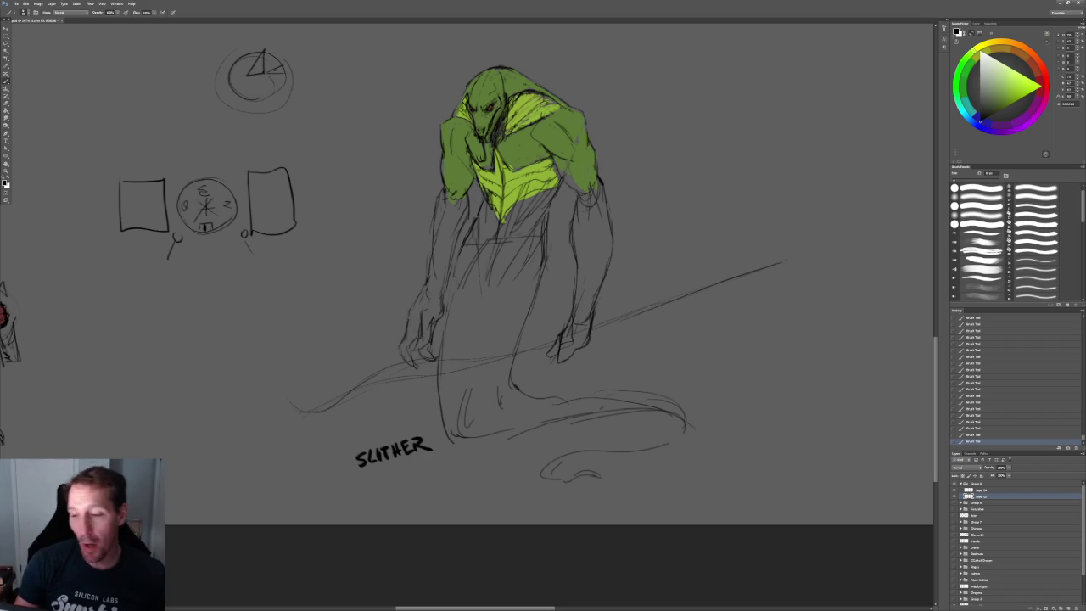
# - Lasso around the diagram sketches, then release the selection with Ctrl+D
pyautogui.click(7, 46)
pyautogui.moveTo(268, 274); pyautogui.dragTo(329, 59)
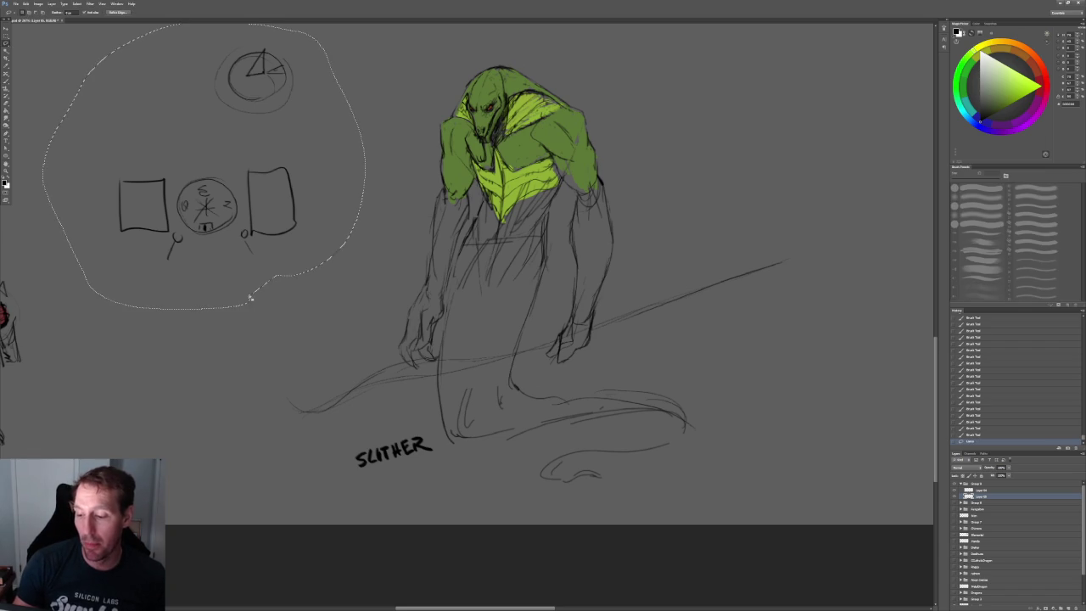
pyautogui.moveTo(132, 44); pyautogui.dragTo(251, 295)
pyautogui.hotkey('ctrl', 'd')
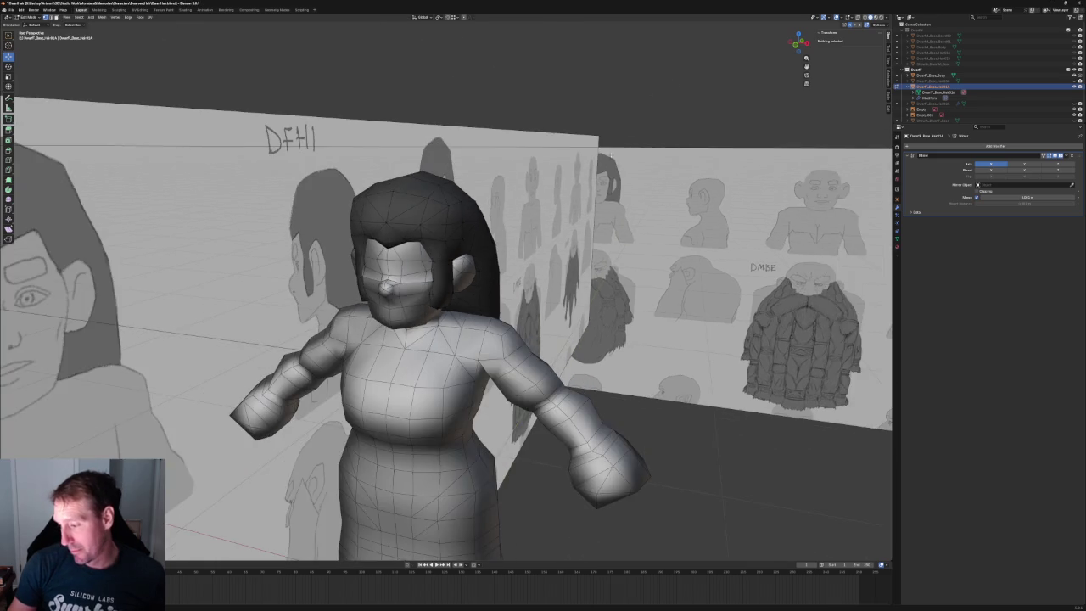
# - In front orthographic view, slide the hair vertex above the brow sideways along X
pyautogui.moveTo(543, 170); pyautogui.dragTo(566, 157, button='middle')
pyautogui.press('KP_1')
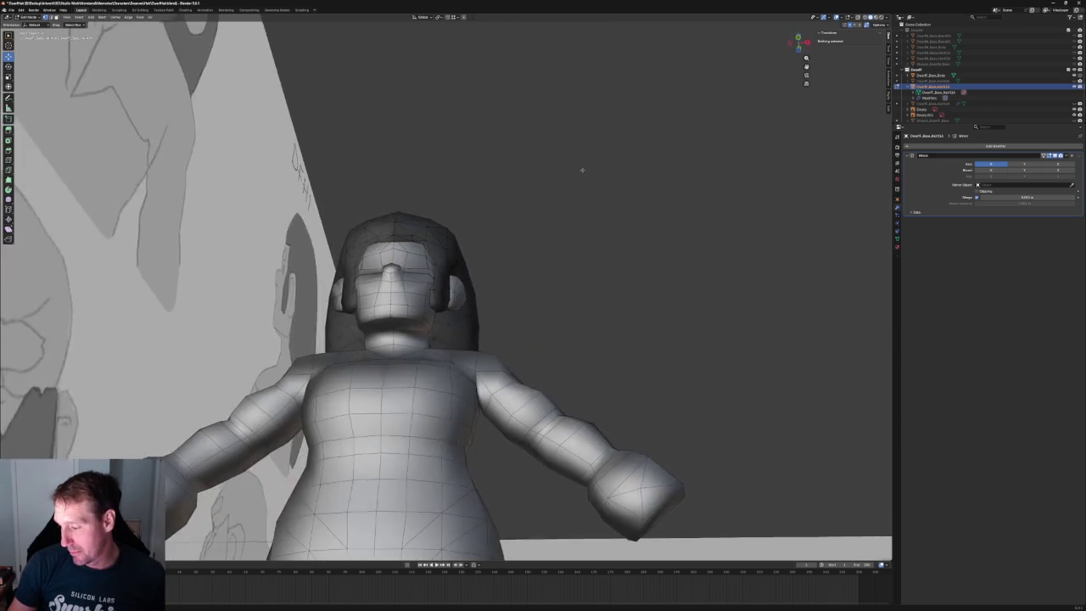
pyautogui.press('KP_5')
pyautogui.scroll(5, 474, 194)
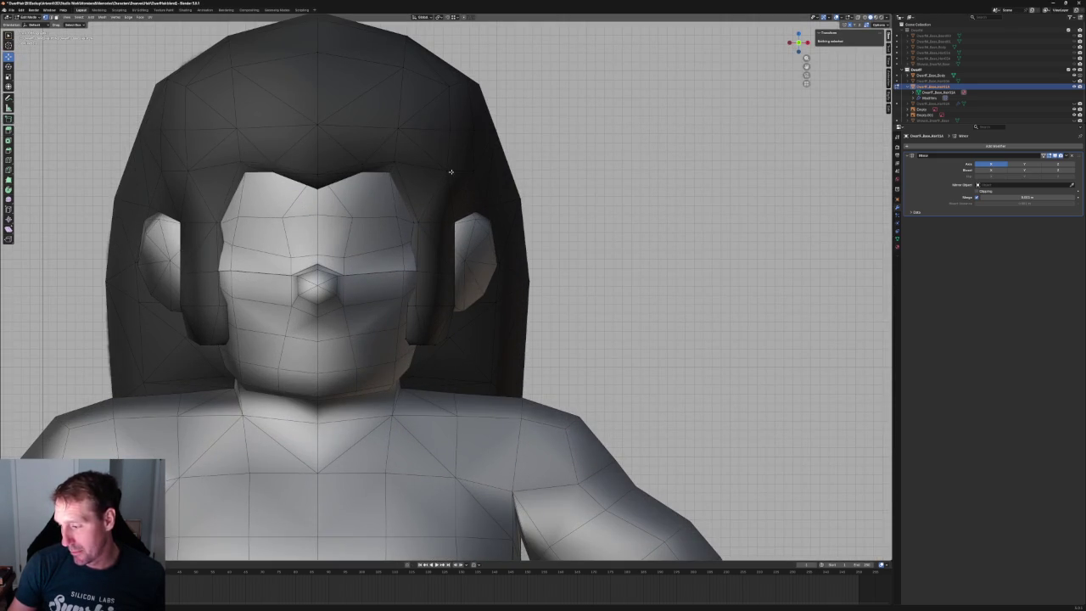
pyautogui.click(449, 172)
pyautogui.press('g')
pyautogui.press('x')
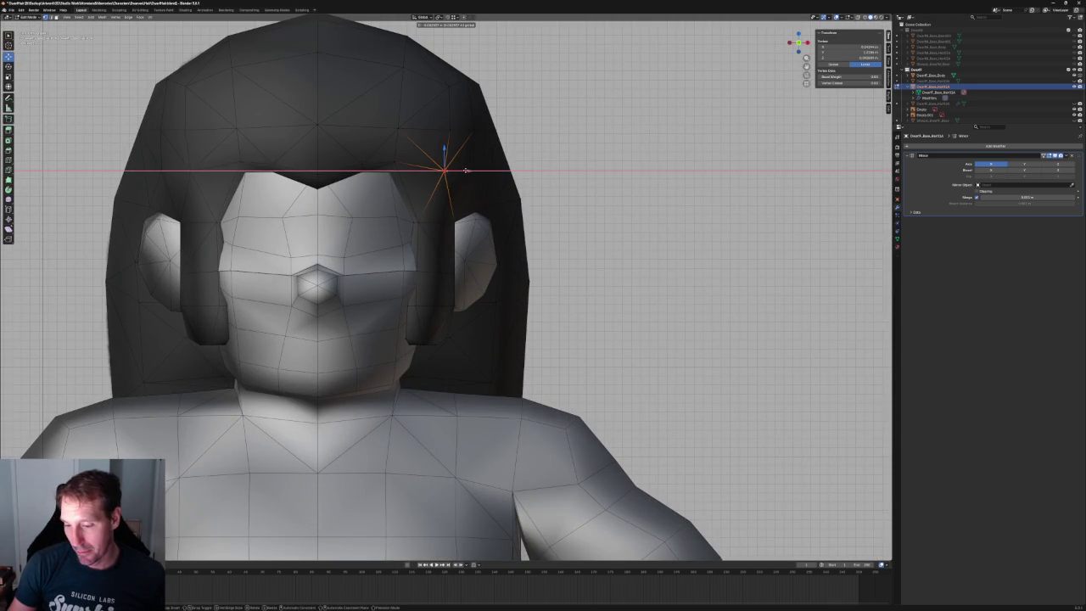
pyautogui.click(451, 157)
# - Raise that brow vertex vertically and fine-tune its X position
pyautogui.press('g')
pyautogui.press('z')
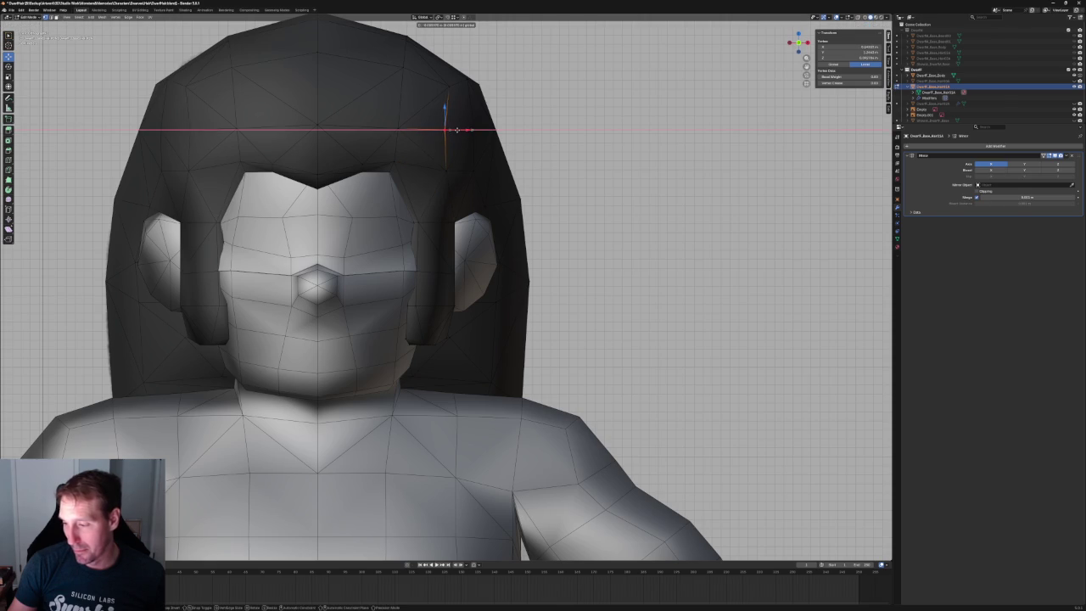
pyautogui.click(446, 96)
pyautogui.moveTo(446, 97); pyautogui.dragTo(446, 53)
pyautogui.press('g')
pyautogui.press('x')
pyautogui.click(450, 87)
# - Switch to a side view and select a hair vertex, dismissing the vertex context menu
pyautogui.click(512, 161)
pyautogui.scroll(-1, 512, 161)
pyautogui.scroll(-2, 512, 161)
pyautogui.press('`')
pyautogui.click(546, 164)
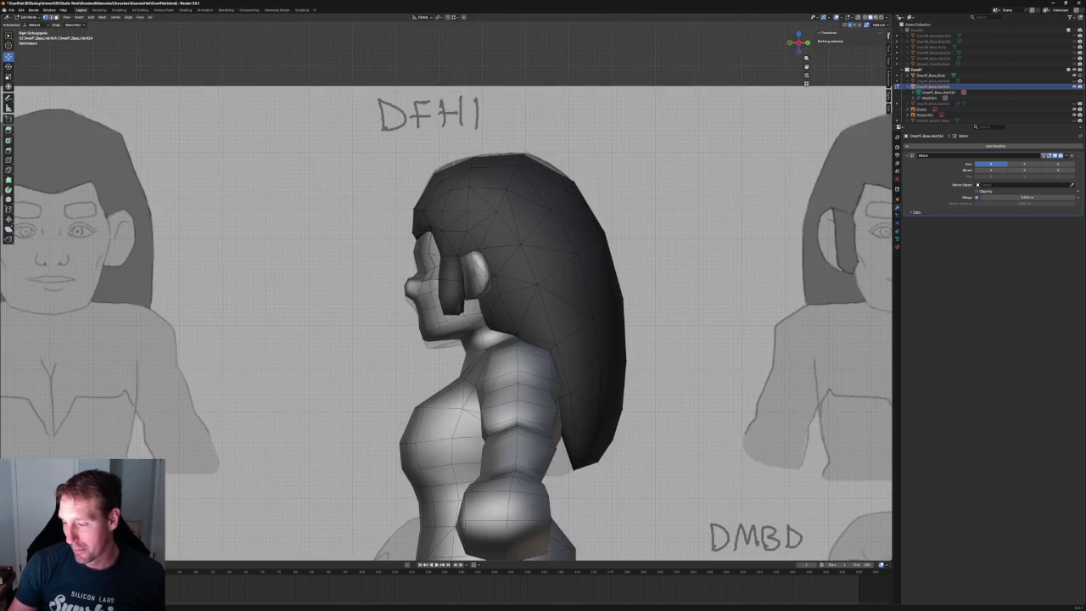
pyautogui.scroll(4, 425, 170)
pyautogui.click(409, 126)
pyautogui.moveTo(437, 150); pyautogui.dragTo(452, 218, button='middle')
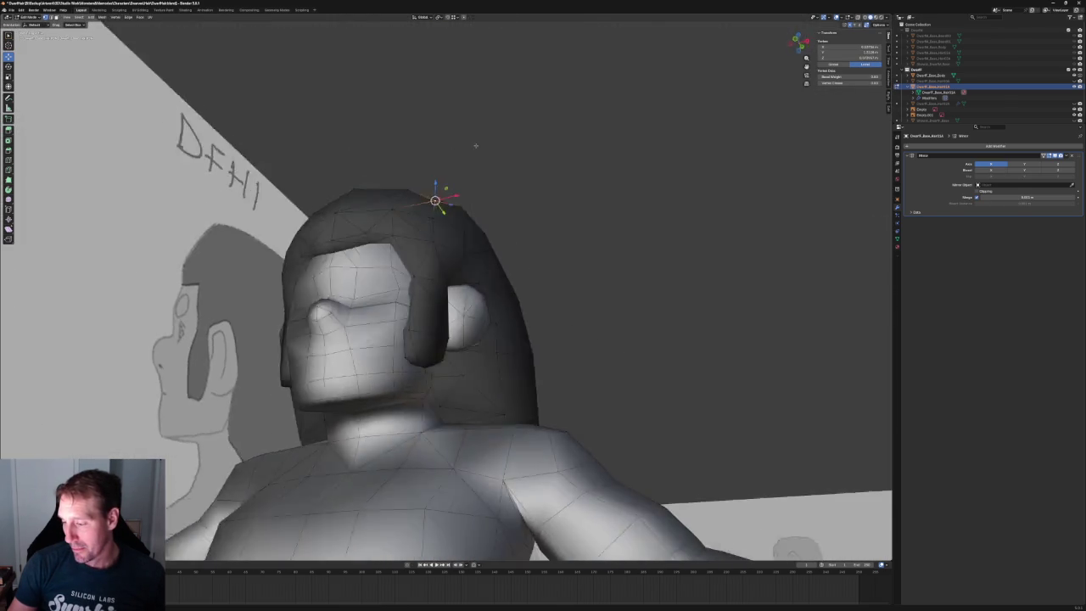
pyautogui.rightClick(452, 218)
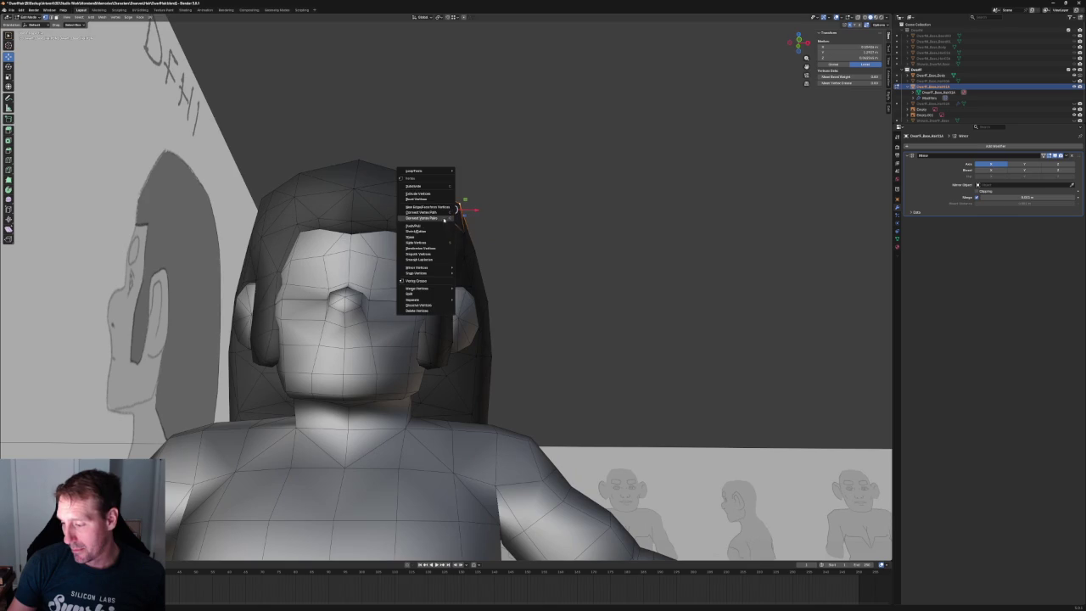
pyautogui.click(509, 200)
pyautogui.scroll(-2, 528, 193)
pyautogui.moveTo(528, 193); pyautogui.dragTo(475, 200, button='middle')
pyautogui.scroll(3, 475, 199)
# - In right side view, adjust the heights of two top hair vertices along Z
pyautogui.click(443, 193)
pyautogui.press('KP_3')
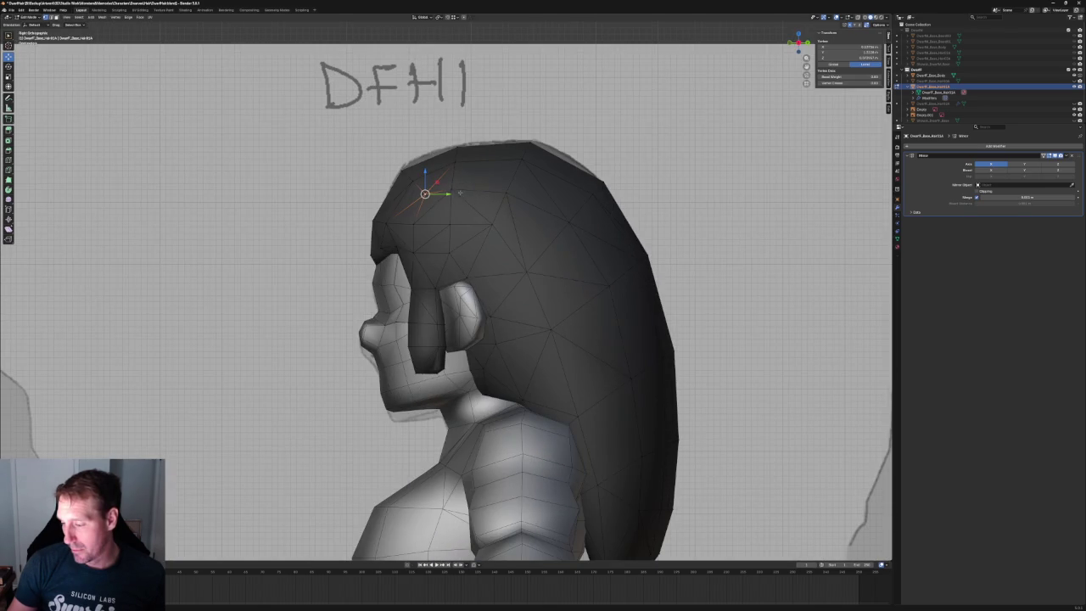
pyautogui.press('g')
pyautogui.press('z')
pyautogui.click(425, 181)
pyautogui.click(452, 186)
pyautogui.press('g')
pyautogui.press('z')
pyautogui.click(452, 167)
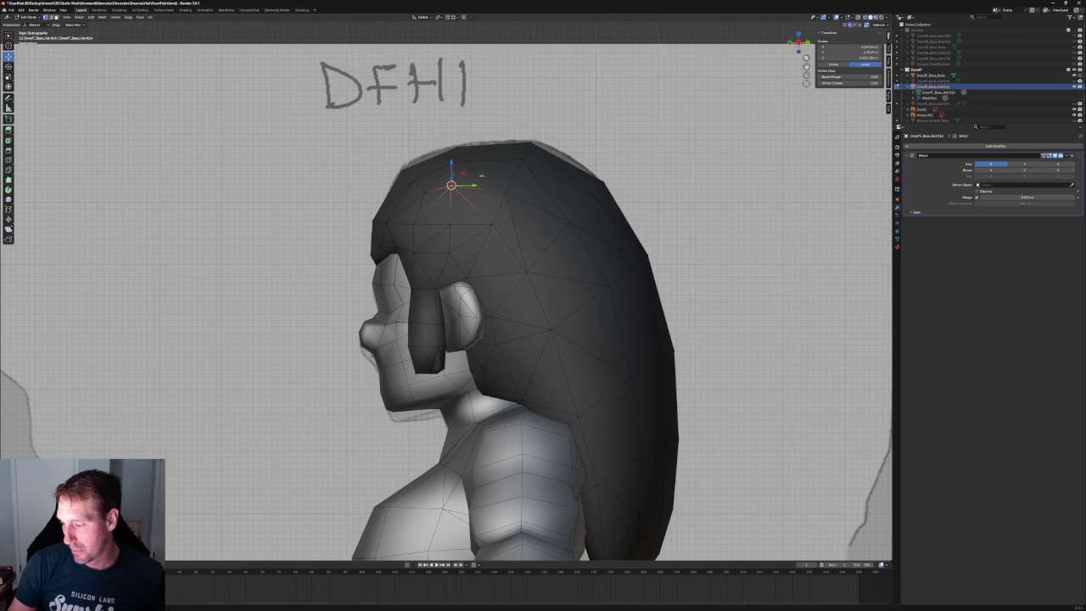
# - In front view with X-ray, box-select a vertex on the hair's upper edge and slide it along X
pyautogui.click(508, 192)
pyautogui.scroll(-2, 507, 192)
pyautogui.press('KP_1')
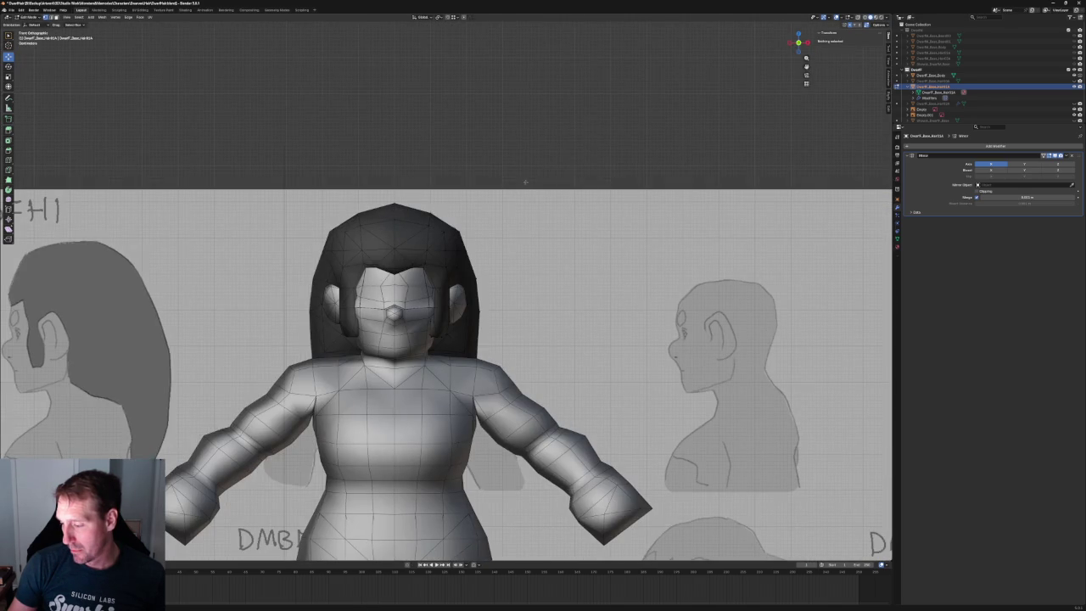
pyautogui.scroll(5, 542, 169)
pyautogui.hotkey('alt', 'z')
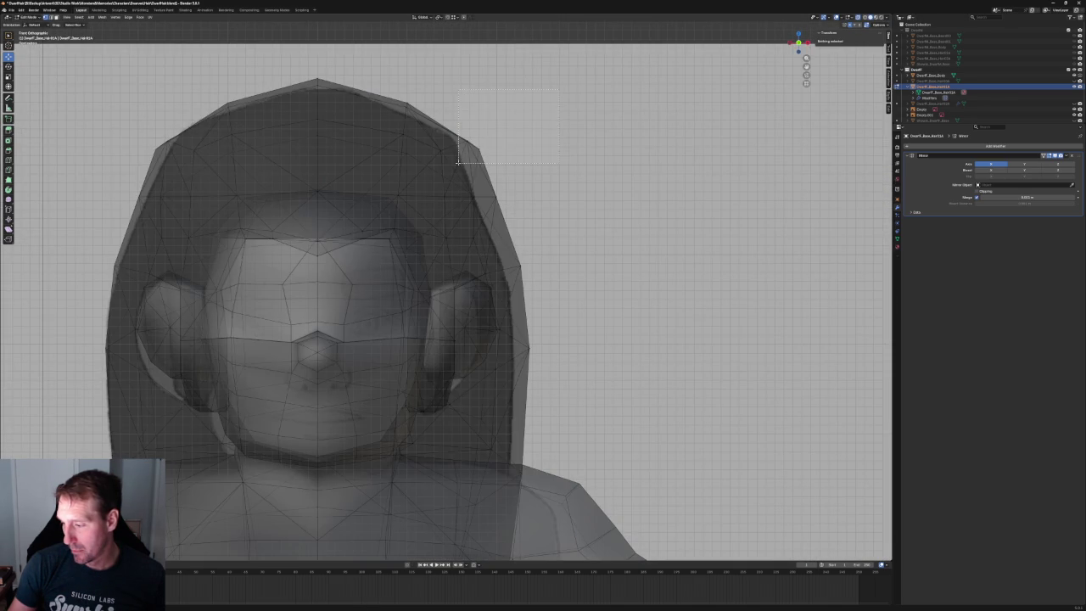
pyautogui.moveTo(499, 126); pyautogui.dragTo(451, 157)
pyautogui.hotkey('alt', 'z')
pyautogui.press('g')
pyautogui.press('x')
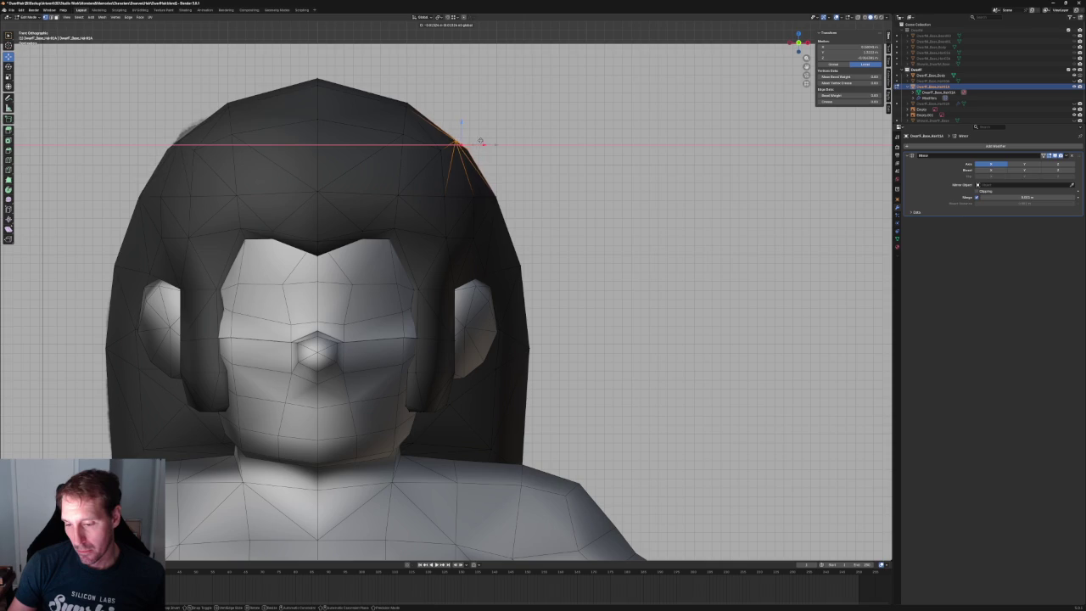
pyautogui.click(482, 144)
# - Check the reshaped hair cap in X-ray from side, top and front views
pyautogui.hotkey('alt', 'z')
pyautogui.hotkey('alt', 'z')
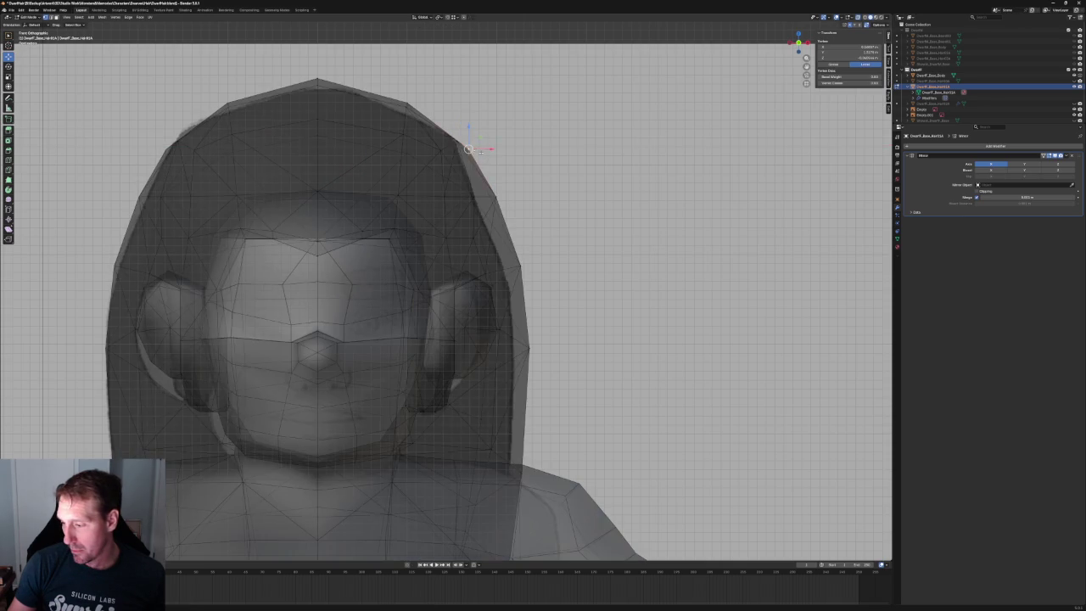
pyautogui.scroll(-4, 475, 140)
pyautogui.moveTo(476, 140); pyautogui.dragTo(508, 207, button='middle')
pyautogui.press('KP_3')
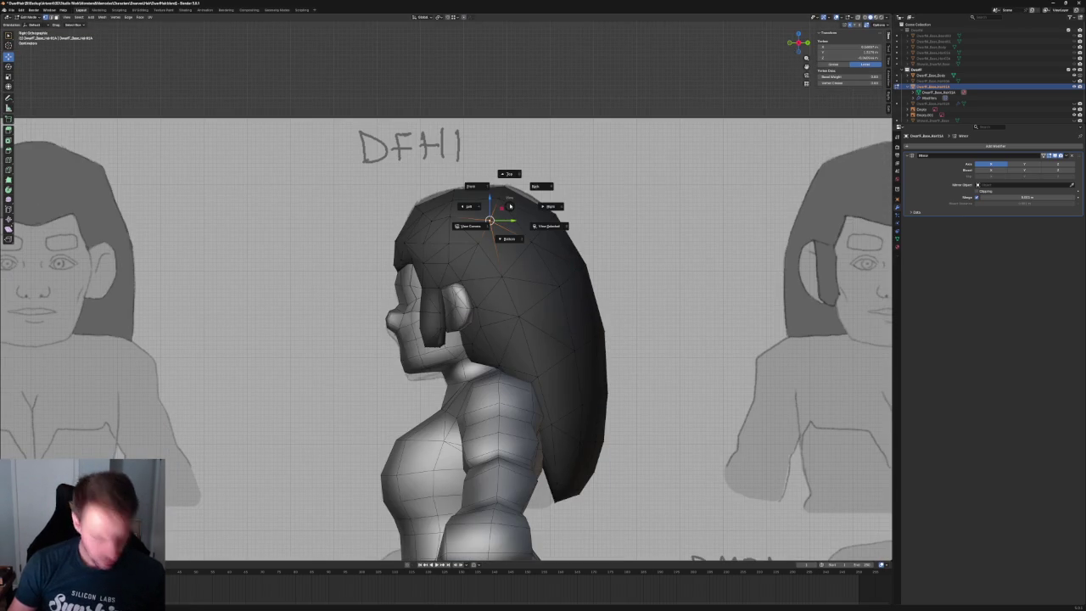
pyautogui.press('KP_7')
pyautogui.scroll(3, 502, 229)
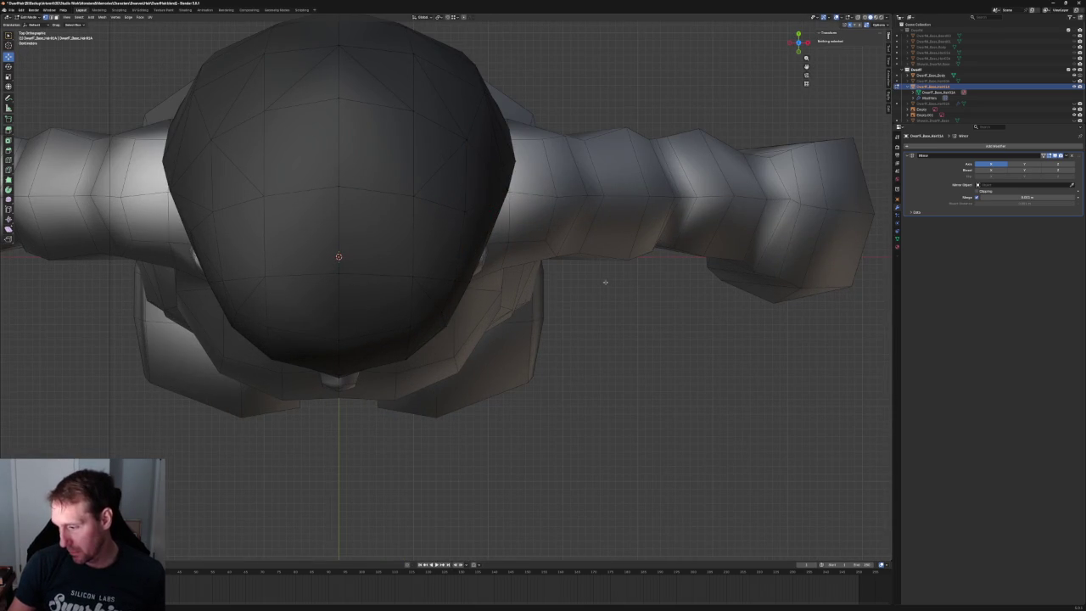
pyautogui.click(463, 138)
pyautogui.scroll(-5, 491, 151)
pyautogui.moveTo(490, 152)
pyautogui.mouseDown(button='middle')
pyautogui.moveTo(547, 229)
pyautogui.moveTo(467, 227)
pyautogui.mouseUp(button='middle')
pyautogui.scroll(4, 546, 229)
pyautogui.scroll(-4, 396, 287)
# - Leave Edit Mode and slide the reference board sideways along X, then return to front view
pyautogui.press('Tab')
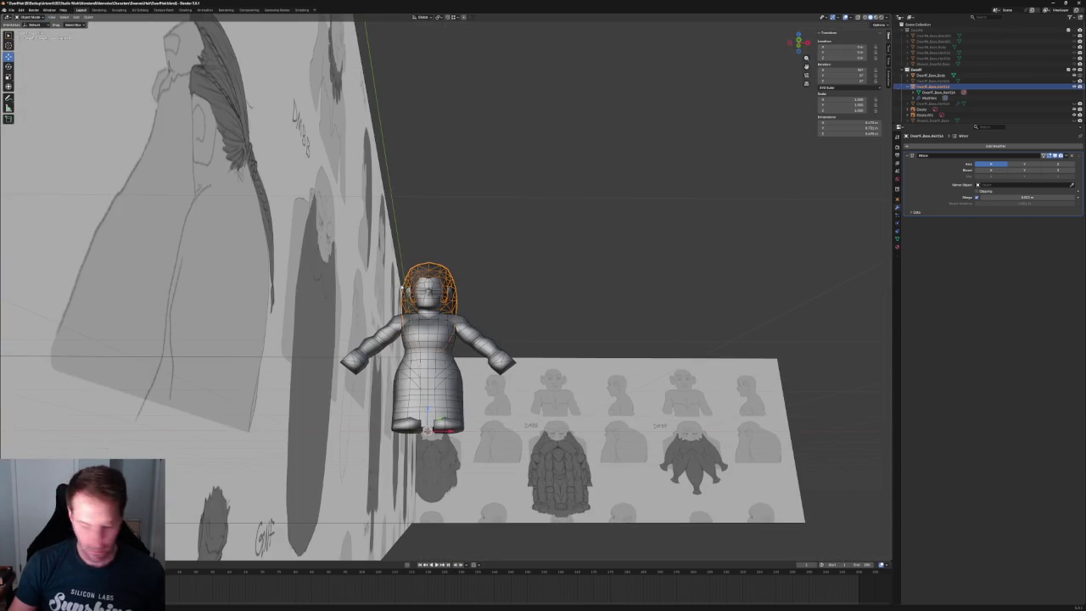
pyautogui.moveTo(396, 287)
pyautogui.mouseDown(button='middle')
pyautogui.moveTo(446, 252)
pyautogui.moveTo(422, 303)
pyautogui.mouseUp(button='middle')
pyautogui.scroll(-2, 422, 303)
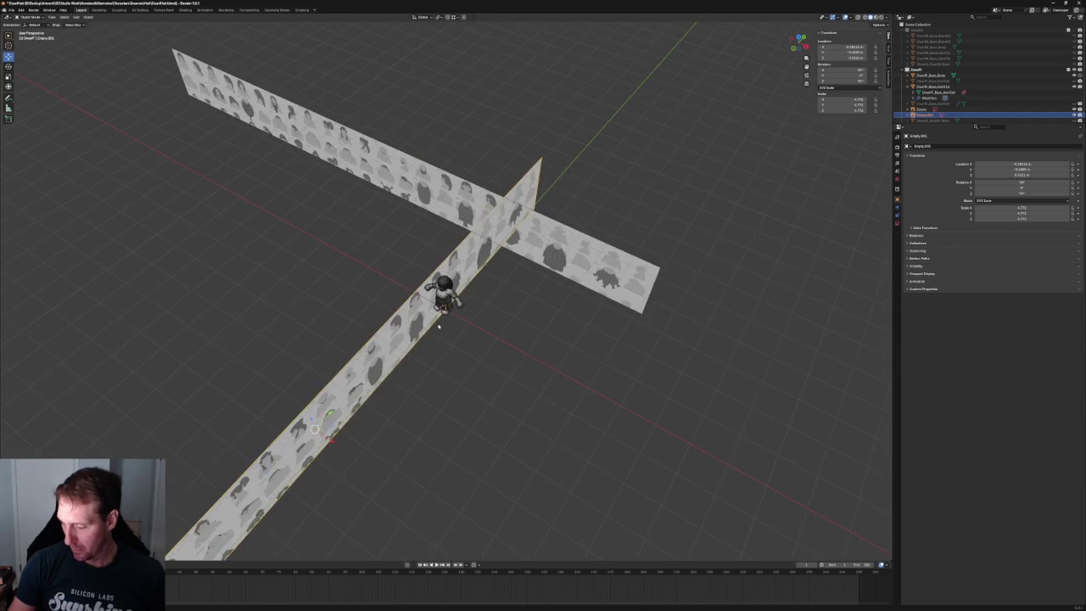
pyautogui.press('g')
pyautogui.press('x')
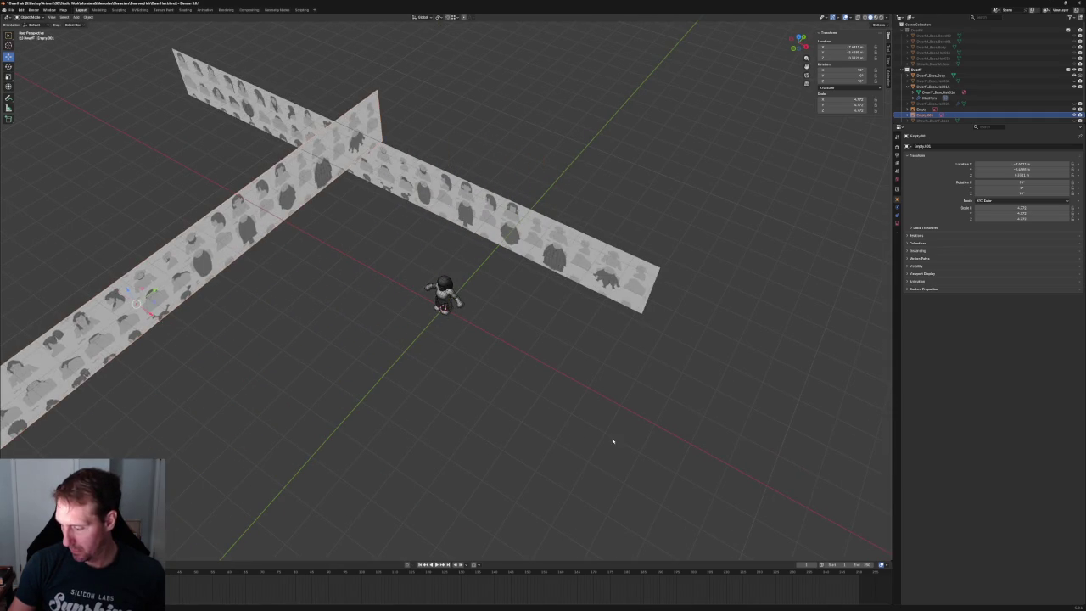
pyautogui.scroll(2, 551, 382)
pyautogui.press('KP_1')
pyautogui.scroll(5, 492, 331)
pyautogui.moveTo(491, 329)
pyautogui.keyDown('shift'); pyautogui.mouseDown(button='middle')
pyautogui.moveTo(505, 244)
pyautogui.moveTo(434, 244)
pyautogui.moveTo(449, 263)
pyautogui.moveTo(535, 306)
pyautogui.mouseUp(button='middle'); pyautogui.keyUp('shift')
pyautogui.scroll(-4, 456, 244)
pyautogui.scroll(6, 437, 248)
# - Select the hair, hide the body mesh, and re-enter Edit Mode on a sideburn vertex
pyautogui.click(449, 264)
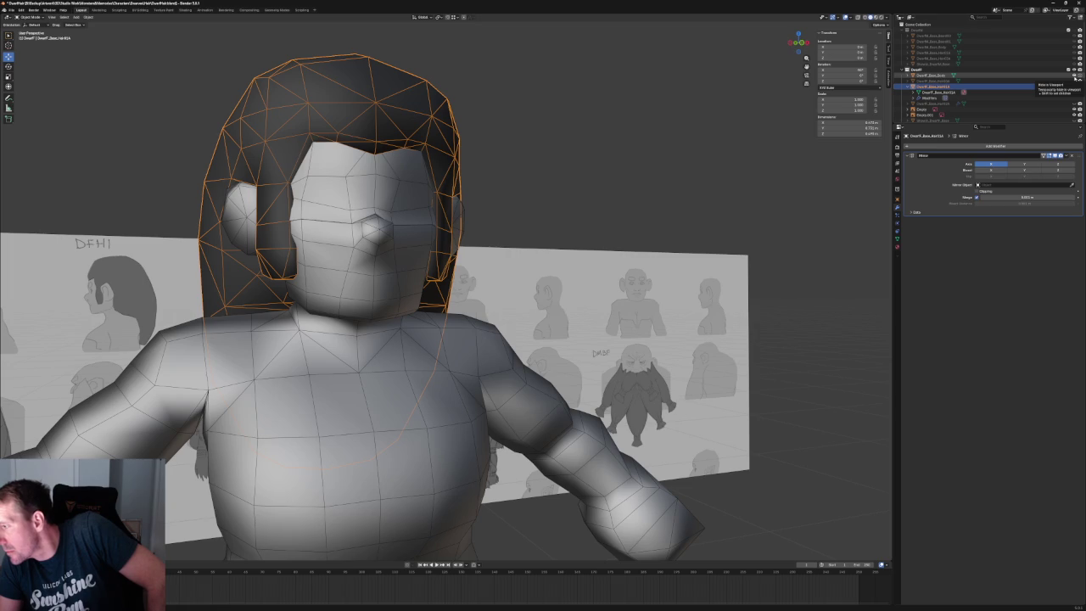
pyautogui.click(1074, 76)
pyautogui.scroll(4, 424, 264)
pyautogui.moveTo(425, 264); pyautogui.dragTo(454, 252, button='middle')
pyautogui.press('KP_1')
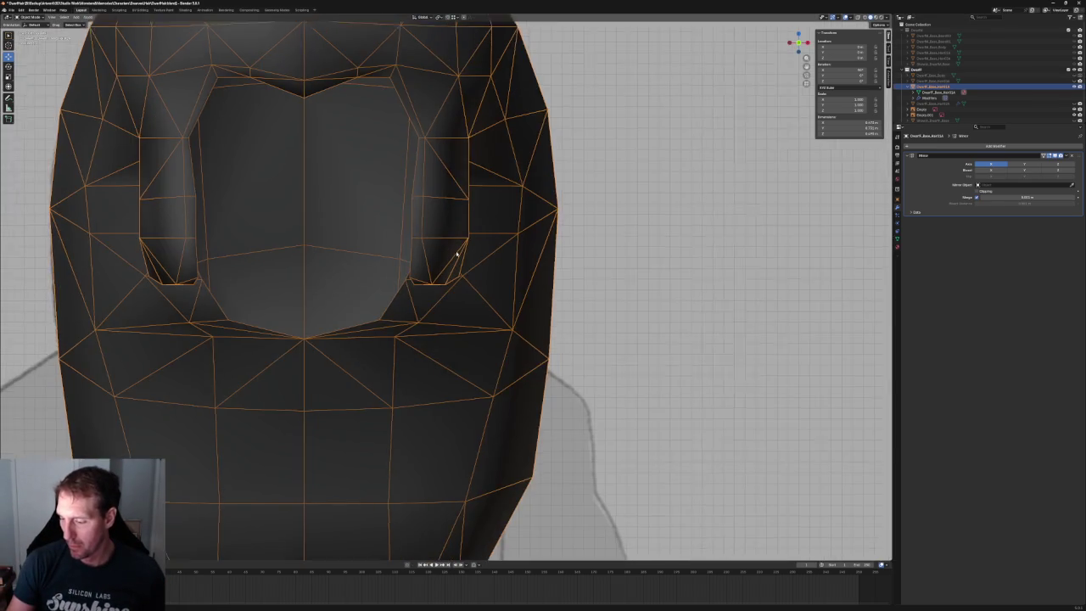
pyautogui.scroll(3, 441, 246)
pyautogui.press('Tab')
pyautogui.click(429, 224)
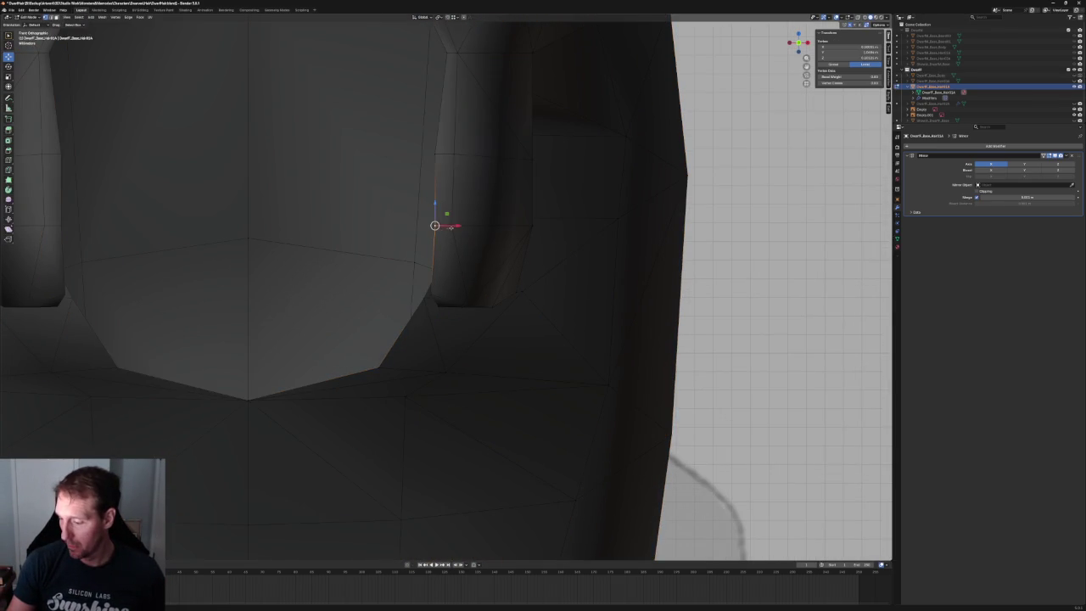
# - Slide the first two sideburn strand vertices inward along X
pyautogui.press('g')
pyautogui.press('x')
pyautogui.click(436, 225)
pyautogui.moveTo(442, 225); pyautogui.dragTo(471, 226)
pyautogui.scroll(-5, 470, 227)
pyautogui.moveTo(471, 227); pyautogui.dragTo(410, 234, button='middle')
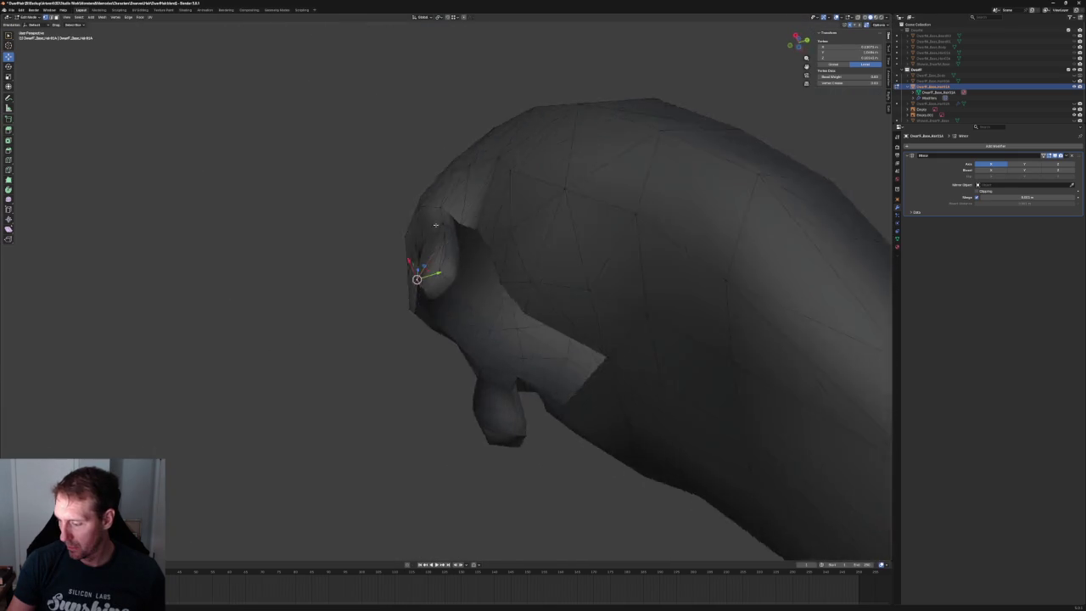
pyautogui.click(437, 237)
pyautogui.press('g')
pyautogui.press('x')
pyautogui.click(437, 242)
# - Move the strand-top edges and a lower strand vertex sideways along X
pyautogui.press('a')
pyautogui.click(432, 225)
pyautogui.keyDown('shift'); pyautogui.click(437, 243); pyautogui.keyUp('shift')
pyautogui.press('g')
pyautogui.press('x')
pyautogui.click(422, 226)
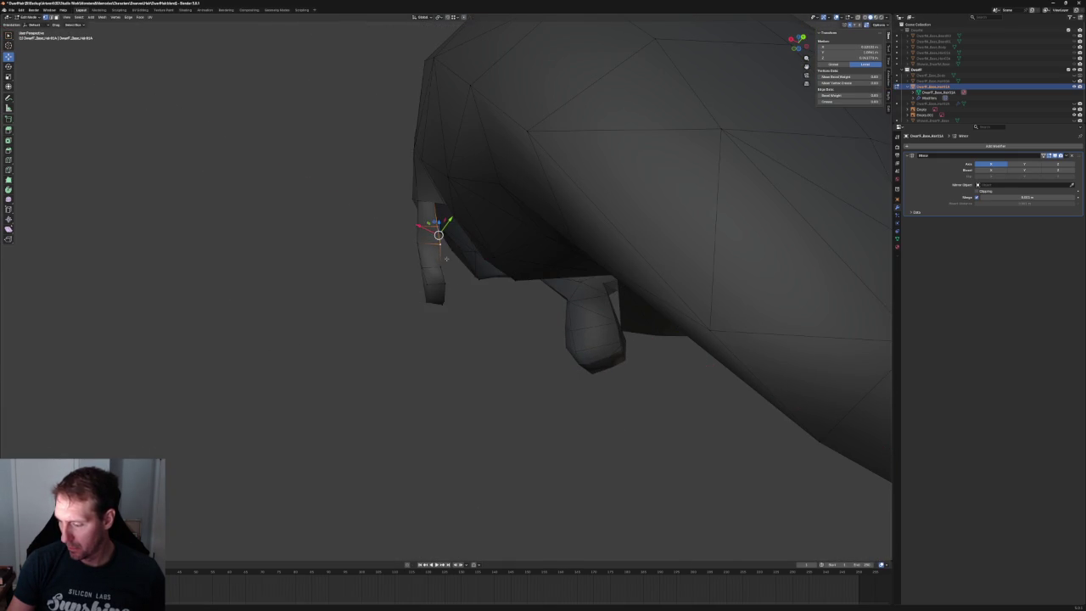
pyautogui.click(436, 255)
pyautogui.press('g')
pyautogui.press('x')
pyautogui.click(498, 283)
# - Reposition the selected vertex freely and slide a neighbouring vertex along X
pyautogui.moveTo(498, 283)
pyautogui.mouseDown(button='middle')
pyautogui.moveTo(373, 314)
pyautogui.moveTo(514, 258)
pyautogui.moveTo(501, 281)
pyautogui.mouseUp(button='middle')
pyautogui.press('g')
pyautogui.hotkey('shift', 'y')
pyautogui.hotkey('shift', 'y')
pyautogui.press('x')
pyautogui.press('x')
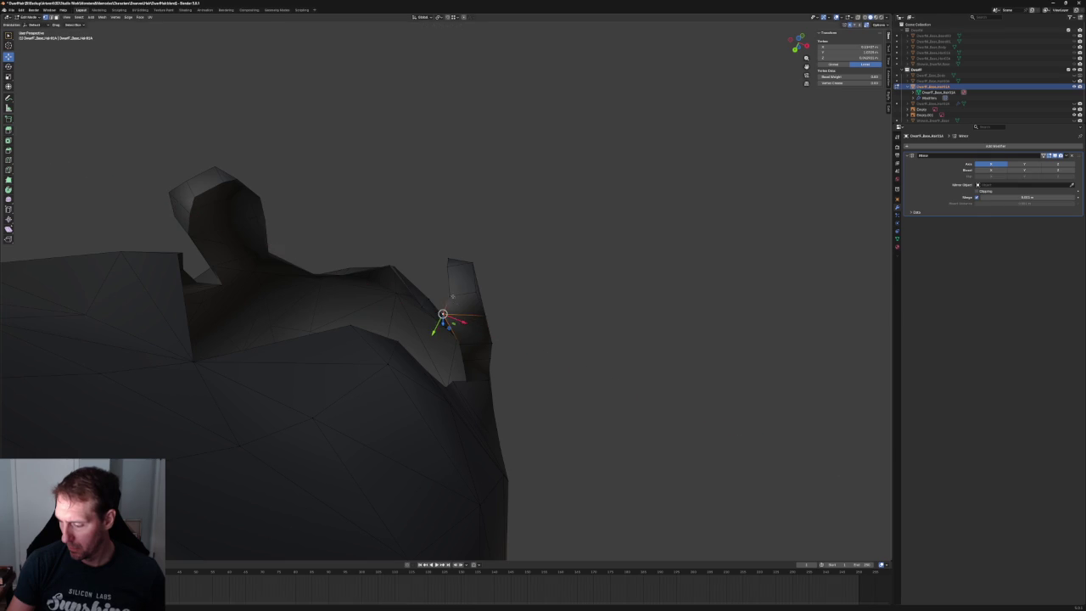
pyautogui.press('x')
pyautogui.click(468, 344)
pyautogui.click(464, 354)
pyautogui.press('g')
pyautogui.press('x')
pyautogui.click(463, 361)
pyautogui.press('g')
pyautogui.press('x')
pyautogui.press('Escape')
# - From inside the hair, slide one more vertex along X and clear the selection
pyautogui.scroll(-5, 530, 252)
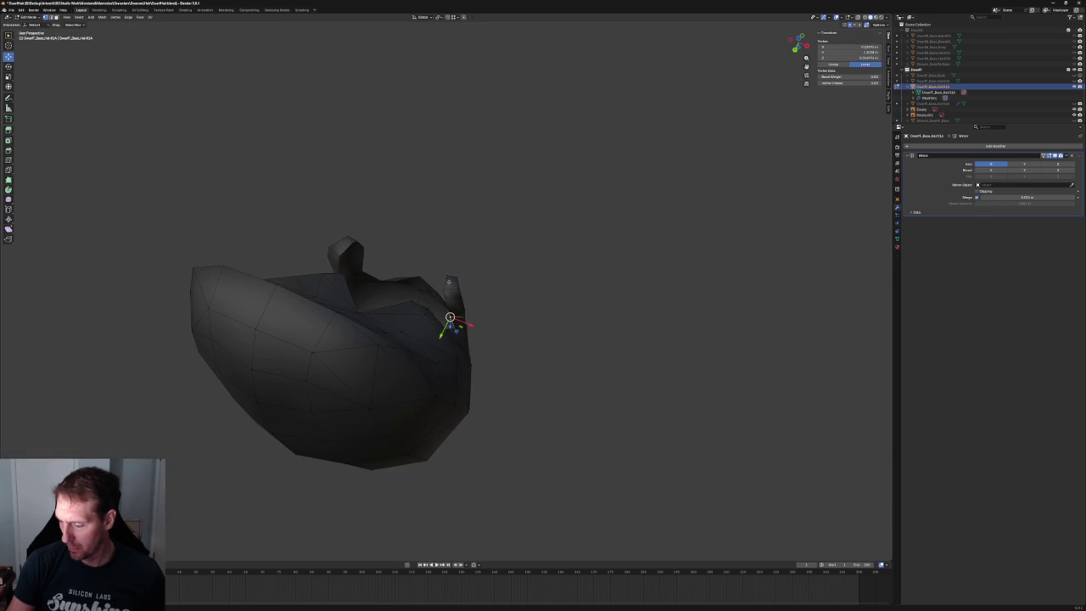
pyautogui.scroll(5, 449, 282)
pyautogui.moveTo(449, 282); pyautogui.dragTo(460, 281, button='middle')
pyautogui.press('g')
pyautogui.press('x')
pyautogui.click(459, 281)
pyautogui.click(518, 267)
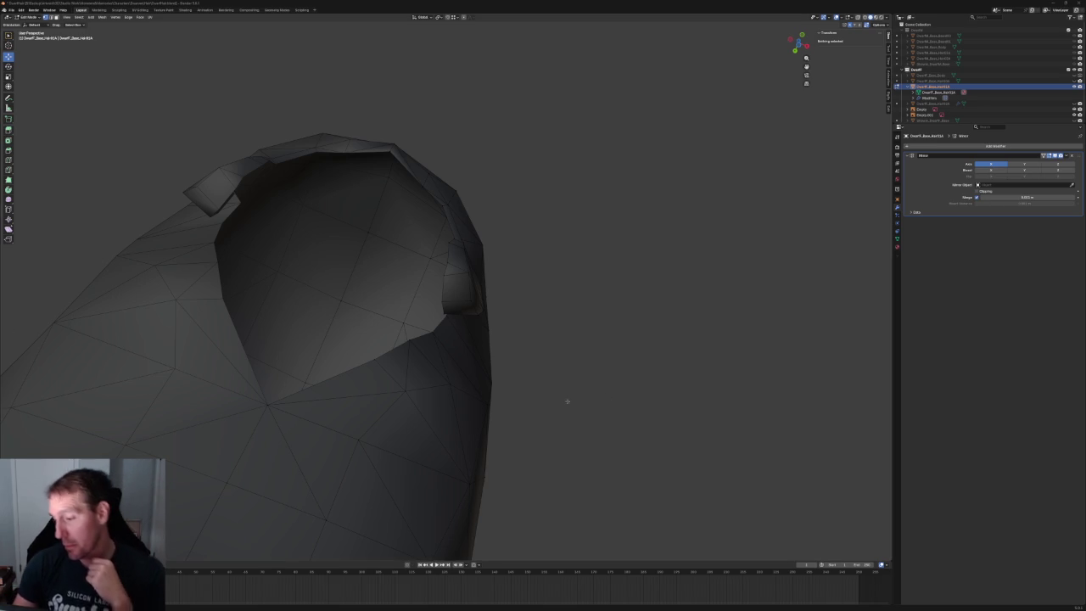
# - Fill a new face across the sideburn lock's open end
pyautogui.scroll(-2, 516, 196)
pyautogui.press('KP_1')
pyautogui.moveTo(476, 286)
pyautogui.mouseDown(button='middle')
pyautogui.moveTo(485, 236)
pyautogui.moveTo(443, 261)
pyautogui.moveTo(572, 260)
pyautogui.mouseUp(button='middle')
pyautogui.scroll(2, 484, 235)
pyautogui.scroll(-2, 475, 247)
pyautogui.scroll(-1, 522, 264)
pyautogui.scroll(4, 524, 293)
pyautogui.moveTo(524, 294)
pyautogui.mouseDown(button='middle')
pyautogui.moveTo(478, 274)
pyautogui.moveTo(488, 246)
pyautogui.moveTo(363, 269)
pyautogui.moveTo(405, 264)
pyautogui.mouseUp(button='middle')
pyautogui.click(333, 264)
pyautogui.press('f')
pyautogui.hotkey('alt', 'a')
# - Shift the strand's tip along X from beneath the head
pyautogui.moveTo(446, 286); pyautogui.dragTo(395, 270, button='middle')
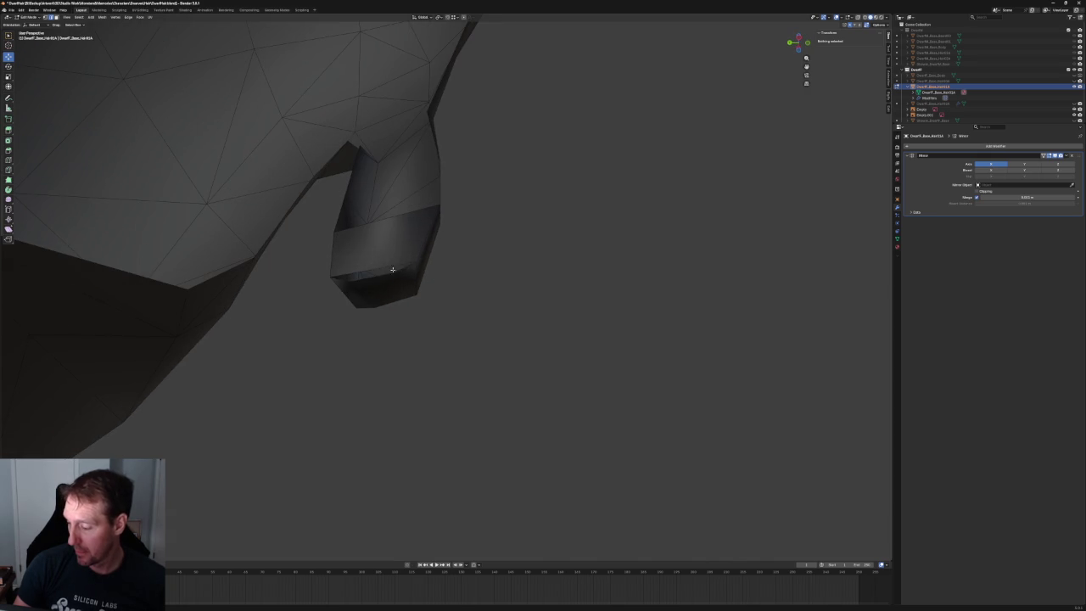
pyautogui.click(395, 270)
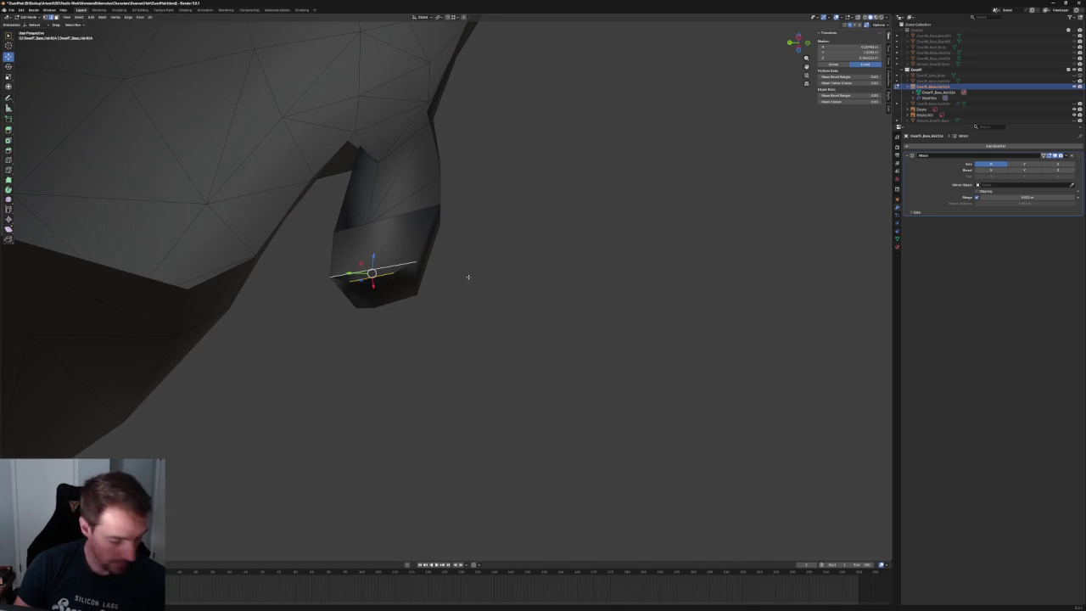
pyautogui.hotkey('alt', 'a')
pyautogui.scroll(-3, 495, 286)
pyautogui.moveTo(495, 286)
pyautogui.mouseDown(button='middle')
pyautogui.moveTo(475, 334)
pyautogui.moveTo(477, 297)
pyautogui.moveTo(453, 307)
pyautogui.mouseUp(button='middle')
pyautogui.scroll(5, 459, 305)
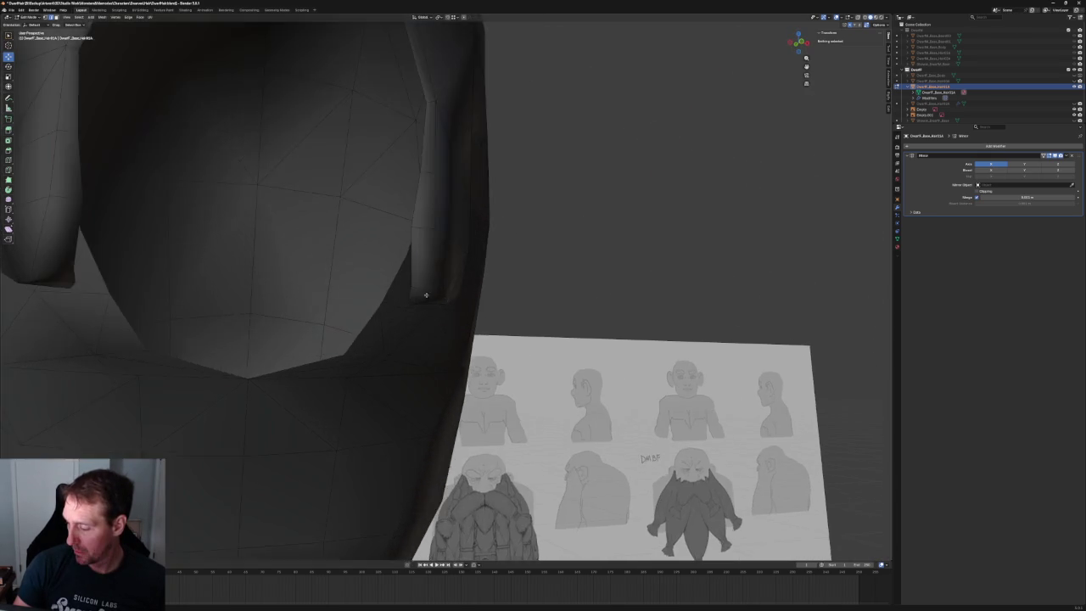
pyautogui.scroll(3, 451, 283)
pyautogui.click(397, 294)
pyautogui.press('g')
pyautogui.press('x')
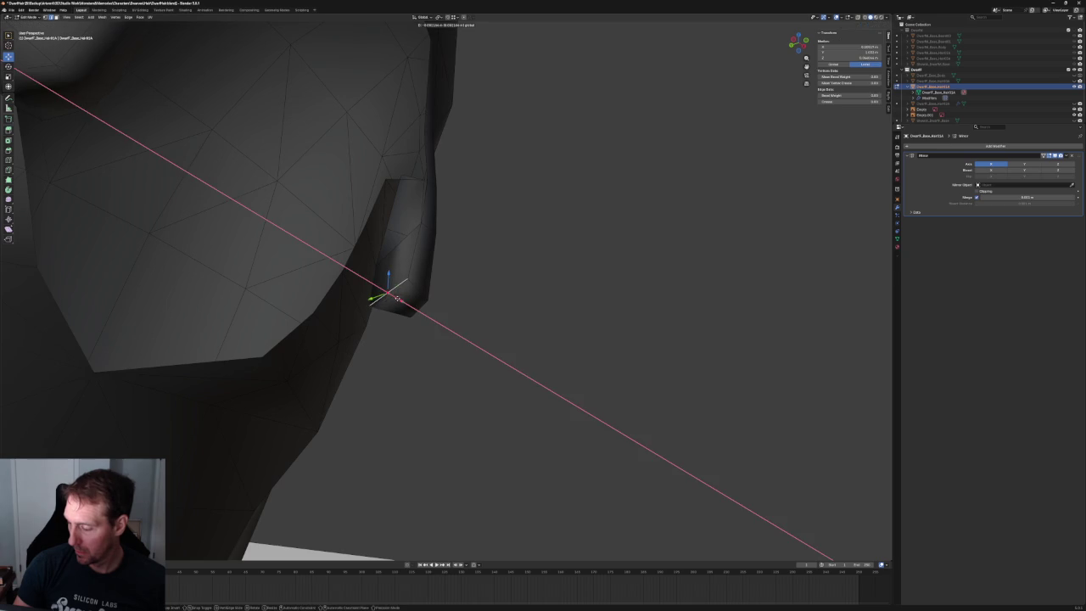
pyautogui.click(395, 297)
pyautogui.click(490, 274)
# - Unhide the body mesh and select the edge ring around the sideburn strand
pyautogui.moveTo(489, 274)
pyautogui.mouseDown(button='middle')
pyautogui.moveTo(468, 296)
pyautogui.moveTo(428, 301)
pyautogui.moveTo(453, 279)
pyautogui.moveTo(488, 276)
pyautogui.mouseUp(button='middle')
pyautogui.scroll(-4, 431, 298)
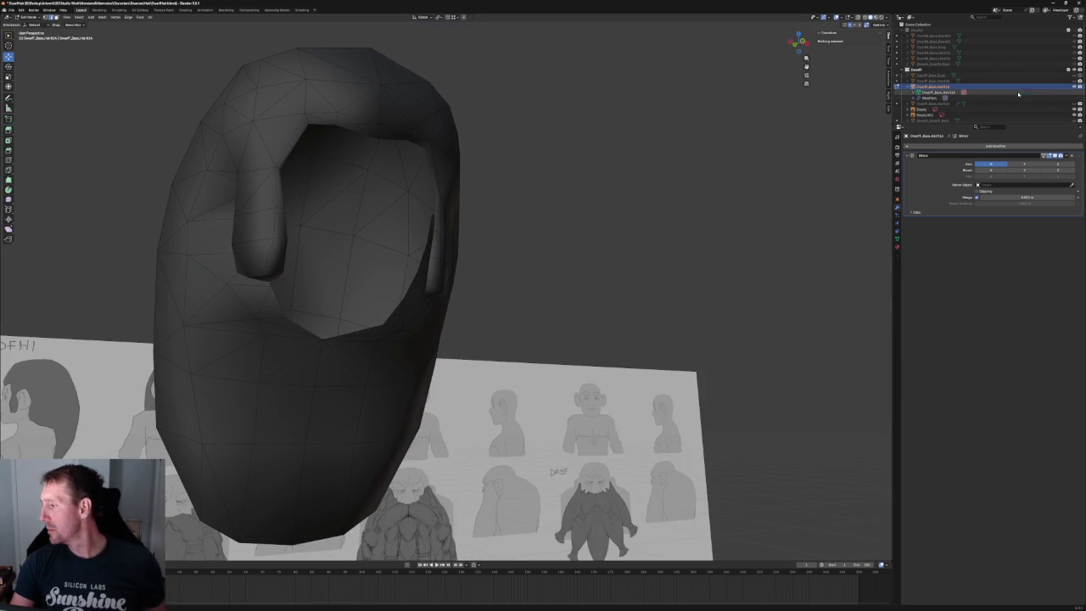
pyautogui.click(1075, 75)
pyautogui.moveTo(644, 169)
pyautogui.mouseDown(button='middle')
pyautogui.moveTo(603, 170)
pyautogui.moveTo(589, 138)
pyautogui.moveTo(529, 185)
pyautogui.moveTo(543, 164)
pyautogui.moveTo(576, 177)
pyautogui.moveTo(509, 246)
pyautogui.mouseUp(button='middle')
pyautogui.scroll(-5, 529, 185)
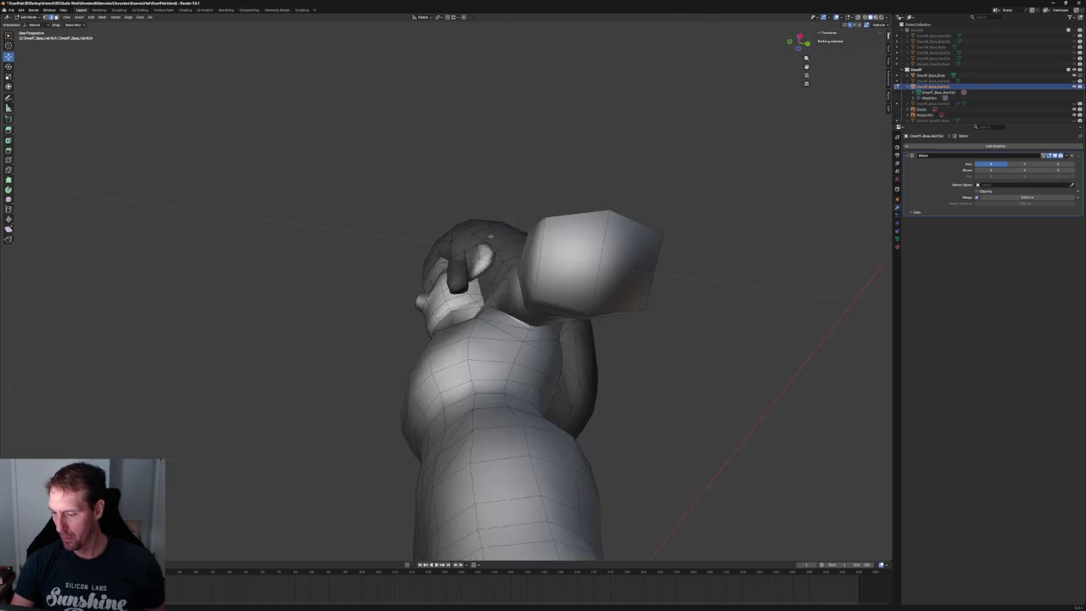
pyautogui.scroll(5, 501, 259)
pyautogui.scroll(3, 515, 288)
pyautogui.scroll(2, 514, 286)
pyautogui.moveTo(514, 286)
pyautogui.mouseDown(button='middle')
pyautogui.moveTo(511, 267)
pyautogui.moveTo(589, 291)
pyautogui.moveTo(516, 291)
pyautogui.moveTo(529, 294)
pyautogui.moveTo(544, 230)
pyautogui.moveTo(536, 285)
pyautogui.mouseUp(button='middle')
pyautogui.click(538, 276)
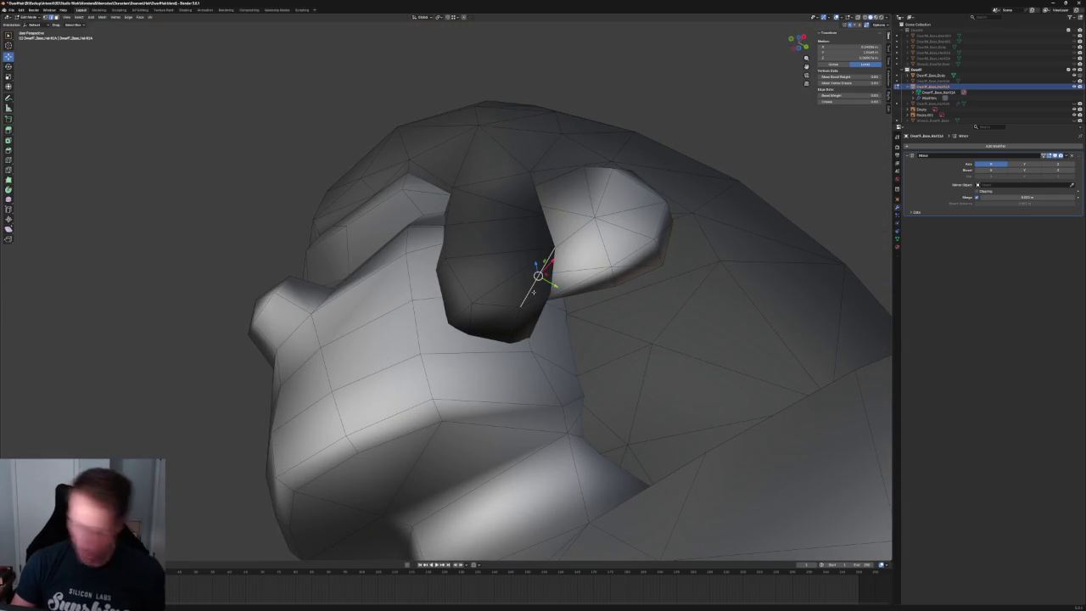
pyautogui.keyDown('alt'); pyautogui.click(558, 296); pyautogui.keyUp('alt')
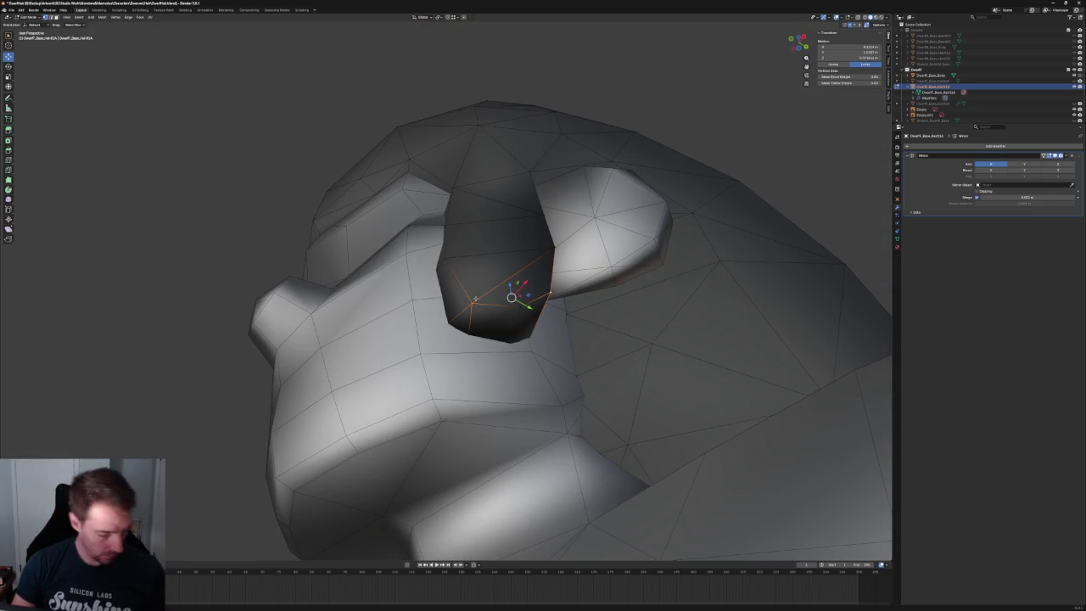
# - Clear the selection and switch to a front orthographic view of the head
pyautogui.hotkey('alt', 'a')
pyautogui.moveTo(261, 226); pyautogui.dragTo(457, 309, button='middle')
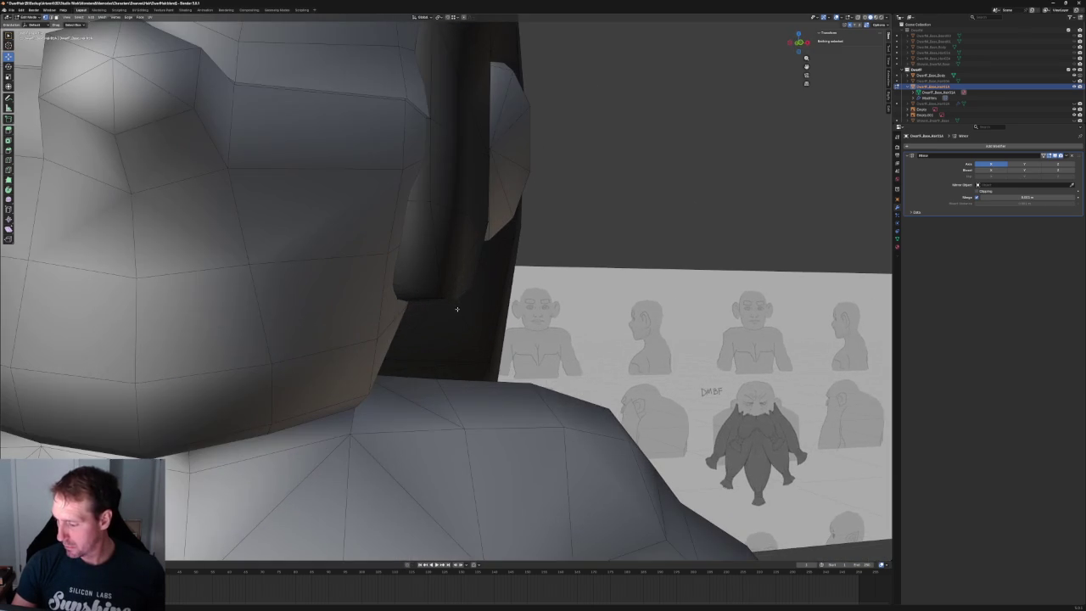
pyautogui.keyDown('shift'); pyautogui.click(456, 309); pyautogui.keyUp('shift')
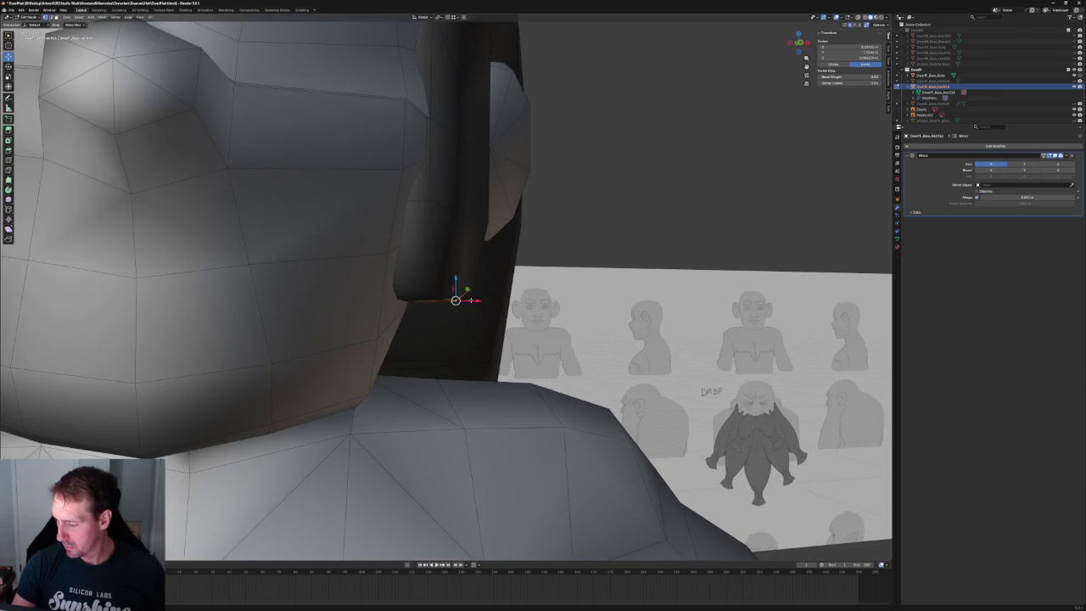
pyautogui.hotkey('shift', 'c')
pyautogui.moveTo(545, 223)
pyautogui.mouseDown(button='middle')
pyautogui.moveTo(582, 226)
pyautogui.moveTo(541, 244)
pyautogui.moveTo(577, 242)
pyautogui.moveTo(509, 227)
pyautogui.moveTo(558, 259)
pyautogui.mouseUp(button='middle')
pyautogui.scroll(-3, 582, 226)
pyautogui.scroll(3, 518, 230)
pyautogui.scroll(-3, 551, 246)
pyautogui.press('`')
pyautogui.click(531, 245)
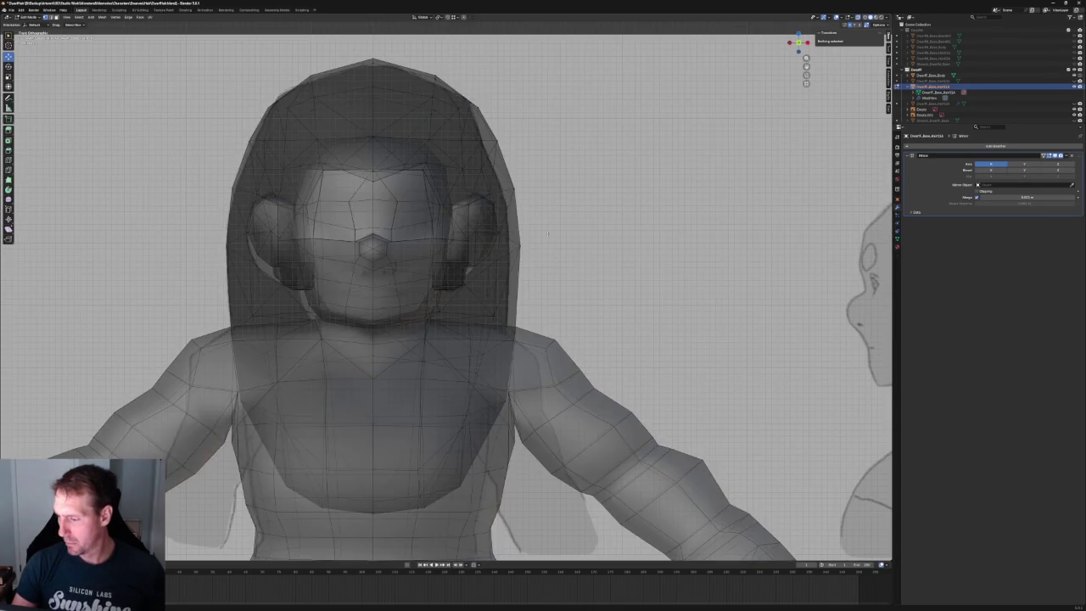
pyautogui.scroll(2, 509, 218)
# - Toggle X-ray to compare the hair with the front drawing, then return to Object Mode
pyautogui.hotkey('shift', 'z')
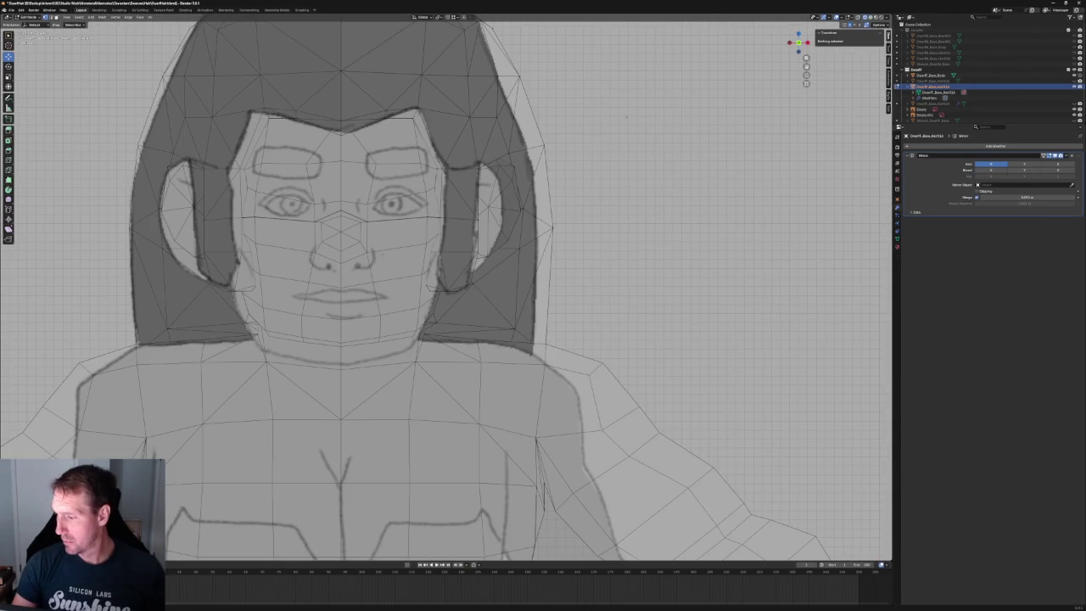
pyautogui.scroll(-4, 539, 176)
pyautogui.scroll(-2, 539, 177)
pyautogui.hotkey('shift', 'z')
pyautogui.hotkey('shift', 'z')
pyautogui.press('Tab')
pyautogui.press('n')
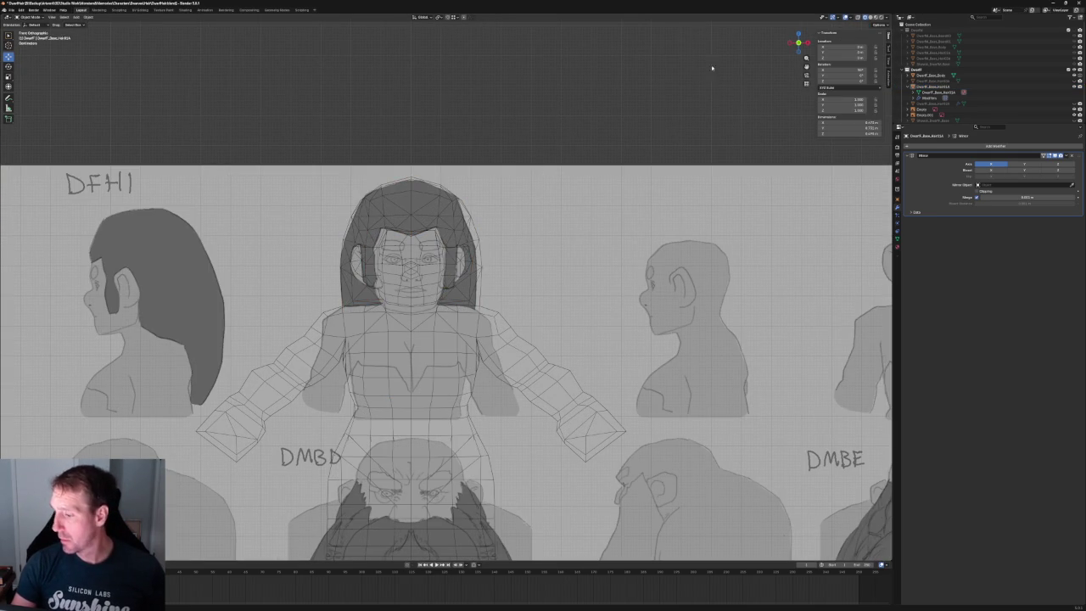
pyautogui.click(873, 18)
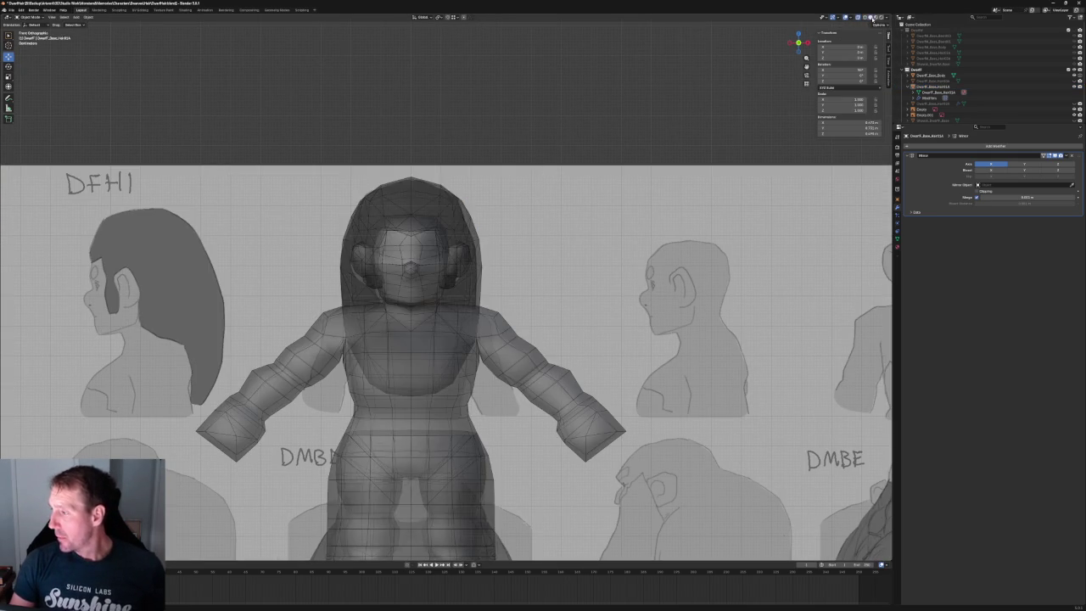
pyautogui.hotkey('alt', 'z')
# - Select the hair cap object and enter its Edit Mode
pyautogui.moveTo(596, 128)
pyautogui.mouseDown(button='middle')
pyautogui.moveTo(606, 111)
pyautogui.moveTo(597, 116)
pyautogui.mouseUp(button='middle')
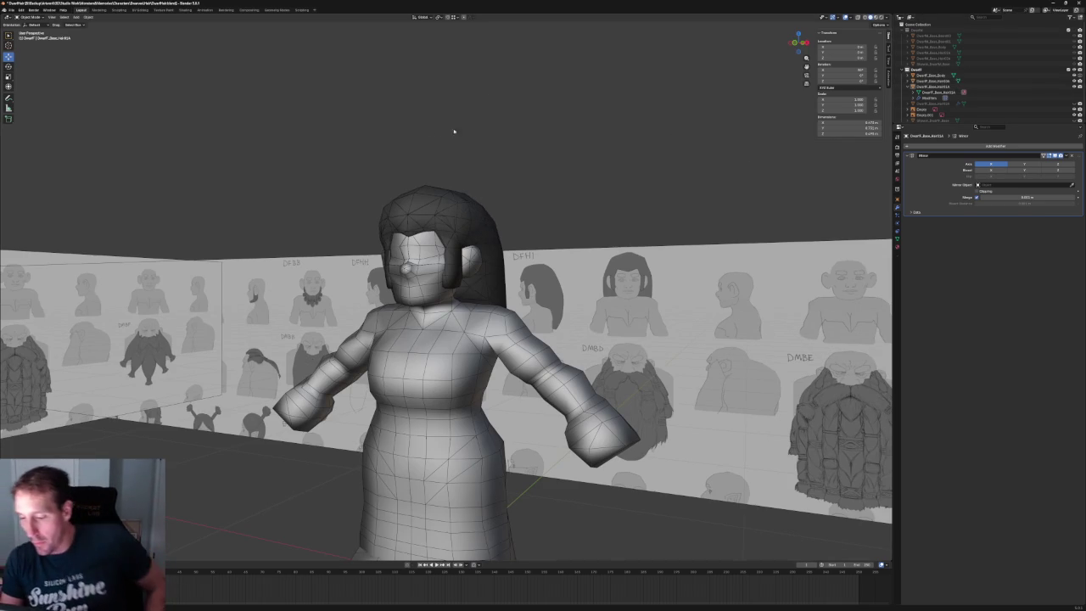
pyautogui.scroll(4, 480, 178)
pyautogui.click(473, 151)
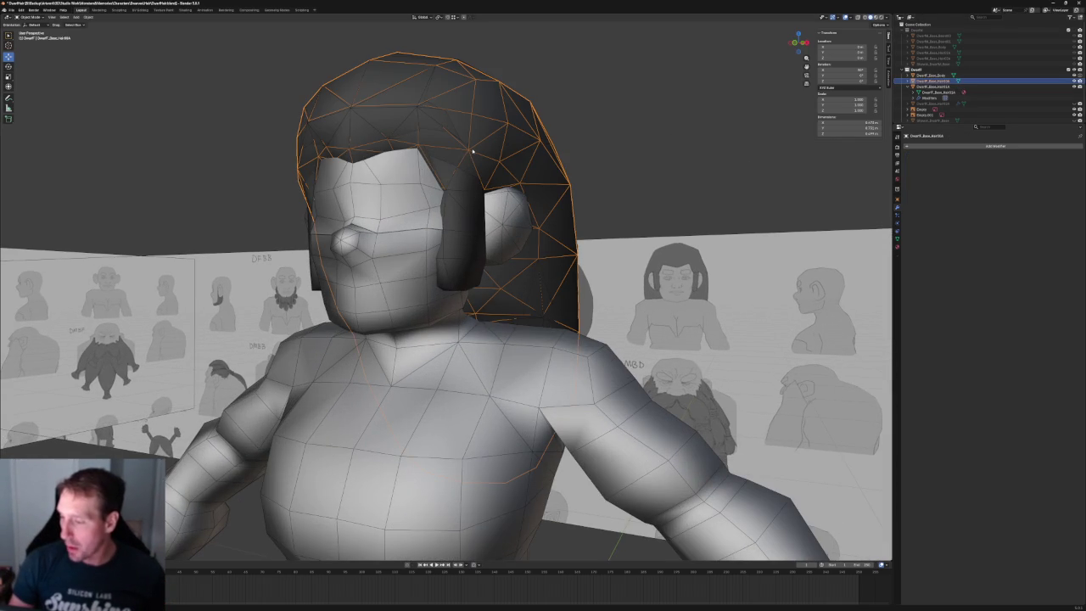
pyautogui.scroll(2, 481, 149)
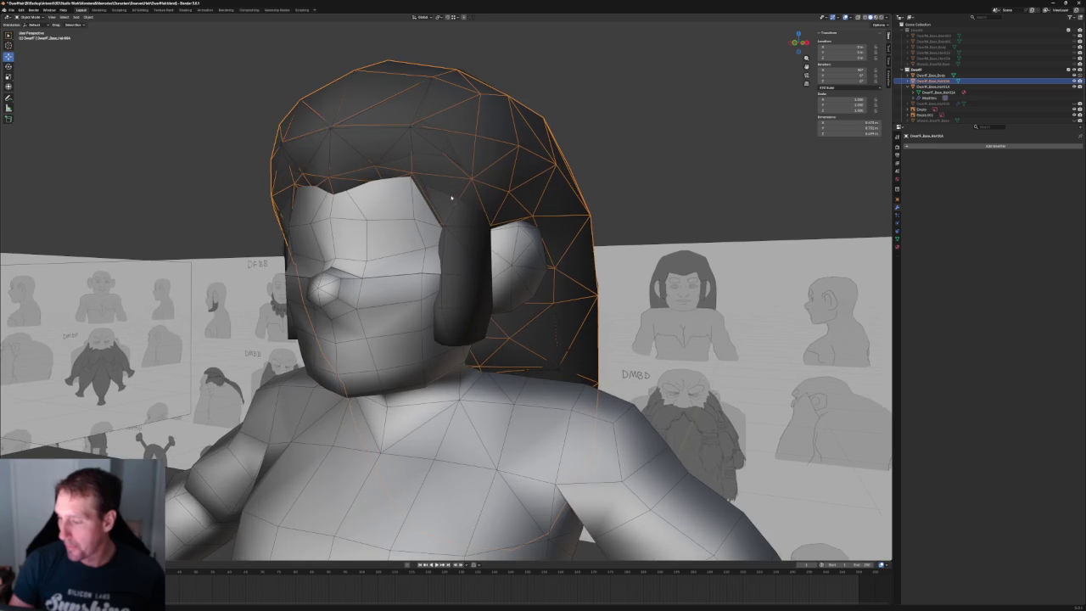
pyautogui.press('Tab')
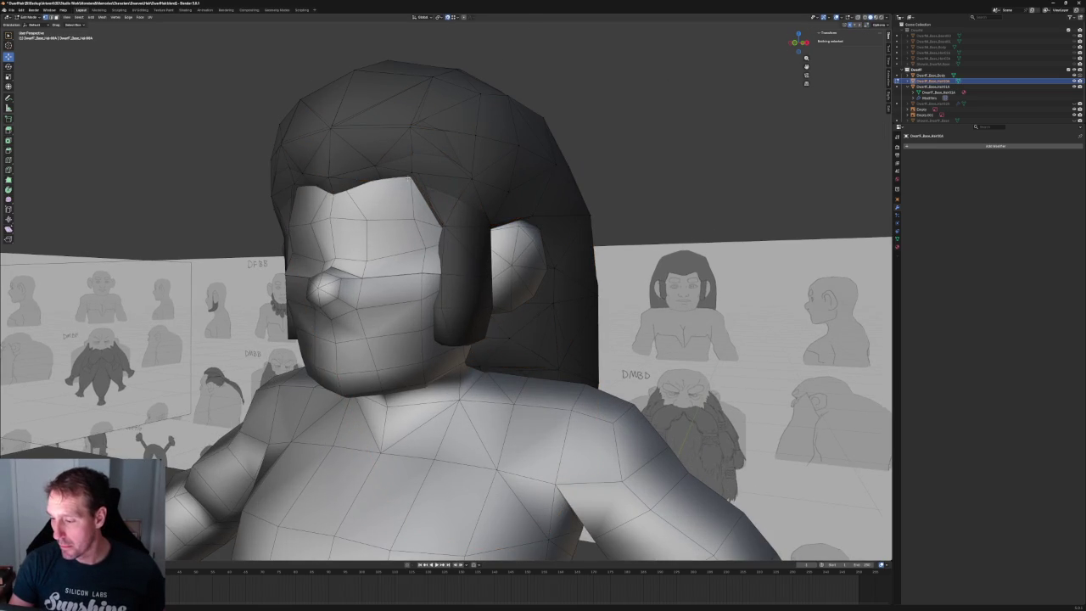
# - Nudge a vertex on the crown of the hair cap slightly upward
pyautogui.click(413, 163)
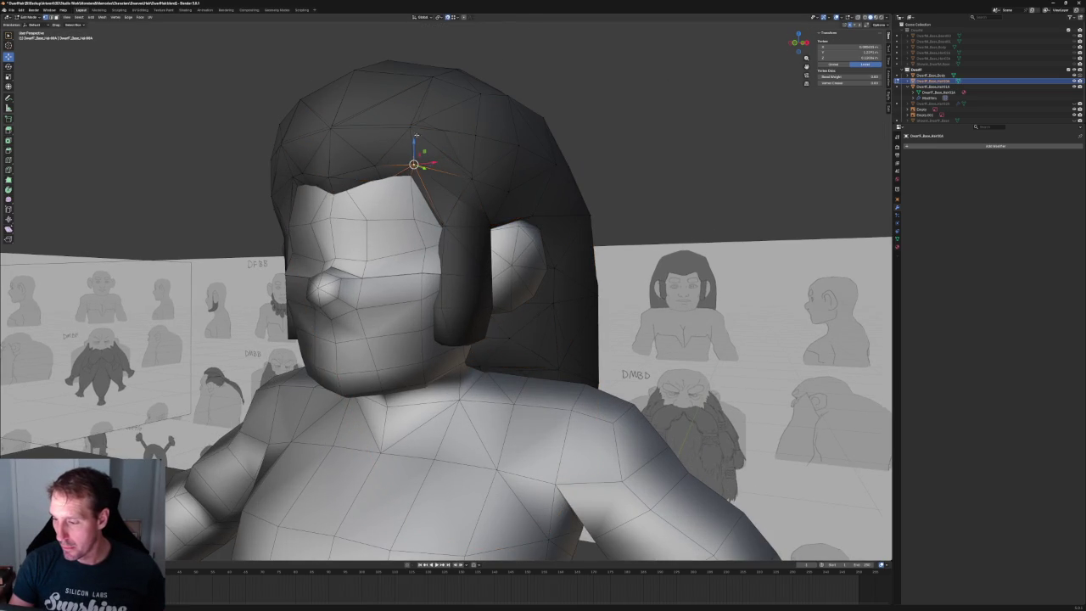
pyautogui.click(330, 128)
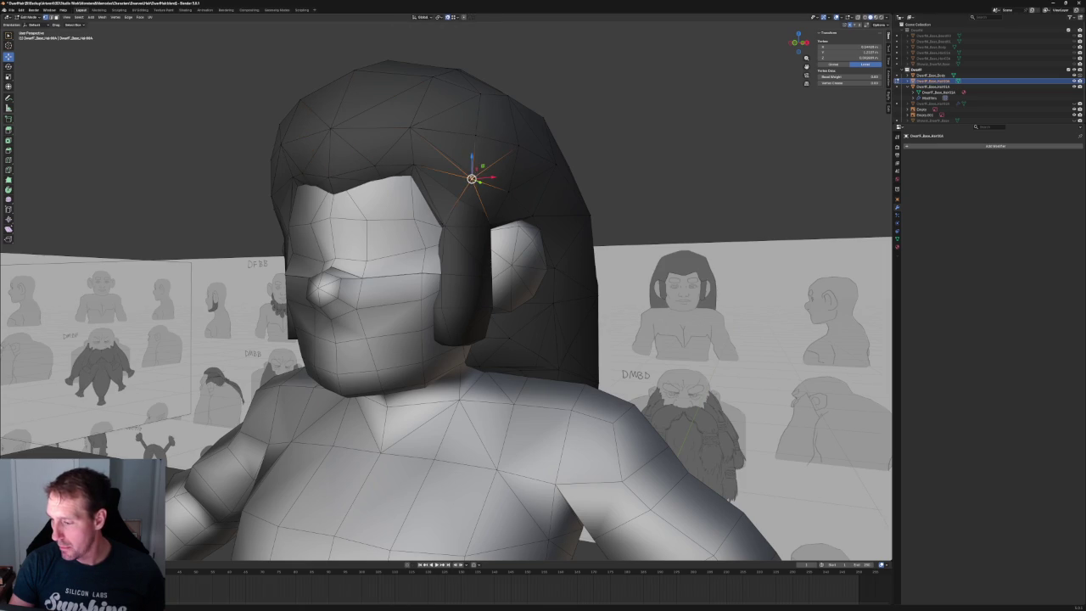
pyautogui.moveTo(437, 222); pyautogui.dragTo(416, 190, button='middle')
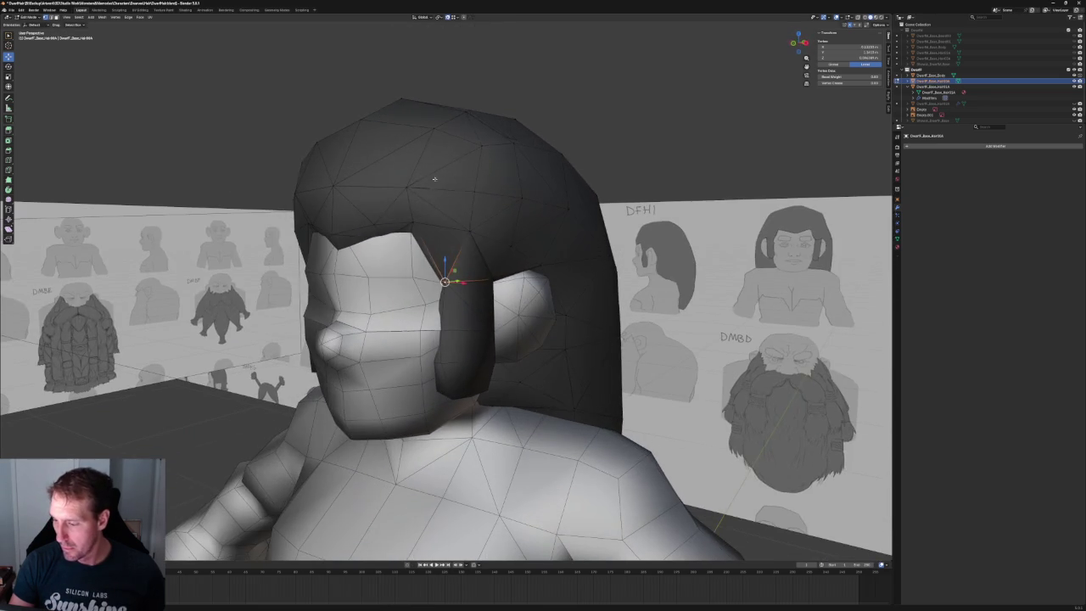
pyautogui.moveTo(471, 157); pyautogui.dragTo(499, 199, button='middle')
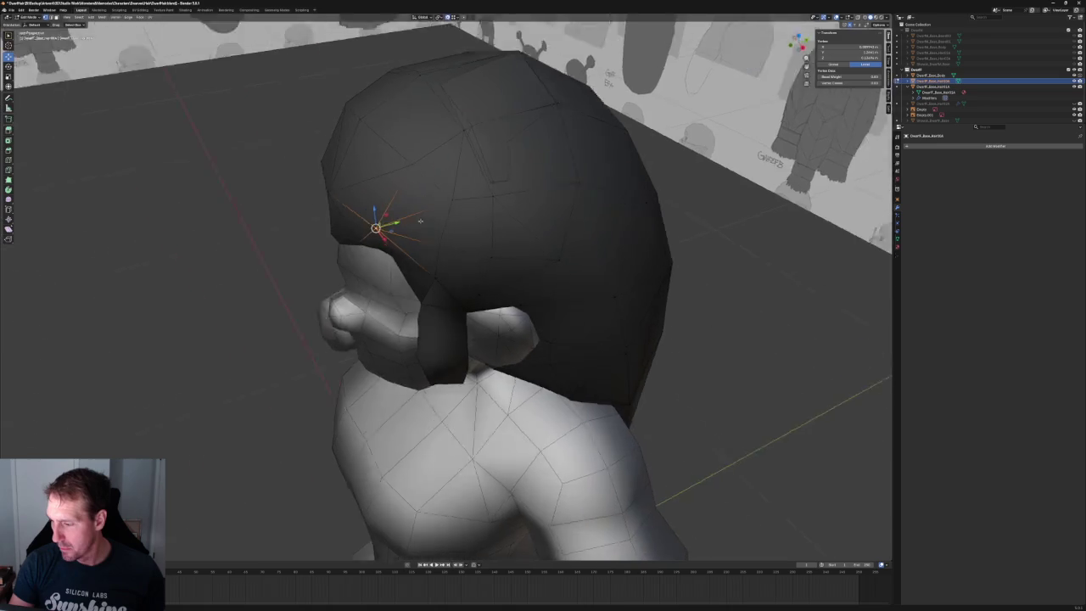
pyautogui.click(493, 184)
pyautogui.click(448, 189)
pyautogui.click(414, 163)
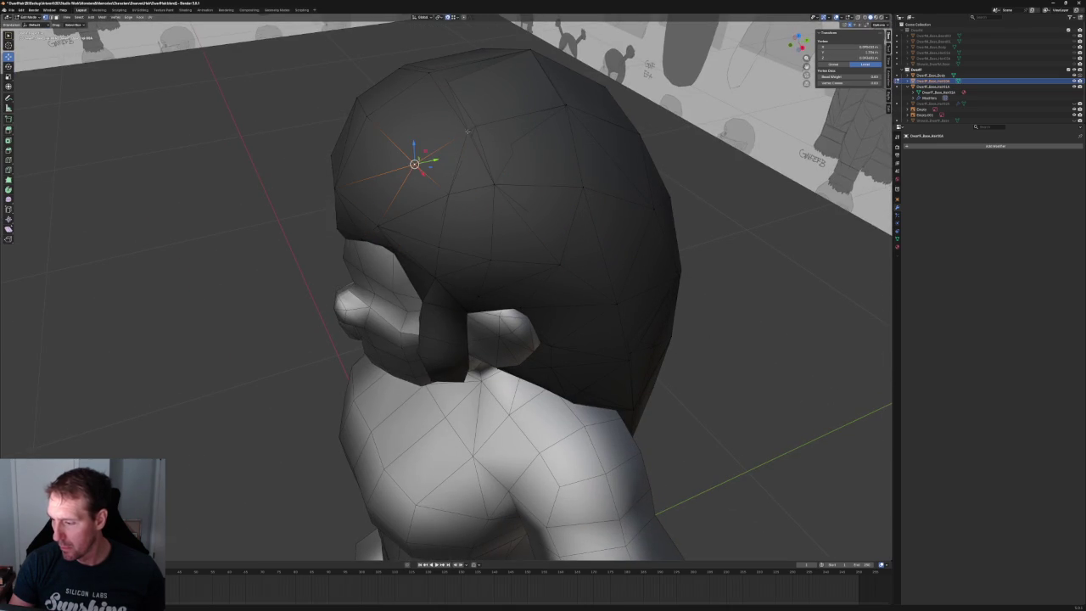
pyautogui.moveTo(467, 131); pyautogui.dragTo(475, 126)
# - Raise the hairline vertices above the forehead, checking them against the head in X-ray
pyautogui.moveTo(588, 98); pyautogui.dragTo(543, 119, button='middle')
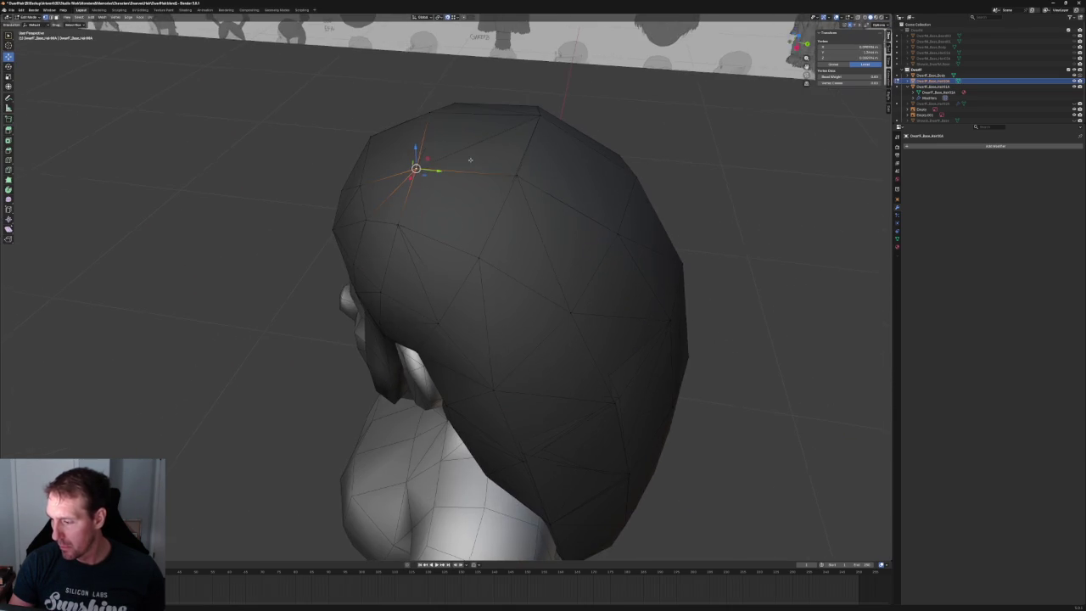
pyautogui.click(515, 176)
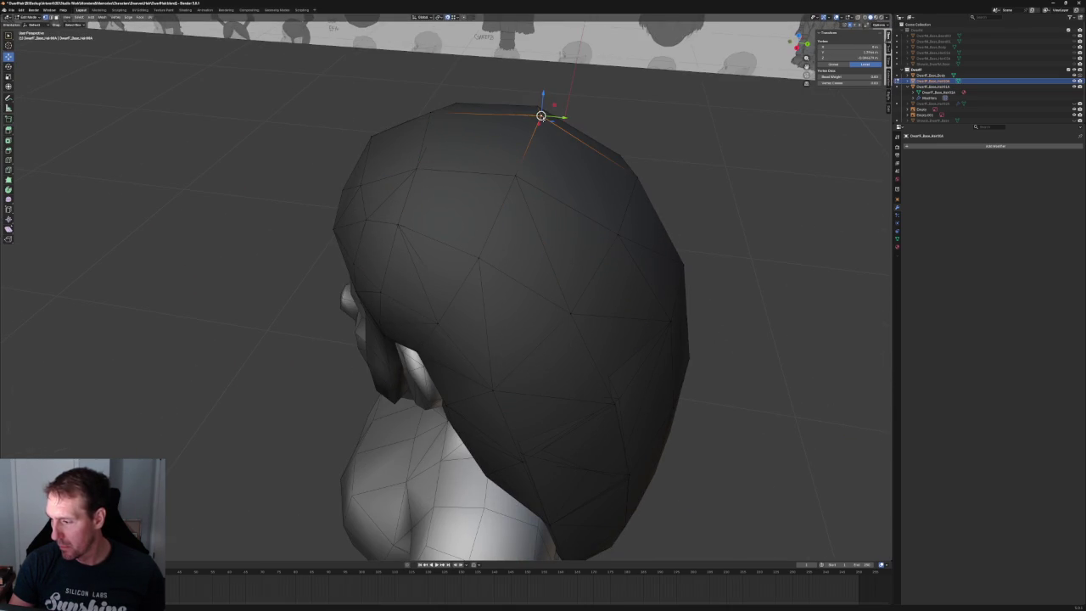
pyautogui.moveTo(551, 117)
pyautogui.mouseDown(button='middle')
pyautogui.moveTo(498, 170)
pyautogui.moveTo(449, 184)
pyautogui.moveTo(484, 176)
pyautogui.mouseUp(button='middle')
pyautogui.hotkey('alt', 'z')
pyautogui.moveTo(460, 235); pyautogui.dragTo(428, 253, button='middle')
pyautogui.click(404, 247)
pyautogui.click(369, 243)
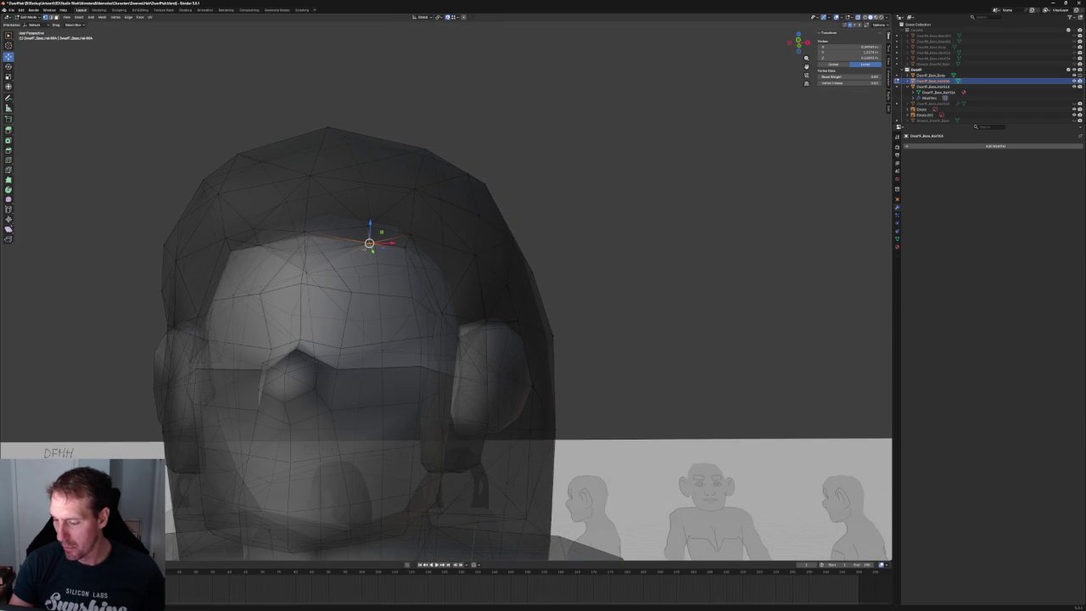
pyautogui.moveTo(309, 274)
pyautogui.mouseDown(button='middle')
pyautogui.moveTo(439, 261)
pyautogui.moveTo(507, 279)
pyautogui.mouseUp(button='middle')
pyautogui.hotkey('alt', 'z')
pyautogui.scroll(4, 471, 267)
pyautogui.scroll(-3, 471, 267)
pyautogui.moveTo(431, 309); pyautogui.dragTo(430, 297)
# - Reposition the back-of-hair vertex where the hair meets the neck
pyautogui.moveTo(524, 326); pyautogui.dragTo(510, 346, button='middle')
pyautogui.click(499, 342)
pyautogui.click(577, 326)
pyautogui.click(628, 320)
pyautogui.moveTo(628, 320)
pyautogui.mouseDown(button='middle')
pyautogui.moveTo(489, 308)
pyautogui.moveTo(407, 285)
pyautogui.mouseUp(button='middle')
pyautogui.click(433, 286)
pyautogui.scroll(2, 436, 285)
pyautogui.press('g')
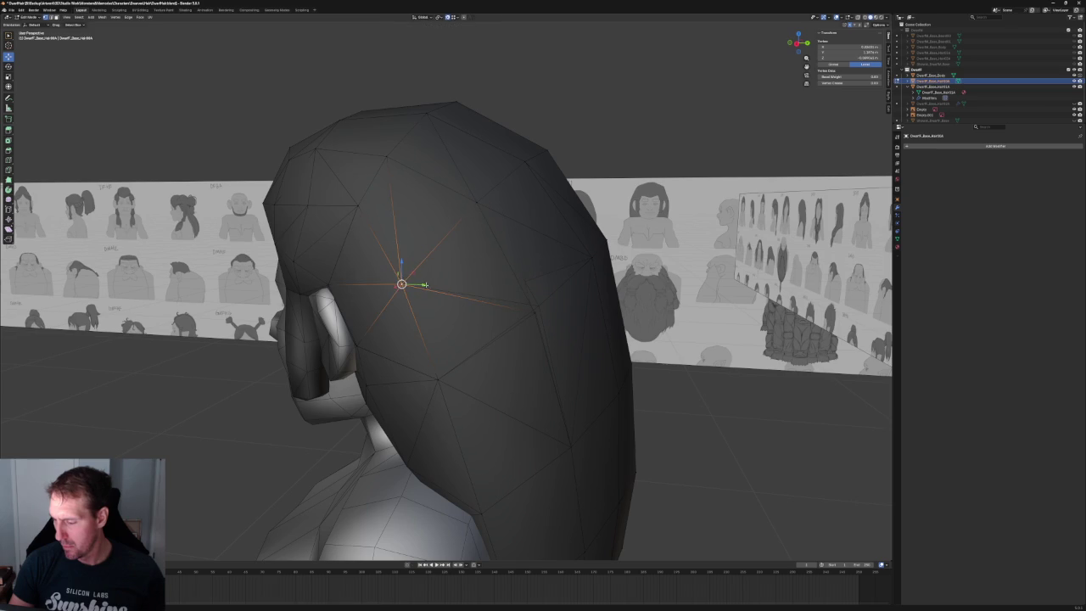
pyautogui.click(542, 306)
# - Check another rear hair vertex against the head in X-ray from the side
pyautogui.moveTo(542, 306); pyautogui.dragTo(544, 285, button='middle')
pyautogui.click(541, 289)
pyautogui.scroll(3, 543, 285)
pyautogui.hotkey('alt', 'z')
pyautogui.moveTo(479, 204)
pyautogui.mouseDown(button='middle')
pyautogui.moveTo(475, 222)
pyautogui.moveTo(383, 272)
pyautogui.moveTo(440, 265)
pyautogui.moveTo(492, 292)
pyautogui.mouseUp(button='middle')
pyautogui.hotkey('alt', 'z')
pyautogui.scroll(-4, 466, 269)
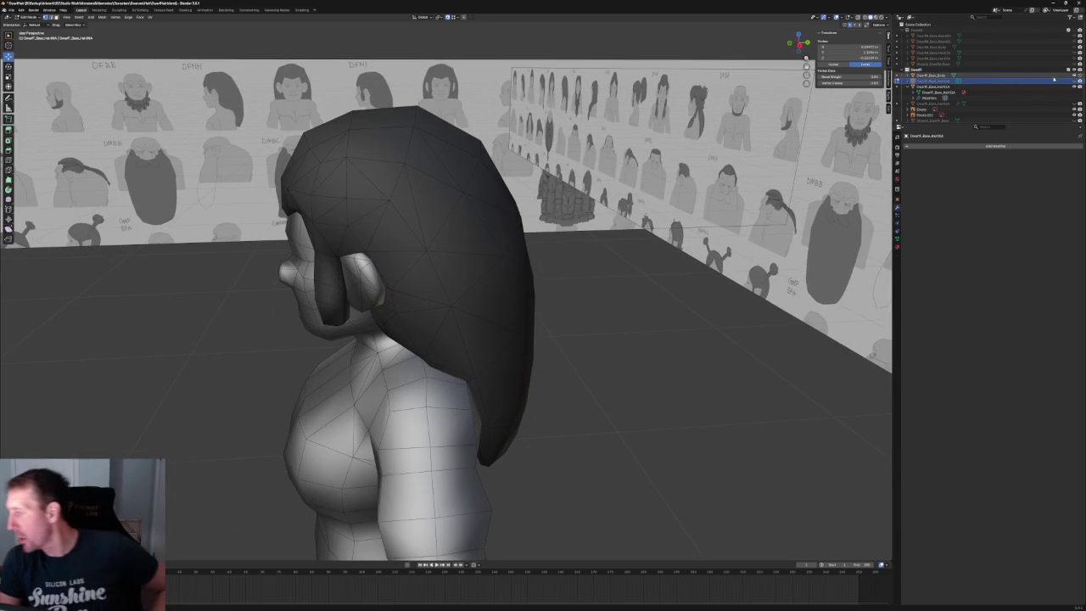
# - Select a vertex at the back of the hair, then clear the vertex selection
pyautogui.click(1055, 80)
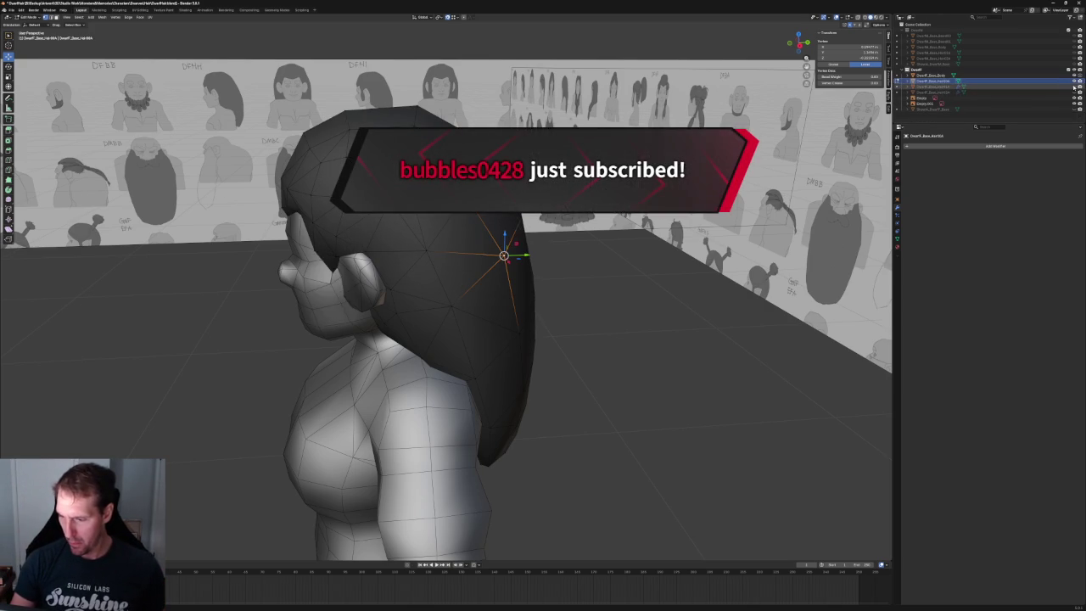
pyautogui.moveTo(313, 181); pyautogui.dragTo(254, 185, button='middle')
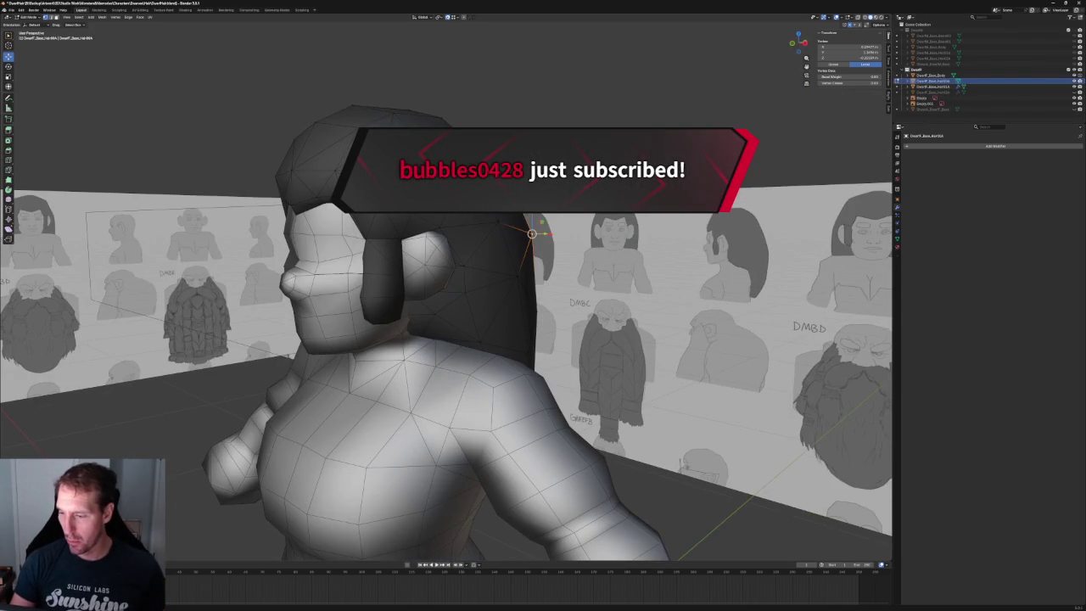
pyautogui.rightClick(396, 124)
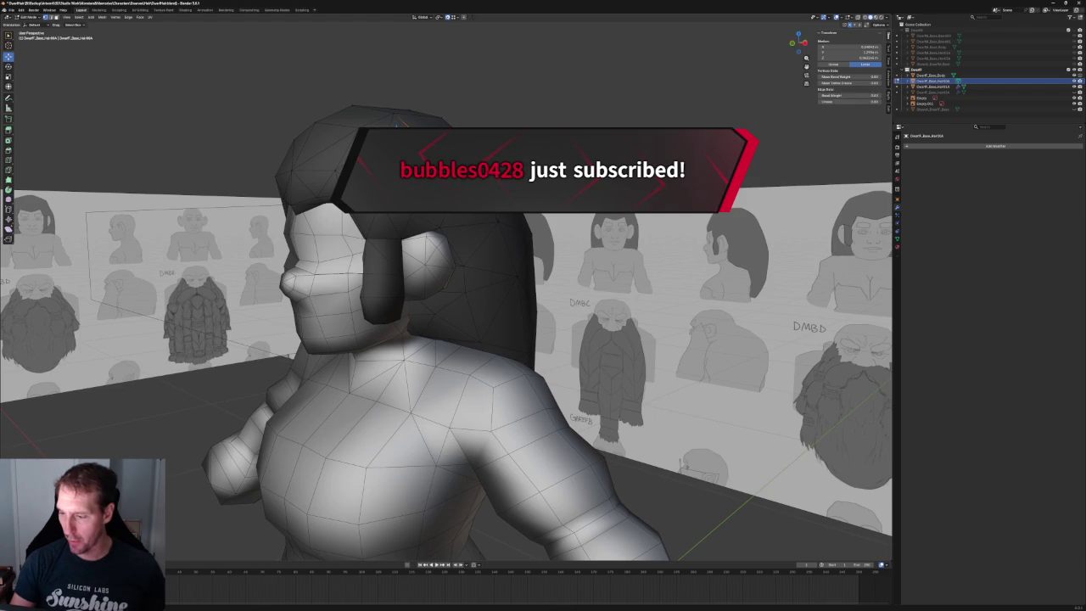
pyautogui.click(491, 125)
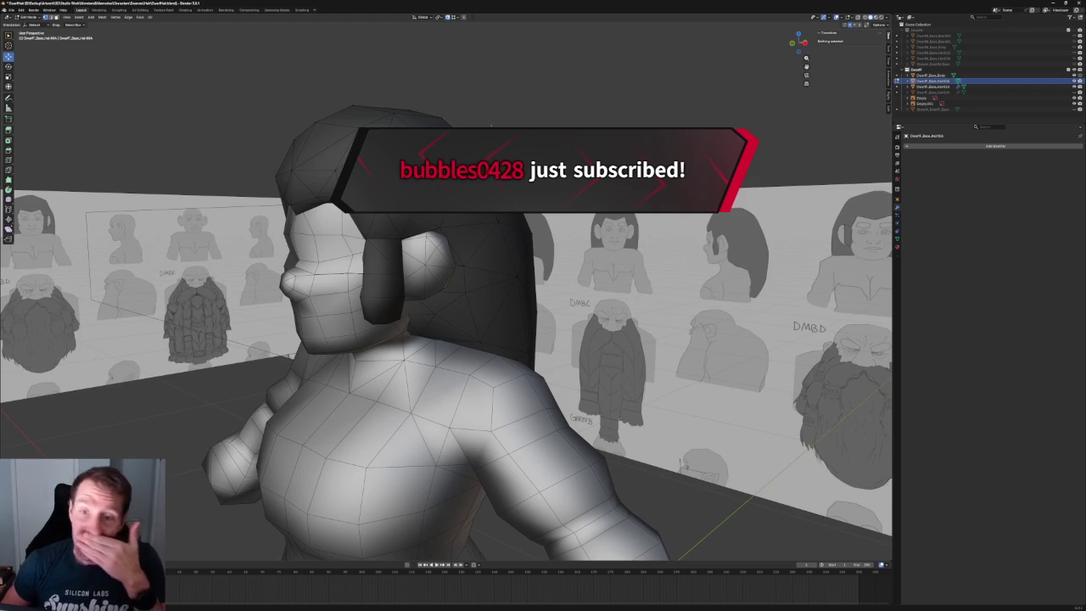
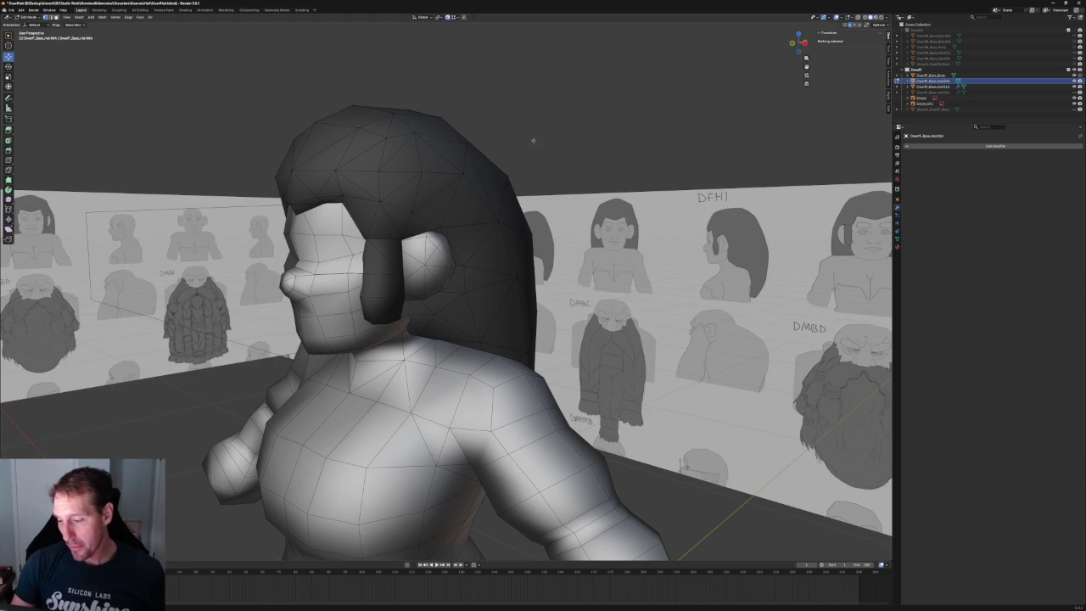
# - Orbit around the dwarf's upper body to inspect her from behind
pyautogui.scroll(5, 533, 140)
pyautogui.scroll(-5, 533, 135)
pyautogui.moveTo(543, 162)
pyautogui.mouseDown(button='middle')
pyautogui.moveTo(558, 145)
pyautogui.moveTo(492, 145)
pyautogui.mouseUp(button='middle')
pyautogui.scroll(5, 558, 145)
pyautogui.scroll(-3, 492, 145)
pyautogui.moveTo(456, 178)
pyautogui.mouseDown(button='middle')
pyautogui.moveTo(536, 182)
pyautogui.moveTo(557, 164)
pyautogui.moveTo(442, 184)
pyautogui.moveTo(519, 184)
pyautogui.moveTo(732, 150)
pyautogui.mouseUp(button='middle')
pyautogui.scroll(4, 556, 167)
pyautogui.scroll(-4, 459, 185)
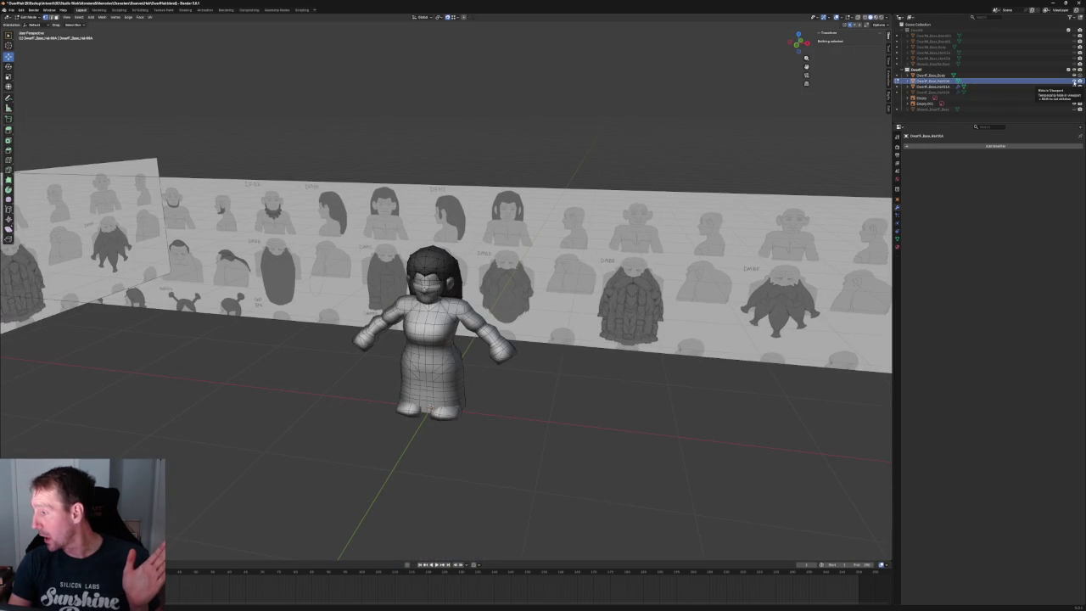
# - Hide the body and long hair, show the bun hair mesh, then unhide the body and view from the front
pyautogui.click(1076, 80)
pyautogui.click(1077, 86)
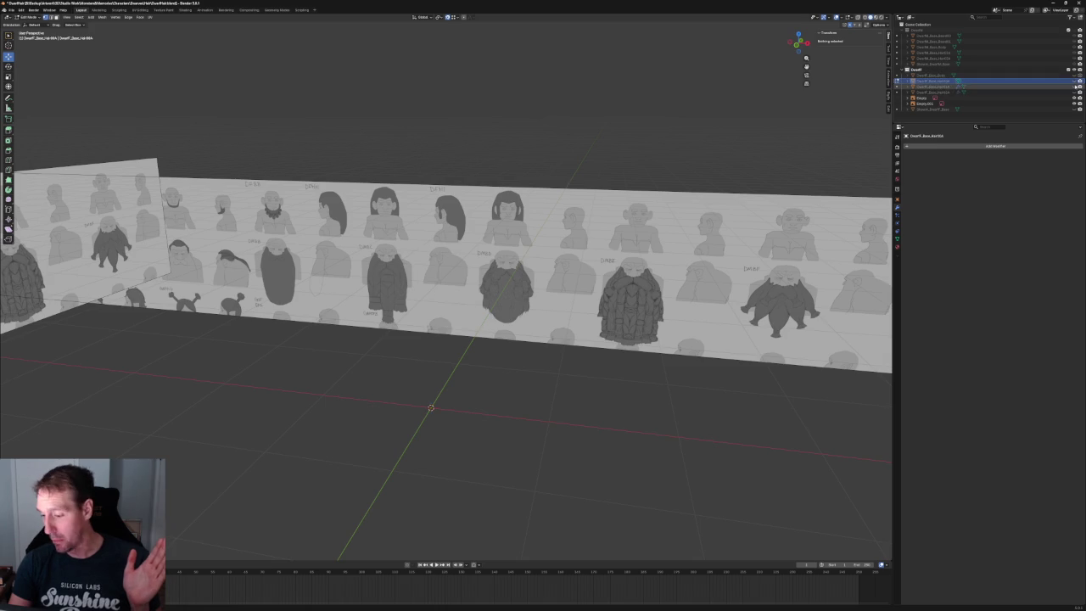
pyautogui.click(1075, 92)
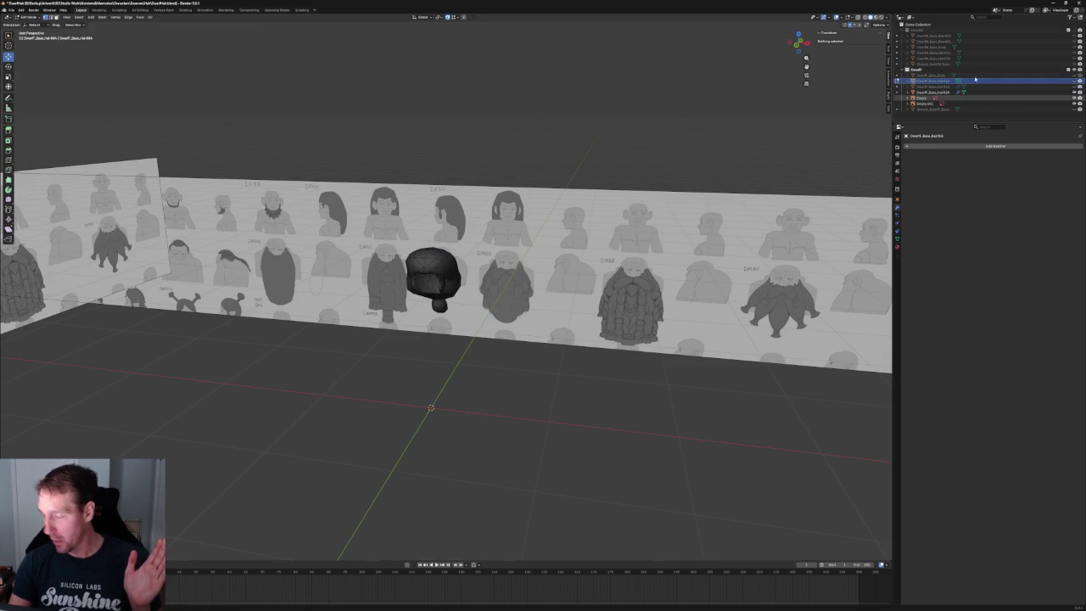
pyautogui.click(1075, 75)
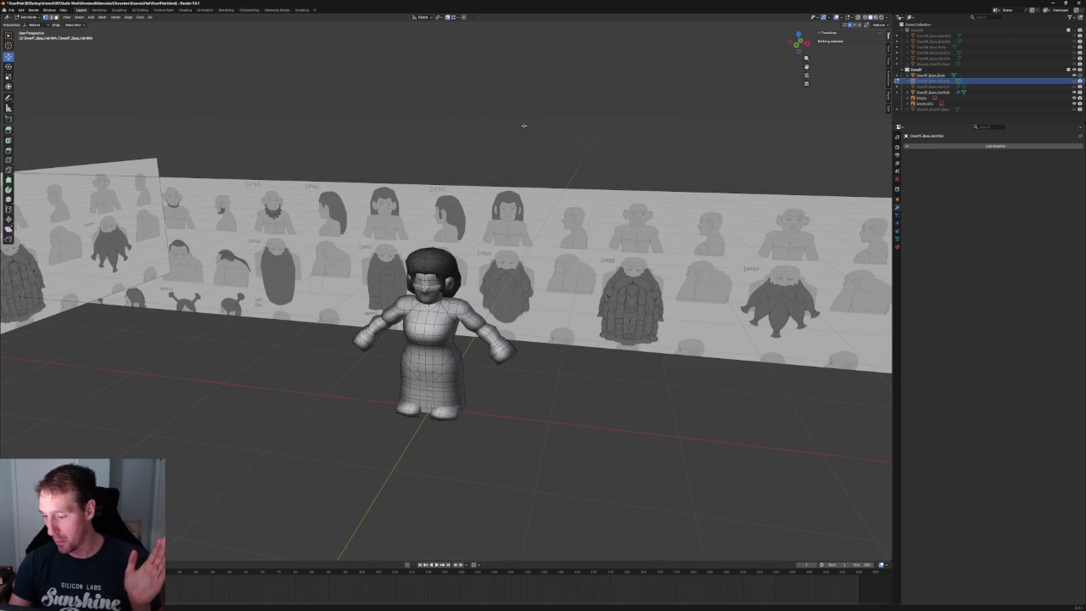
pyautogui.scroll(2, 423, 459)
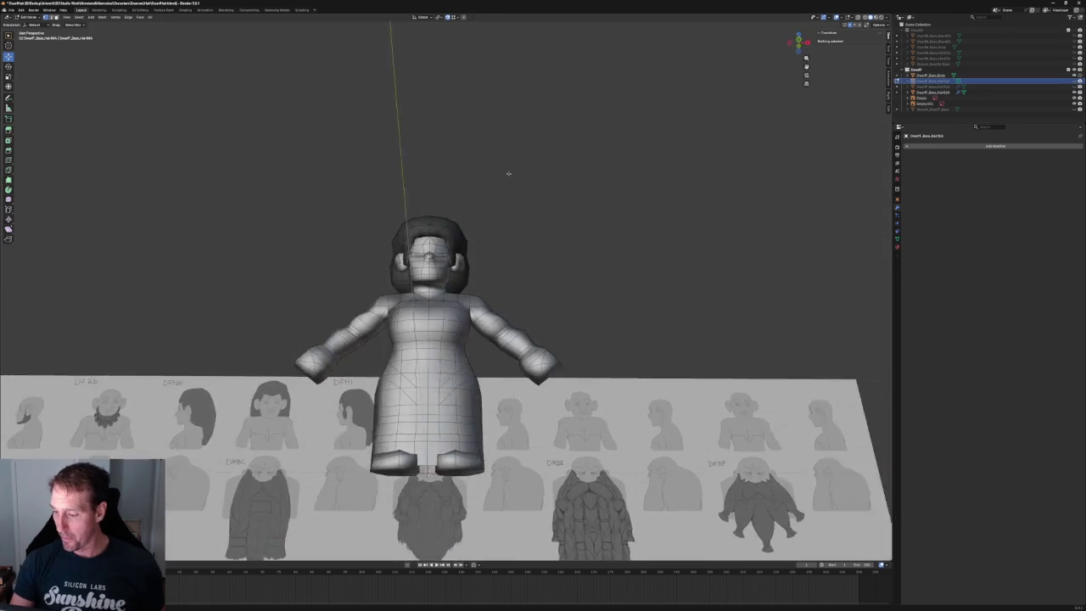
pyautogui.moveTo(509, 170); pyautogui.dragTo(574, 194, button='middle')
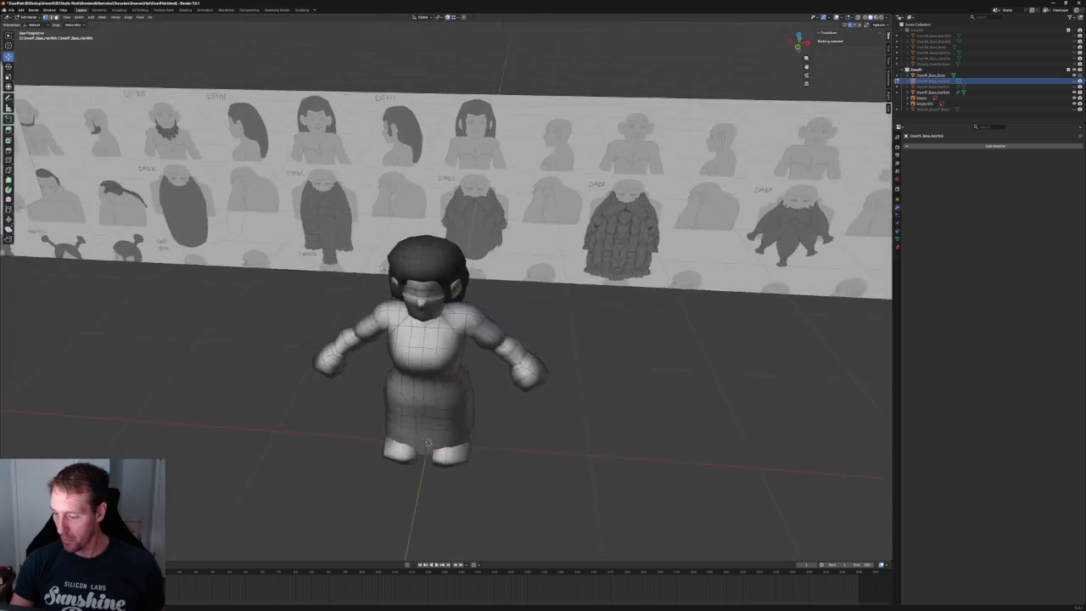
pyautogui.moveTo(509, 187); pyautogui.dragTo(512, 195, button='middle')
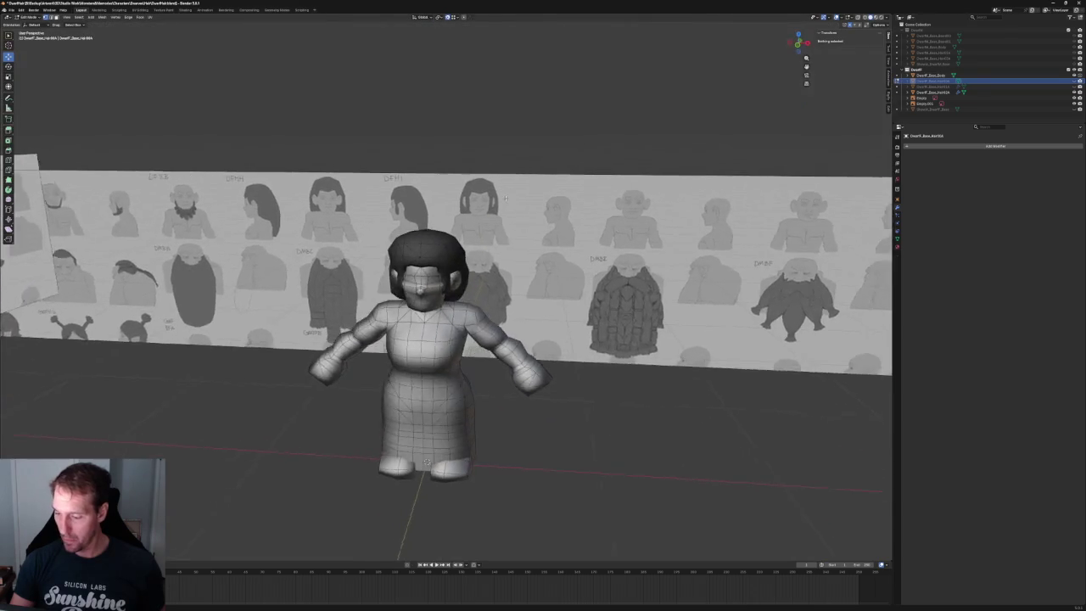
pyautogui.press('KP_1')
# - Select the bun hair object in Edit Mode and slide a crown vertex along X
pyautogui.scroll(2, 492, 209)
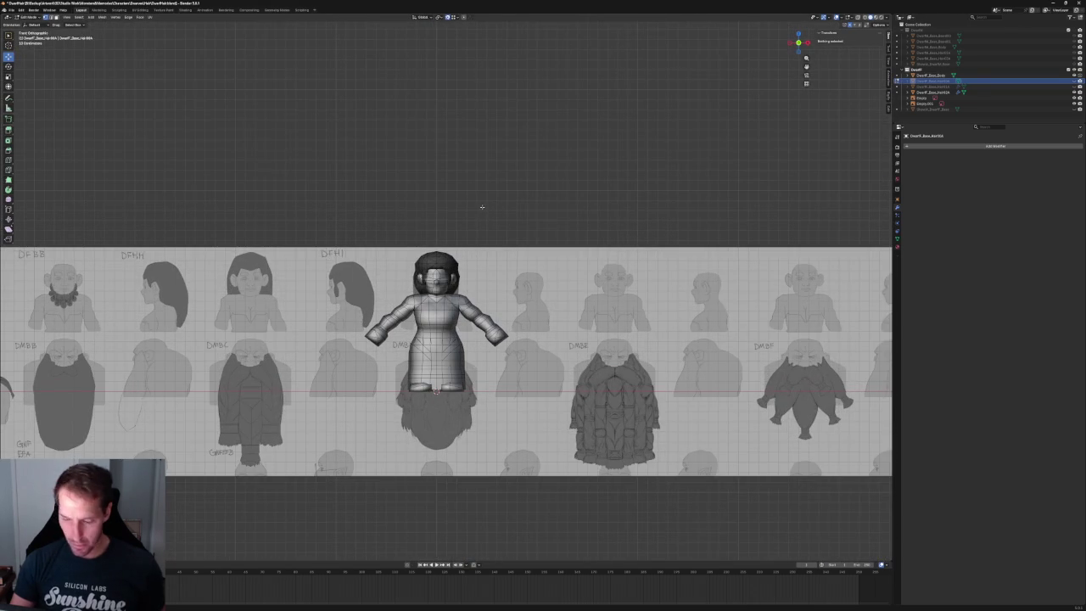
pyautogui.scroll(-2, 478, 203)
pyautogui.moveTo(477, 203); pyautogui.dragTo(475, 246, button='middle')
pyautogui.scroll(4, 475, 251)
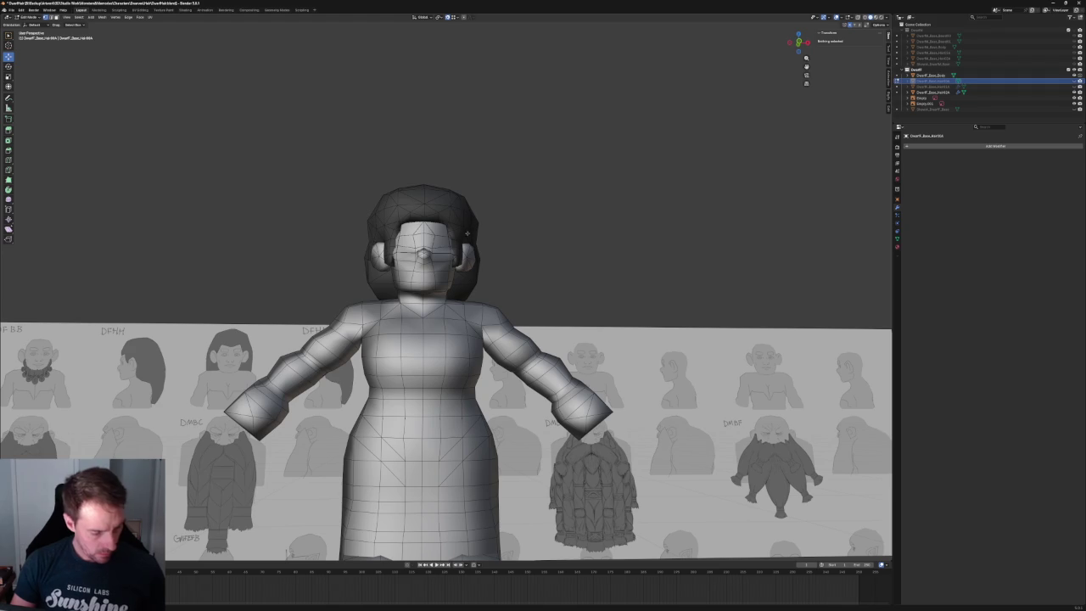
pyautogui.press('Tab')
pyautogui.click(473, 225)
pyautogui.scroll(1, 484, 219)
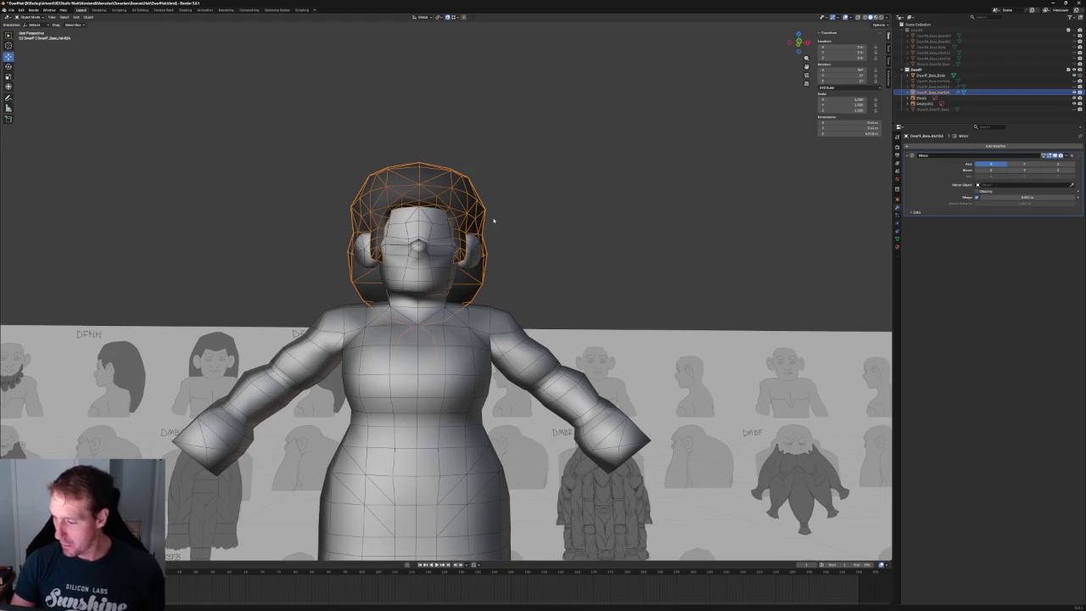
pyautogui.press('Tab')
pyautogui.click(483, 209)
pyautogui.press('g')
pyautogui.press('x')
pyautogui.click(504, 209)
# - From a three-quarter view, shift a side hair vertex slightly along X, then deselect
pyautogui.scroll(-3, 577, 199)
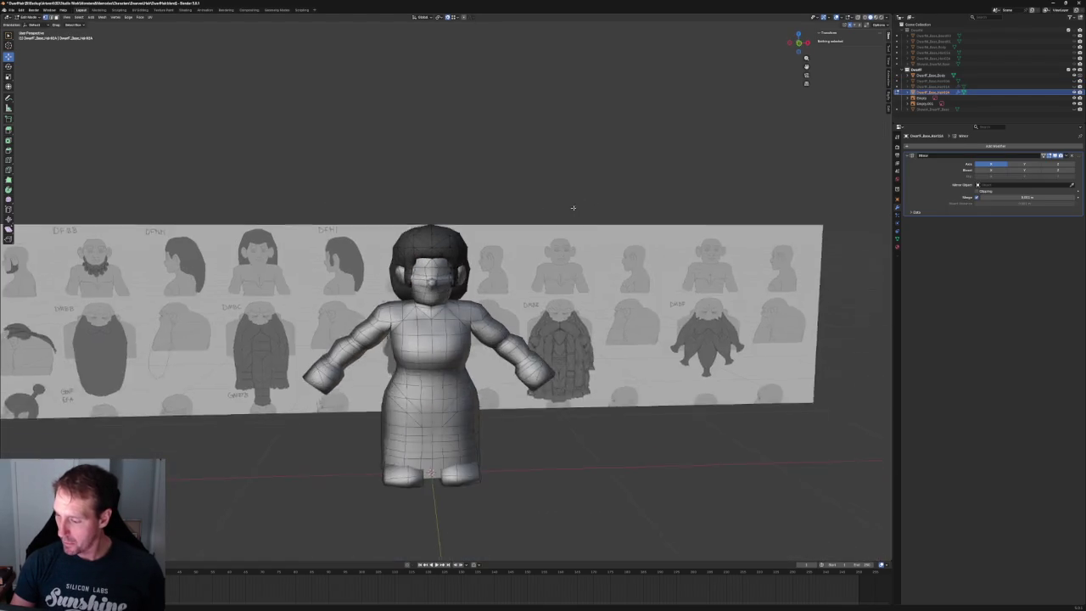
pyautogui.moveTo(575, 206); pyautogui.dragTo(443, 214, button='middle')
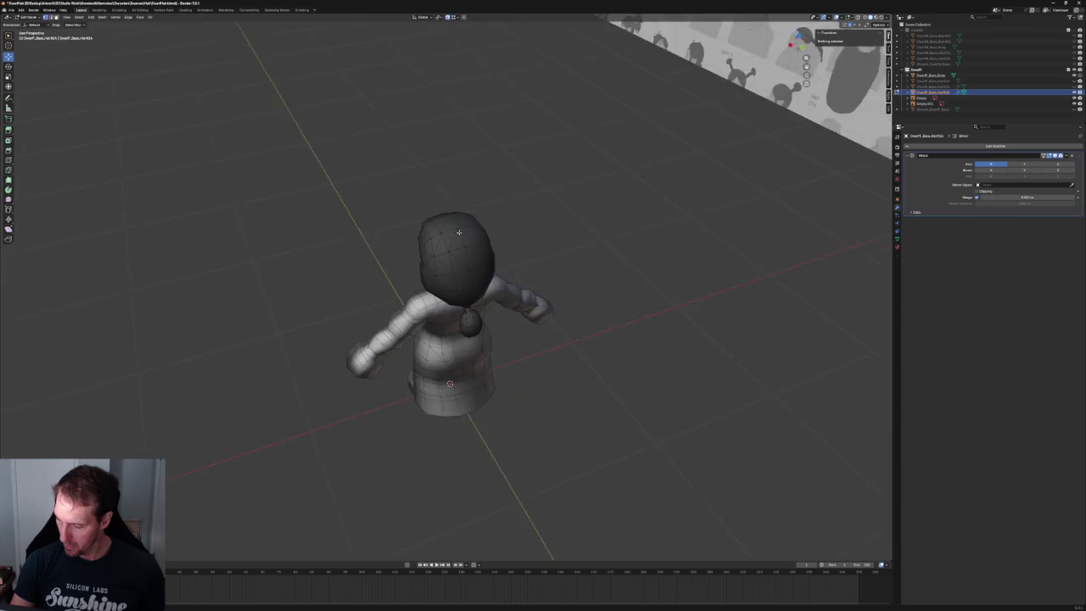
pyautogui.scroll(3, 443, 215)
pyautogui.click(411, 236)
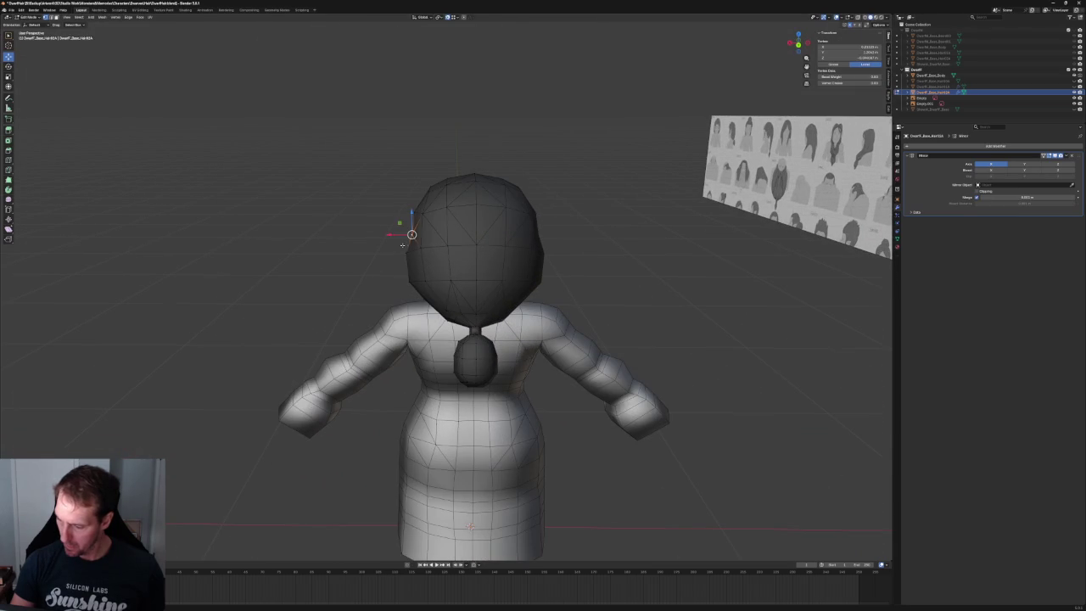
pyautogui.press('g')
pyautogui.press('x')
pyautogui.click(418, 229)
pyautogui.press('g')
pyautogui.press('x')
pyautogui.press('Escape')
pyautogui.press('g')
pyautogui.press('x')
pyautogui.click(419, 210)
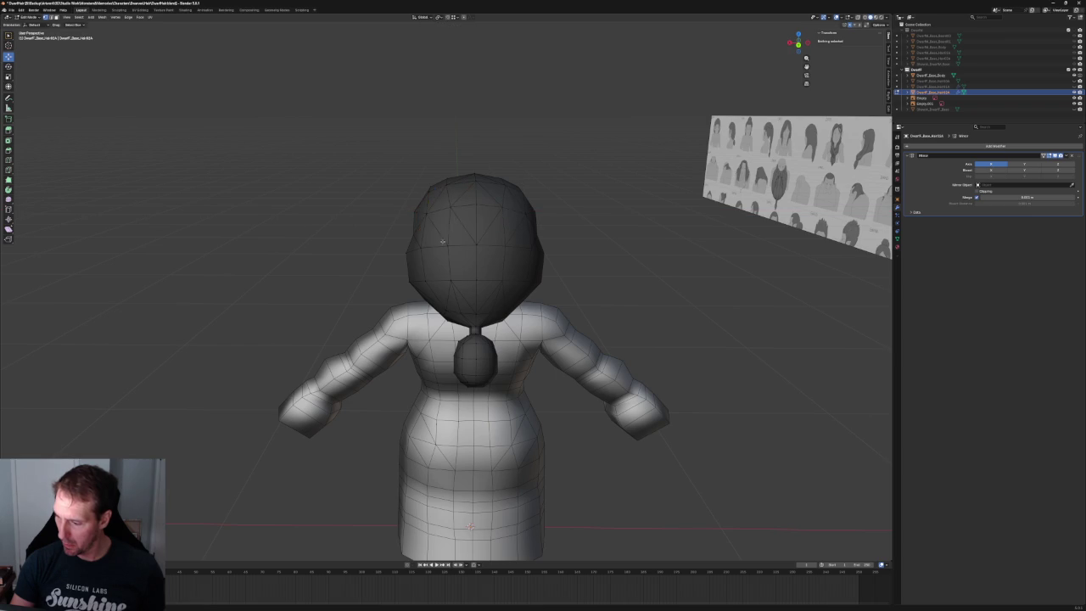
pyautogui.hotkey('alt', 'a')
# - From a top-down view, slide another hair vertex along X, then deselect
pyautogui.scroll(-3, 509, 297)
pyautogui.moveTo(543, 144); pyautogui.dragTo(549, 252, button='middle')
pyautogui.scroll(2, 549, 252)
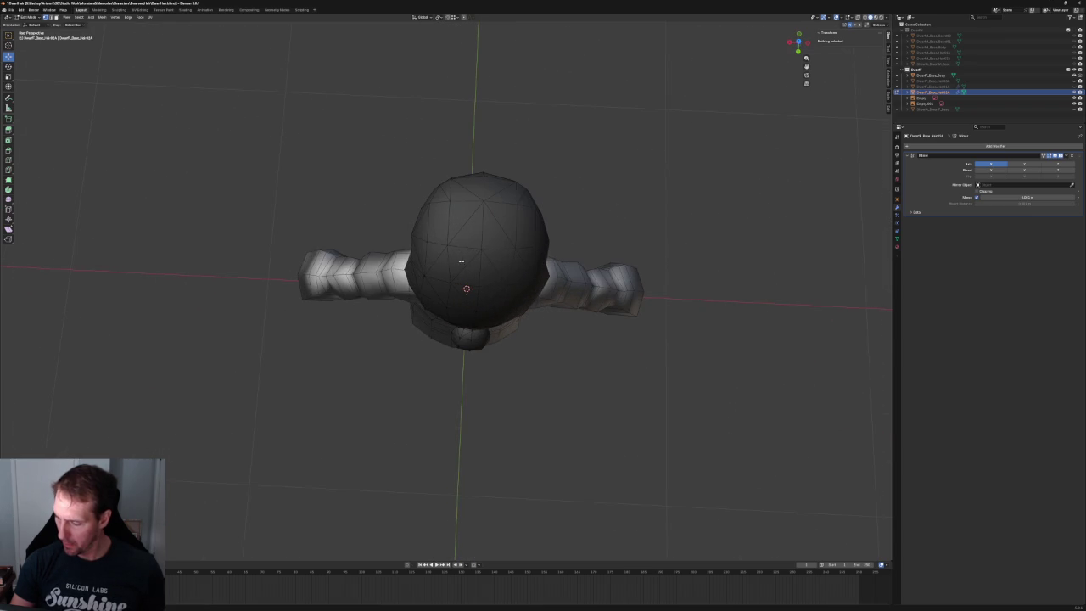
pyautogui.click(446, 244)
pyautogui.press('g')
pyautogui.press('x')
pyautogui.click(431, 244)
pyautogui.hotkey('alt', 'a')
# - Try moving two top hair vertices along X, cancel, and check the Right Ortho reference
pyautogui.scroll(-2, 631, 174)
pyautogui.moveTo(631, 174); pyautogui.dragTo(584, 187, button='middle')
pyautogui.scroll(3, 588, 172)
pyautogui.scroll(4, 589, 172)
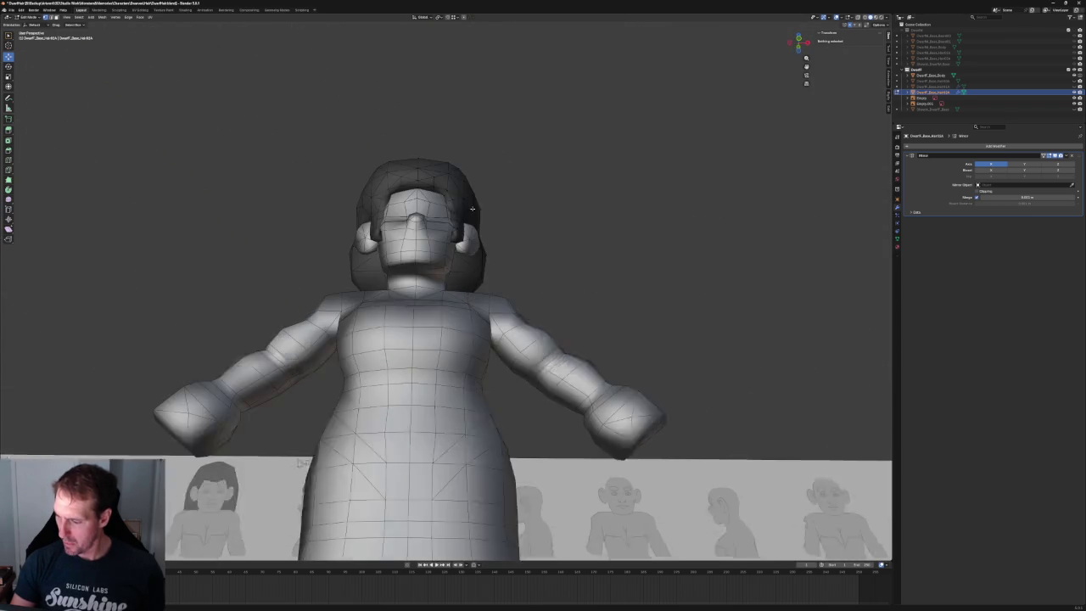
pyautogui.click(447, 168)
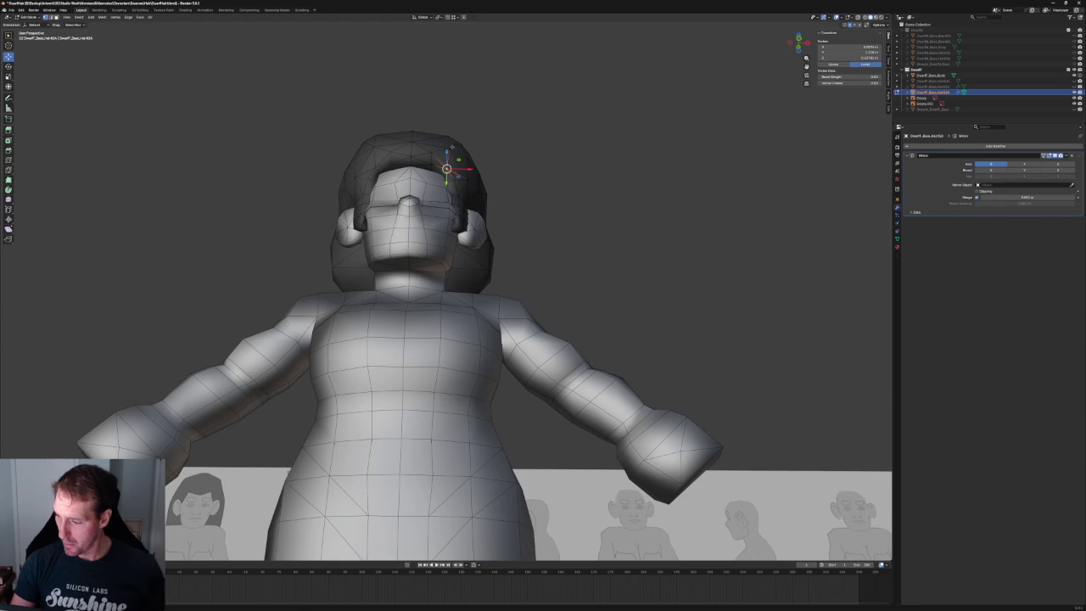
pyautogui.keyDown('shift'); pyautogui.click(450, 130); pyautogui.keyUp('shift')
pyautogui.press('g')
pyautogui.press('x')
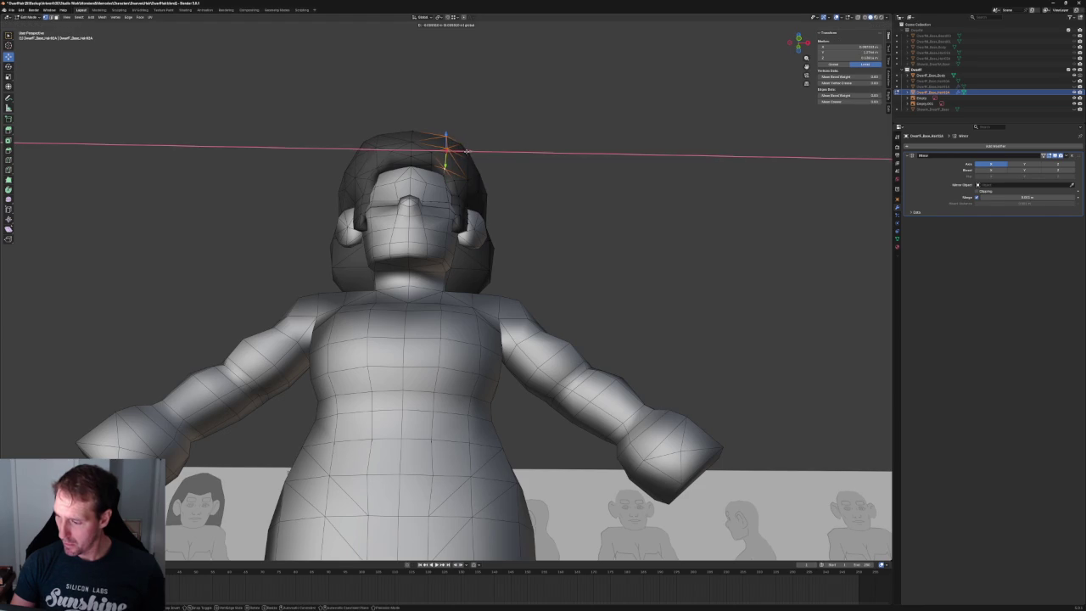
pyautogui.rightClick(466, 151)
pyautogui.scroll(-4, 466, 152)
pyautogui.moveTo(507, 170); pyautogui.dragTo(455, 199, button='middle')
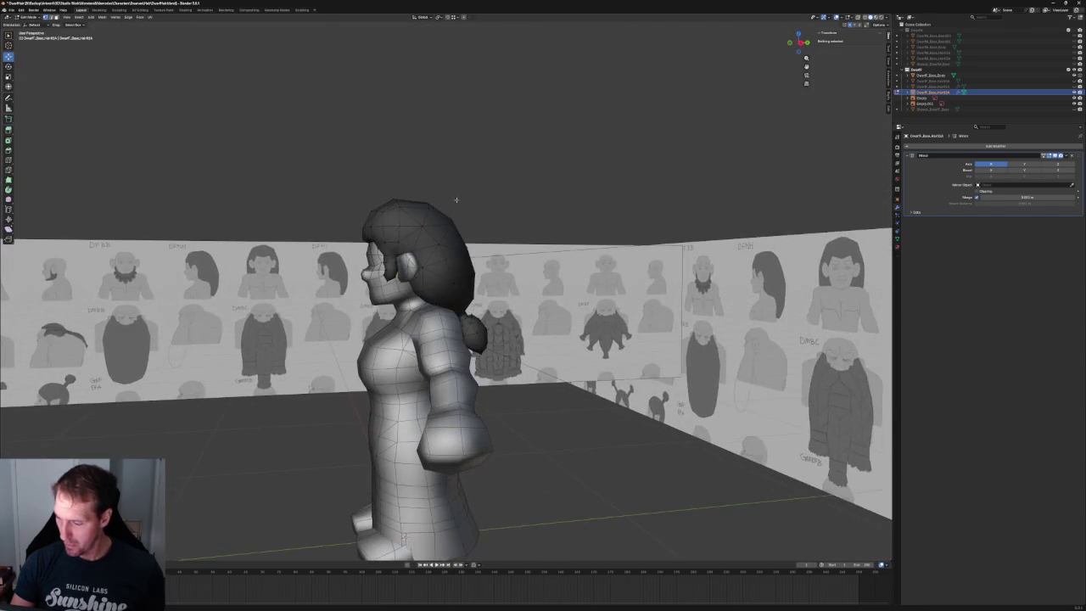
pyautogui.press('KP_3')
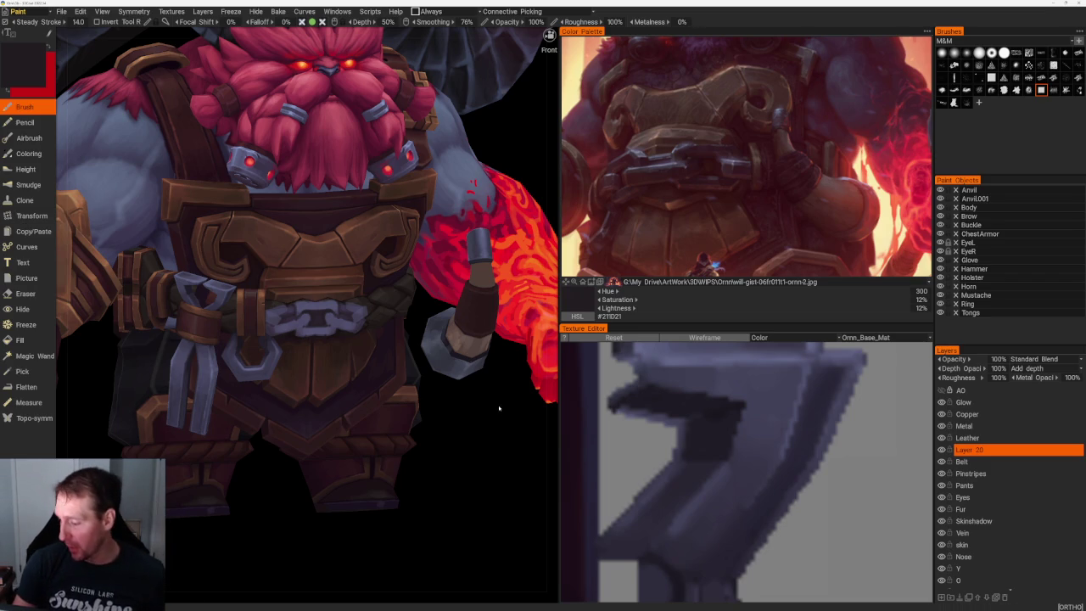
# - Save the dwarf scene, then open DeepElfF_Rework.3b from the recent files list
pyautogui.scroll(-5, 500, 404)
pyautogui.scroll(3, 469, 315)
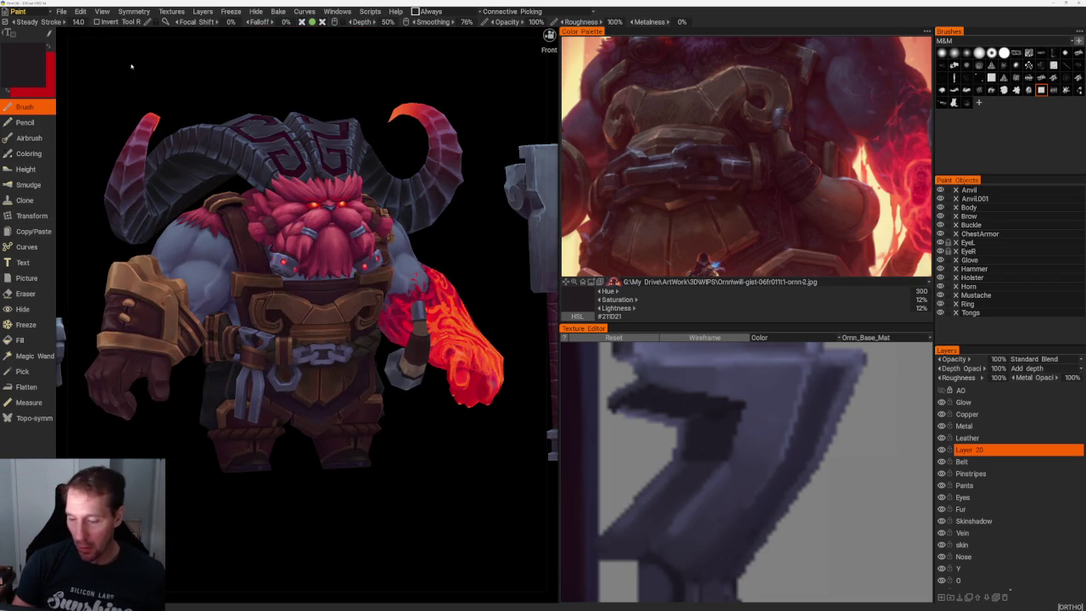
pyautogui.click(62, 11)
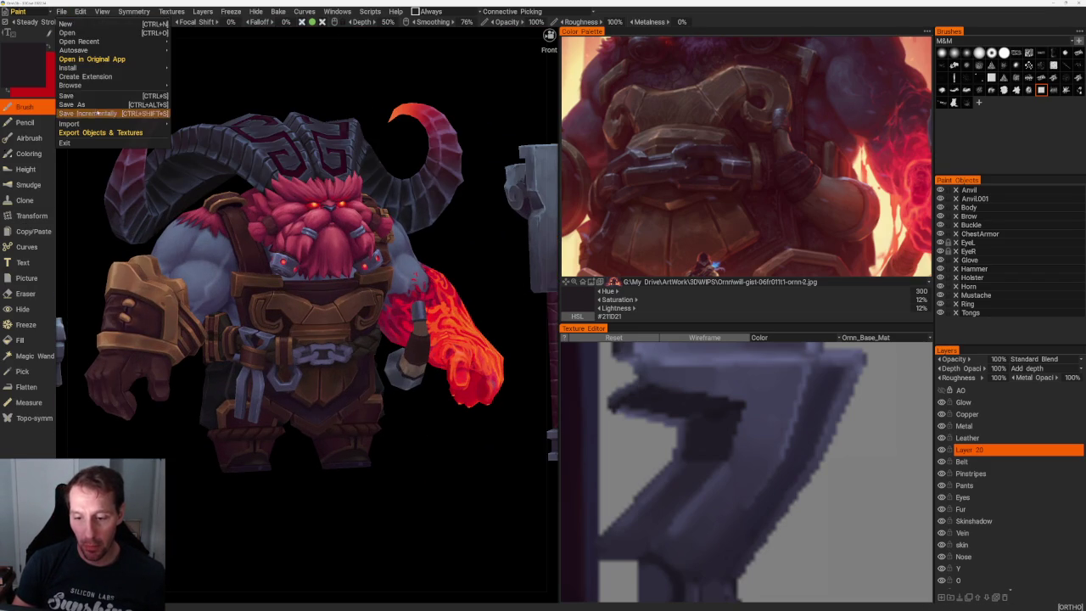
pyautogui.click(78, 98)
pyautogui.click(74, 11)
pyautogui.moveTo(79, 41)
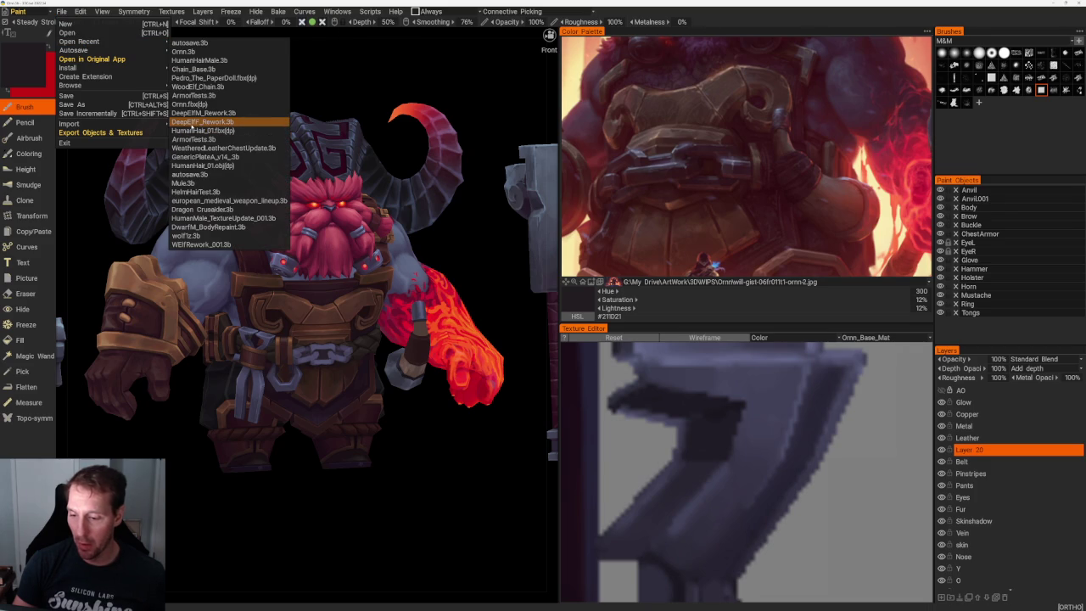
pyautogui.click(177, 125)
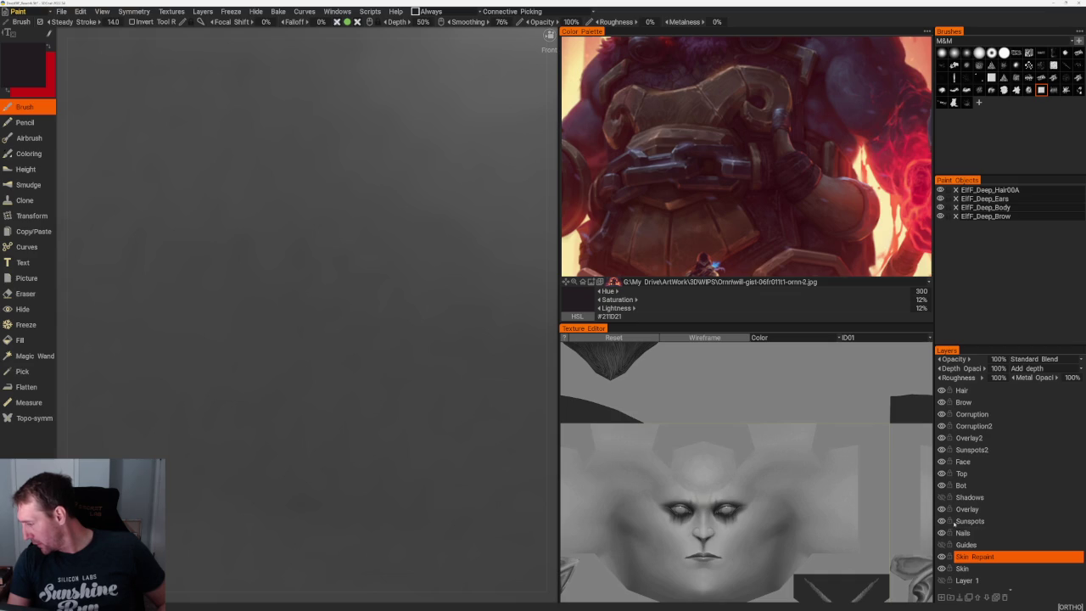
pyautogui.scroll(-1, 951, 526)
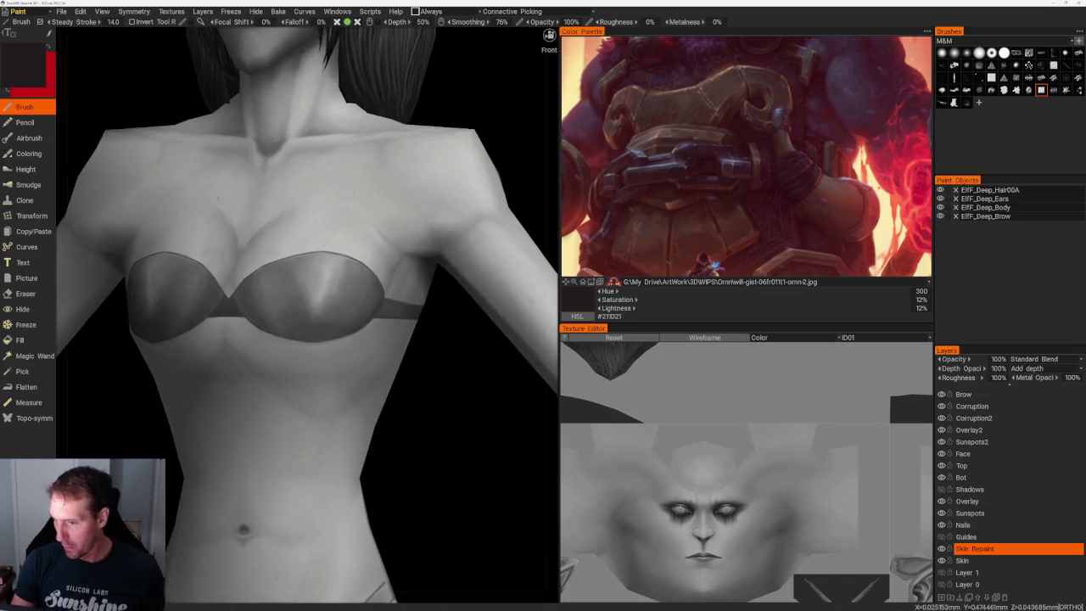
pyautogui.scroll(1, 479, 195)
pyautogui.scroll(1, 479, 195)
pyautogui.scroll(1, 480, 195)
pyautogui.scroll(1, 479, 170)
pyautogui.scroll(1, 480, 178)
pyautogui.scroll(1, 480, 212)
pyautogui.scroll(1, 481, 242)
pyautogui.scroll(1, 481, 246)
pyautogui.scroll(2, 481, 246)
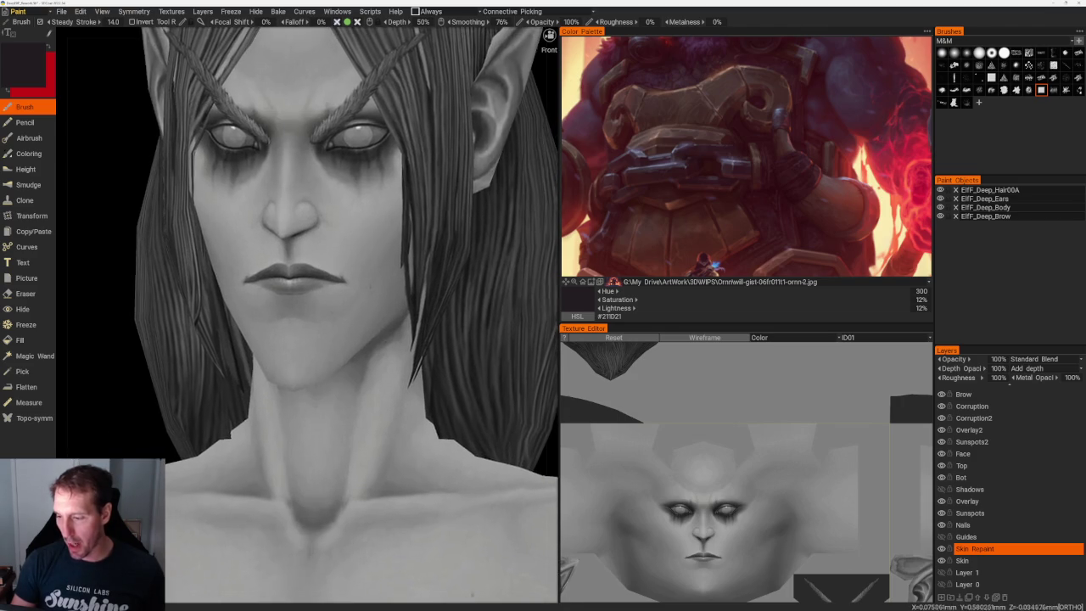
pyautogui.scroll(-2, 473, 289)
pyautogui.scroll(-1, 467, 331)
pyautogui.scroll(-2, 468, 331)
pyautogui.moveTo(444, 209)
pyautogui.mouseDown()
pyautogui.moveTo(483, 230)
pyautogui.moveTo(460, 267)
pyautogui.moveTo(494, 287)
pyautogui.moveTo(485, 218)
pyautogui.moveTo(500, 255)
pyautogui.moveTo(478, 286)
pyautogui.mouseUp()
pyautogui.scroll(1, 494, 287)
pyautogui.scroll(-3, 432, 247)
pyautogui.scroll(1, 459, 271)
pyautogui.scroll(2, 499, 222)
pyautogui.moveTo(498, 222); pyautogui.dragTo(432, 359)
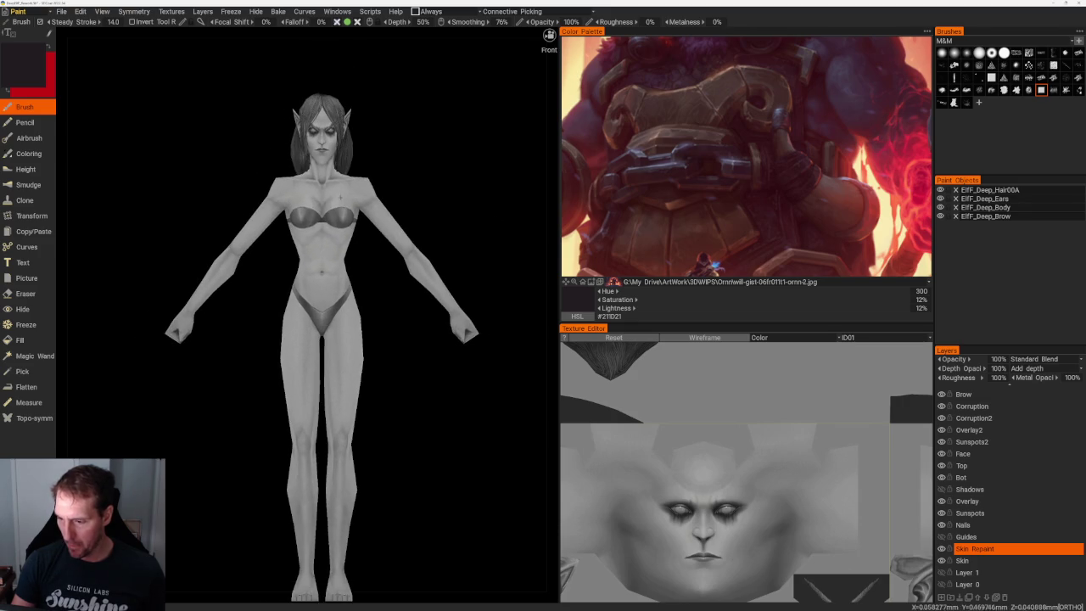
pyautogui.scroll(1, 432, 359)
pyautogui.scroll(1, 433, 365)
pyautogui.scroll(1, 439, 382)
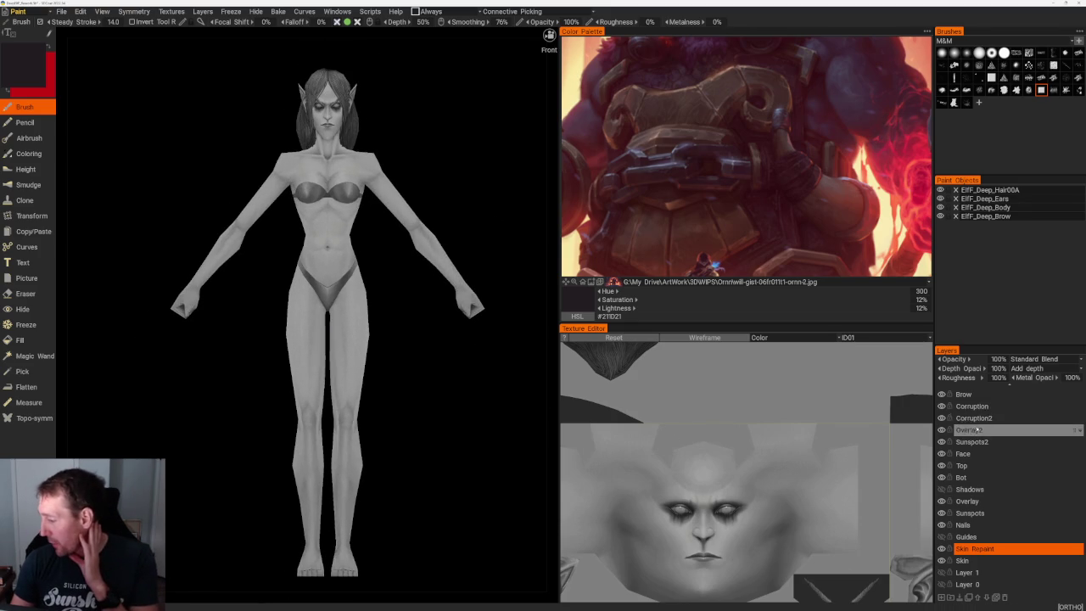
pyautogui.scroll(1, 978, 408)
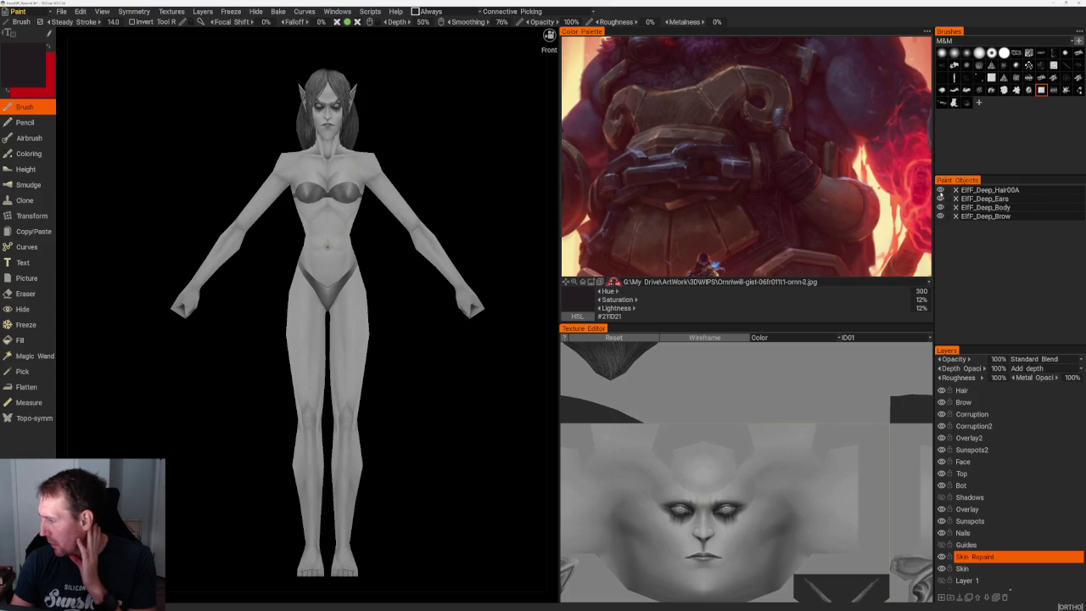
pyautogui.click(61, 11)
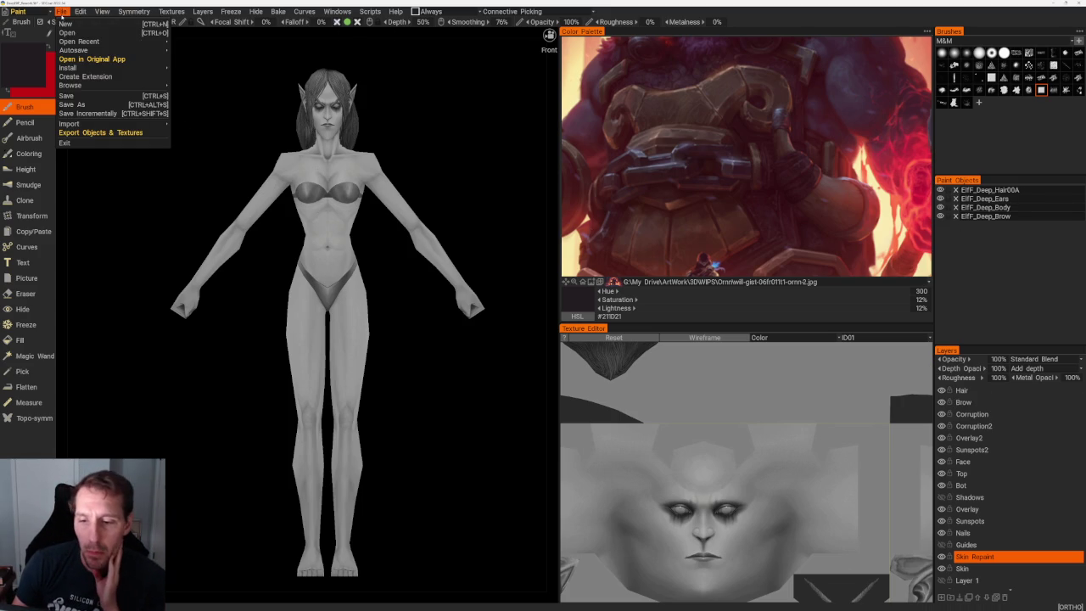
pyautogui.moveTo(78, 42)
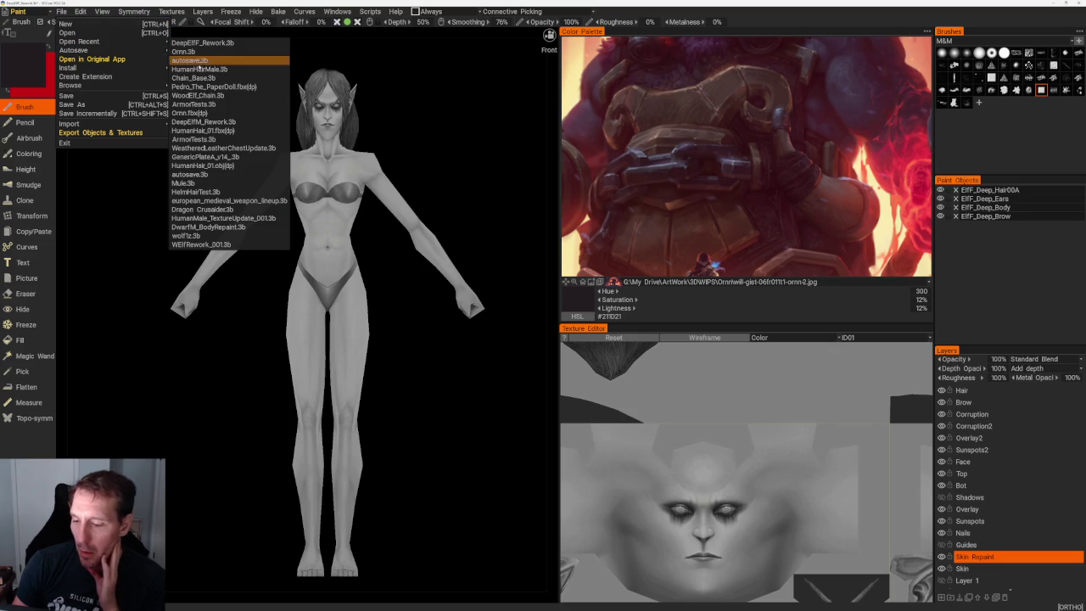
# - Open DeepElfM_Rework.3b without saving and orbit to a straight front view
pyautogui.click(191, 121)
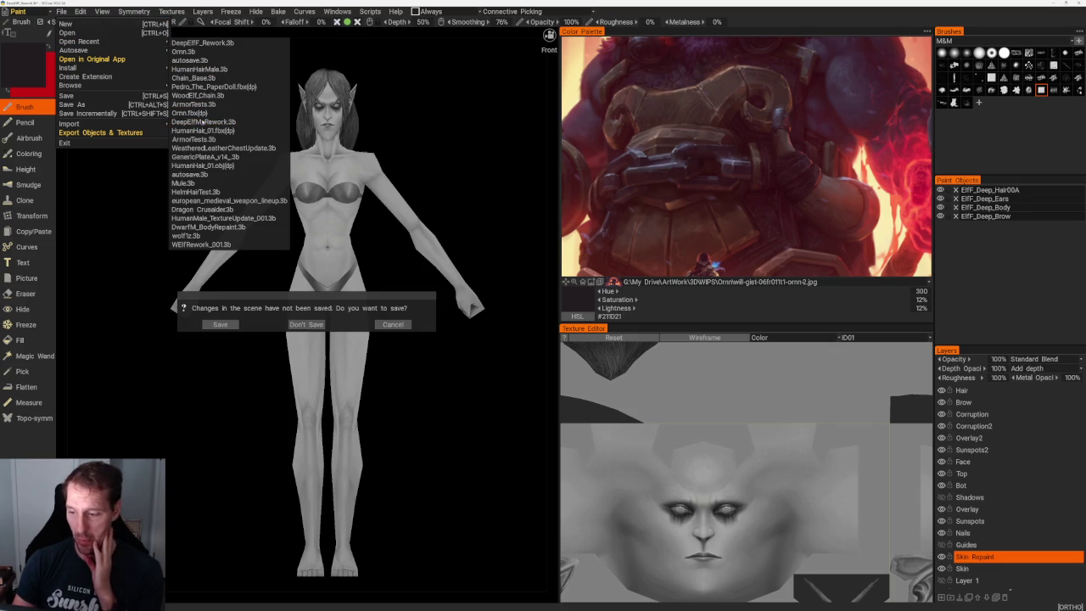
pyautogui.click(317, 326)
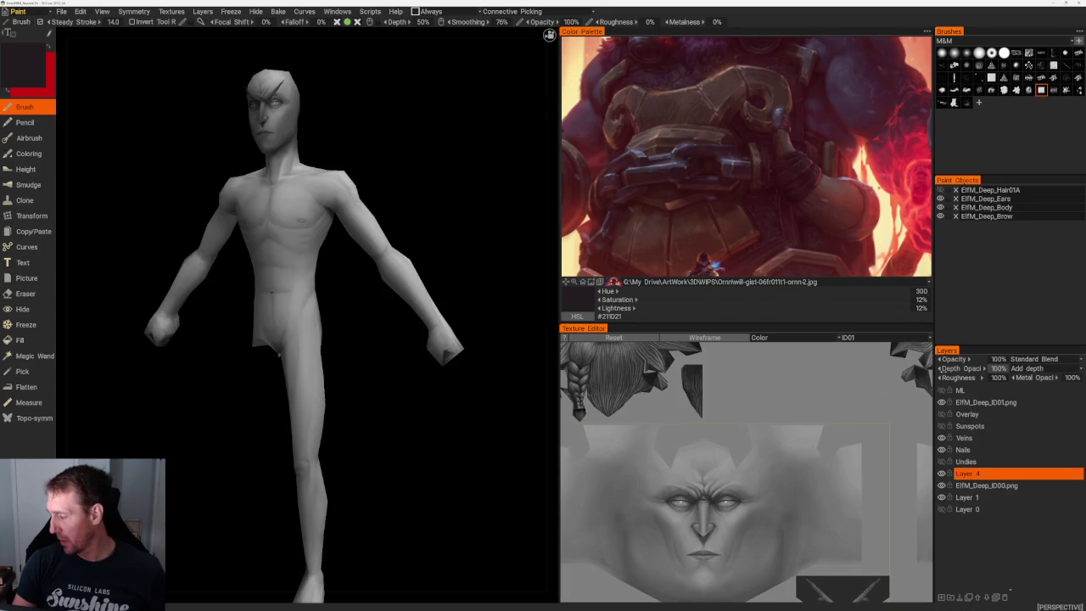
pyautogui.moveTo(427, 161); pyautogui.dragTo(427, 223)
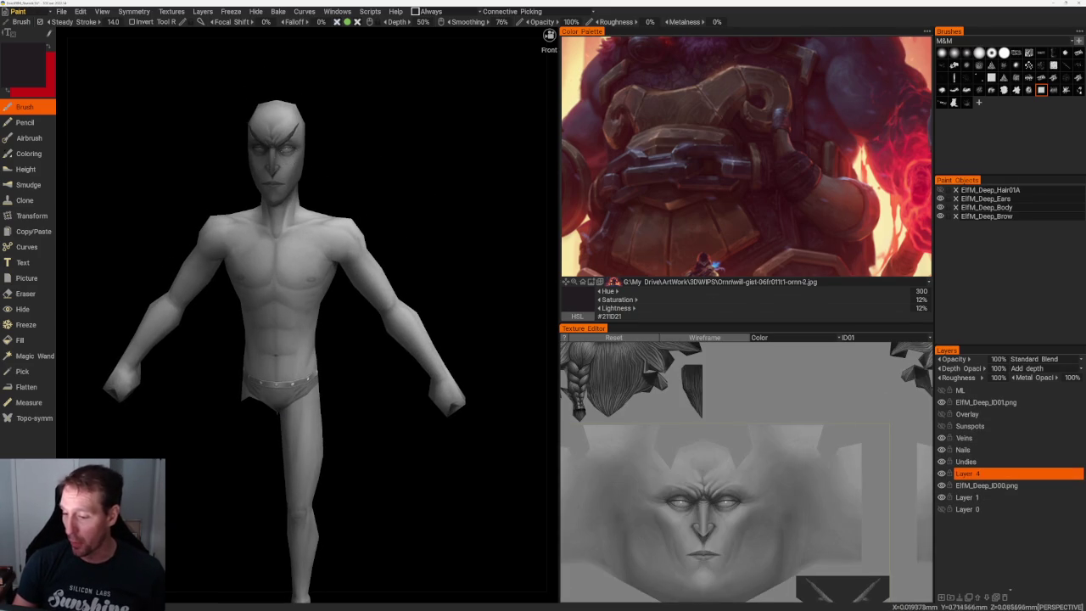
pyautogui.moveTo(456, 184); pyautogui.dragTo(428, 201)
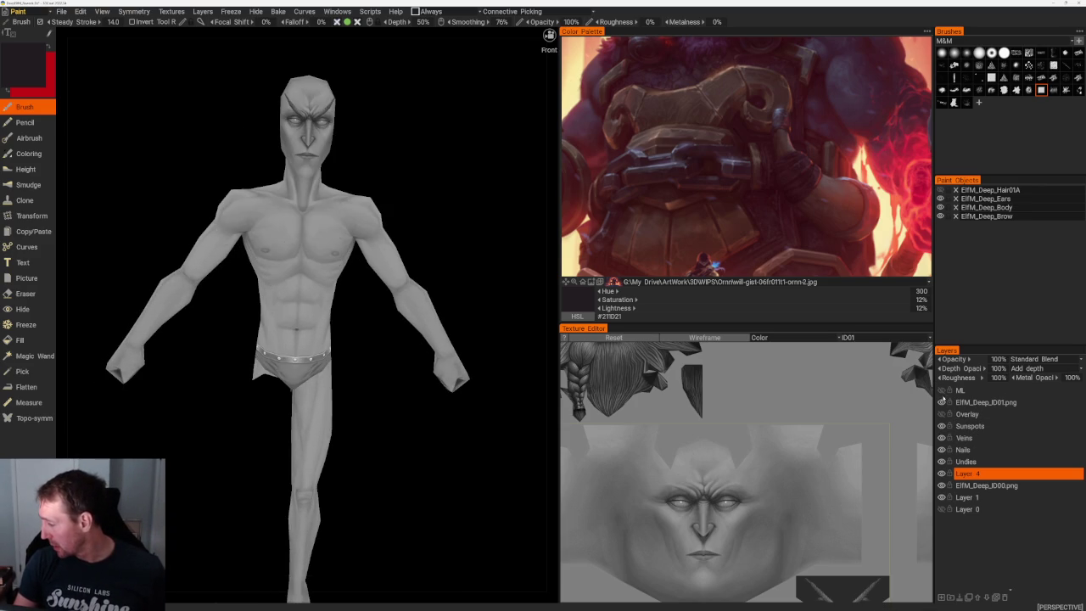
pyautogui.moveTo(488, 216); pyautogui.dragTo(480, 214)
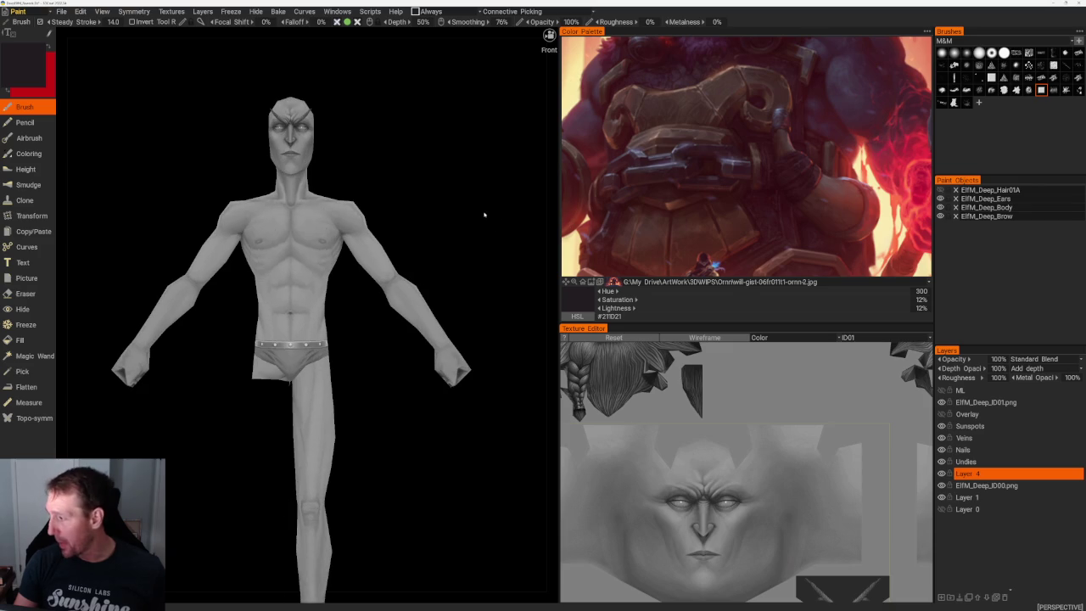
# - Make Hair01A visible again and switch the viewport to orthographic projection
pyautogui.click(941, 190)
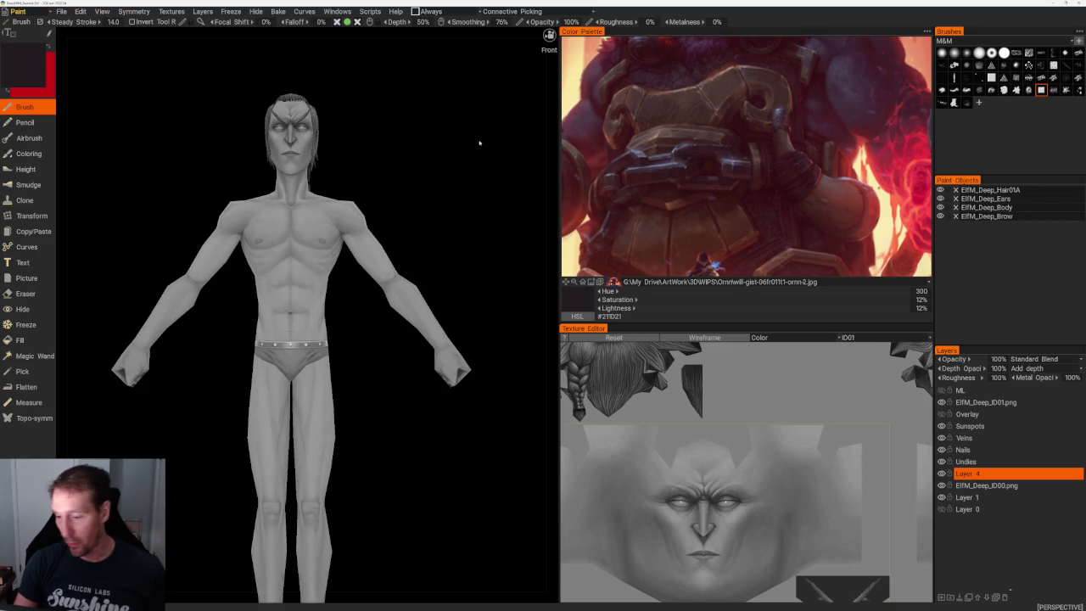
pyautogui.scroll(1, 475, 153)
pyautogui.click(465, 35)
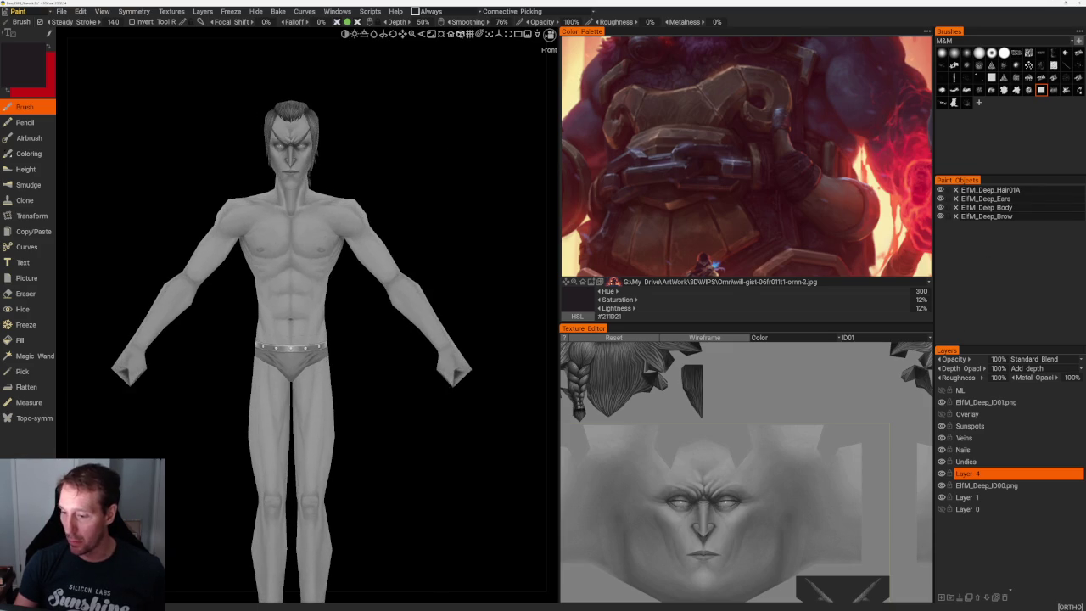
pyautogui.scroll(2, 402, 199)
pyautogui.scroll(1, 441, 223)
pyautogui.scroll(1, 482, 195)
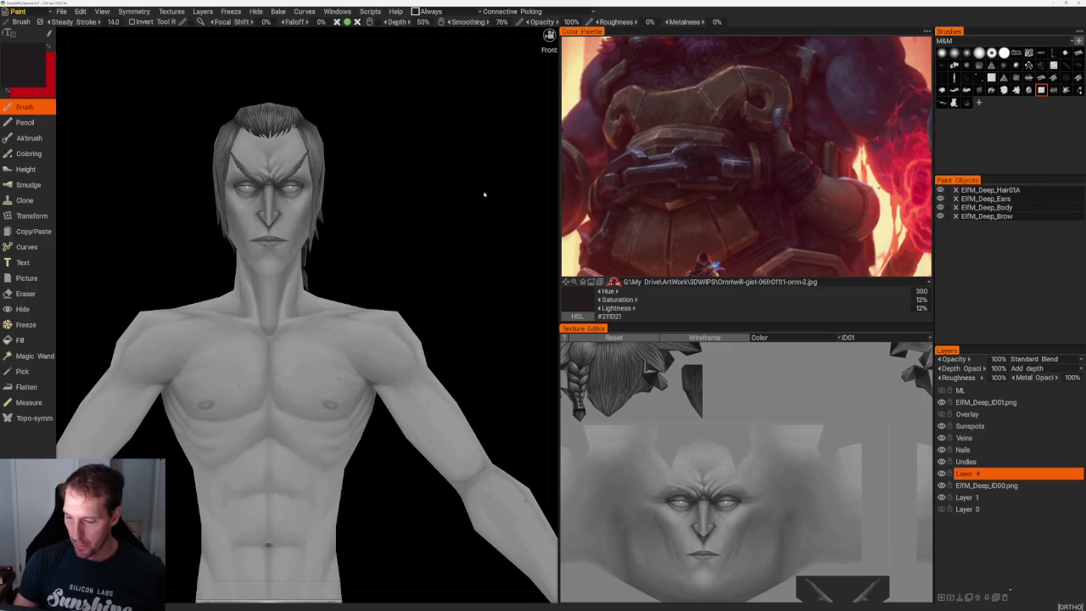
pyautogui.moveTo(487, 193); pyautogui.dragTo(497, 162, button='middle')
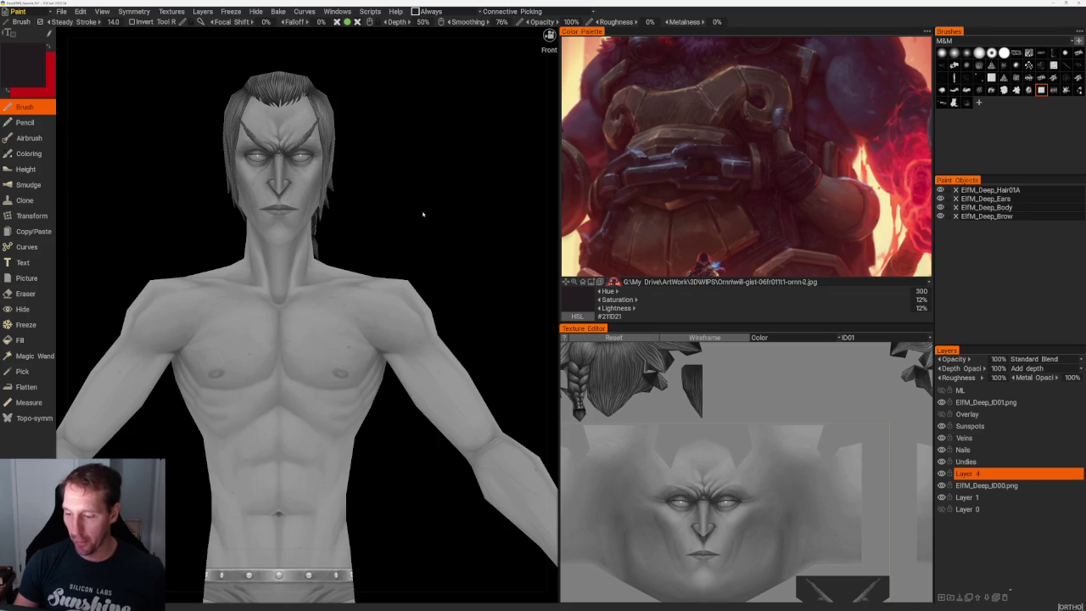
pyautogui.scroll(-4, 396, 204)
# - Orbit to a side view of the legs, compare Layer 4 on/off, and make it the active layer
pyautogui.moveTo(444, 164)
pyautogui.mouseDown()
pyautogui.moveTo(314, 153)
pyautogui.moveTo(286, 165)
pyautogui.moveTo(428, 180)
pyautogui.mouseUp()
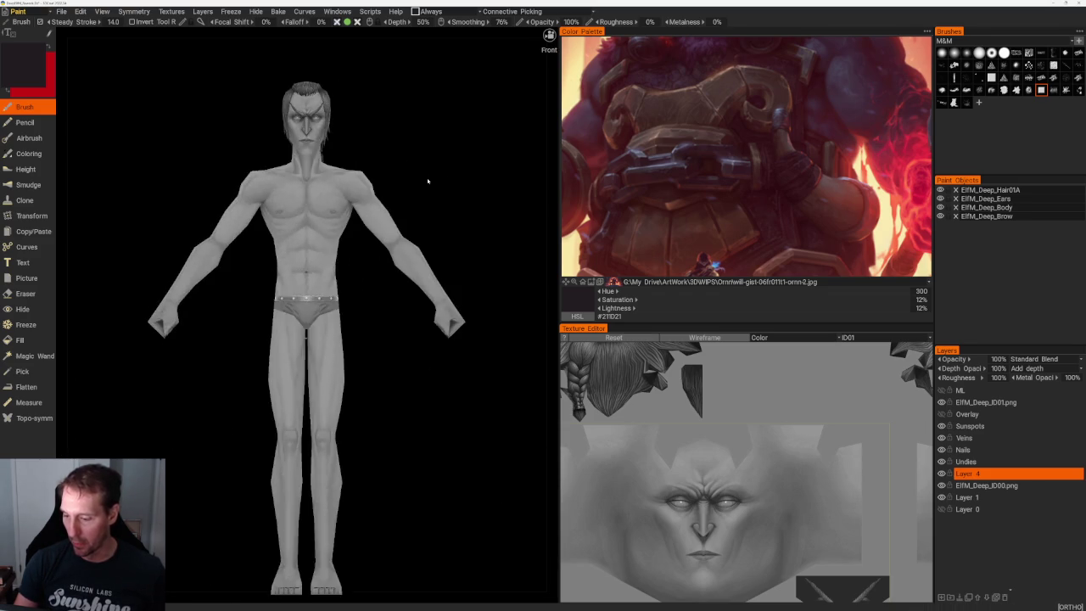
pyautogui.scroll(5, 428, 181)
pyautogui.moveTo(458, 136); pyautogui.dragTo(477, 255, button='middle')
pyautogui.moveTo(478, 254)
pyautogui.mouseDown()
pyautogui.moveTo(485, 149)
pyautogui.moveTo(478, 158)
pyautogui.moveTo(551, 172)
pyautogui.mouseUp()
pyautogui.moveTo(423, 167)
pyautogui.mouseDown()
pyautogui.moveTo(372, 158)
pyautogui.moveTo(469, 158)
pyautogui.mouseUp()
pyautogui.scroll(-2, 454, 178)
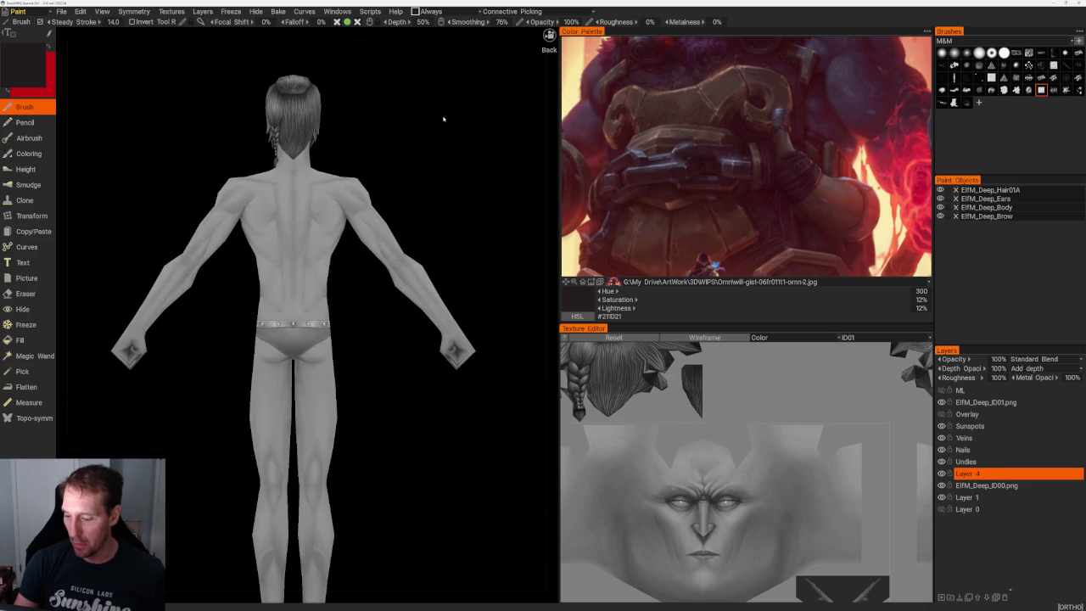
pyautogui.scroll(-2, 432, 128)
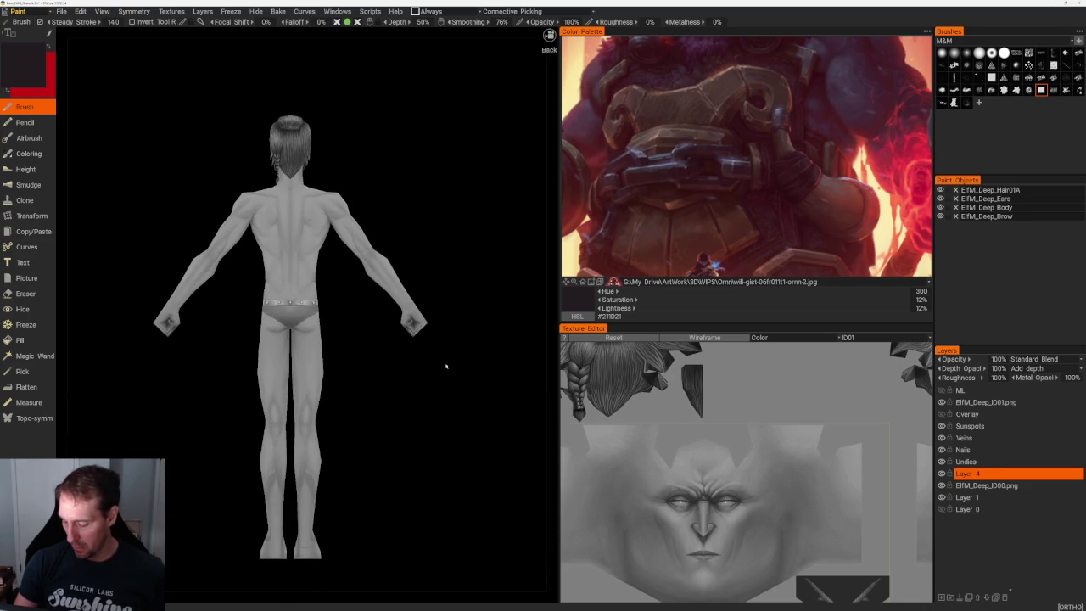
pyautogui.scroll(2, 439, 320)
pyautogui.scroll(2, 489, 226)
pyautogui.scroll(2, 502, 266)
pyautogui.moveTo(482, 266)
pyautogui.mouseDown()
pyautogui.moveTo(439, 262)
pyautogui.moveTo(458, 263)
pyautogui.mouseUp()
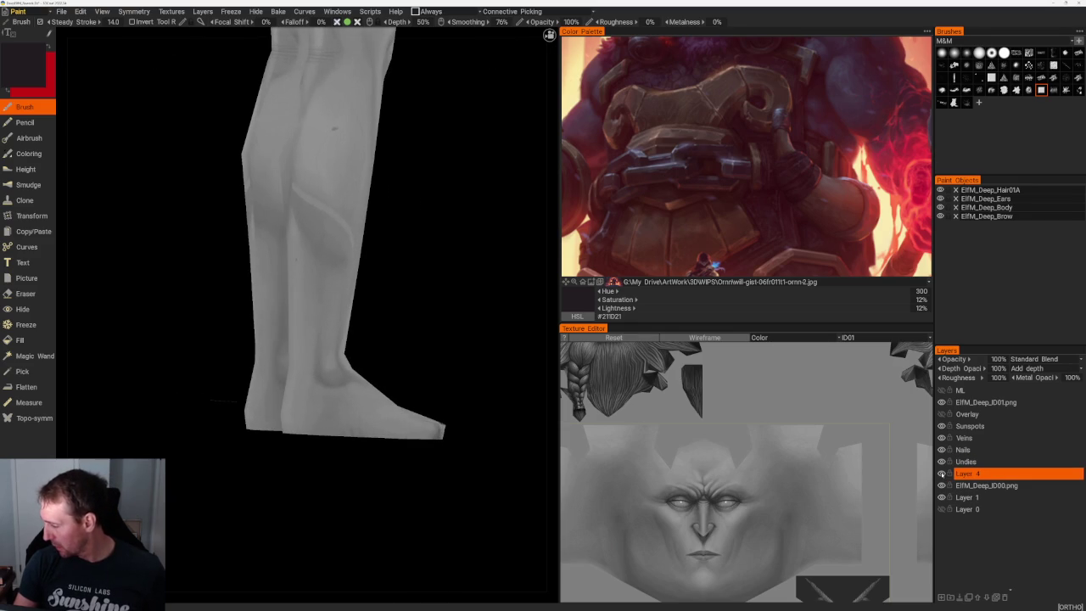
pyautogui.click(941, 474)
pyautogui.click(941, 474)
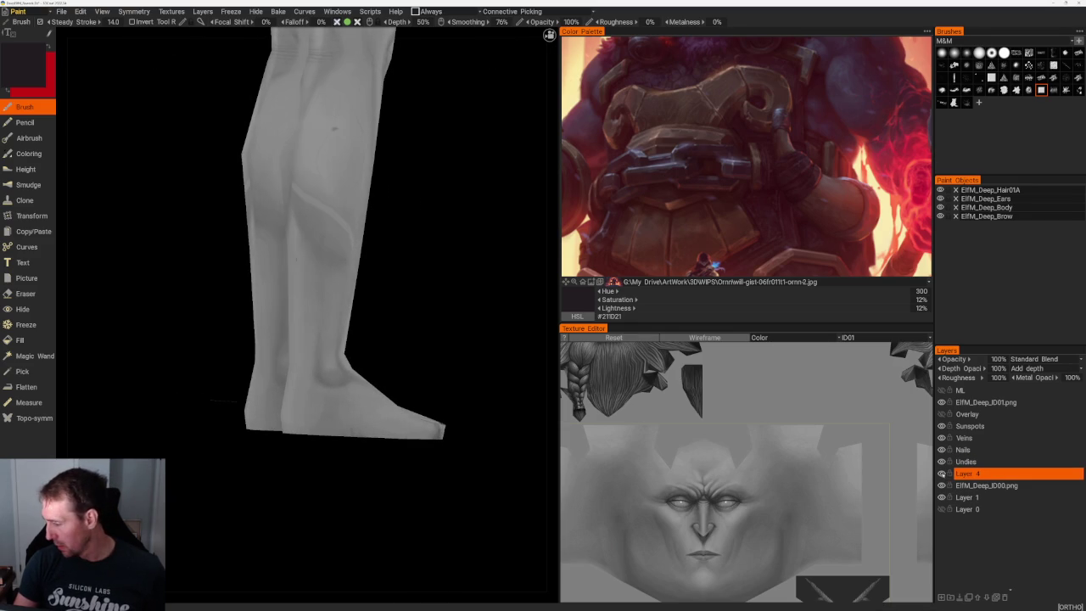
pyautogui.click(983, 473)
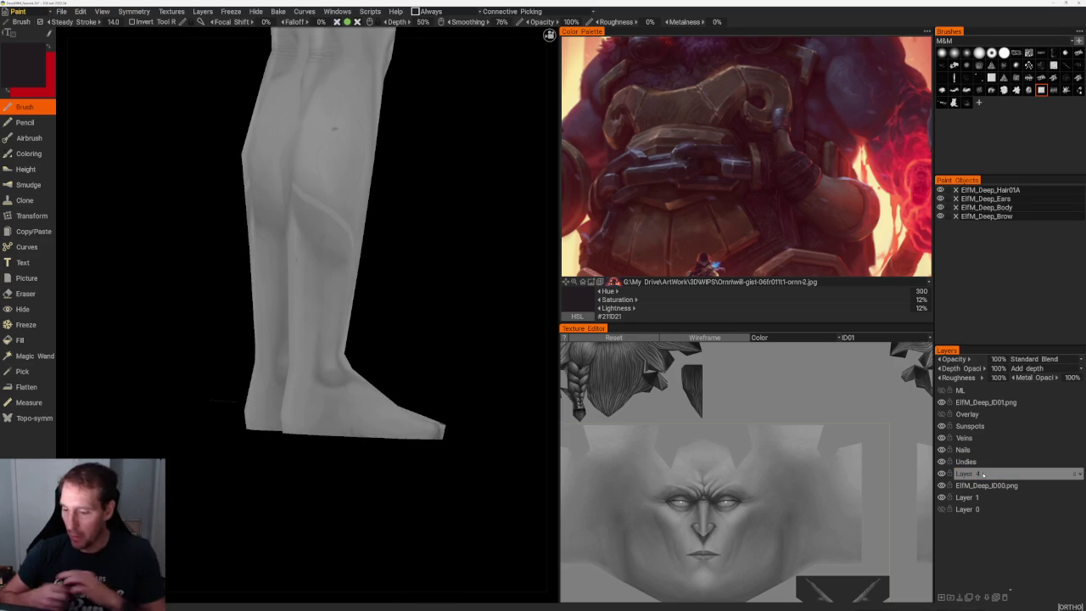
# - Reset the paint colour to grey #808080, turn on wireframe, and select the Hide tool
pyautogui.moveTo(448, 302); pyautogui.dragTo(475, 260)
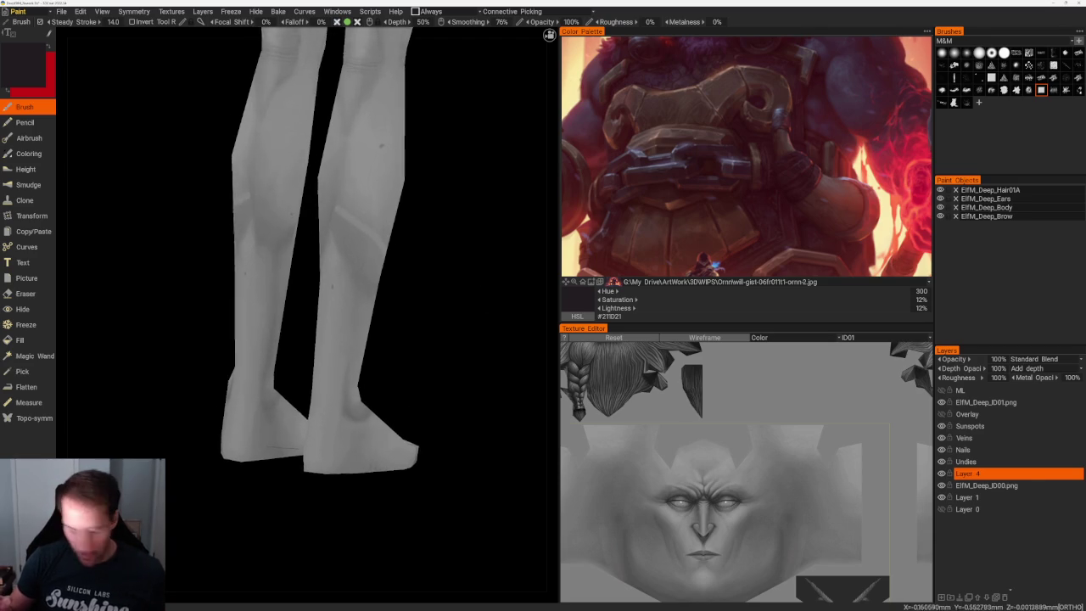
pyautogui.press('v')
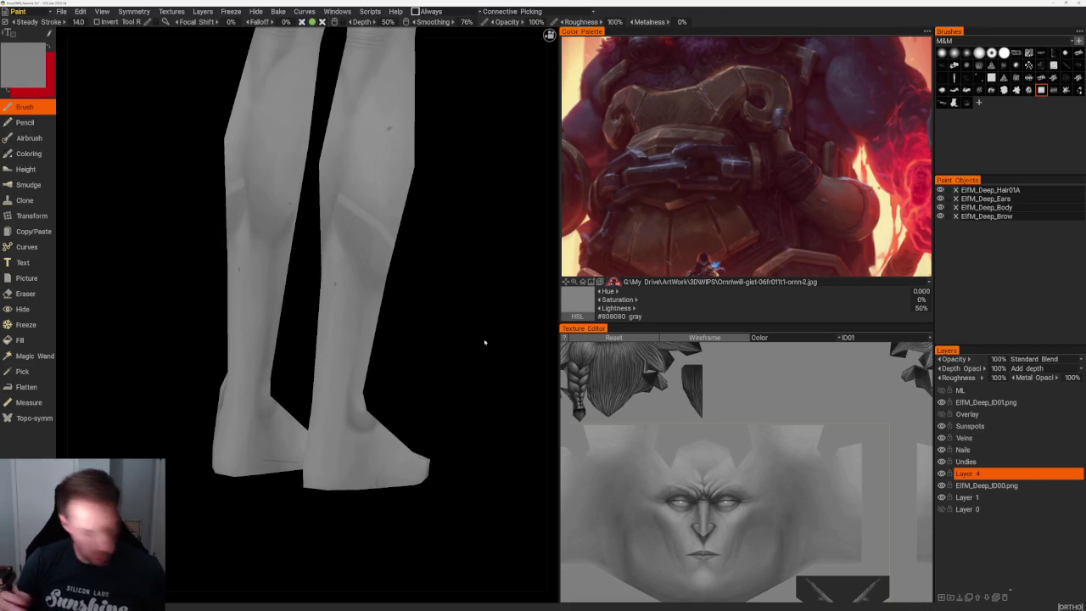
pyautogui.moveTo(474, 287)
pyautogui.mouseDown()
pyautogui.moveTo(501, 288)
pyautogui.moveTo(459, 272)
pyautogui.mouseUp()
pyautogui.press('w')
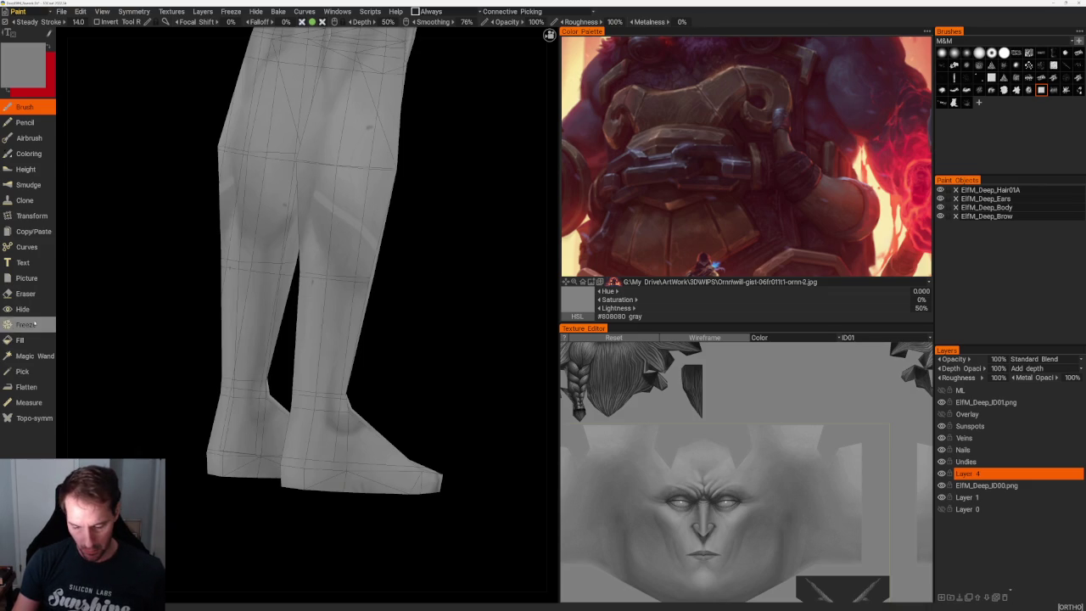
pyautogui.click(23, 309)
pyautogui.moveTo(174, 458); pyautogui.dragTo(190, 460)
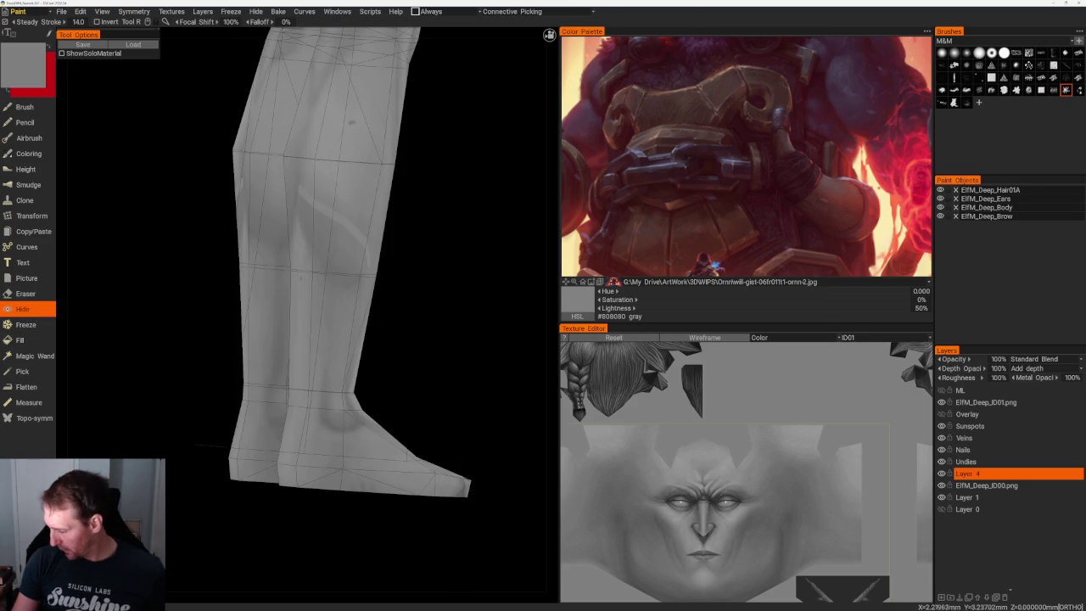
# - Show the ID00 texture set in the Texture Editor with the UV wireframe overlay
pyautogui.scroll(-3, 747, 471)
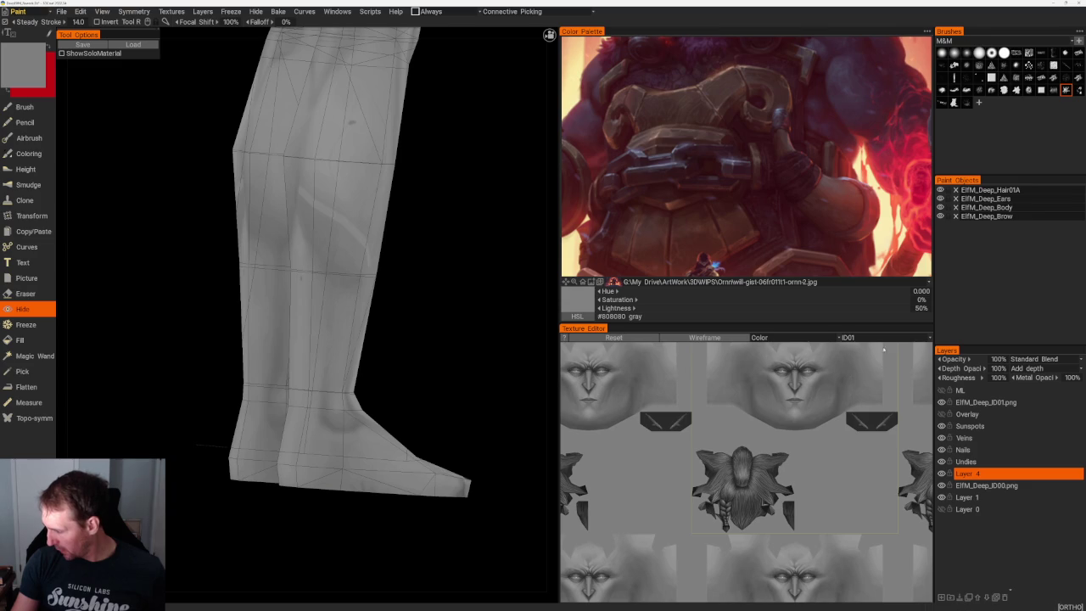
pyautogui.click(883, 337)
pyautogui.click(883, 349)
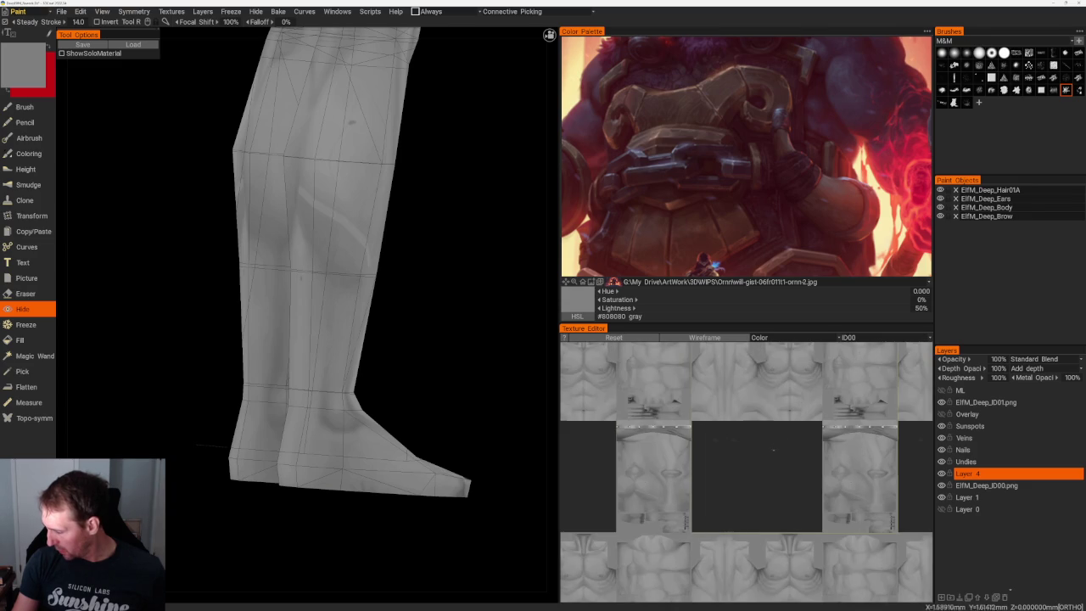
pyautogui.click(708, 338)
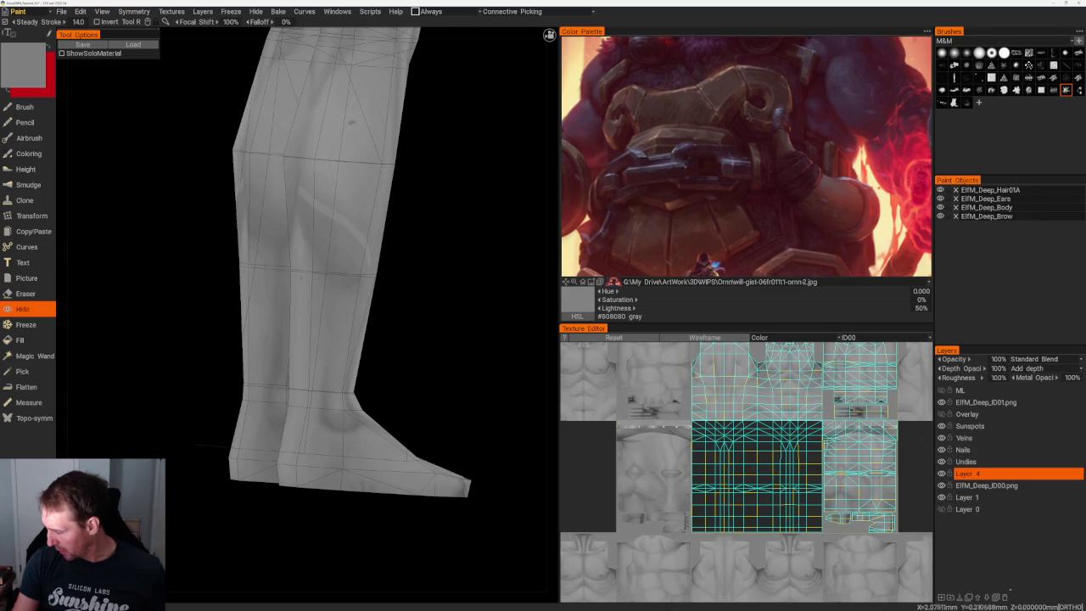
# - Hide the two narrow leg UV strips, undoing wrong picks, then switch back to the Brush
pyautogui.click(789, 525)
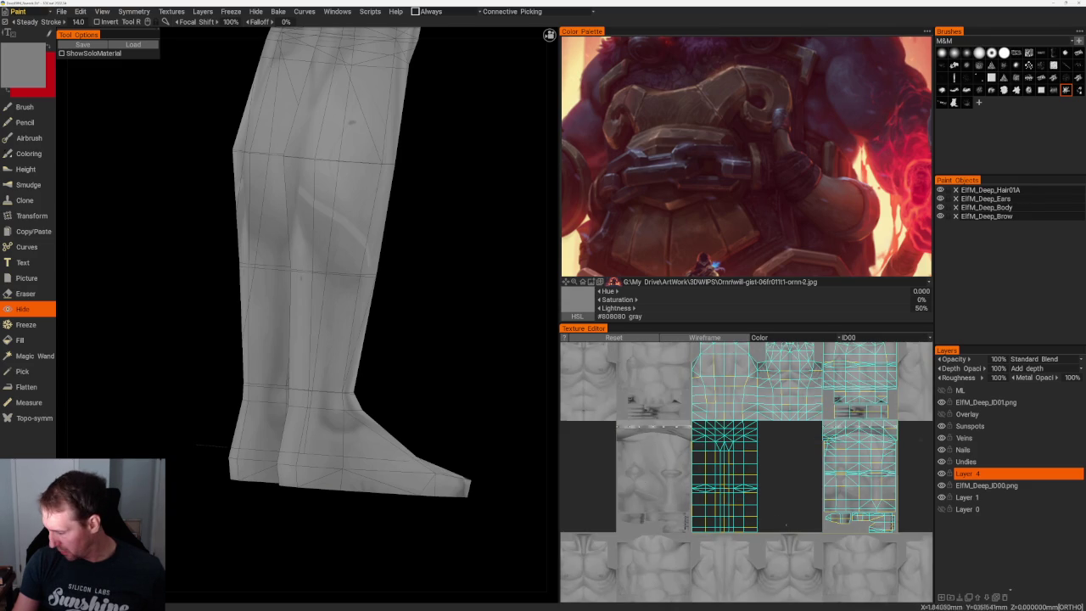
pyautogui.click(753, 521)
pyautogui.click(718, 520)
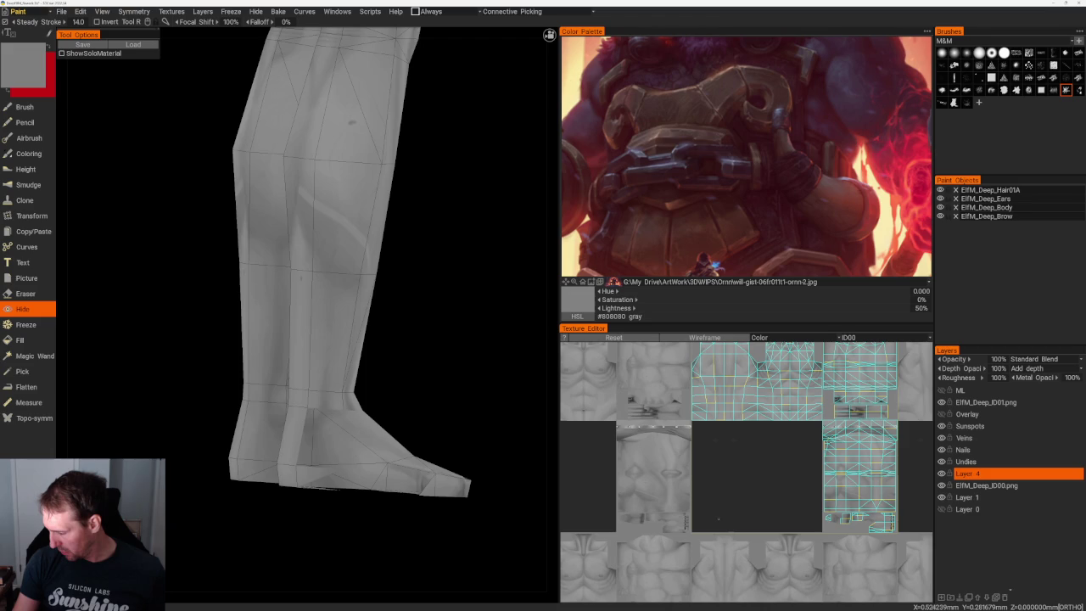
pyautogui.hotkey('ctrl', 'z')
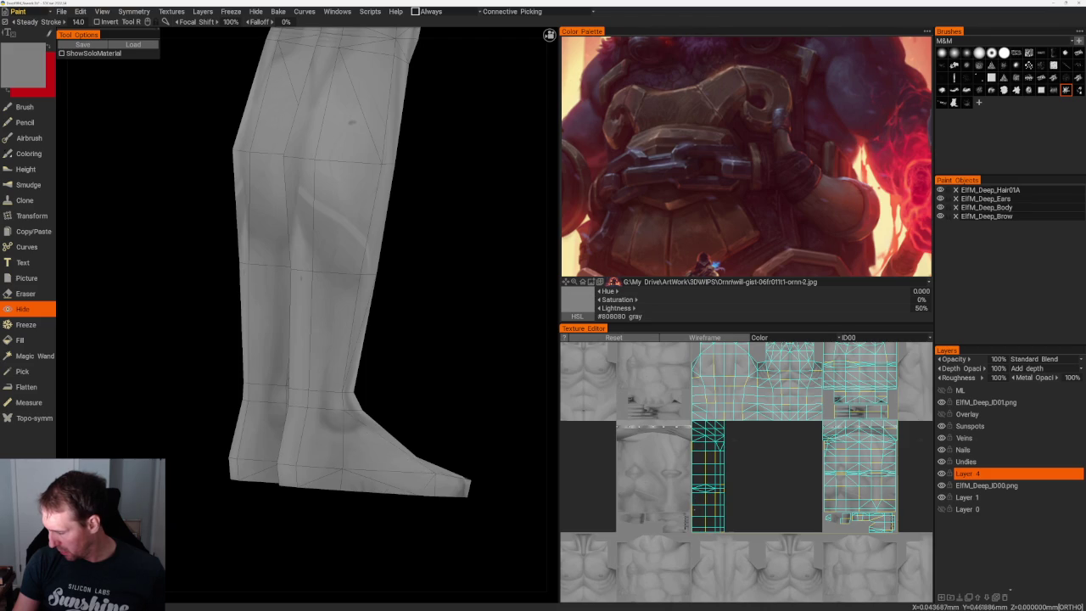
pyautogui.hotkey('ctrl', 'z')
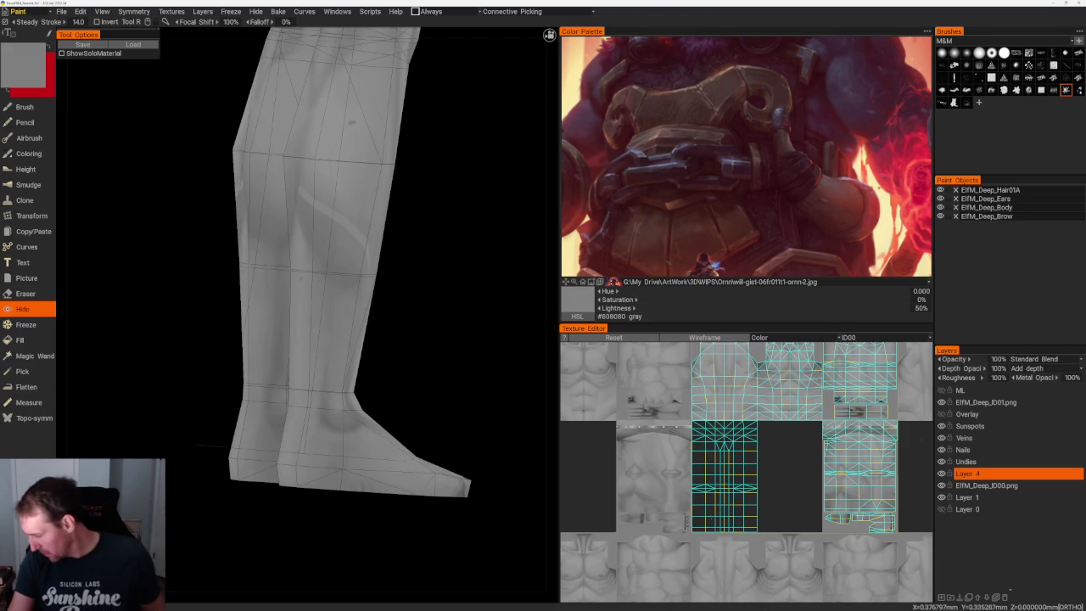
pyautogui.click(708, 476)
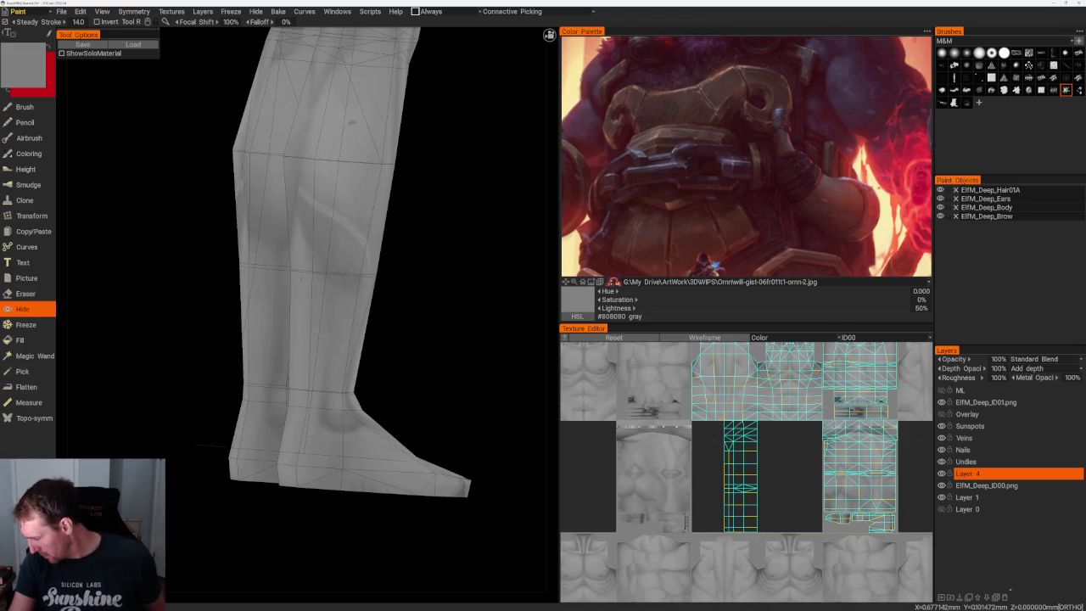
pyautogui.click(741, 475)
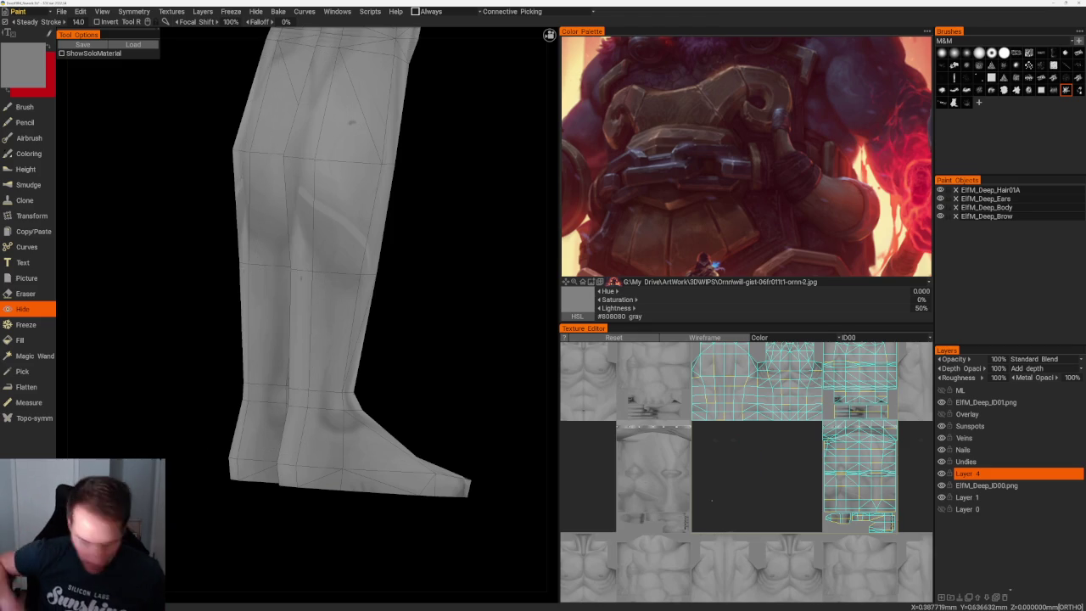
pyautogui.press('b')
pyautogui.moveTo(393, 170); pyautogui.dragTo(411, 273)
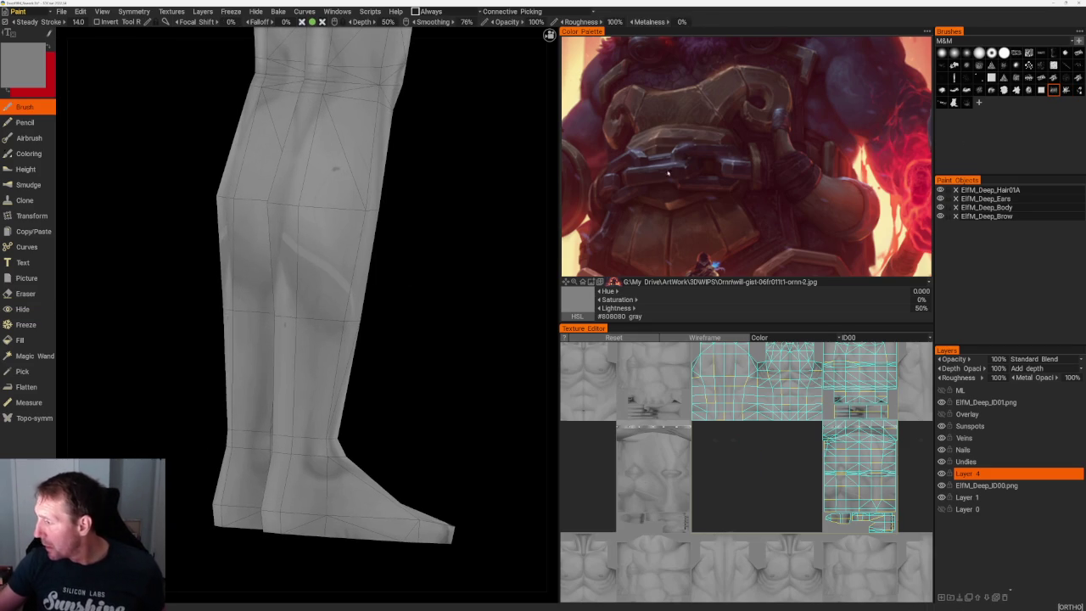
pyautogui.click(1066, 90)
pyautogui.press('v')
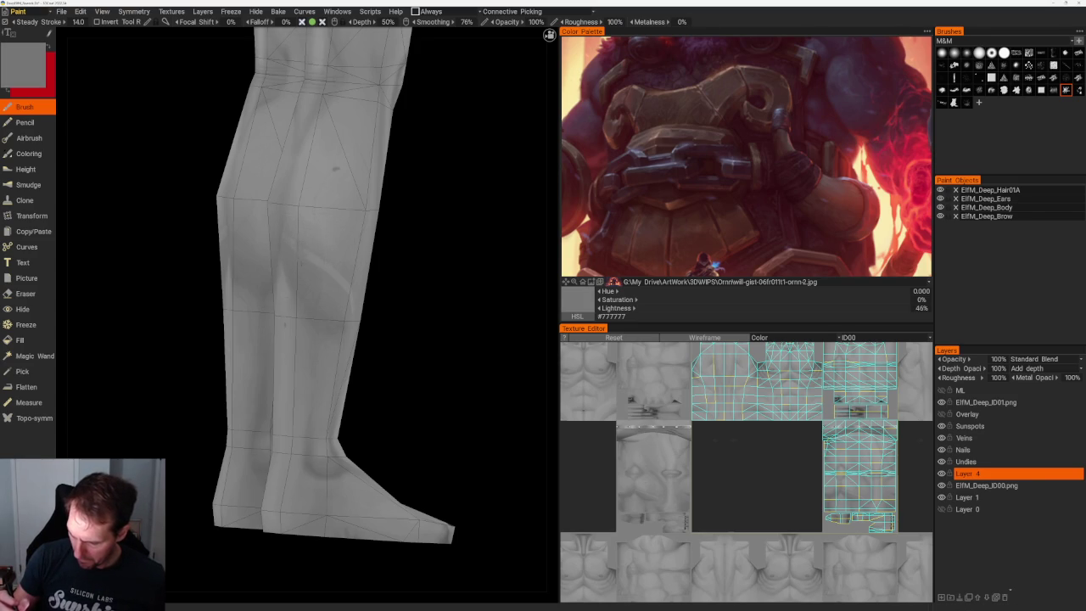
pyautogui.moveTo(423, 280); pyautogui.dragTo(446, 297, button='right')
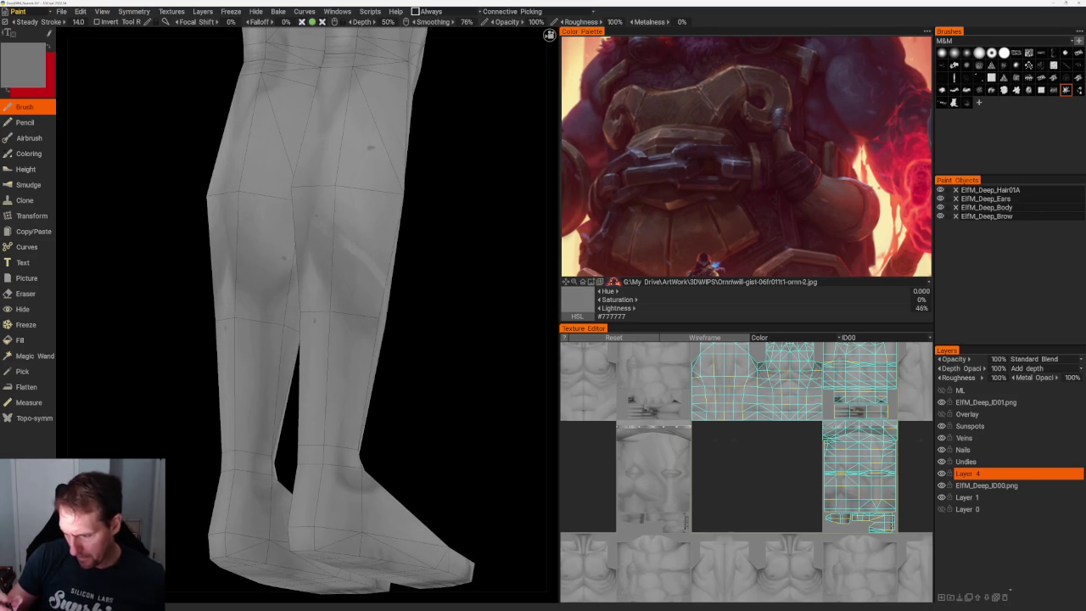
pyautogui.press('v')
pyautogui.moveTo(338, 240); pyautogui.dragTo(348, 252)
pyautogui.hotkey('ctrl', 'z')
pyautogui.press('v')
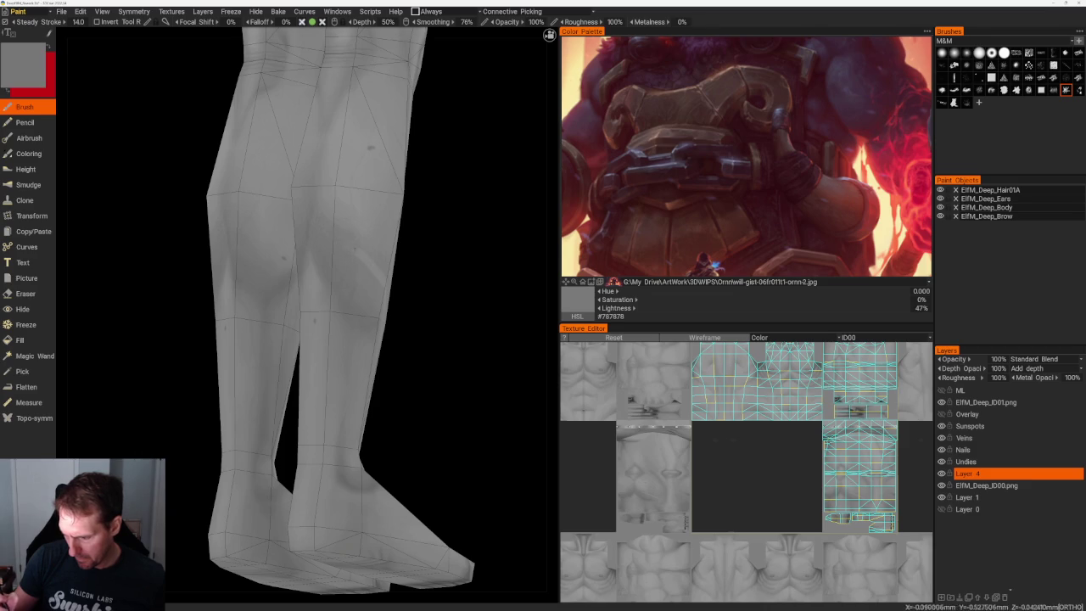
pyautogui.keyDown('shift'); pyautogui.moveTo(390, 306); pyautogui.dragTo(424, 314, button='right'); pyautogui.keyUp('shift')
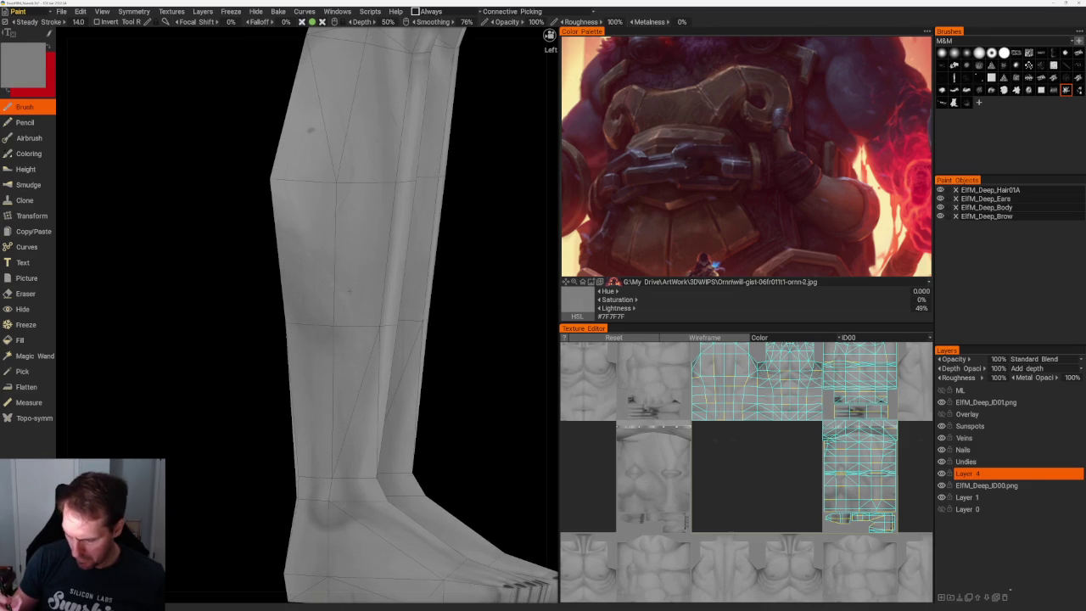
pyautogui.scroll(-3, 444, 284)
pyautogui.moveTo(444, 283)
pyautogui.mouseDown(button='right')
pyautogui.moveTo(416, 276)
pyautogui.moveTo(451, 278)
pyautogui.moveTo(442, 247)
pyautogui.moveTo(509, 306)
pyautogui.mouseUp(button='right')
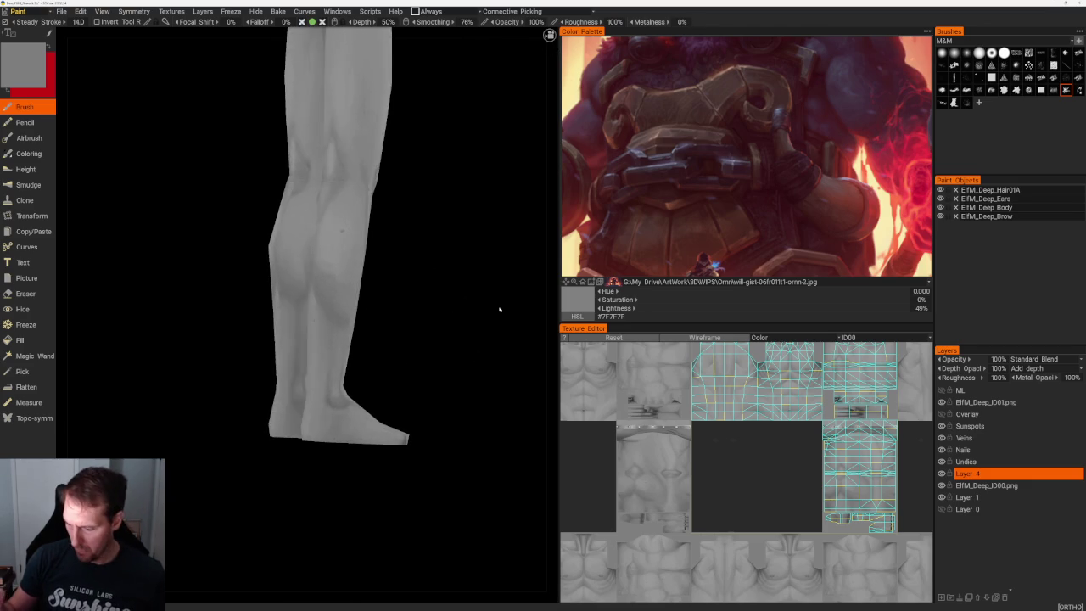
pyautogui.scroll(3, 527, 382)
pyautogui.scroll(3, 543, 455)
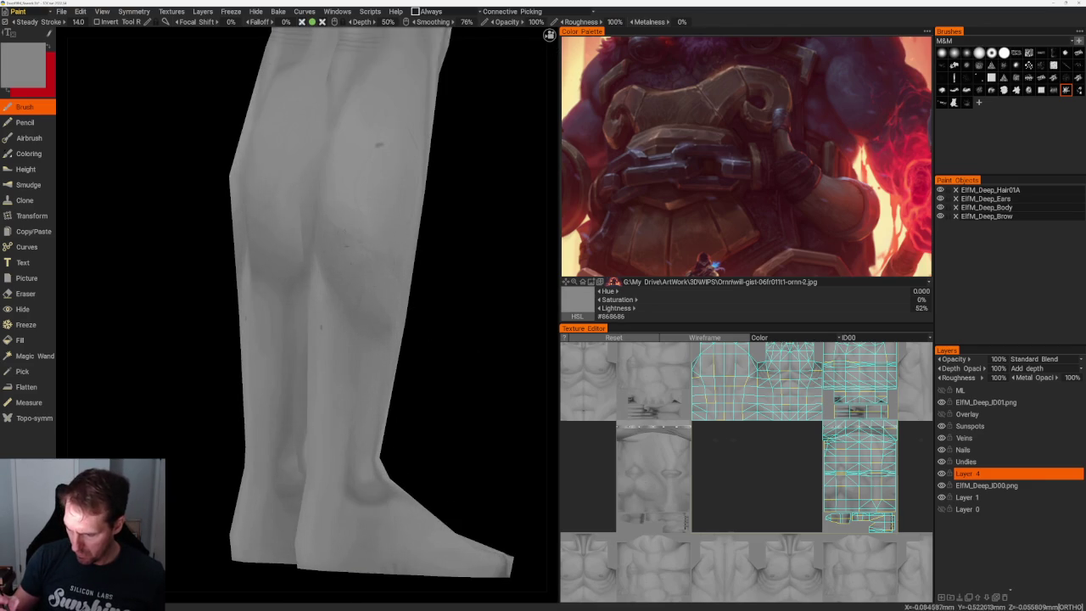
pyautogui.moveTo(434, 280); pyautogui.dragTo(482, 293, button='right')
pyautogui.moveTo(426, 269)
pyautogui.mouseDown(button='right')
pyautogui.moveTo(473, 303)
pyautogui.moveTo(426, 247)
pyautogui.moveTo(468, 286)
pyautogui.moveTo(489, 258)
pyautogui.moveTo(455, 289)
pyautogui.moveTo(464, 310)
pyautogui.moveTo(435, 289)
pyautogui.mouseUp(button='right')
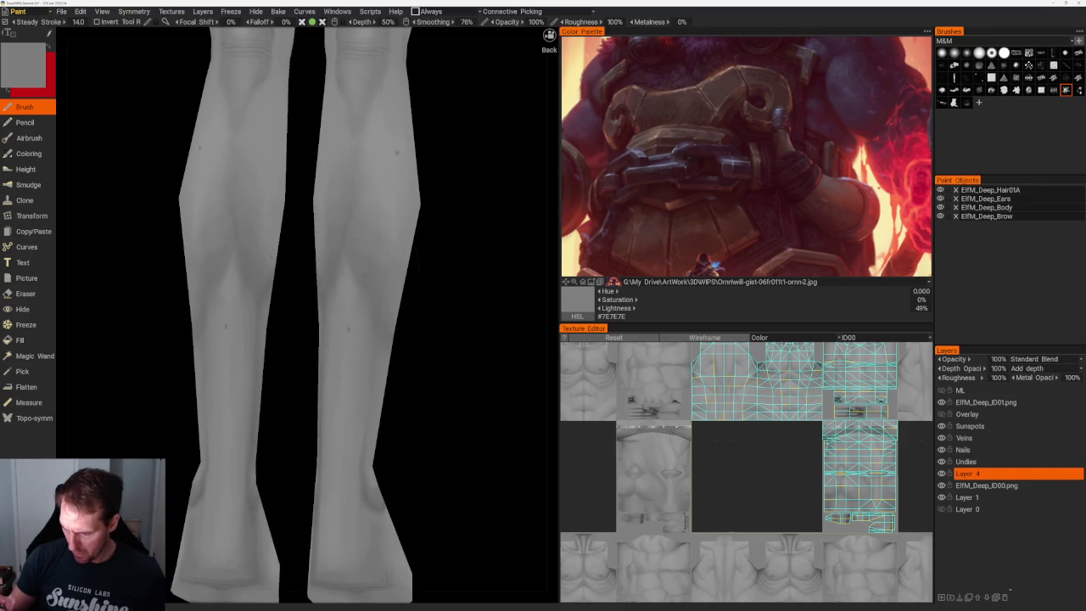
pyautogui.moveTo(436, 290)
pyautogui.mouseDown(button='right')
pyautogui.moveTo(405, 296)
pyautogui.moveTo(299, 231)
pyautogui.moveTo(381, 286)
pyautogui.moveTo(344, 266)
pyautogui.mouseUp(button='right')
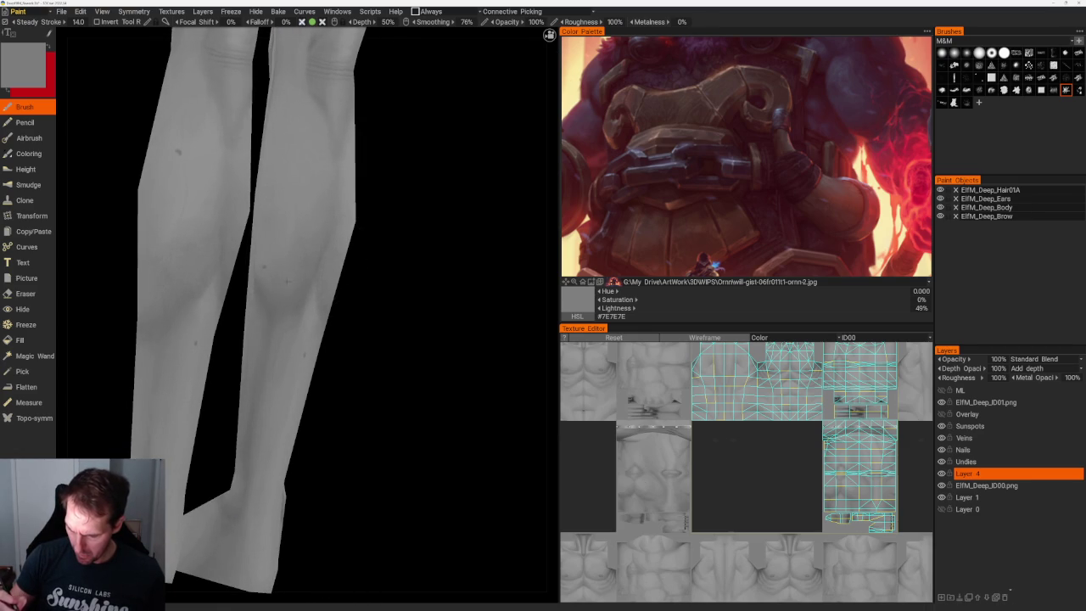
pyautogui.scroll(2, 331, 313)
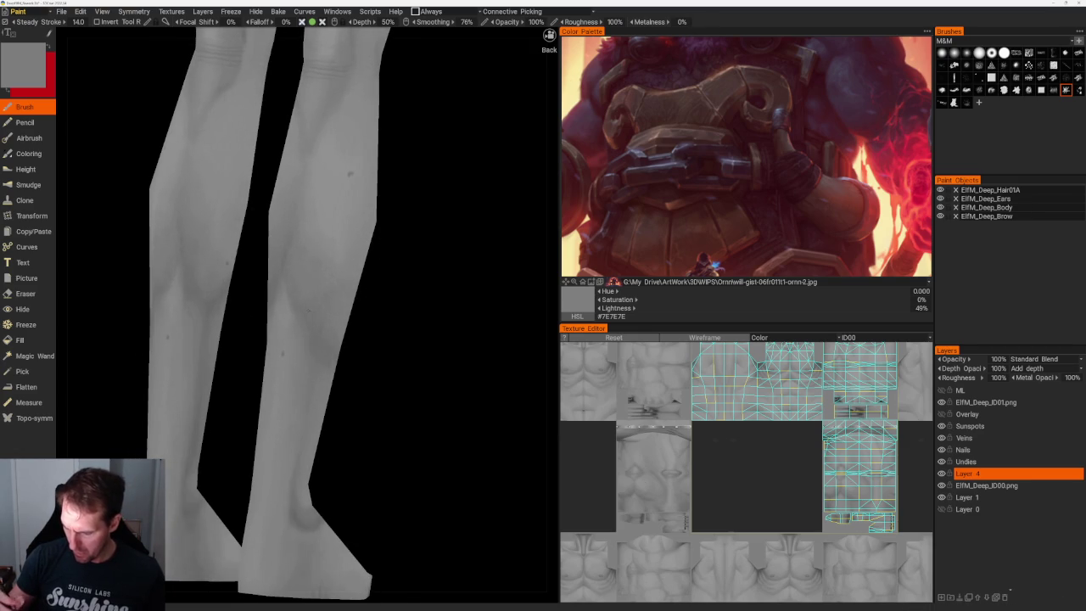
pyautogui.scroll(3, 331, 312)
pyautogui.scroll(-4, 331, 312)
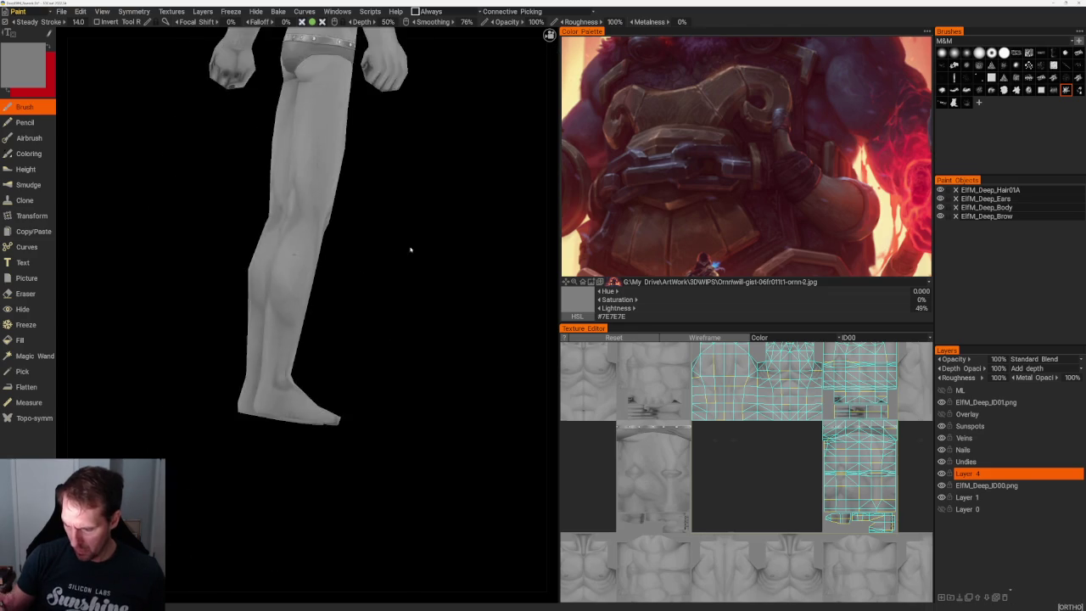
pyautogui.keyDown('shift'); pyautogui.moveTo(330, 312); pyautogui.dragTo(412, 310, button='right'); pyautogui.keyUp('shift')
pyautogui.scroll(2, 412, 311)
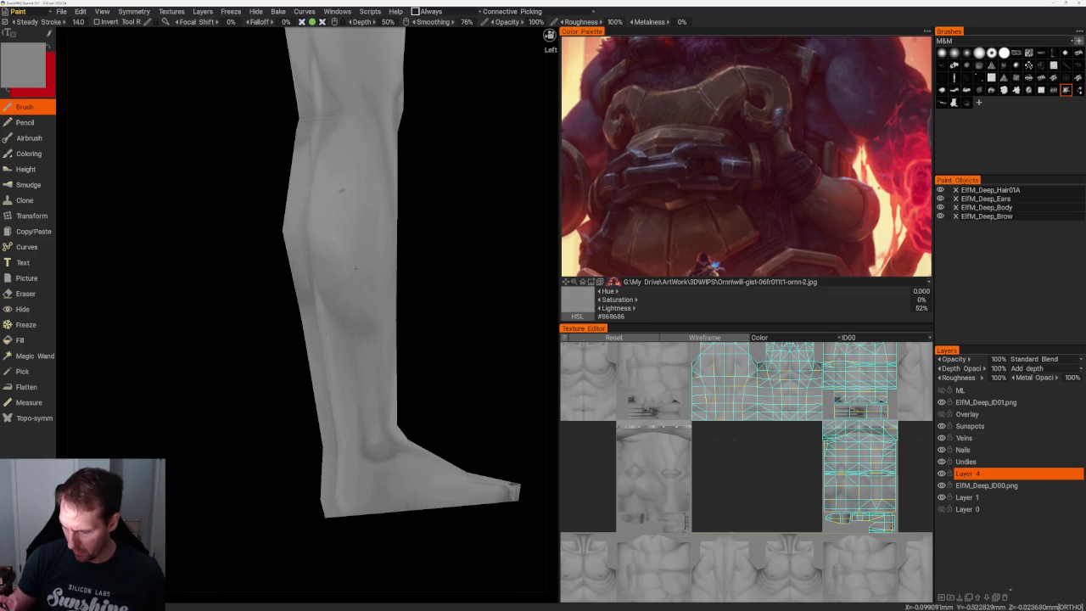
pyautogui.scroll(-2, 415, 306)
pyautogui.scroll(-2, 413, 262)
pyautogui.scroll(-1, 436, 280)
pyautogui.moveTo(436, 281); pyautogui.dragTo(441, 417, button='middle')
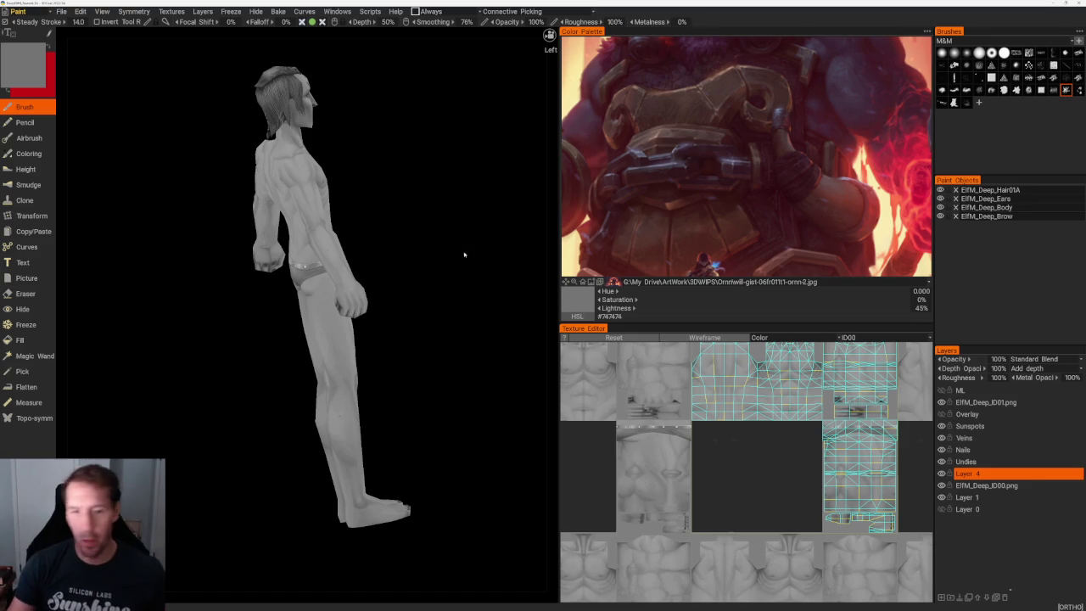
# - Turn the figure to face front and make Layer 0 visible again
pyautogui.moveTo(473, 262); pyautogui.dragTo(140, 221)
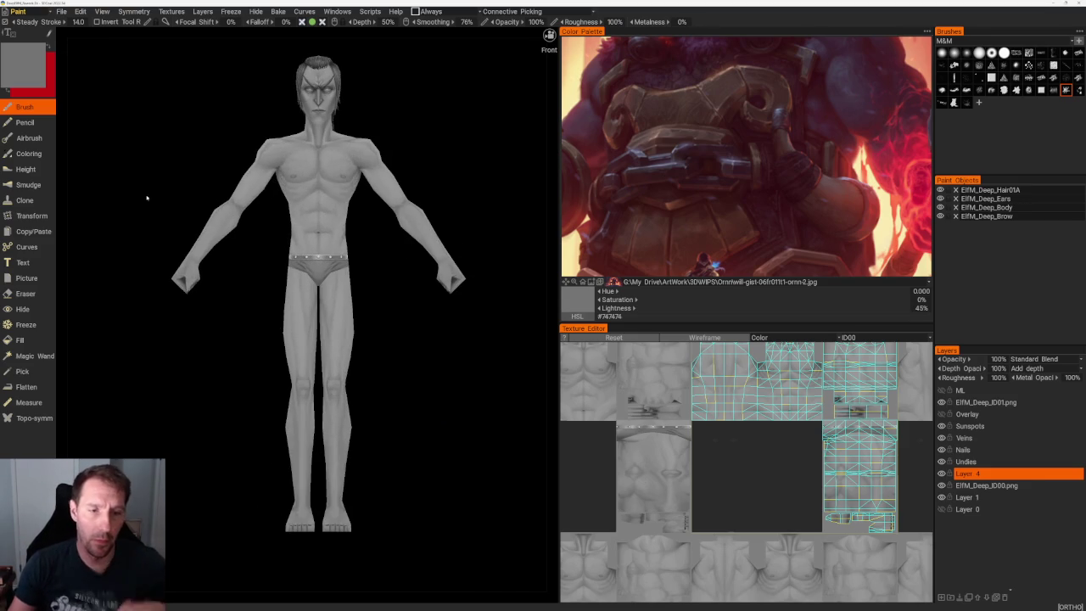
pyautogui.moveTo(206, 162)
pyautogui.mouseDown()
pyautogui.moveTo(199, 141)
pyautogui.moveTo(231, 139)
pyautogui.moveTo(198, 172)
pyautogui.mouseUp()
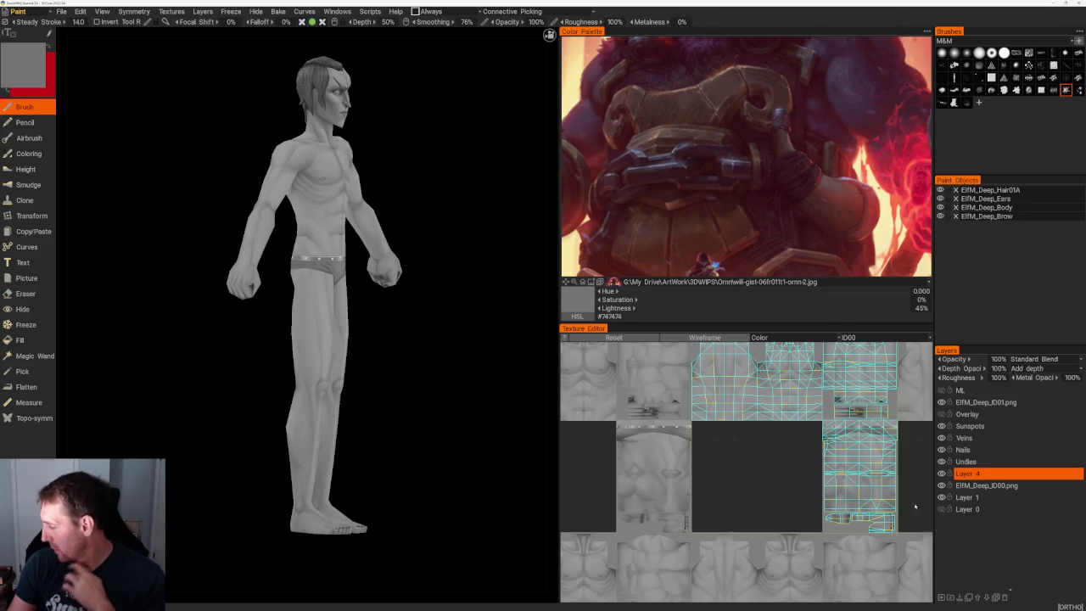
pyautogui.click(941, 509)
# - Orbit and zoom around the grey elf body to review it from the front, sides and back
pyautogui.moveTo(483, 174)
pyautogui.mouseDown()
pyautogui.moveTo(433, 167)
pyautogui.moveTo(460, 129)
pyautogui.mouseUp()
pyautogui.scroll(2, 460, 129)
pyautogui.scroll(3, 450, 249)
pyautogui.scroll(1, 485, 238)
pyautogui.moveTo(522, 288); pyautogui.dragTo(444, 311, button='middle')
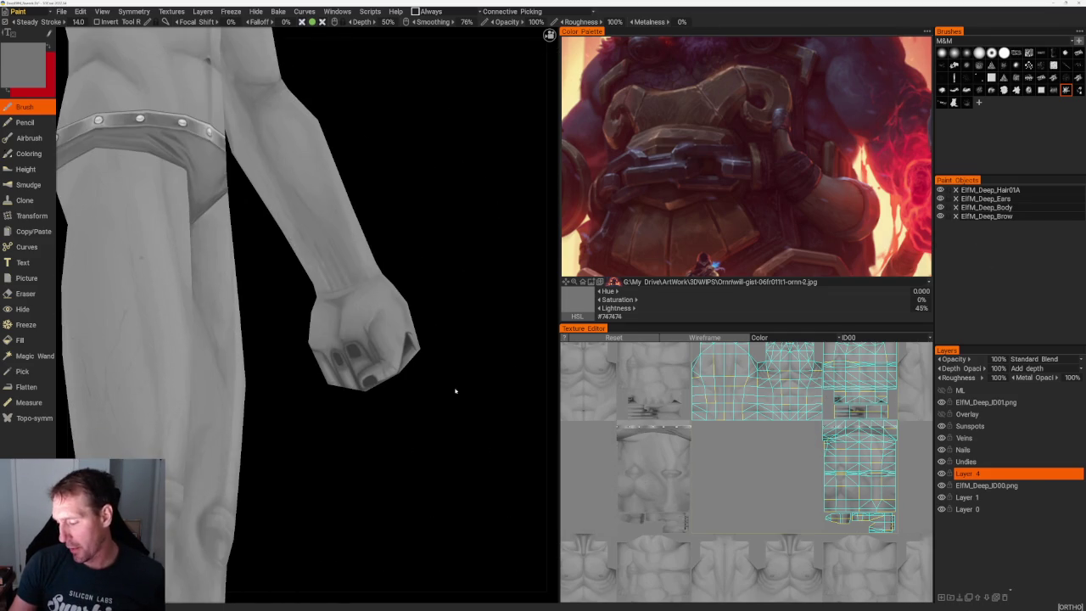
pyautogui.scroll(-3, 412, 328)
pyautogui.moveTo(412, 327); pyautogui.dragTo(395, 395)
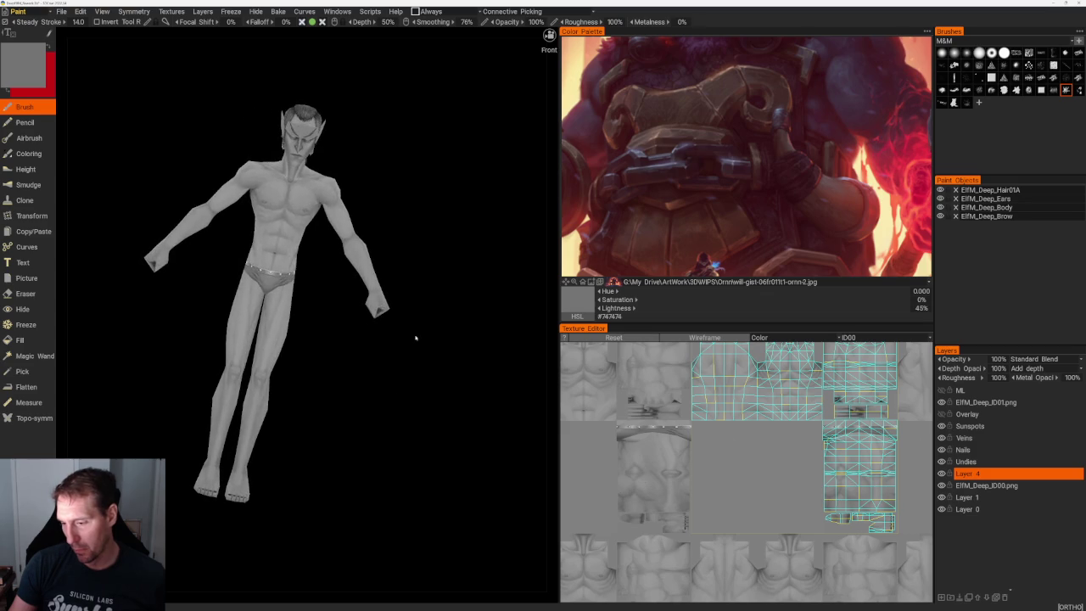
pyautogui.scroll(2, 453, 393)
pyautogui.scroll(2, 436, 226)
pyautogui.moveTo(436, 226)
pyautogui.mouseDown()
pyautogui.moveTo(368, 213)
pyautogui.moveTo(476, 232)
pyautogui.mouseUp()
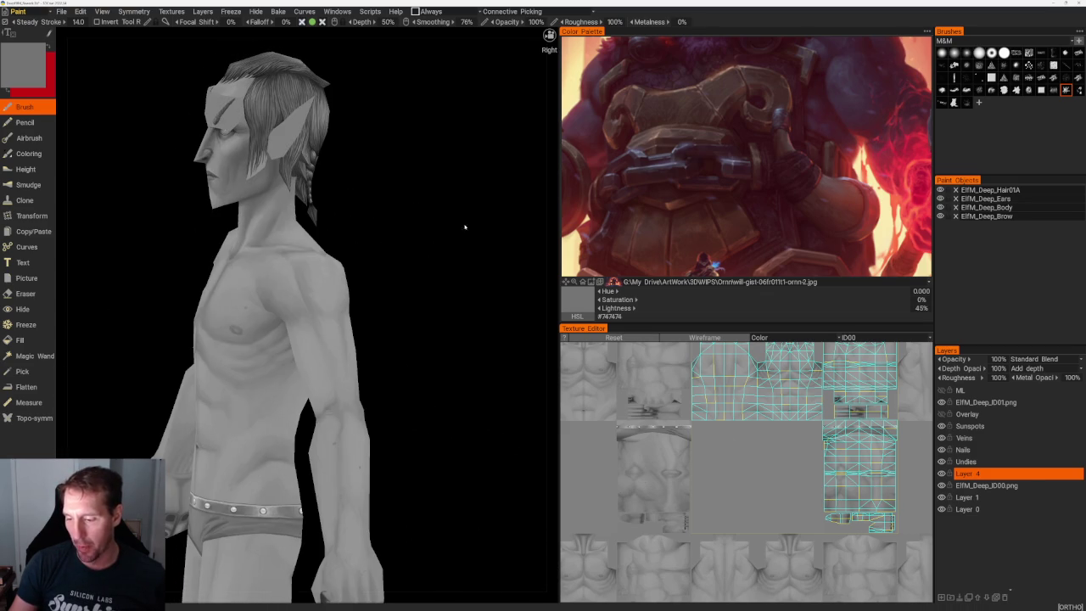
pyautogui.moveTo(322, 189)
pyautogui.mouseDown()
pyautogui.moveTo(475, 190)
pyautogui.moveTo(450, 186)
pyautogui.moveTo(481, 260)
pyautogui.mouseUp()
pyautogui.scroll(2, 450, 187)
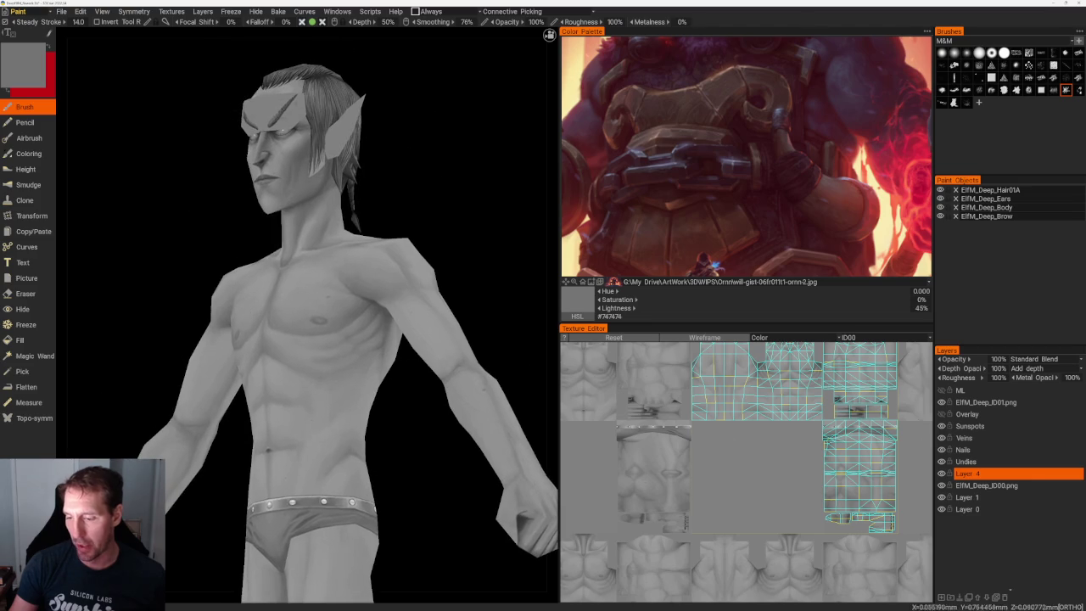
pyautogui.scroll(1, 481, 259)
pyautogui.moveTo(356, 373)
pyautogui.mouseDown()
pyautogui.moveTo(405, 395)
pyautogui.moveTo(332, 240)
pyautogui.mouseUp()
pyautogui.moveTo(399, 391); pyautogui.dragTo(444, 405)
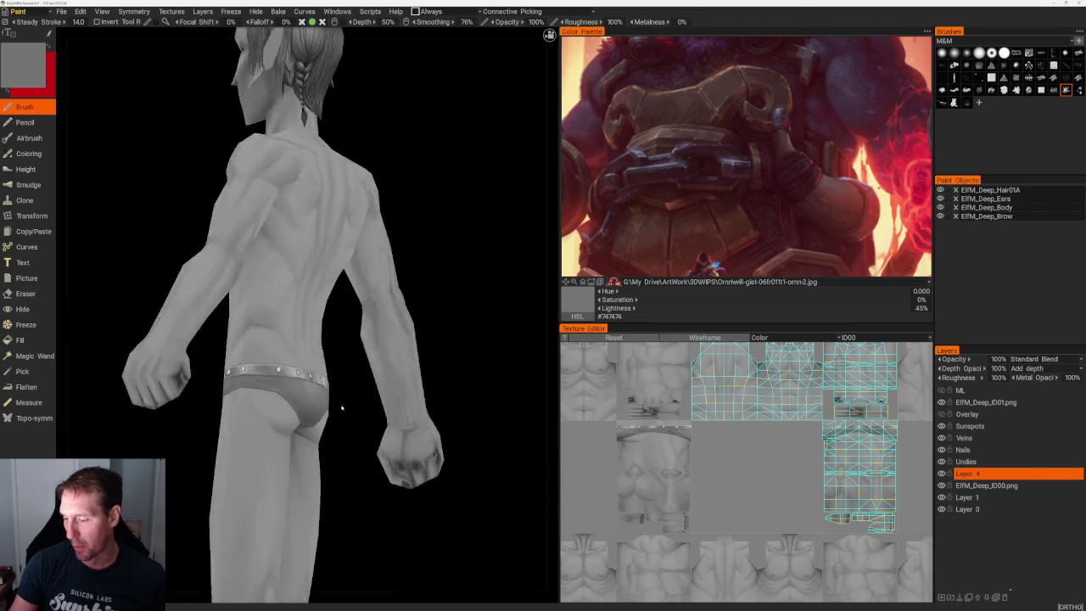
pyautogui.scroll(-3, 444, 404)
pyautogui.scroll(3, 444, 405)
pyautogui.moveTo(456, 449)
pyautogui.mouseDown()
pyautogui.moveTo(437, 451)
pyautogui.moveTo(432, 417)
pyautogui.moveTo(399, 373)
pyautogui.mouseUp()
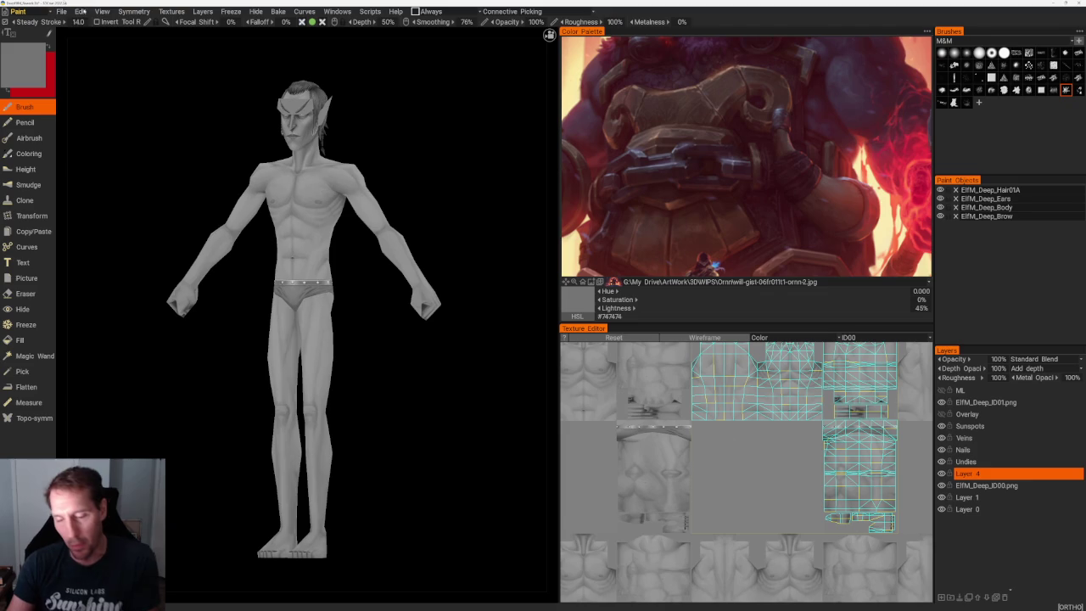
pyautogui.moveTo(450, 121); pyautogui.dragTo(335, 113)
pyautogui.moveTo(441, 118); pyautogui.dragTo(459, 126)
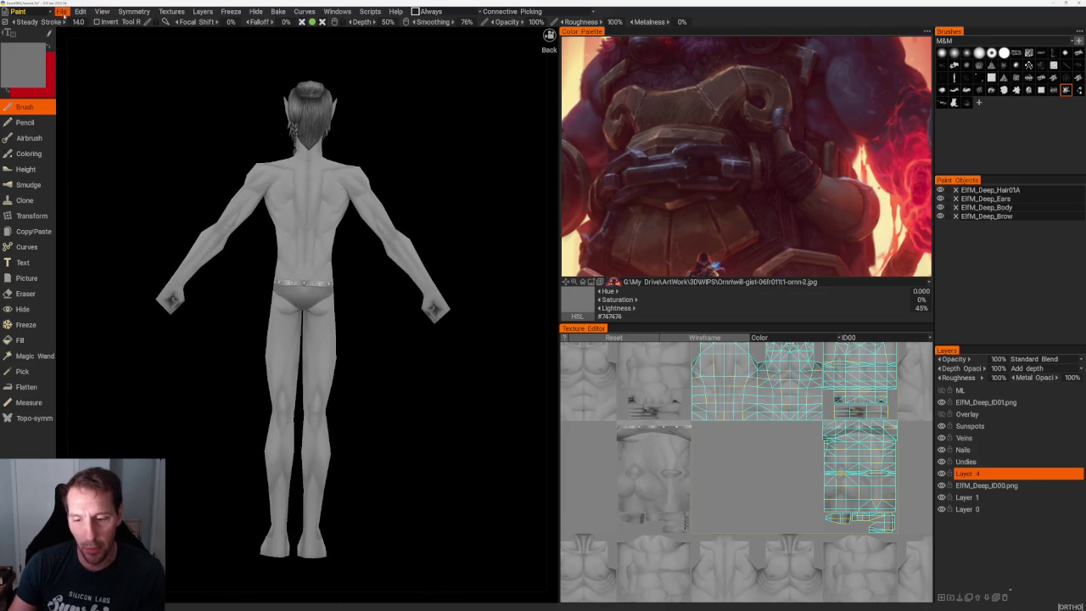
# - Load the recent horned Ornn dwarf scene in 3DCoat, discarding unsaved changes, and lower it in view
pyautogui.click(61, 12)
pyautogui.moveTo(79, 41)
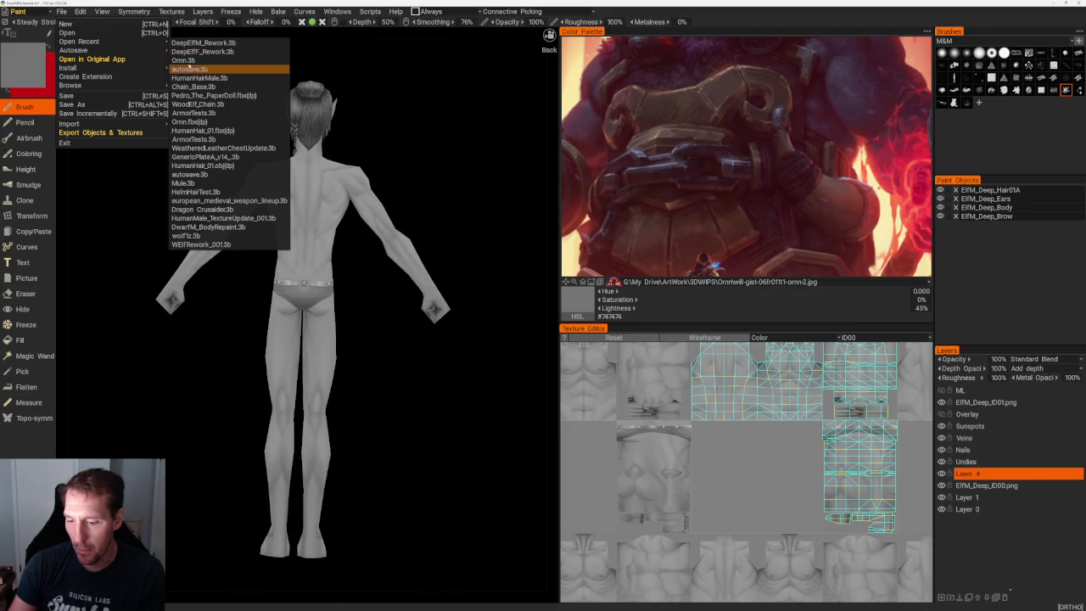
pyautogui.click(191, 60)
pyautogui.click(306, 324)
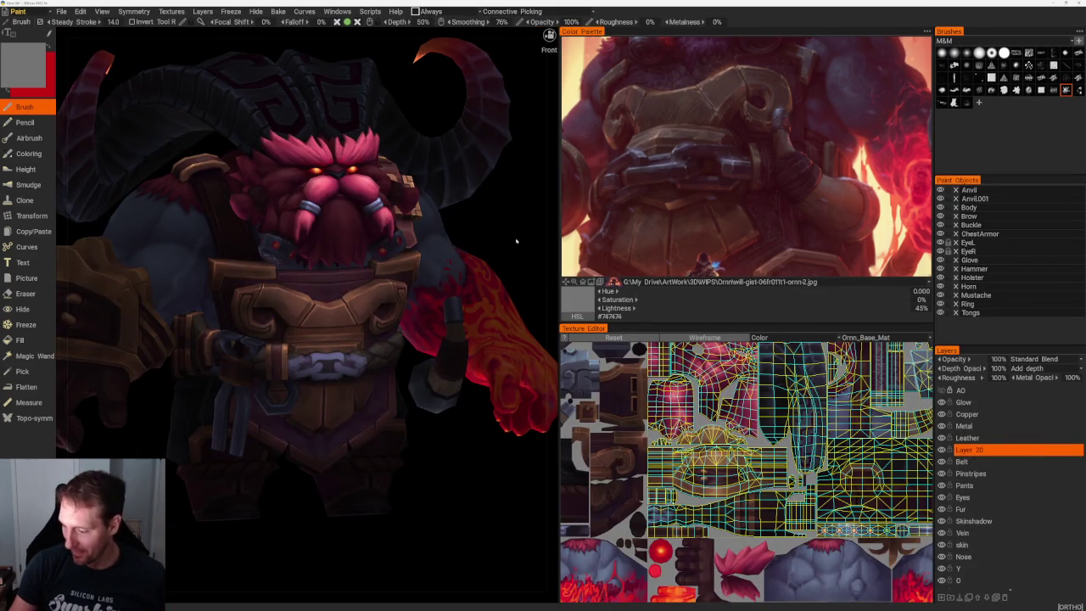
pyautogui.moveTo(516, 241); pyautogui.dragTo(517, 269, button='middle')
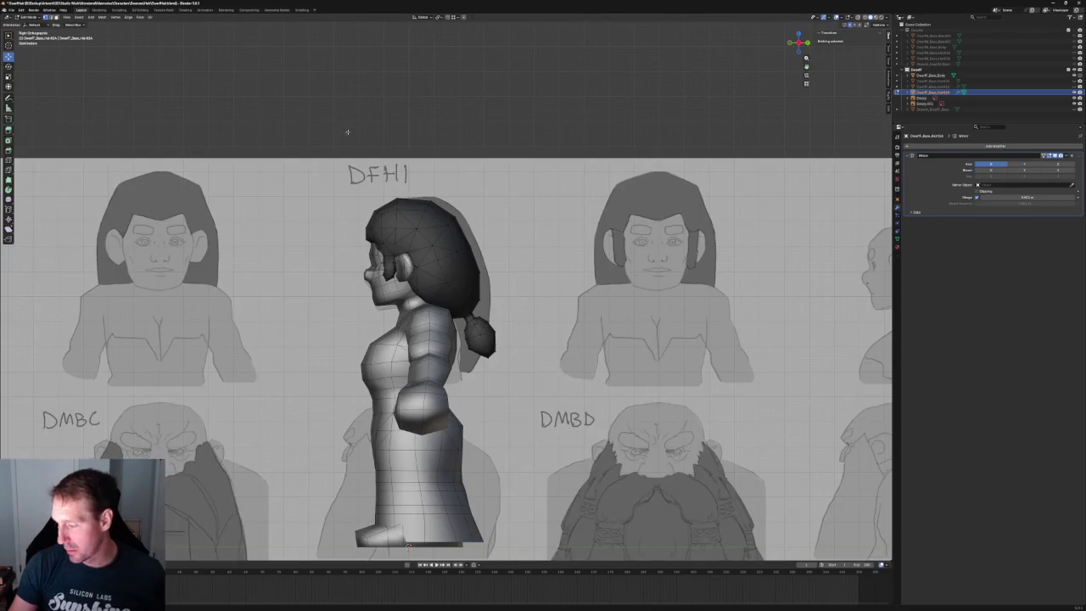
# - Frame the dwarf in front view and slide the hair's edge vertex outward along X in several moves
pyautogui.scroll(3, 442, 280)
pyautogui.scroll(-4, 632, 229)
pyautogui.scroll(2, 632, 230)
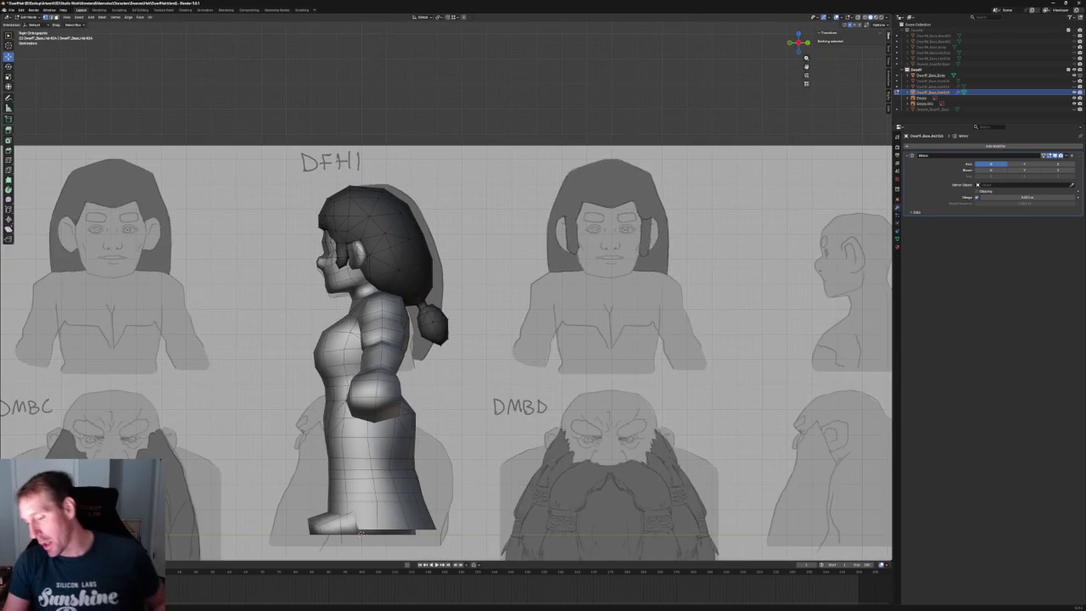
pyautogui.scroll(-5, 634, 231)
pyautogui.scroll(-3, 594, 254)
pyautogui.scroll(3, 526, 263)
pyautogui.scroll(-1, 511, 268)
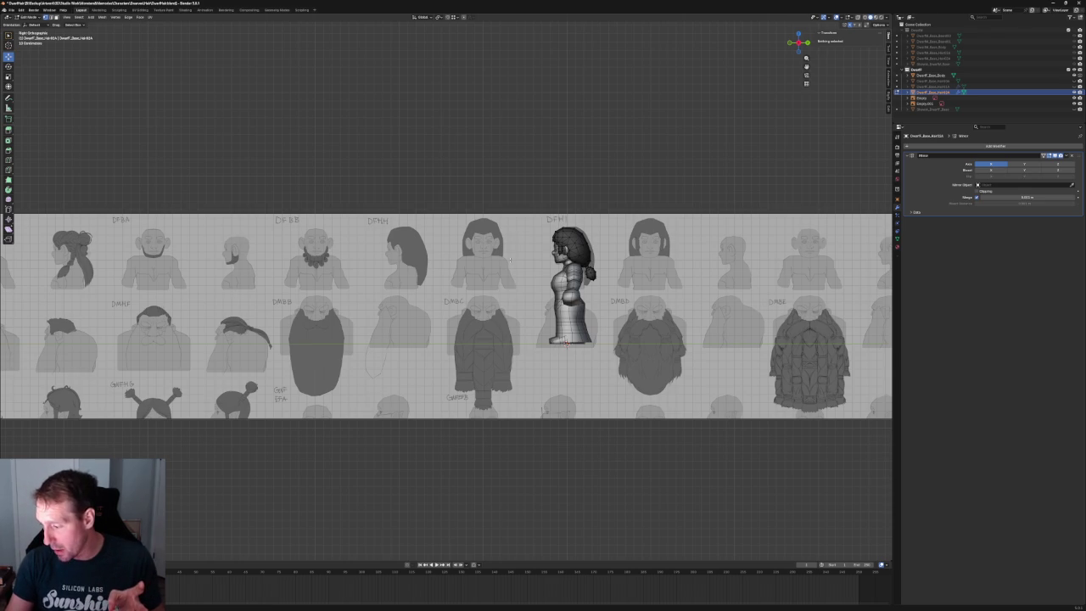
pyautogui.press('KP_Decimal')
pyautogui.press('KP_1')
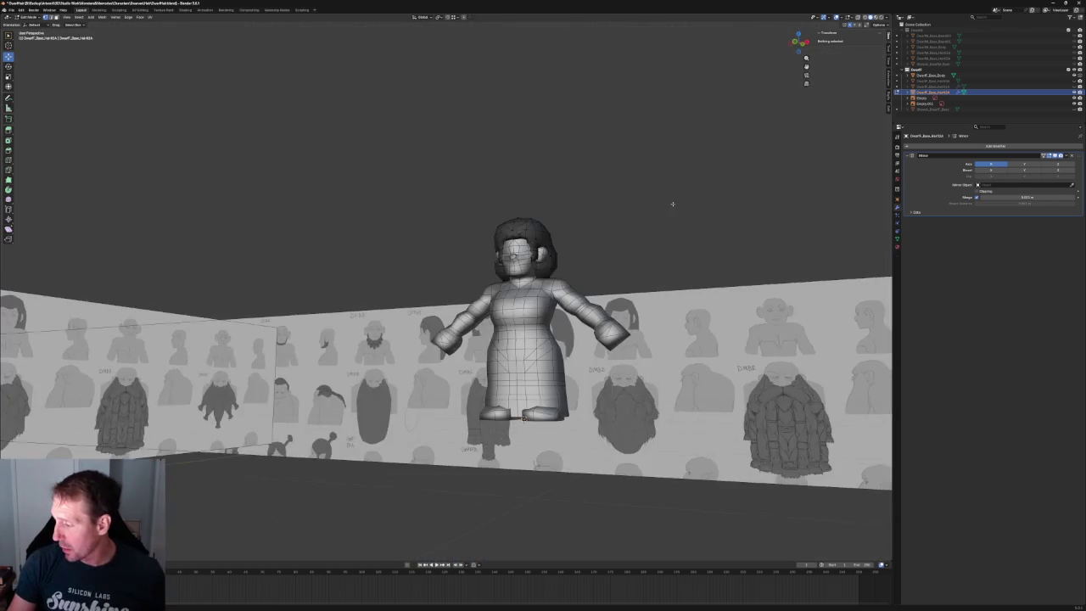
pyautogui.scroll(4, 621, 217)
pyautogui.keyDown('shift'); pyautogui.moveTo(415, 76); pyautogui.dragTo(414, 178, button='middle'); pyautogui.keyUp('shift')
pyautogui.click(415, 181)
pyautogui.keyDown('shift'); pyautogui.click(430, 216); pyautogui.keyUp('shift')
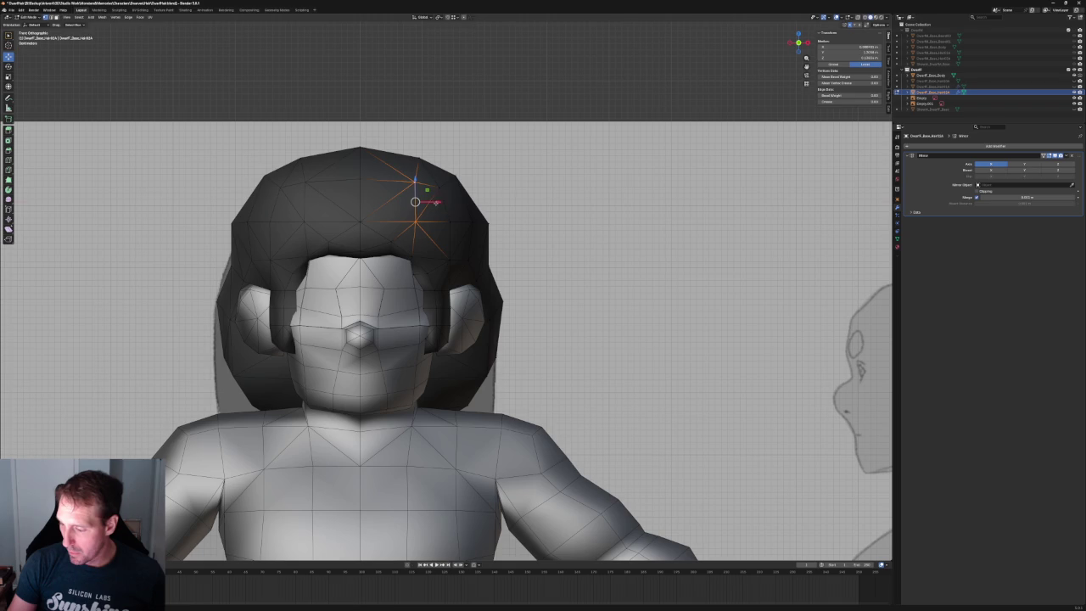
pyautogui.click(451, 220)
pyautogui.press('g')
pyautogui.press('x')
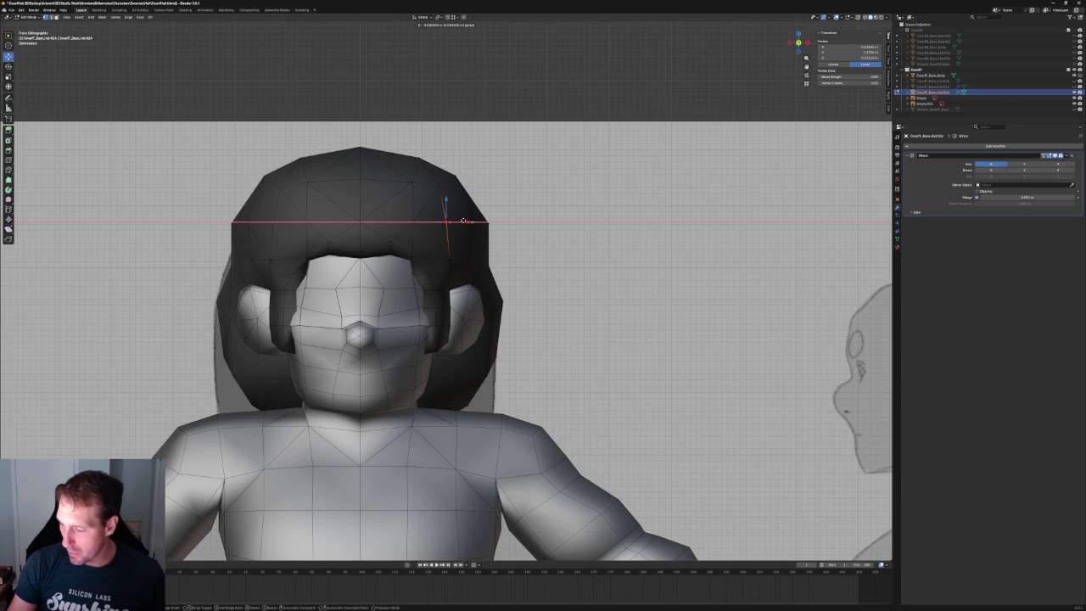
pyautogui.click(466, 221)
pyautogui.press('g')
pyautogui.press('x')
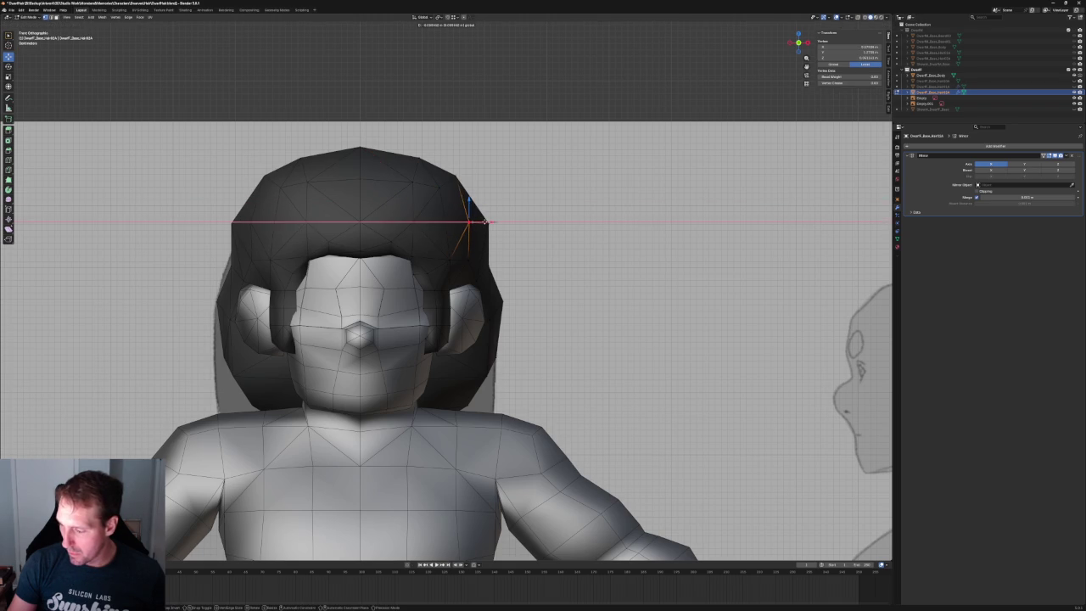
pyautogui.click(484, 221)
pyautogui.press('g')
pyautogui.press('x')
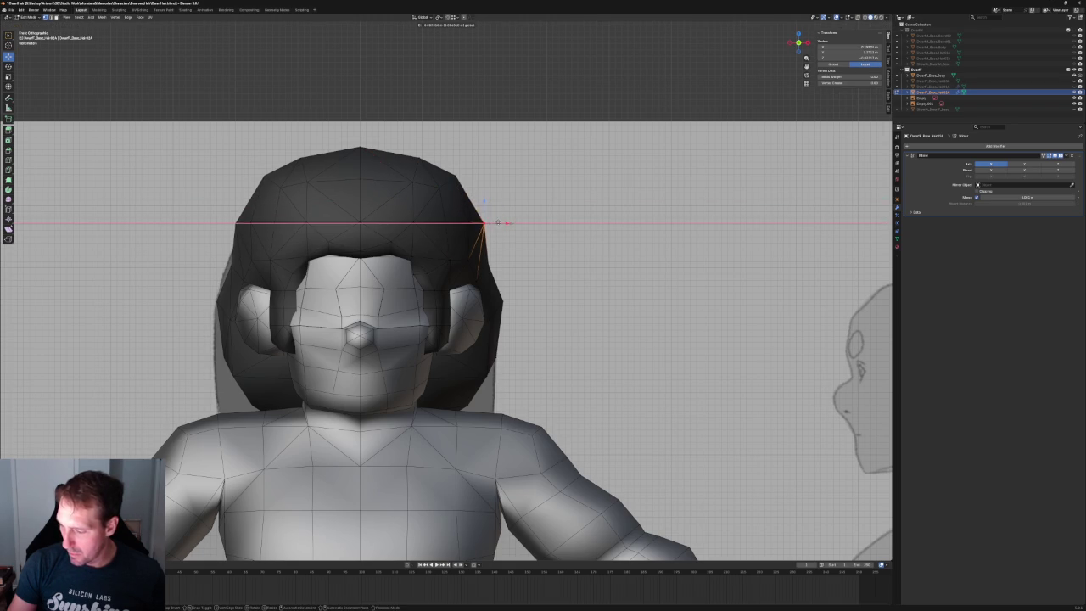
pyautogui.click(496, 220)
pyautogui.press('g')
pyautogui.press('x')
pyautogui.click(505, 262)
# - Check the side view, then shift a top hair vertex sideways along X
pyautogui.scroll(-2, 505, 262)
pyautogui.scroll(-5, 509, 246)
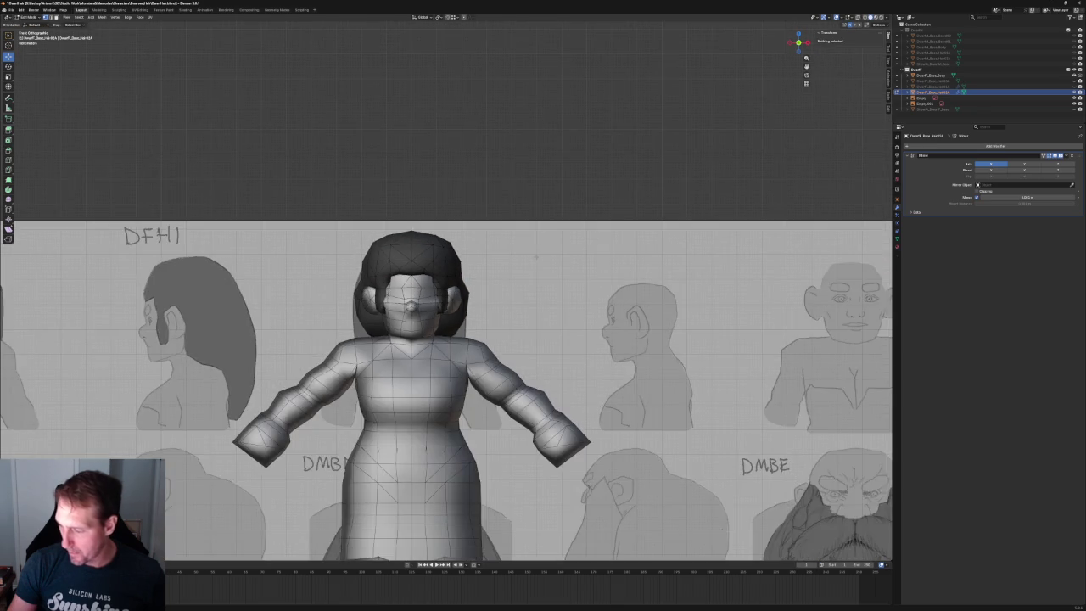
pyautogui.scroll(-1, 526, 196)
pyautogui.moveTo(526, 195)
pyautogui.mouseDown(button='middle')
pyautogui.moveTo(514, 243)
pyautogui.moveTo(485, 213)
pyautogui.moveTo(450, 229)
pyautogui.mouseUp(button='middle')
pyautogui.press('KP_3')
pyautogui.scroll(2, 437, 234)
pyautogui.press('KP_1')
pyautogui.scroll(1, 433, 195)
pyautogui.scroll(3, 430, 175)
pyautogui.click(416, 157)
pyautogui.keyDown('alt'); pyautogui.click(424, 161); pyautogui.keyUp('alt')
pyautogui.click(456, 172)
pyautogui.press('g')
pyautogui.press('x')
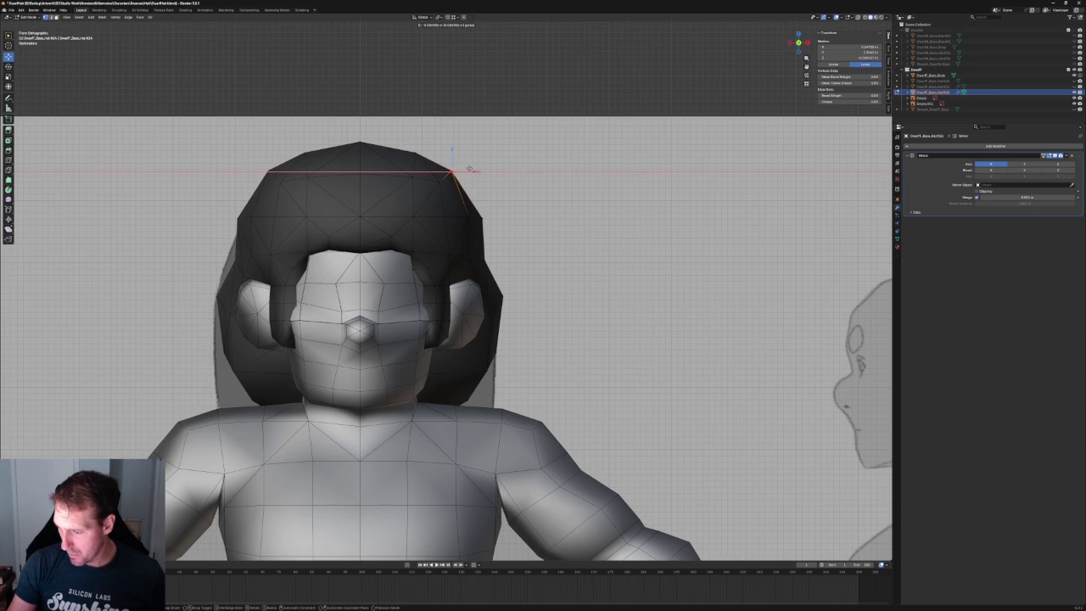
pyautogui.click(468, 169)
pyautogui.hotkey('alt', 'a')
pyautogui.scroll(-2, 502, 199)
pyautogui.scroll(-5, 503, 204)
pyautogui.scroll(-1, 527, 207)
pyautogui.scroll(3, 527, 206)
pyautogui.scroll(5, 490, 297)
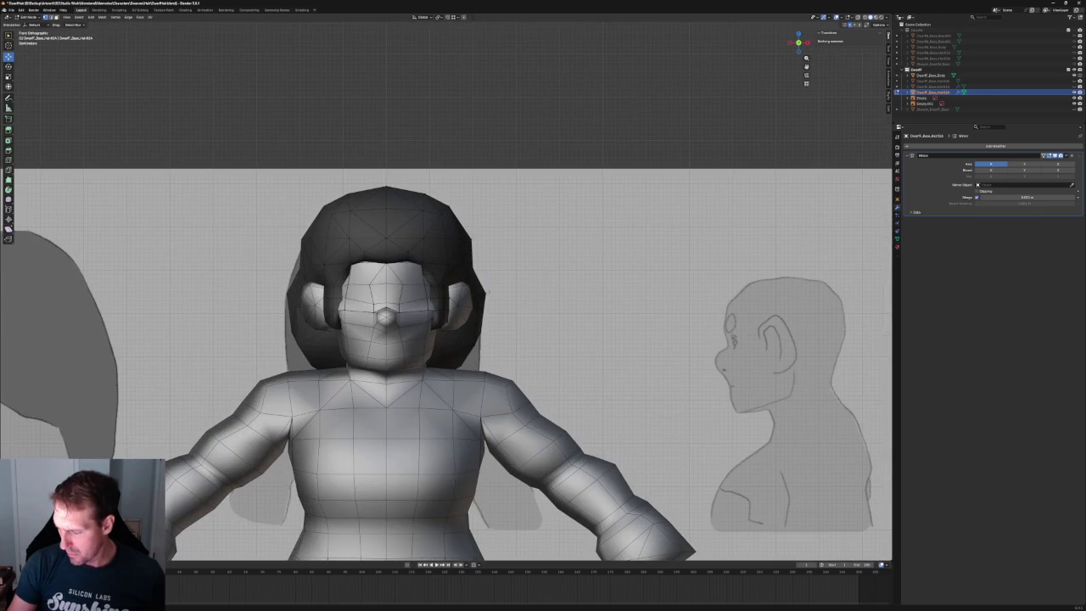
pyautogui.press('g')
pyautogui.press('x')
pyautogui.press('Escape')
# - Inspect the hair and back bun from back, front and top, placing two more hair vertices
pyautogui.scroll(-4, 509, 280)
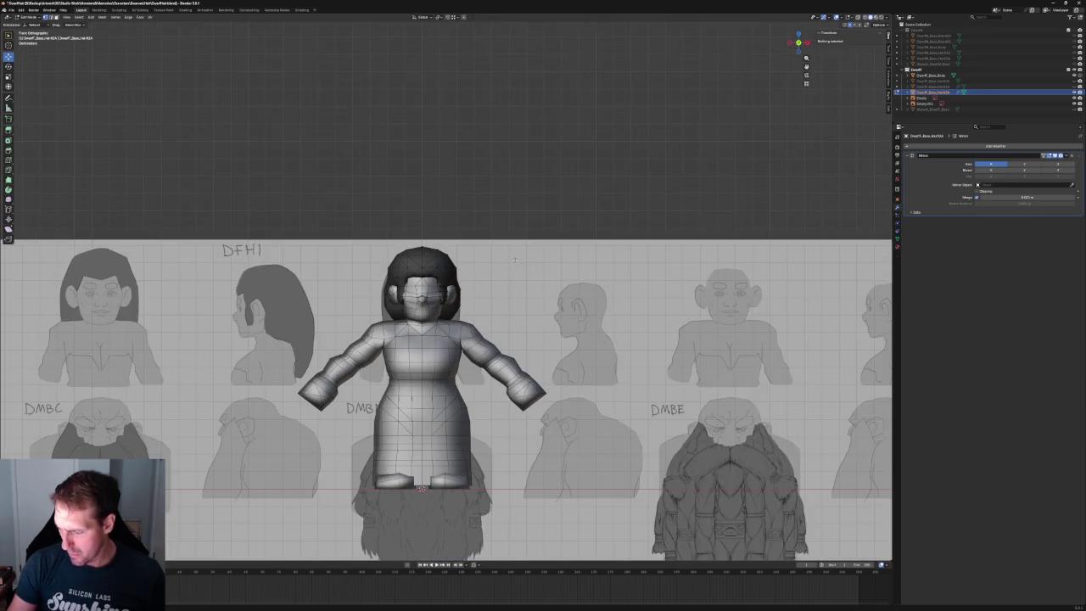
pyautogui.scroll(-2, 518, 213)
pyautogui.moveTo(512, 220); pyautogui.dragTo(410, 218, button='middle')
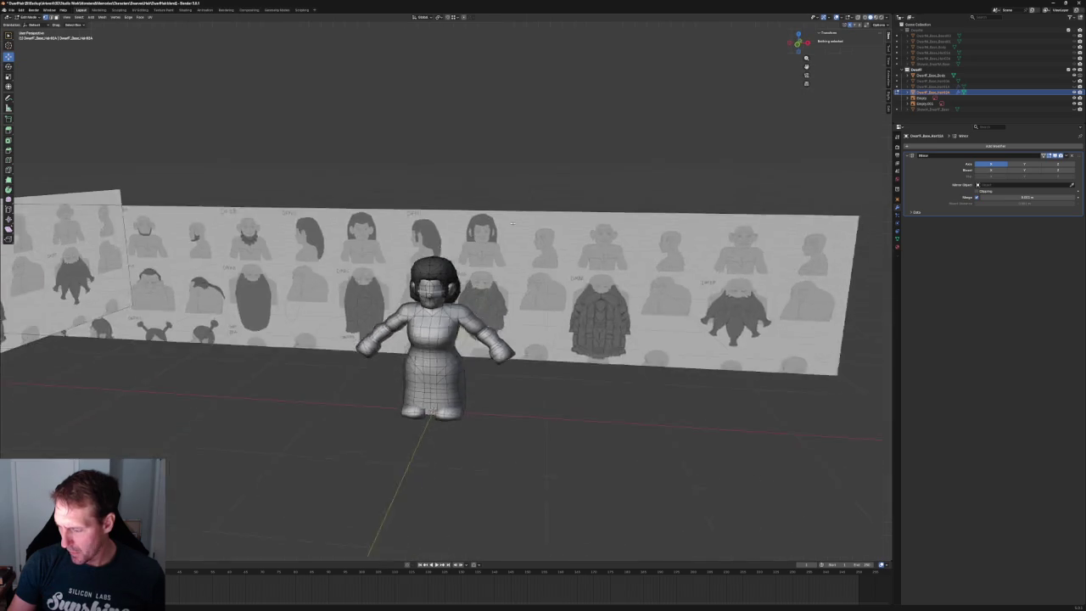
pyautogui.scroll(3, 410, 226)
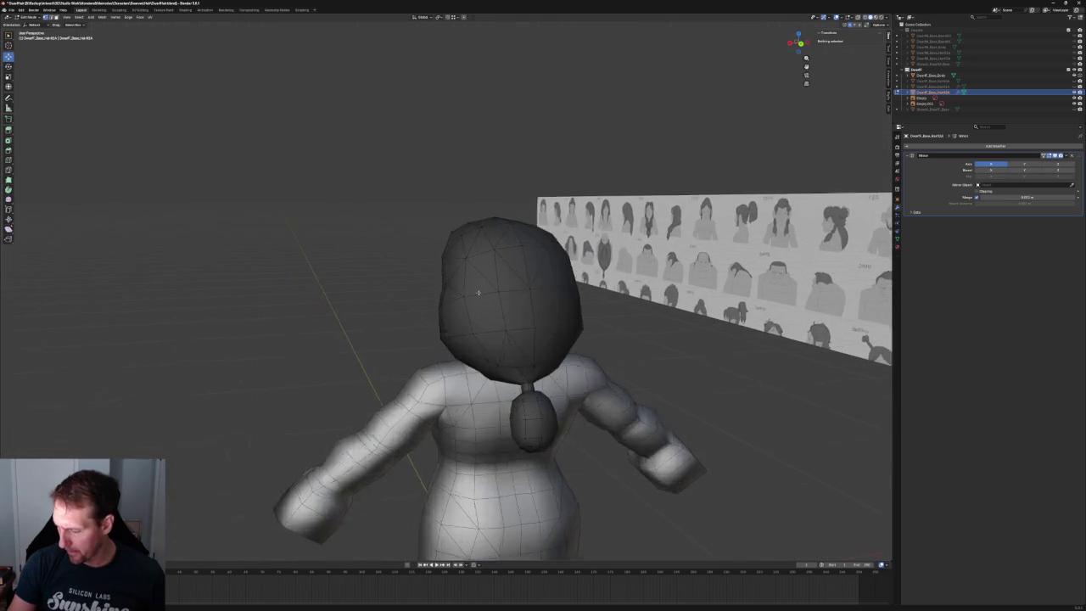
pyautogui.scroll(2, 451, 288)
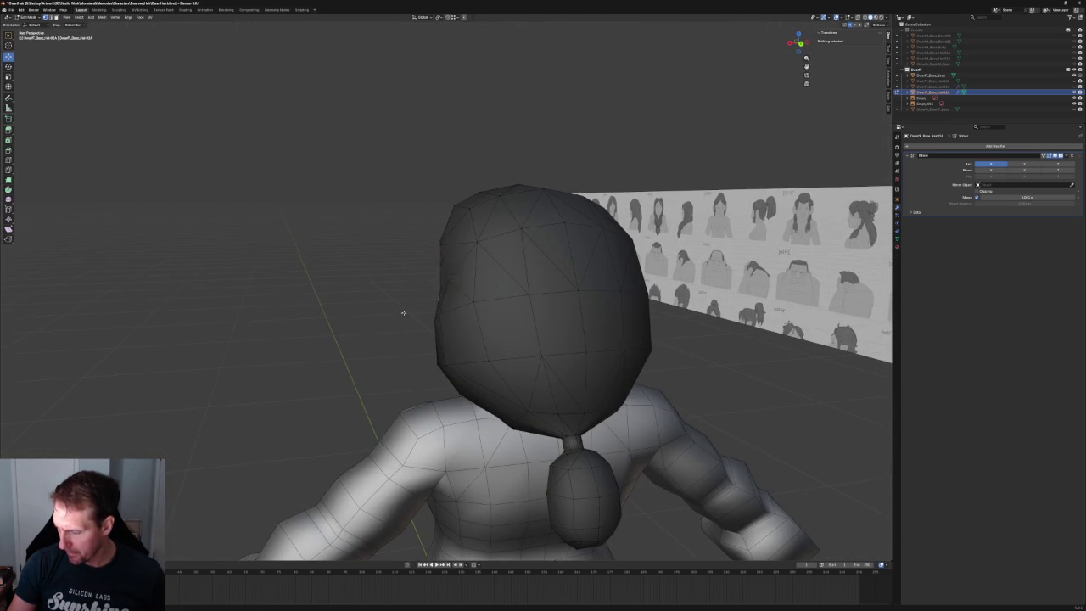
pyautogui.scroll(-5, 403, 312)
pyautogui.moveTo(403, 312); pyautogui.dragTo(398, 286, button='middle')
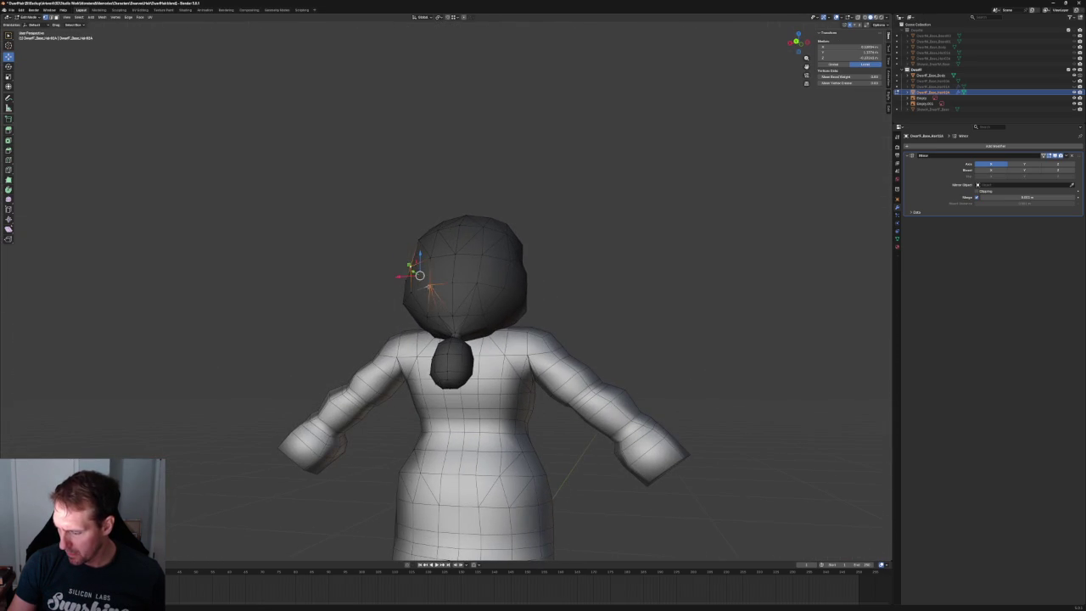
pyautogui.scroll(-3, 349, 306)
pyautogui.moveTo(359, 313)
pyautogui.mouseDown(button='middle')
pyautogui.moveTo(509, 305)
pyautogui.moveTo(425, 280)
pyautogui.moveTo(357, 309)
pyautogui.moveTo(445, 371)
pyautogui.moveTo(446, 331)
pyautogui.mouseUp(button='middle')
pyautogui.scroll(3, 404, 294)
pyautogui.scroll(2, 449, 332)
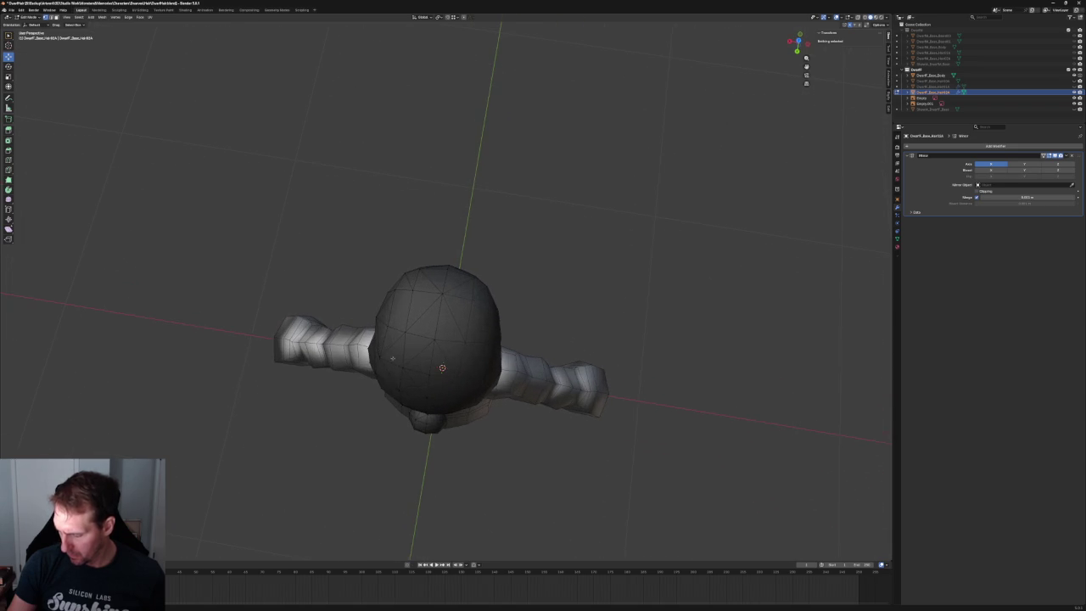
pyautogui.press('KP_1')
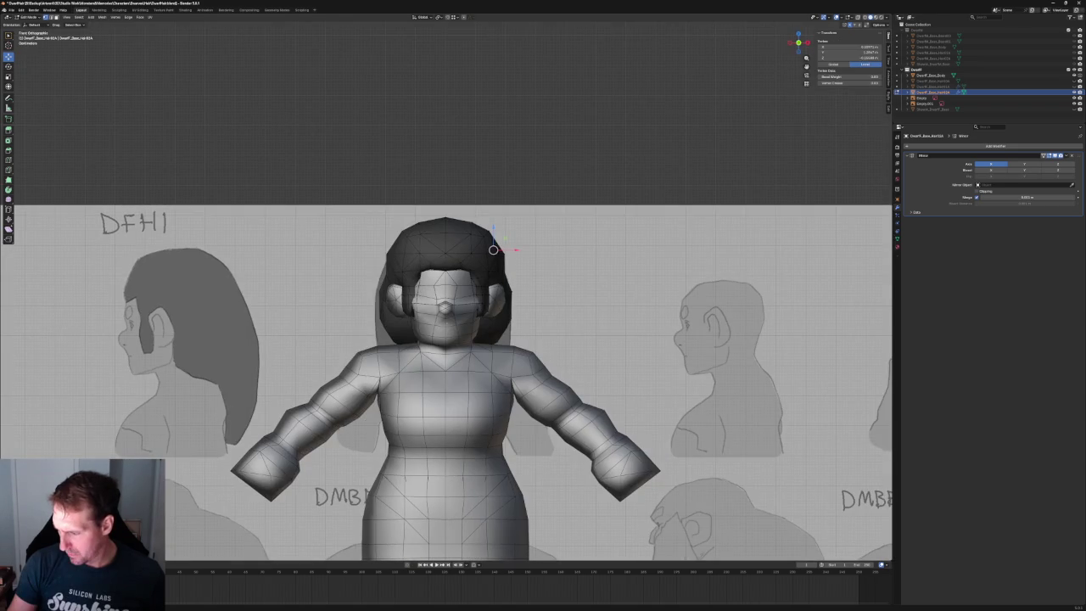
pyautogui.scroll(-2, 431, 334)
pyautogui.moveTo(431, 335); pyautogui.dragTo(368, 343, button='middle')
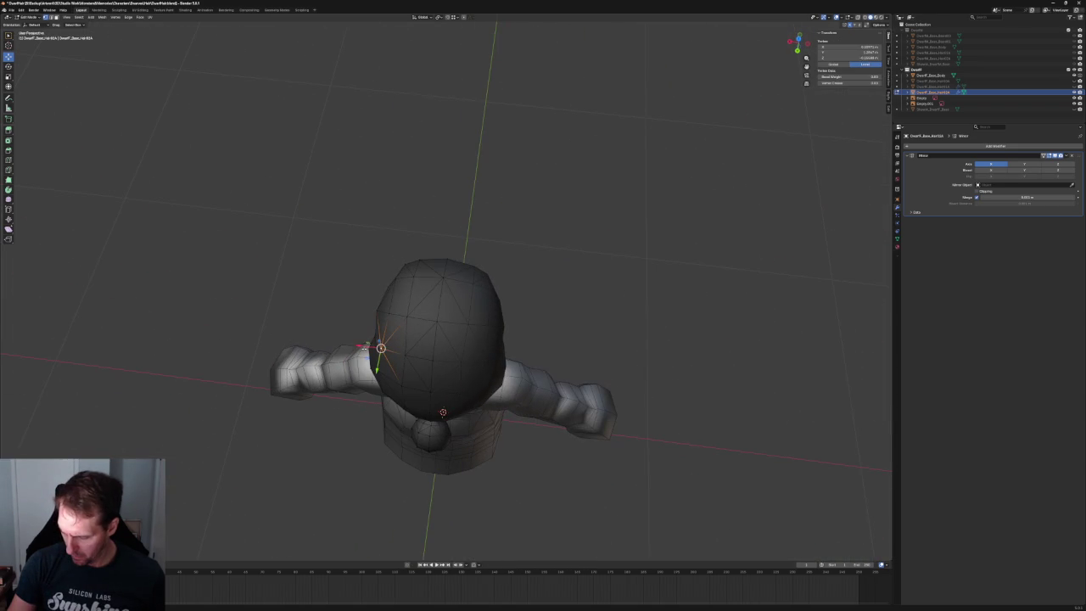
pyautogui.click(367, 348)
pyautogui.scroll(-2, 367, 348)
pyautogui.click(357, 329)
pyautogui.scroll(-1, 356, 329)
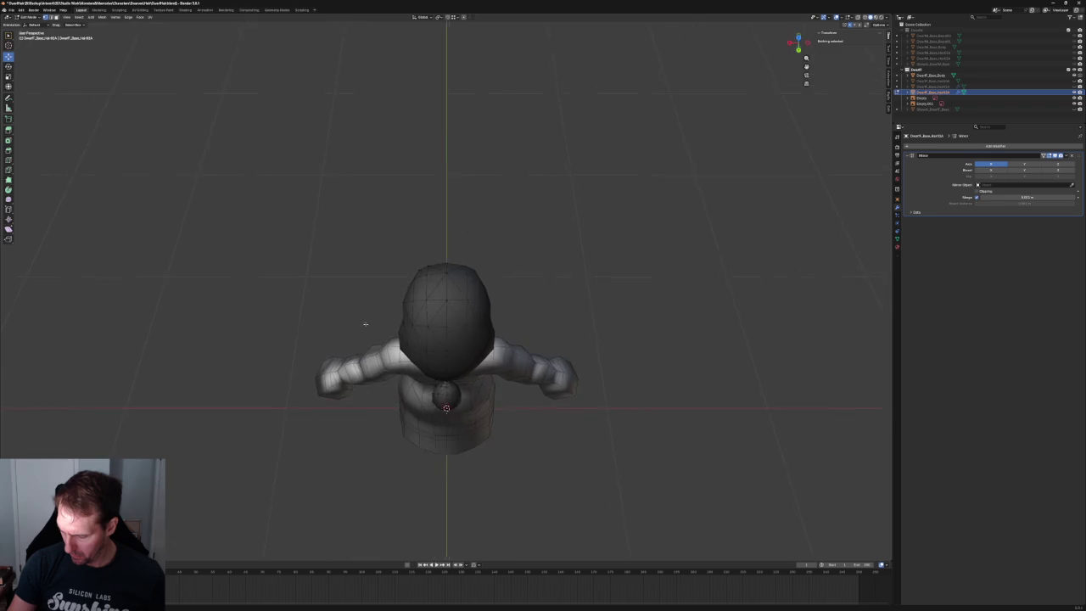
pyautogui.moveTo(364, 317); pyautogui.dragTo(345, 294, button='middle')
pyautogui.scroll(2, 346, 293)
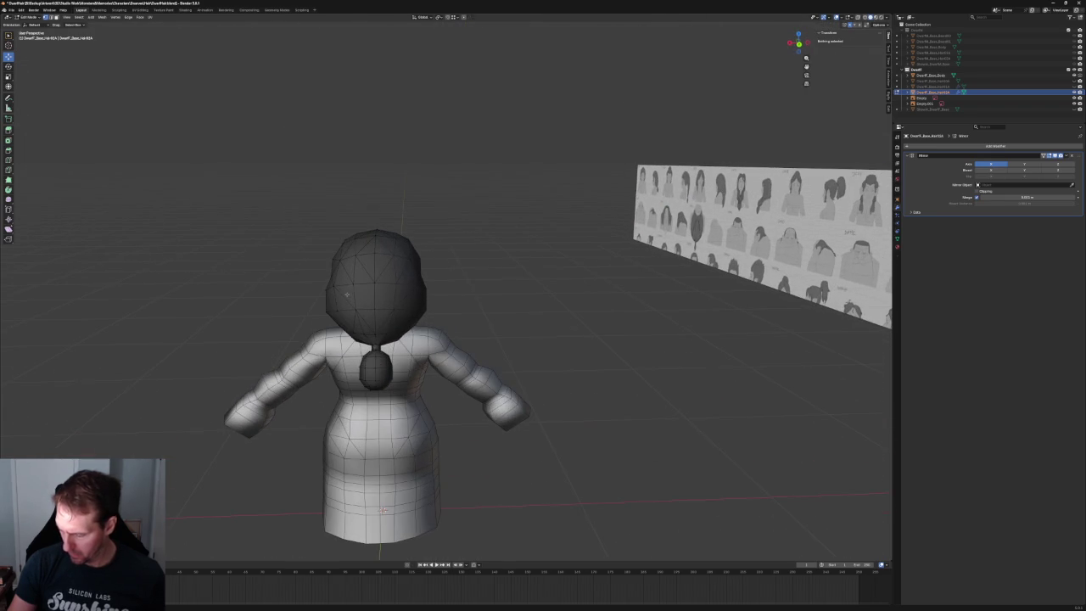
pyautogui.moveTo(383, 510); pyautogui.dragTo(408, 267, button='middle')
pyautogui.scroll(2, 408, 268)
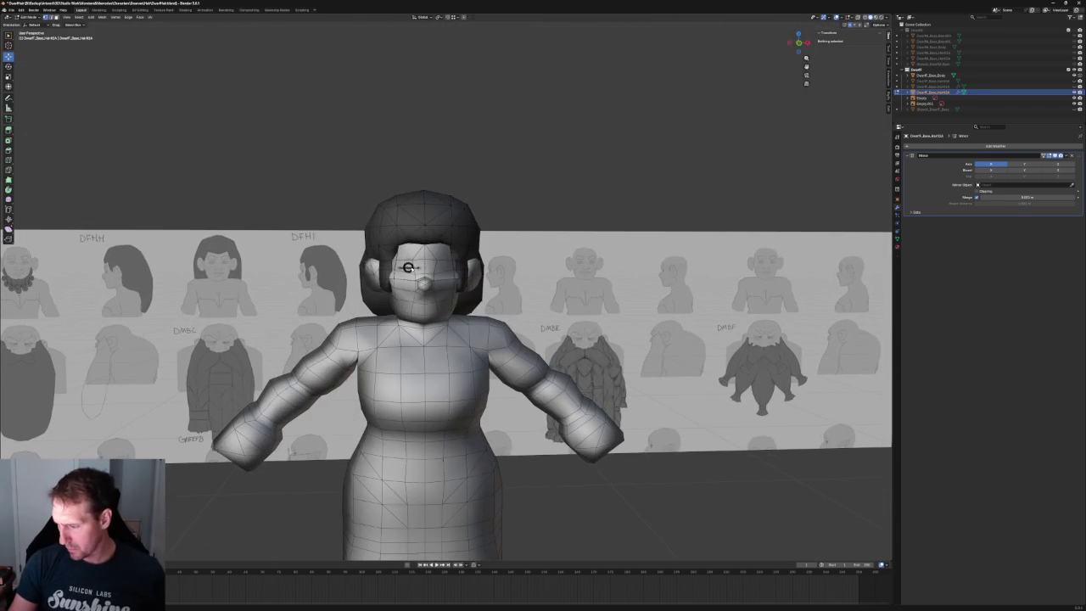
pyautogui.press('KP_3')
# - Inspect the hair in a three-quarter view, checking a vertex behind the ear
pyautogui.scroll(3, 407, 219)
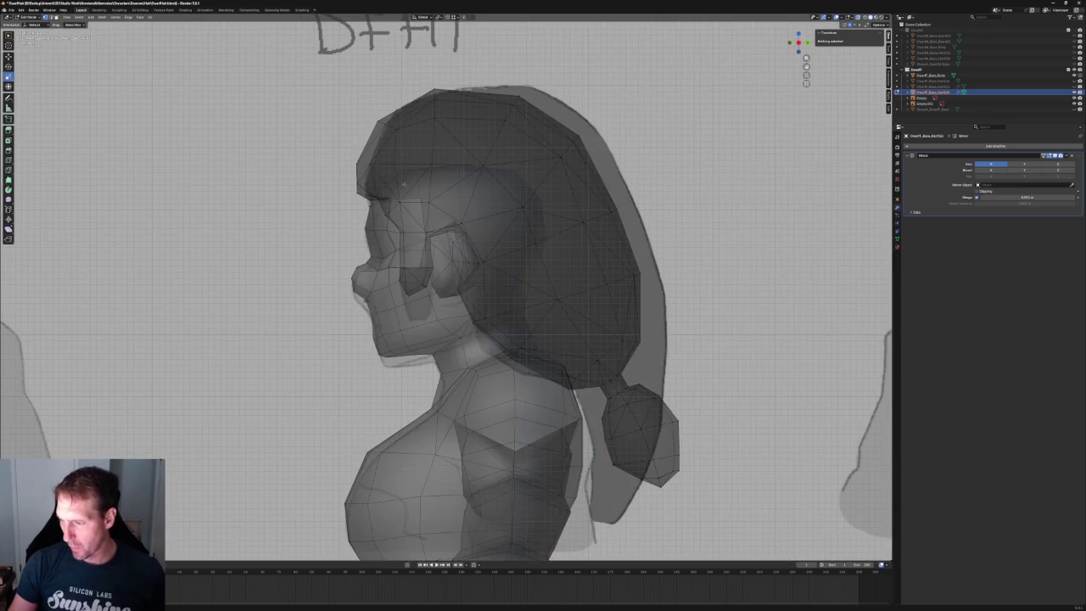
pyautogui.scroll(-1, 404, 184)
pyautogui.scroll(-3, 405, 185)
pyautogui.scroll(-1, 409, 184)
pyautogui.moveTo(394, 227)
pyautogui.mouseDown(button='middle')
pyautogui.moveTo(403, 228)
pyautogui.moveTo(371, 230)
pyautogui.moveTo(408, 225)
pyautogui.moveTo(415, 280)
pyautogui.moveTo(434, 223)
pyautogui.moveTo(497, 254)
pyautogui.moveTo(467, 228)
pyautogui.moveTo(301, 252)
pyautogui.moveTo(340, 238)
pyautogui.moveTo(509, 246)
pyautogui.mouseUp(button='middle')
pyautogui.scroll(4, 415, 224)
pyautogui.scroll(5, 415, 280)
pyautogui.click(436, 219)
pyautogui.click(301, 253)
# - In front view, slide two hair vertices at the ear's edge along the X axis
pyautogui.press('KP_1')
pyautogui.scroll(3, 530, 240)
pyautogui.click(533, 210)
pyautogui.press('g')
pyautogui.press('x')
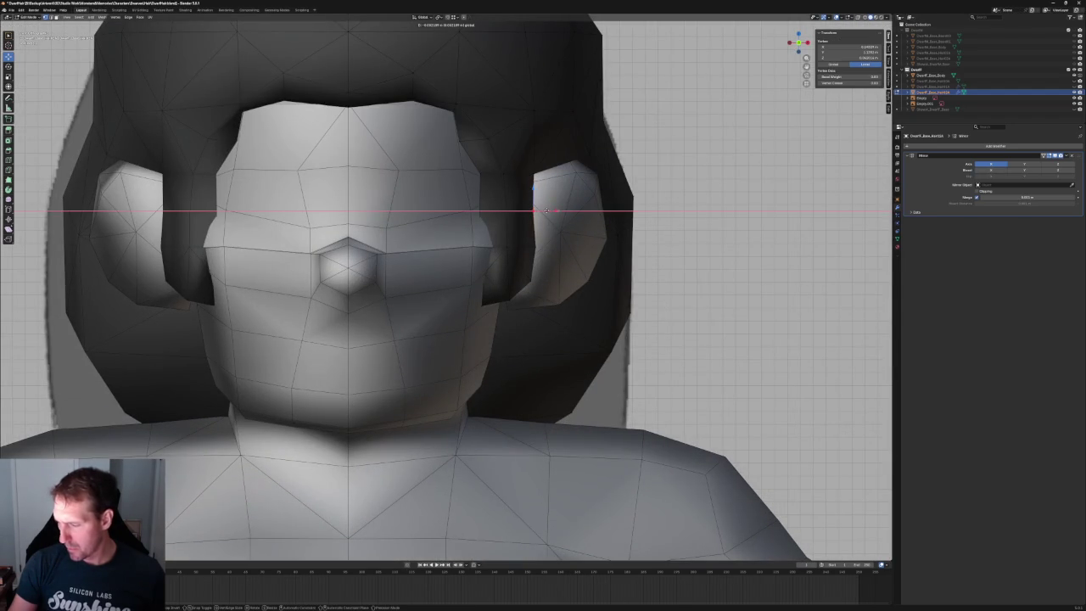
pyautogui.click(546, 210)
pyautogui.hotkey('alt', 'a')
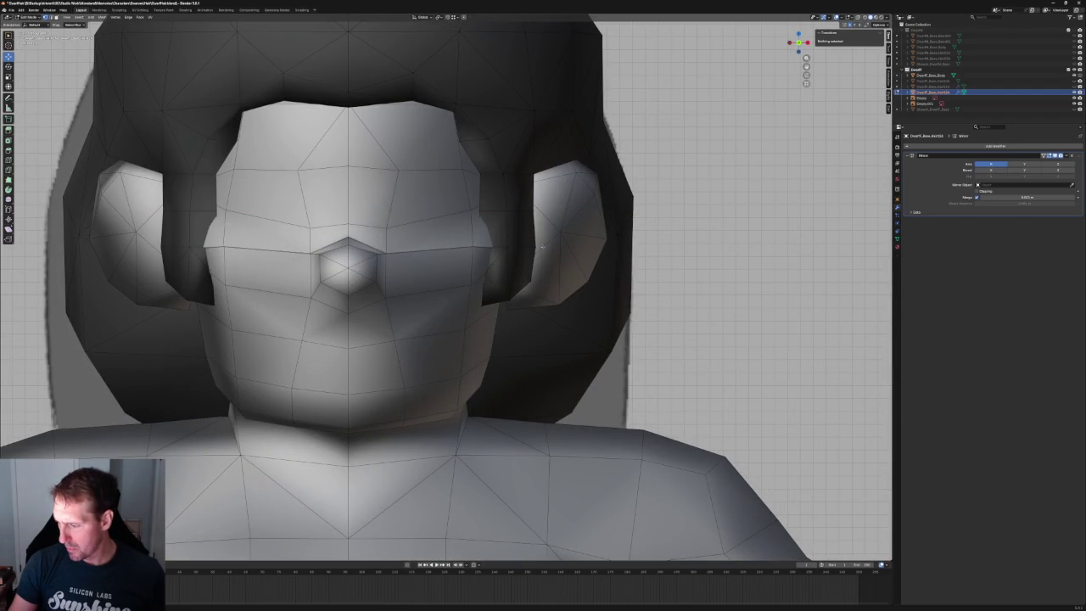
pyautogui.click(536, 246)
pyautogui.press('g')
pyautogui.press('x')
pyautogui.click(538, 272)
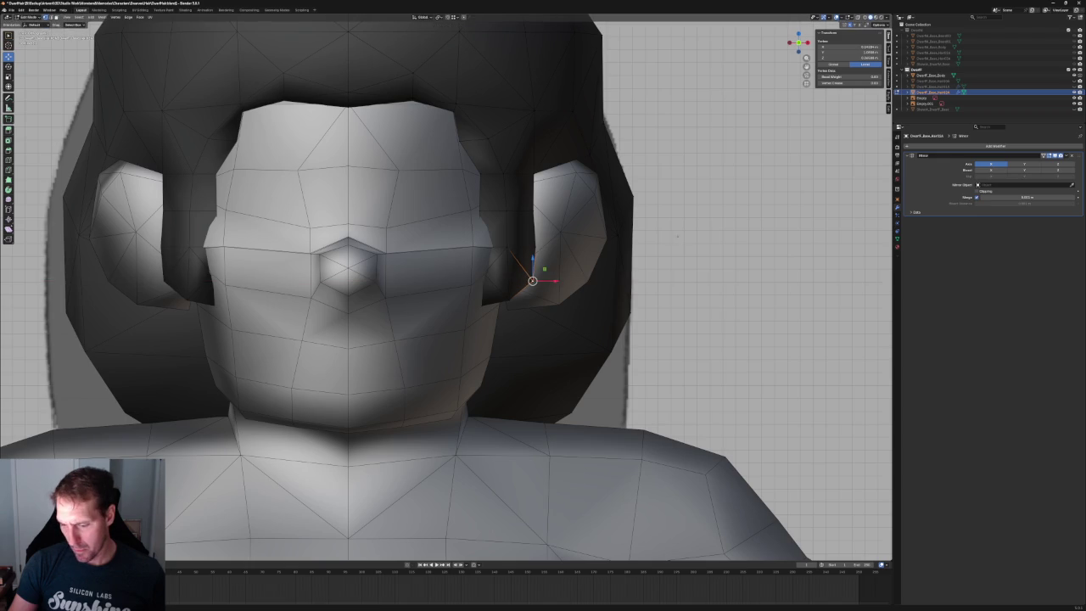
pyautogui.hotkey('alt', 'a')
# - Delete the stray hair vertex at the temple, then select two vertices in front of the ear
pyautogui.scroll(-5, 544, 204)
pyautogui.scroll(-3, 547, 137)
pyautogui.scroll(-2, 546, 137)
pyautogui.moveTo(546, 138)
pyautogui.mouseDown(button='middle')
pyautogui.moveTo(539, 153)
pyautogui.moveTo(552, 165)
pyautogui.moveTo(529, 191)
pyautogui.mouseUp(button='middle')
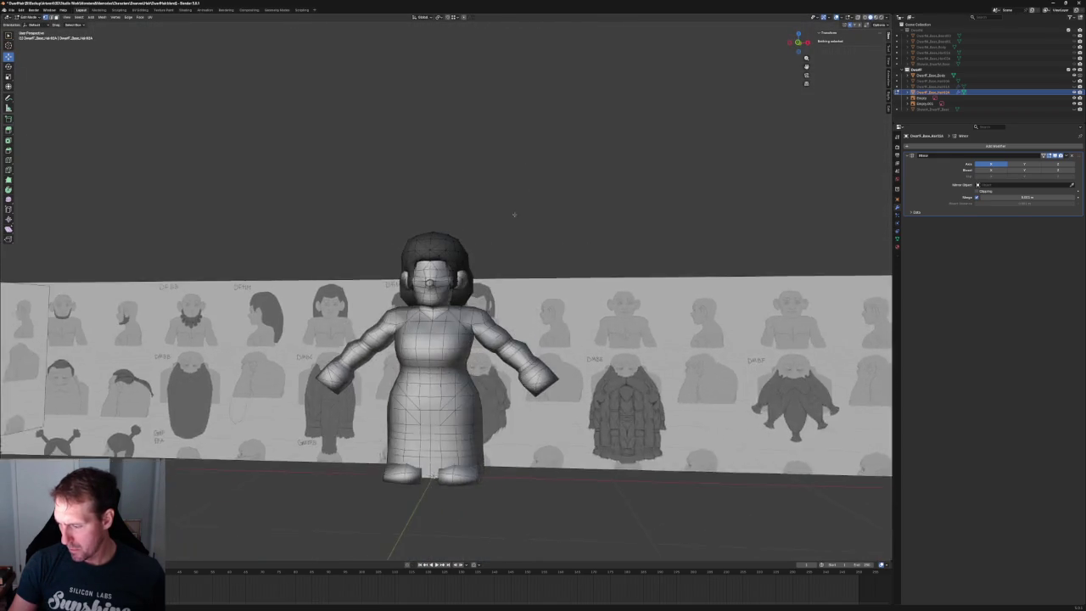
pyautogui.scroll(5, 529, 192)
pyautogui.scroll(3, 430, 214)
pyautogui.moveTo(429, 215); pyautogui.dragTo(446, 215, button='middle')
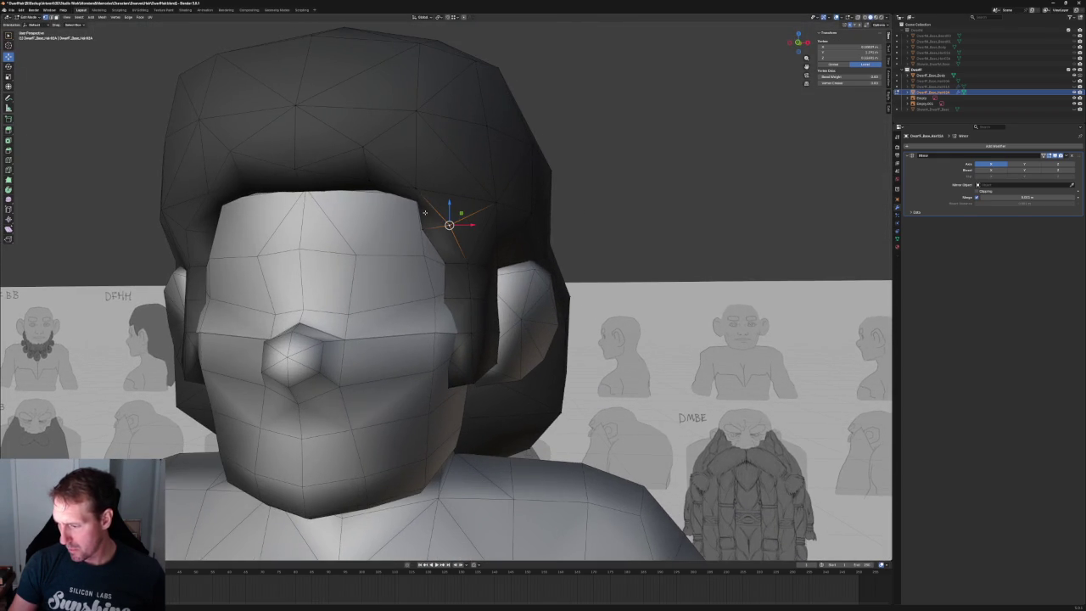
pyautogui.press('x')
pyautogui.click(407, 203)
pyautogui.moveTo(603, 177)
pyautogui.mouseDown(button='middle')
pyautogui.moveTo(474, 180)
pyautogui.moveTo(461, 201)
pyautogui.moveTo(449, 189)
pyautogui.moveTo(420, 210)
pyautogui.mouseUp(button='middle')
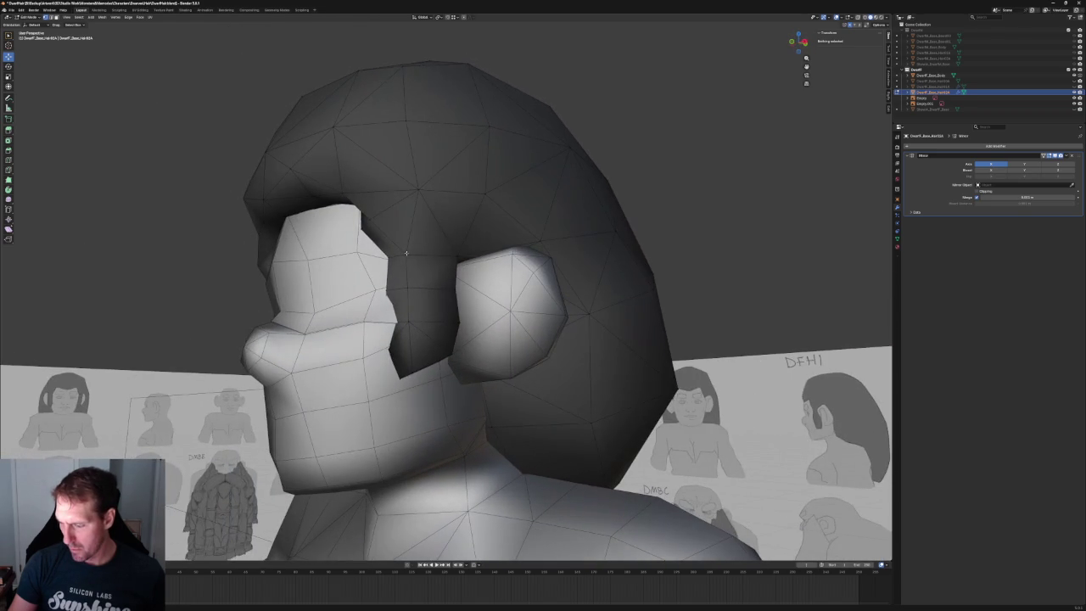
pyautogui.keyDown('shift'); pyautogui.click(365, 229); pyautogui.keyUp('shift')
pyautogui.rightClick(364, 230)
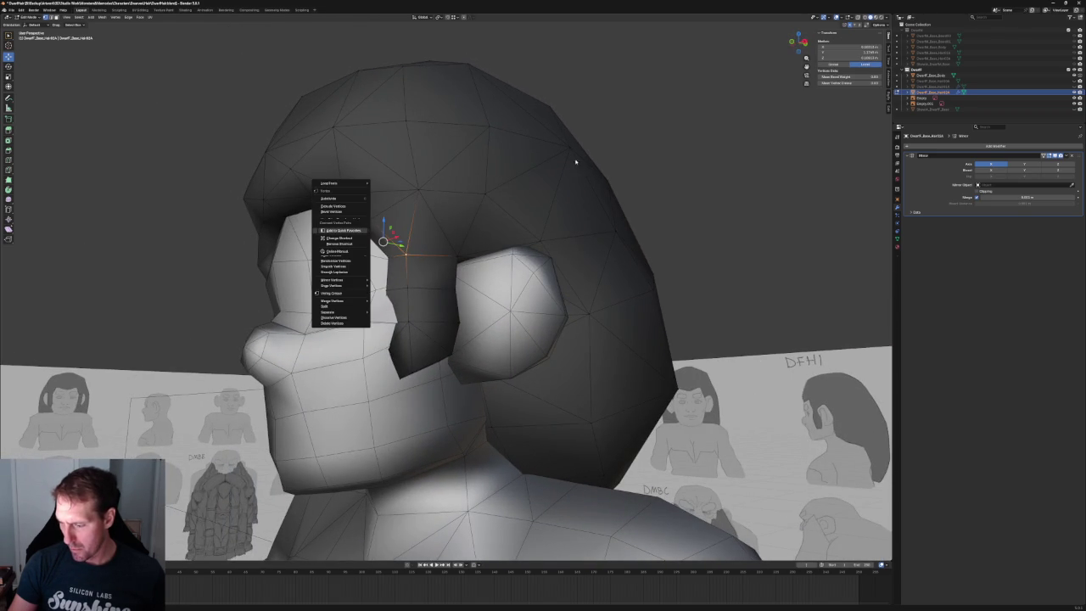
# - Join the two selected hair vertices in front of the ear with Connect Vertex Path
pyautogui.click(339, 222)
pyautogui.rightClick(365, 223)
pyautogui.press('Escape')
pyautogui.moveTo(373, 220)
pyautogui.mouseDown(button='middle')
pyautogui.moveTo(316, 198)
pyautogui.moveTo(599, 160)
pyautogui.moveTo(562, 194)
pyautogui.moveTo(550, 191)
pyautogui.moveTo(561, 205)
pyautogui.mouseUp(button='middle')
pyautogui.hotkey('alt', 'a')
# - Select the hair's side section with L and browse the Mesh menu, then deselect it
pyautogui.scroll(-5, 550, 191)
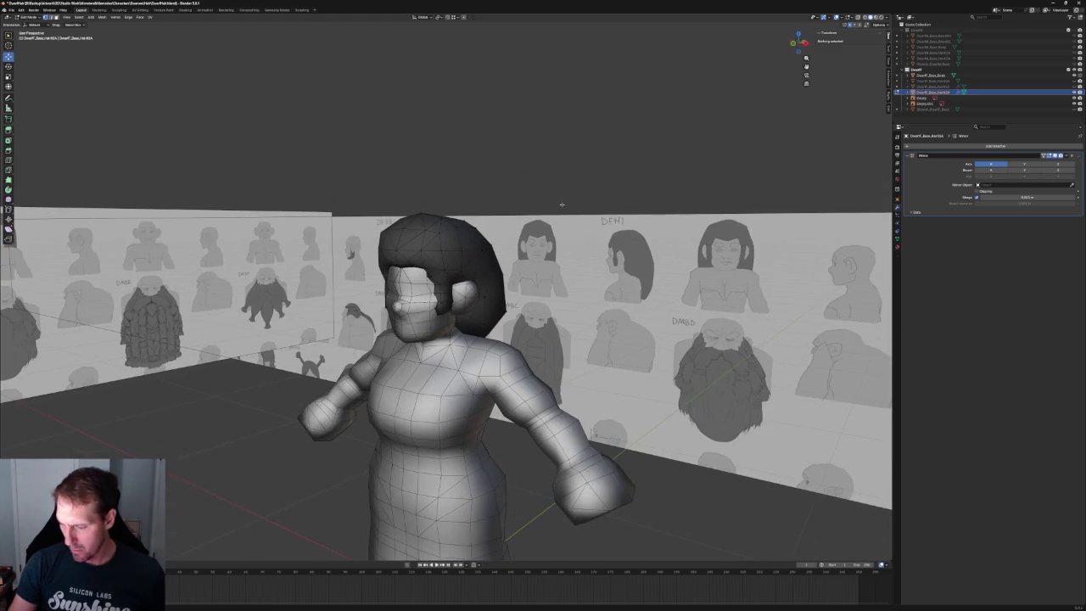
pyautogui.press('l')
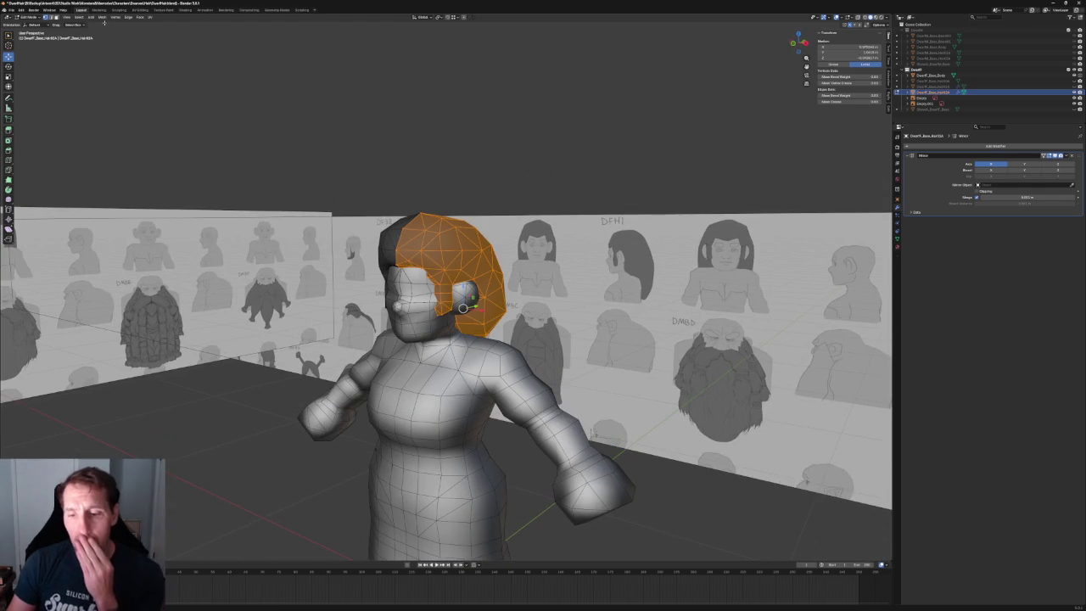
pyautogui.click(102, 17)
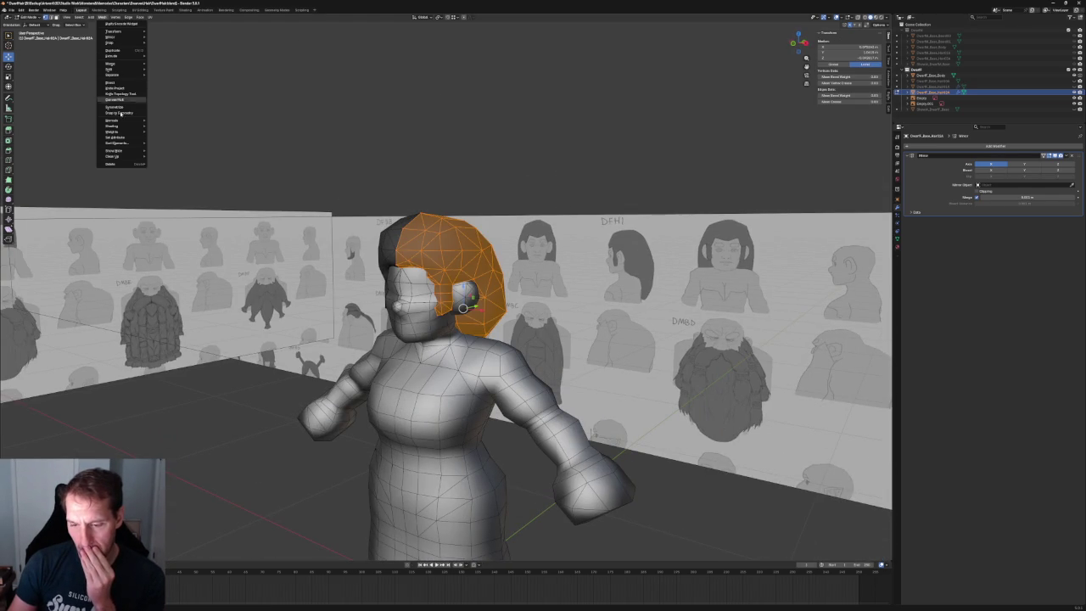
pyautogui.moveTo(112, 120)
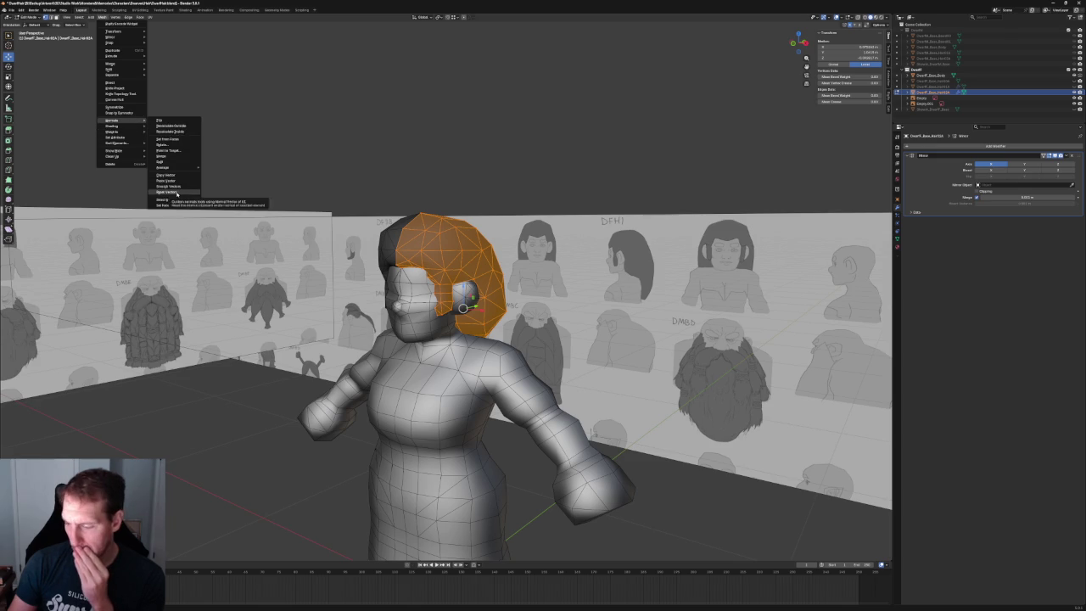
pyautogui.click(176, 193)
pyautogui.click(100, 17)
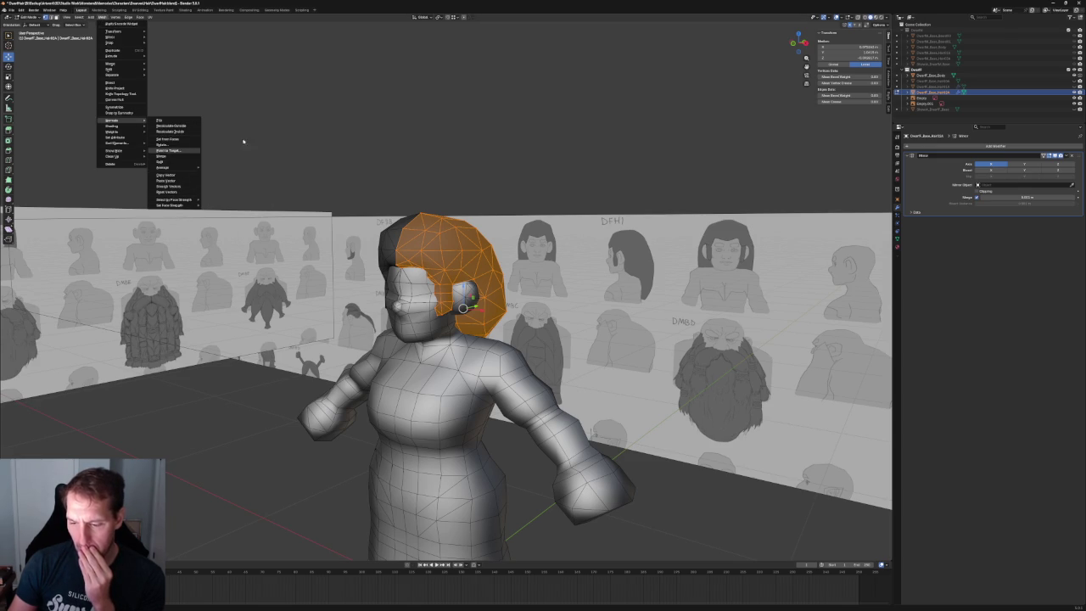
pyautogui.scroll(2, 407, 93)
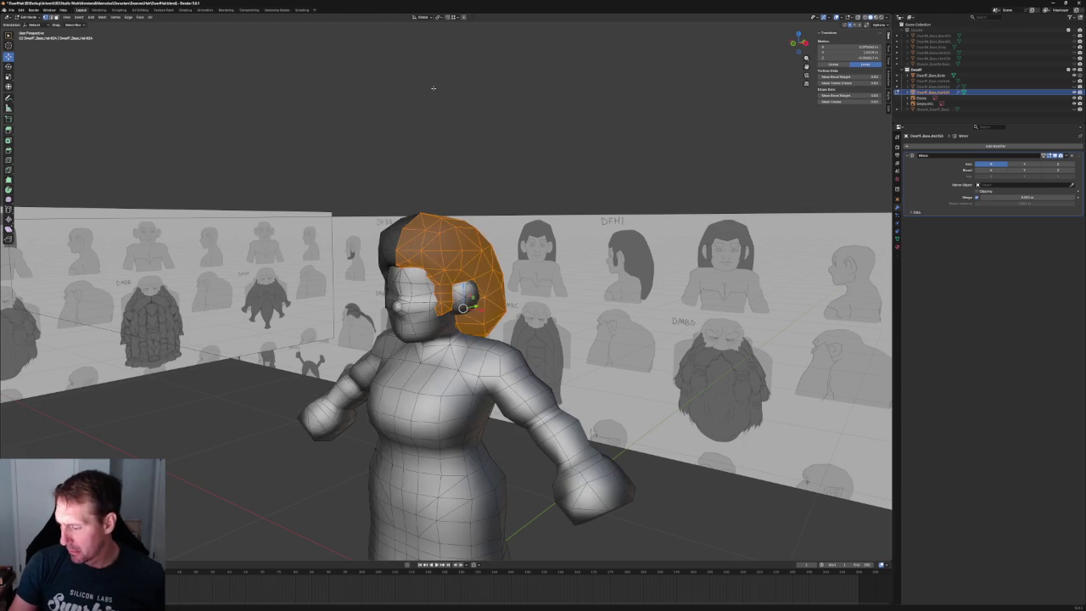
pyautogui.hotkey('alt', 'a')
pyautogui.moveTo(407, 93); pyautogui.dragTo(494, 102, button='middle')
# - From a side view of the face, slide the selected sideburn vertex along X
pyautogui.scroll(3, 496, 106)
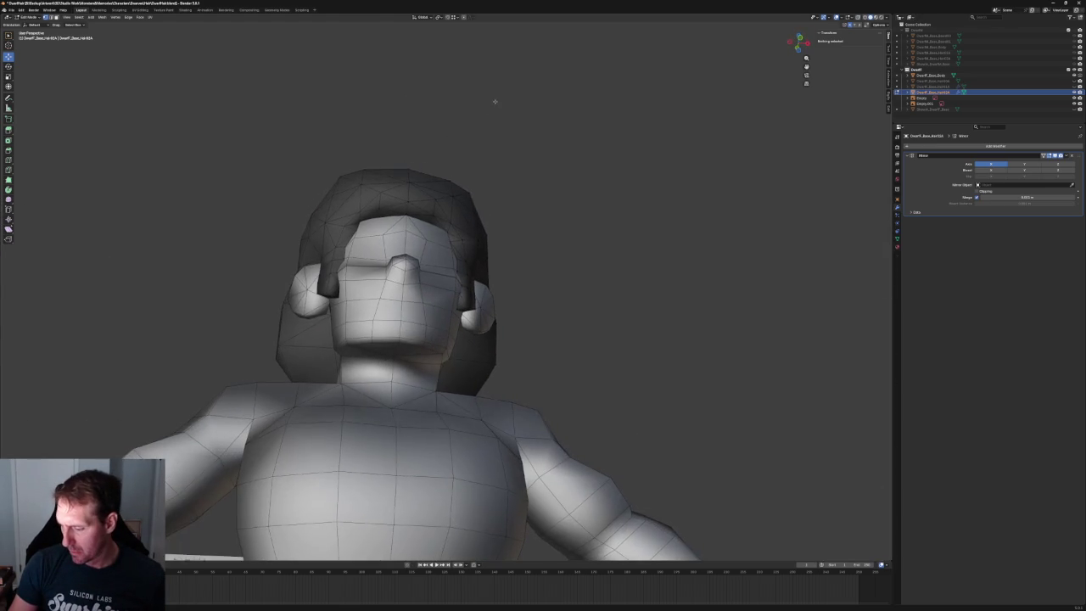
pyautogui.scroll(-1, 492, 107)
pyautogui.scroll(-2, 491, 109)
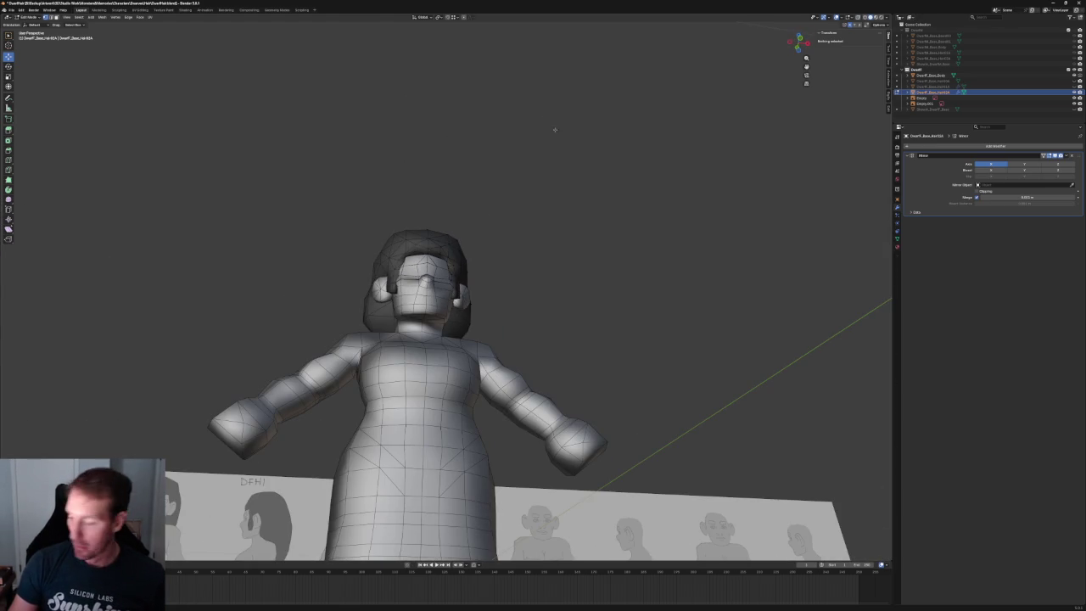
pyautogui.scroll(-3, 549, 125)
pyautogui.moveTo(549, 125)
pyautogui.mouseDown(button='middle')
pyautogui.moveTo(621, 177)
pyautogui.moveTo(572, 182)
pyautogui.mouseUp(button='middle')
pyautogui.scroll(3, 572, 172)
pyautogui.scroll(3, 439, 276)
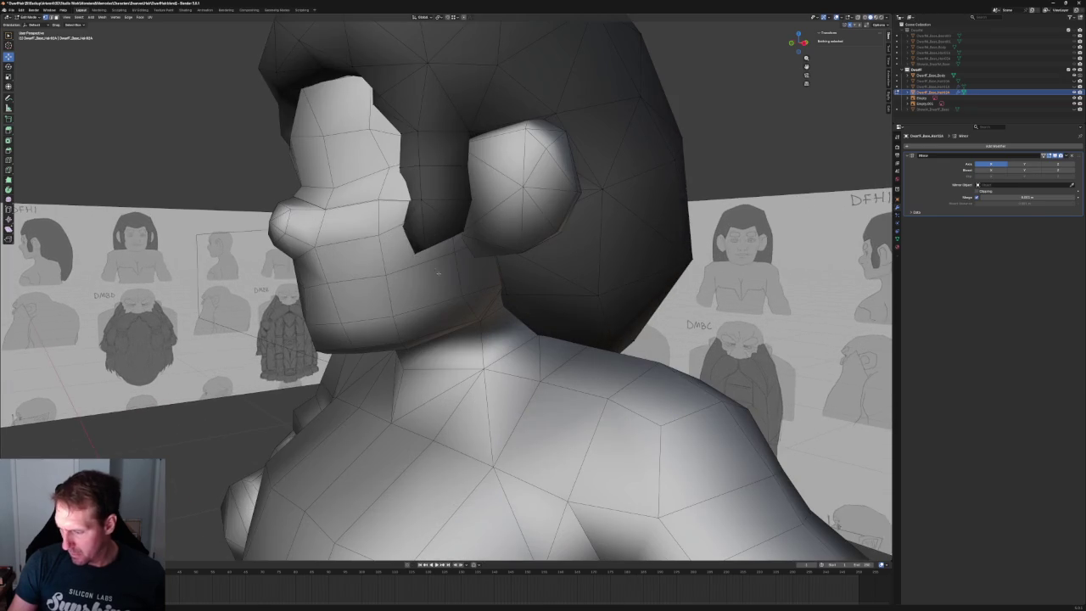
pyautogui.moveTo(414, 215)
pyautogui.mouseDown(button='middle')
pyautogui.moveTo(406, 207)
pyautogui.moveTo(471, 242)
pyautogui.moveTo(463, 222)
pyautogui.moveTo(449, 233)
pyautogui.mouseUp(button='middle')
pyautogui.scroll(3, 406, 207)
pyautogui.press('g')
pyautogui.press('x')
pyautogui.click(492, 244)
# - Slide the sideburn vertex along Y so it sits against the cheek
pyautogui.scroll(-3, 488, 246)
pyautogui.scroll(3, 463, 221)
pyautogui.press('g')
pyautogui.press('y')
pyautogui.click(449, 233)
# - Check the front view, then slide a sideburn vertex along Y in X-ray side view
pyautogui.moveTo(299, 214); pyautogui.dragTo(552, 195, button='middle')
pyautogui.scroll(1, 561, 195)
pyautogui.click(576, 194)
pyautogui.scroll(2, 576, 195)
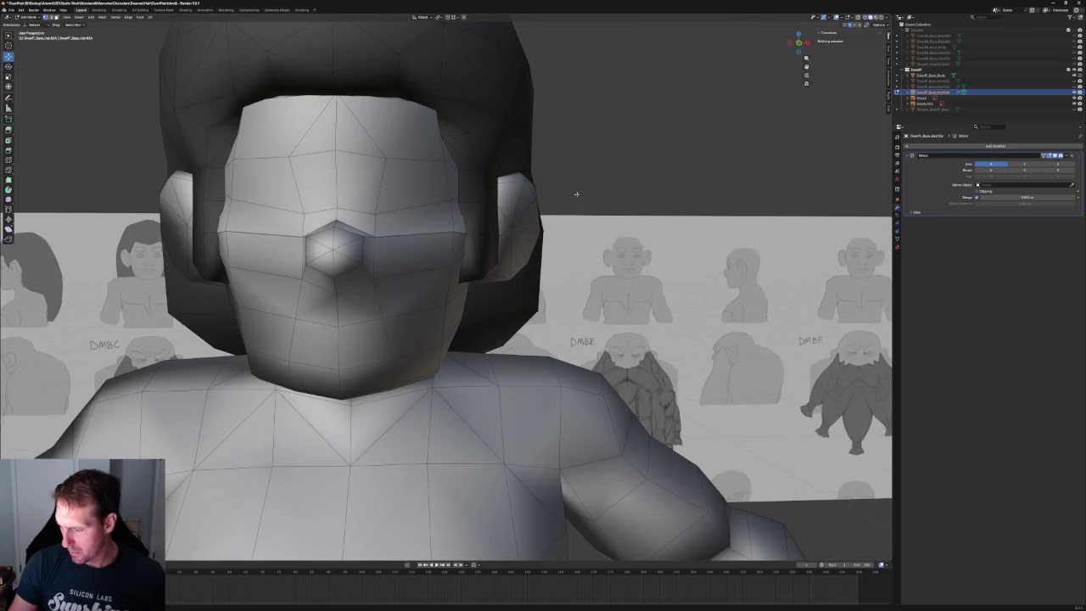
pyautogui.press('KP_1')
pyautogui.scroll(2, 468, 231)
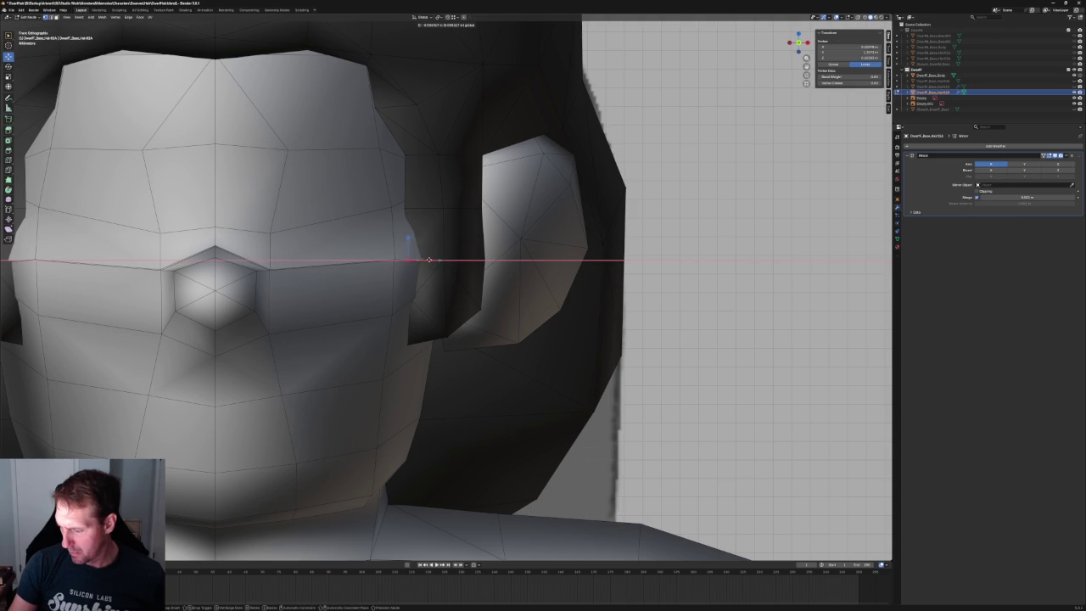
pyautogui.press('KP_3')
pyautogui.hotkey('alt', 'z')
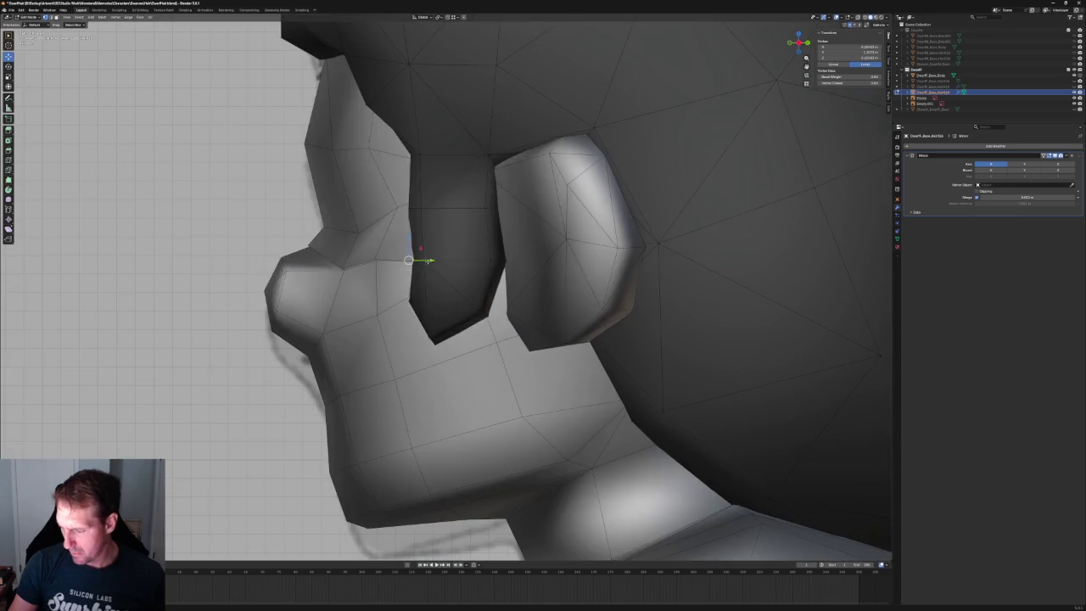
pyautogui.press('g')
pyautogui.press('y')
pyautogui.press('Return')
pyautogui.hotkey('alt', 'z')
# - Slide another sideburn vertex along Y and reposition one more vertex on the strand
pyautogui.scroll(-5, 442, 288)
pyautogui.moveTo(442, 289)
pyautogui.mouseDown(button='middle')
pyautogui.moveTo(291, 254)
pyautogui.moveTo(437, 270)
pyautogui.moveTo(311, 272)
pyautogui.moveTo(361, 270)
pyautogui.moveTo(426, 229)
pyautogui.mouseUp(button='middle')
pyautogui.scroll(3, 438, 270)
pyautogui.press('g')
pyautogui.press('y')
pyautogui.press('Return')
pyautogui.scroll(4, 426, 229)
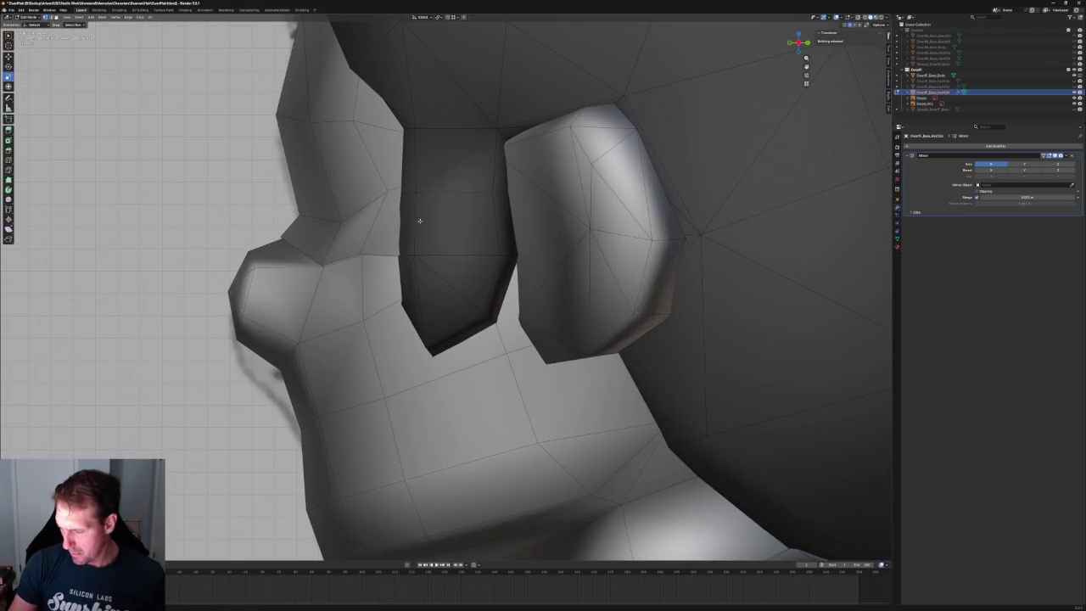
pyautogui.click(416, 198)
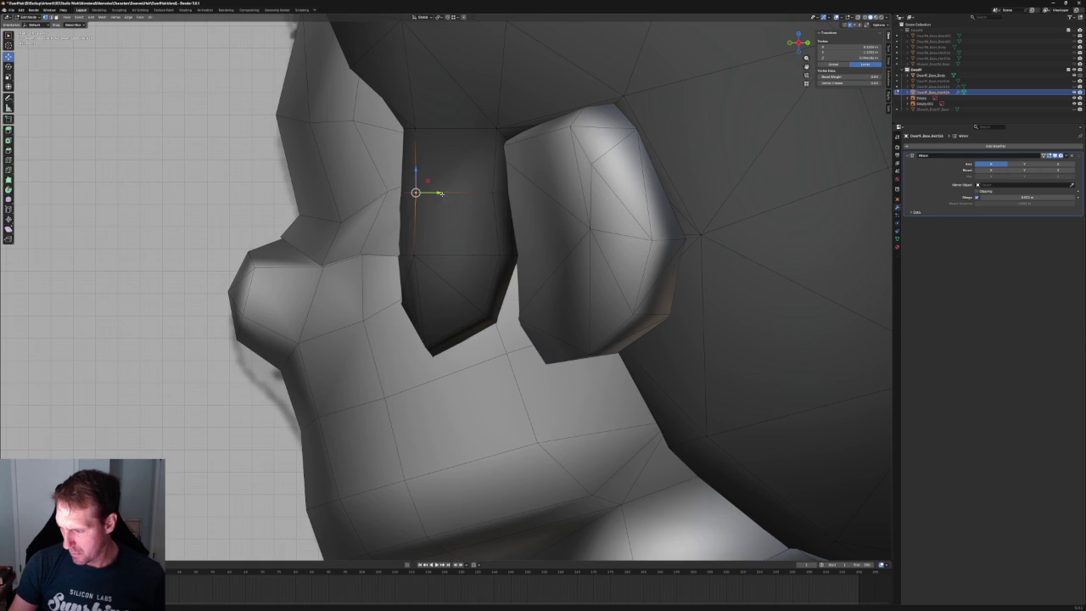
pyautogui.click(436, 194)
pyautogui.press('KP_3')
pyautogui.scroll(-3, 321, 222)
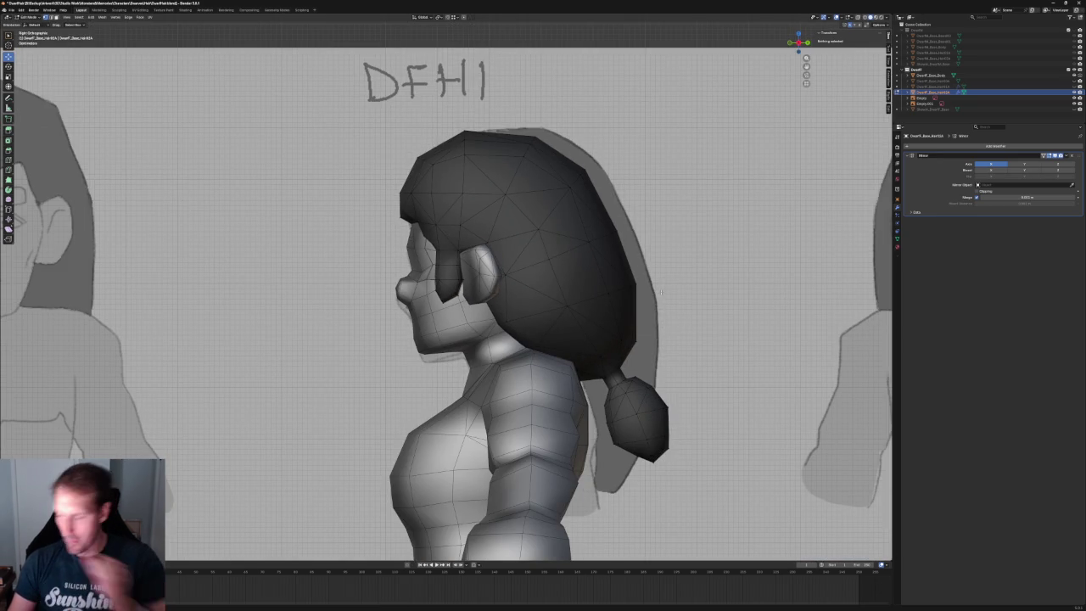
# - Just off the side view, with X-ray on, adjust a hair vertex along Y
pyautogui.moveTo(409, 244); pyautogui.dragTo(462, 292, button='middle')
pyautogui.scroll(4, 463, 293)
pyautogui.scroll(3, 452, 367)
pyautogui.hotkey('alt', 'z')
pyautogui.hotkey('alt', 'z')
pyautogui.press('g')
pyautogui.press('y')
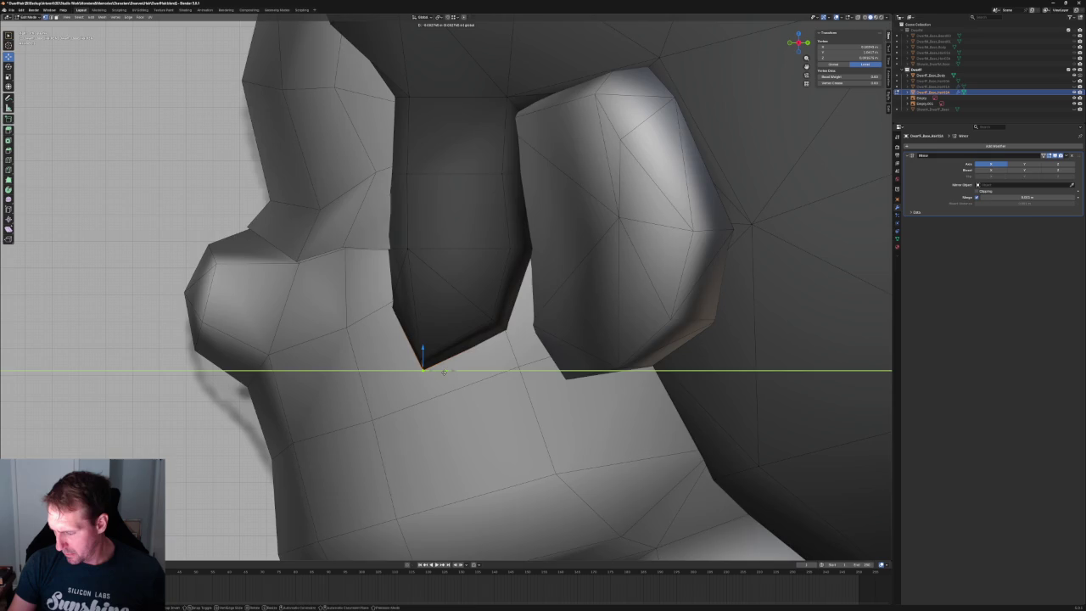
pyautogui.click(443, 372)
pyautogui.hotkey('alt', 'z')
pyautogui.hotkey('alt', 'z')
# - From the front, move the vertex at the face-ear seam along X
pyautogui.scroll(-5, 403, 325)
pyautogui.moveTo(402, 325)
pyautogui.mouseDown(button='middle')
pyautogui.moveTo(469, 330)
pyautogui.moveTo(435, 297)
pyautogui.mouseUp(button='middle')
pyautogui.scroll(-3, 469, 330)
pyautogui.click(431, 302)
pyautogui.scroll(3, 435, 297)
pyautogui.press('g')
pyautogui.press('x')
pyautogui.click(437, 294)
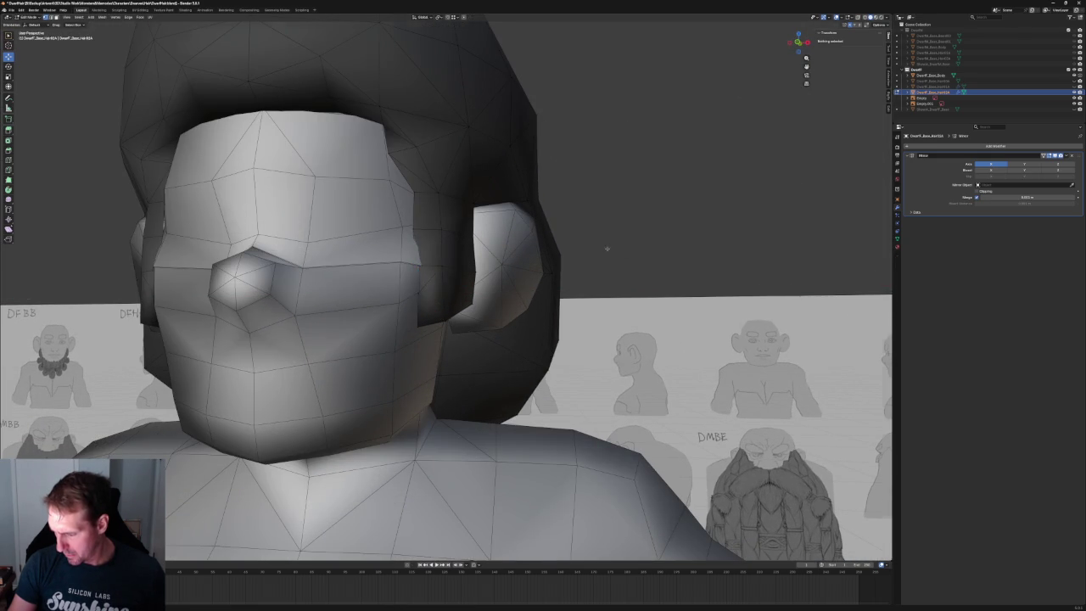
# - Select the vertices along the hair's side in X-ray and move them horizontally
pyautogui.scroll(-8, 608, 246)
pyautogui.moveTo(609, 246); pyautogui.dragTo(582, 298, button='middle')
pyautogui.scroll(3, 582, 298)
pyautogui.scroll(3, 477, 235)
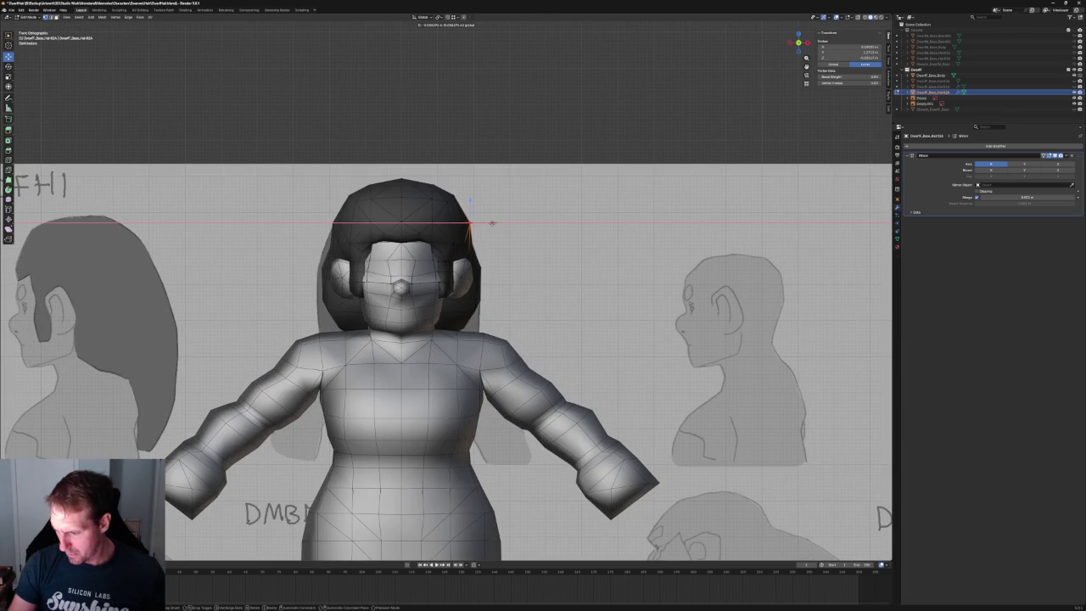
pyautogui.scroll(2, 508, 247)
pyautogui.hotkey('alt', 'z')
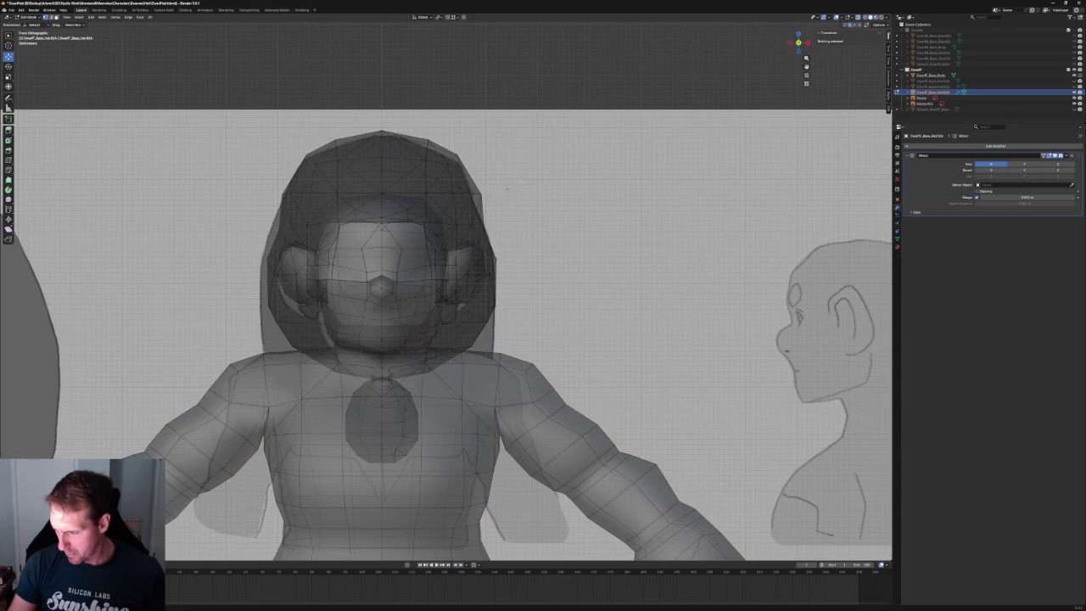
pyautogui.moveTo(465, 201); pyautogui.dragTo(466, 200)
pyautogui.hotkey('alt', 'z')
pyautogui.press('g')
pyautogui.press('x')
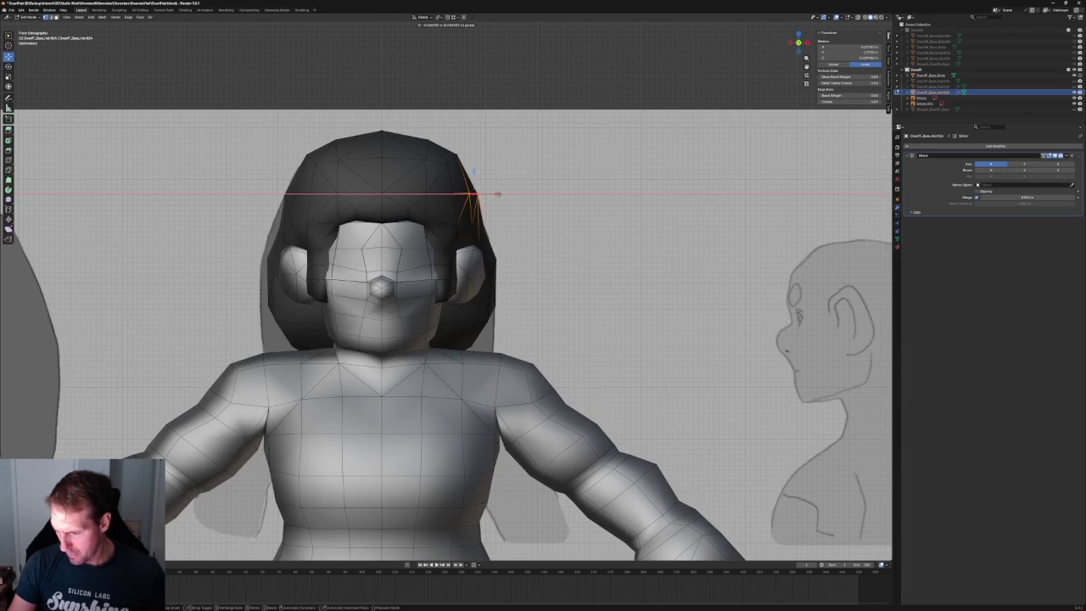
# - Select the hair vertices at the side of the head and set their new position
pyautogui.scroll(-5, 499, 212)
pyautogui.scroll(2, 502, 246)
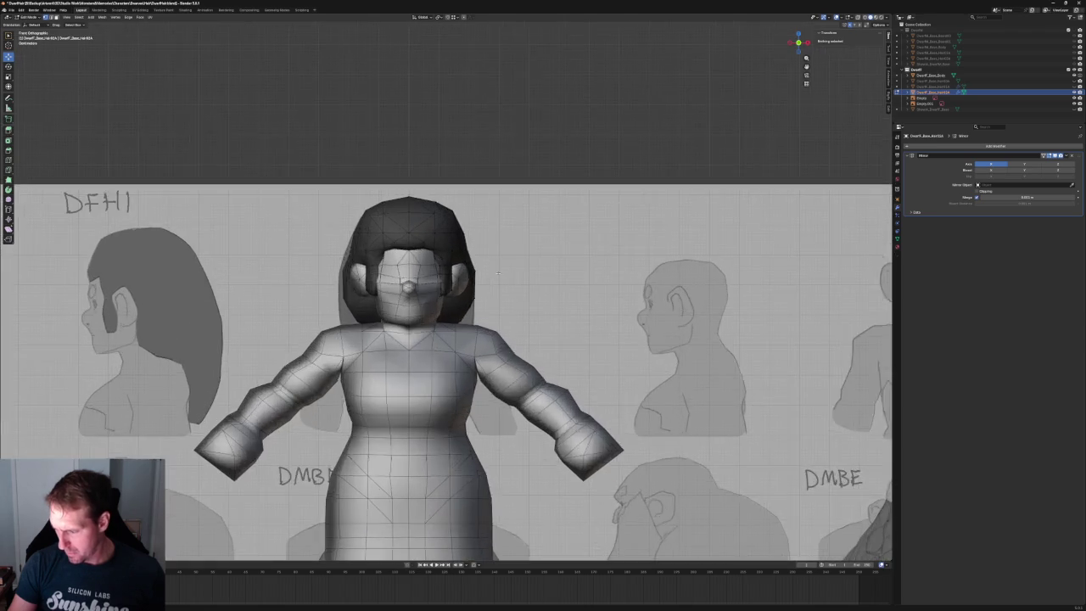
pyautogui.scroll(2, 505, 269)
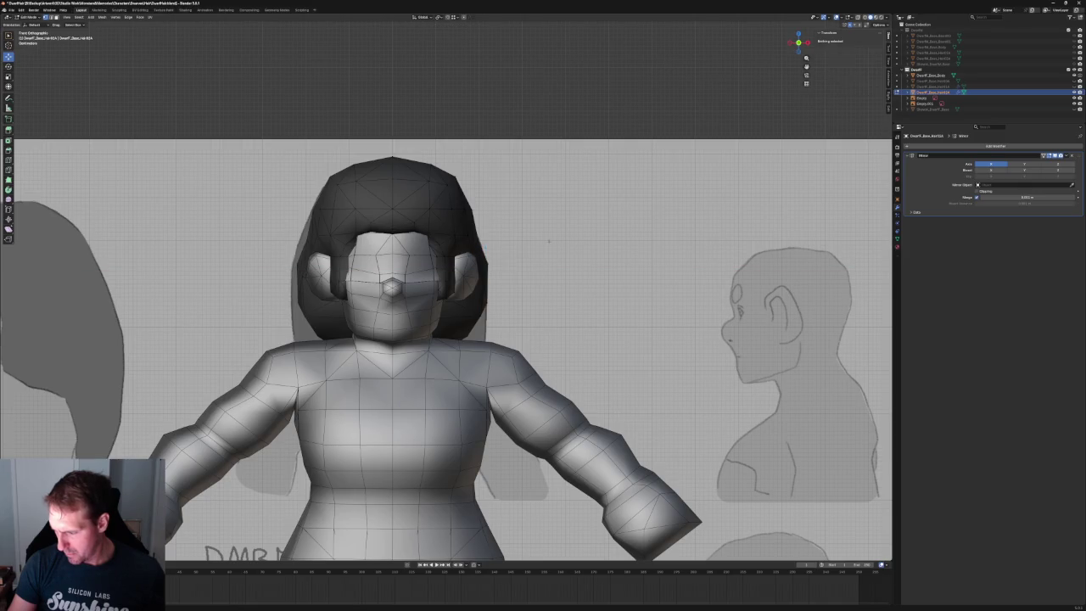
pyautogui.scroll(3, 548, 241)
pyautogui.hotkey('alt', 'z')
pyautogui.moveTo(492, 234); pyautogui.dragTo(492, 235)
pyautogui.hotkey('alt', 'z')
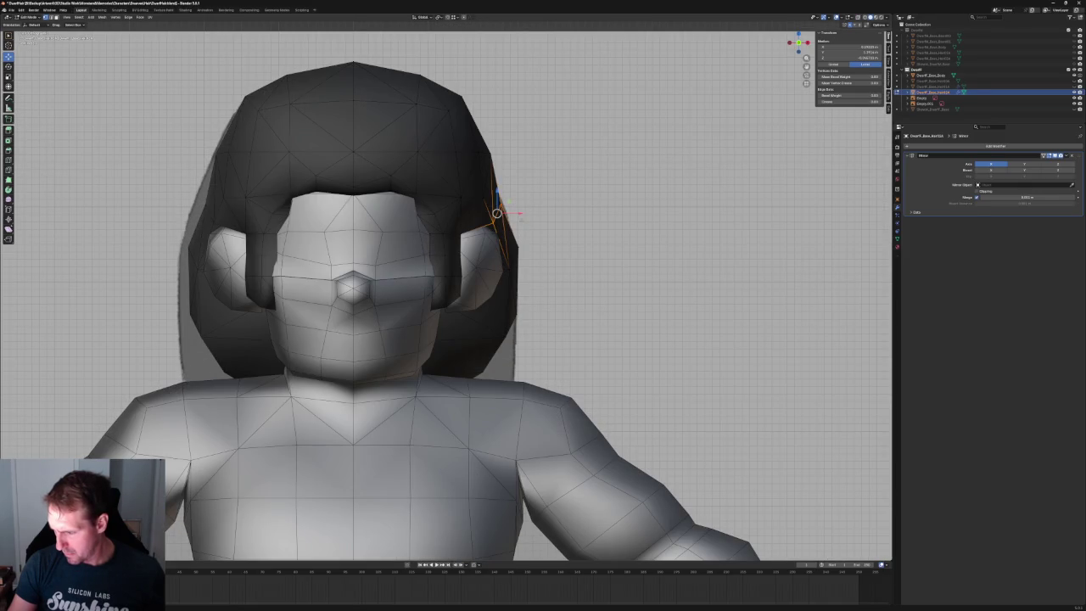
pyautogui.click(518, 211)
# - Viewed from above, shift the selected hair vertices sideways along X
pyautogui.scroll(-6, 518, 212)
pyautogui.scroll(-1, 518, 212)
pyautogui.moveTo(517, 213)
pyautogui.mouseDown(button='middle')
pyautogui.moveTo(516, 253)
pyautogui.moveTo(511, 205)
pyautogui.moveTo(534, 218)
pyautogui.moveTo(642, 226)
pyautogui.moveTo(531, 208)
pyautogui.moveTo(475, 239)
pyautogui.mouseUp(button='middle')
pyautogui.scroll(6, 461, 248)
pyautogui.scroll(3, 461, 248)
pyautogui.press('g')
pyautogui.press('x')
pyautogui.click(451, 209)
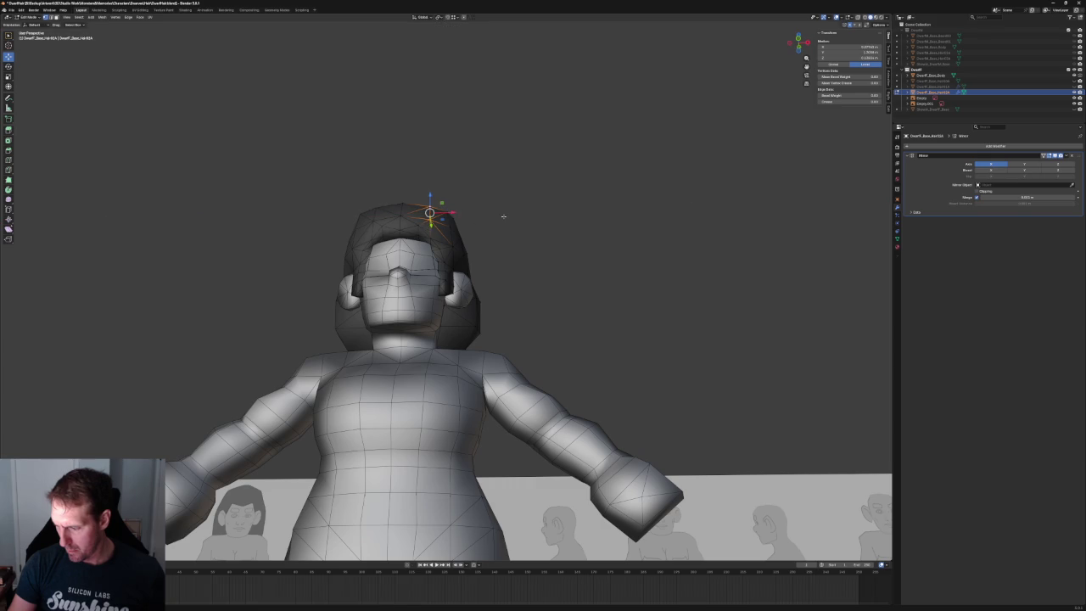
pyautogui.hotkey('alt', 'a')
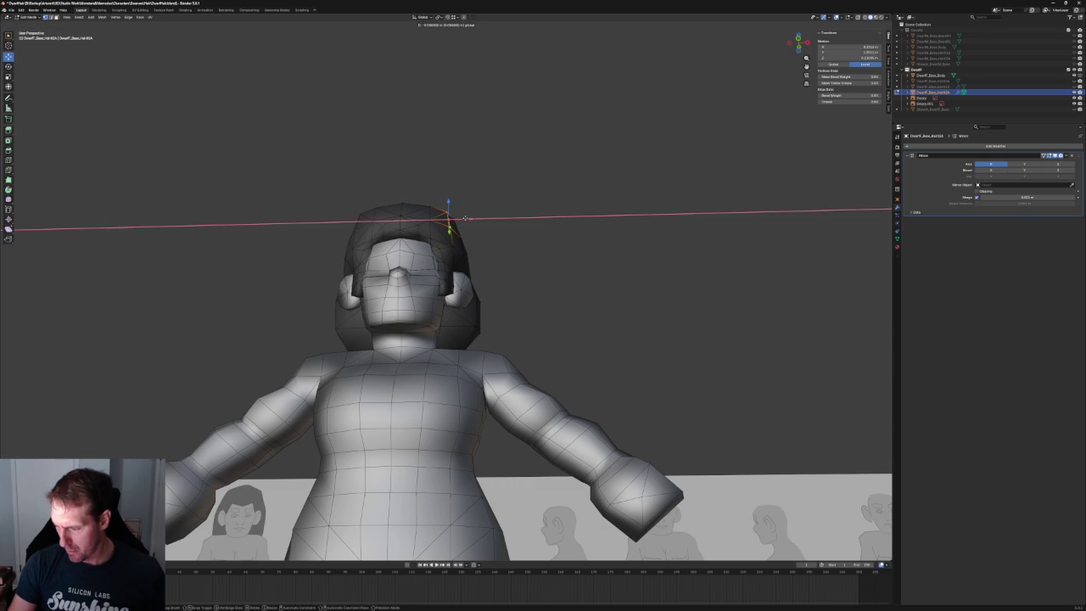
pyautogui.click(463, 218)
# - In side view, box-select the vertices at the top of the hair
pyautogui.scroll(-5, 517, 199)
pyautogui.moveTo(517, 199)
pyautogui.mouseDown(button='middle')
pyautogui.moveTo(426, 269)
pyautogui.moveTo(466, 231)
pyautogui.moveTo(479, 241)
pyautogui.mouseUp(button='middle')
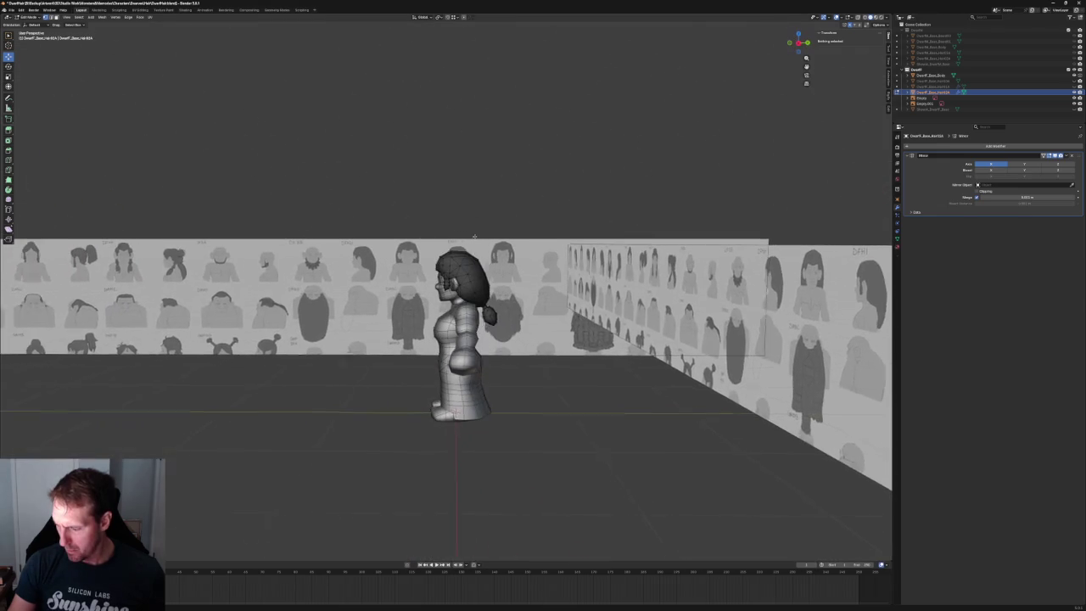
pyautogui.click(501, 240)
pyautogui.scroll(4, 475, 174)
pyautogui.scroll(2, 475, 174)
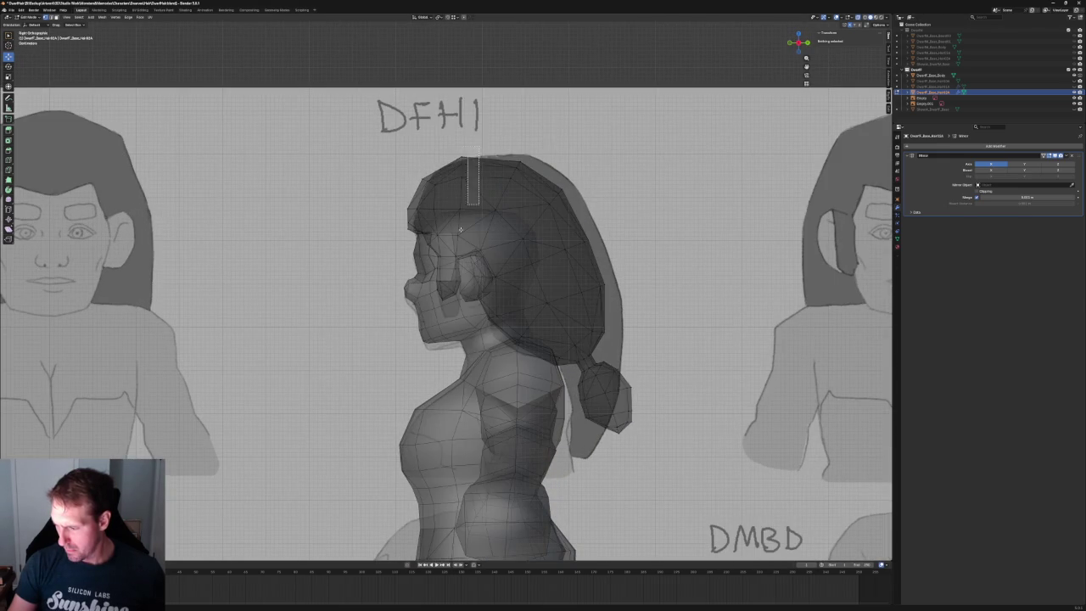
pyautogui.moveTo(480, 157); pyautogui.dragTo(452, 244)
pyautogui.hotkey('alt', 'z')
# - Move the top hair vertices front-to-back along Y to match the DFH1 side drawing
pyautogui.press('g')
pyautogui.press('y')
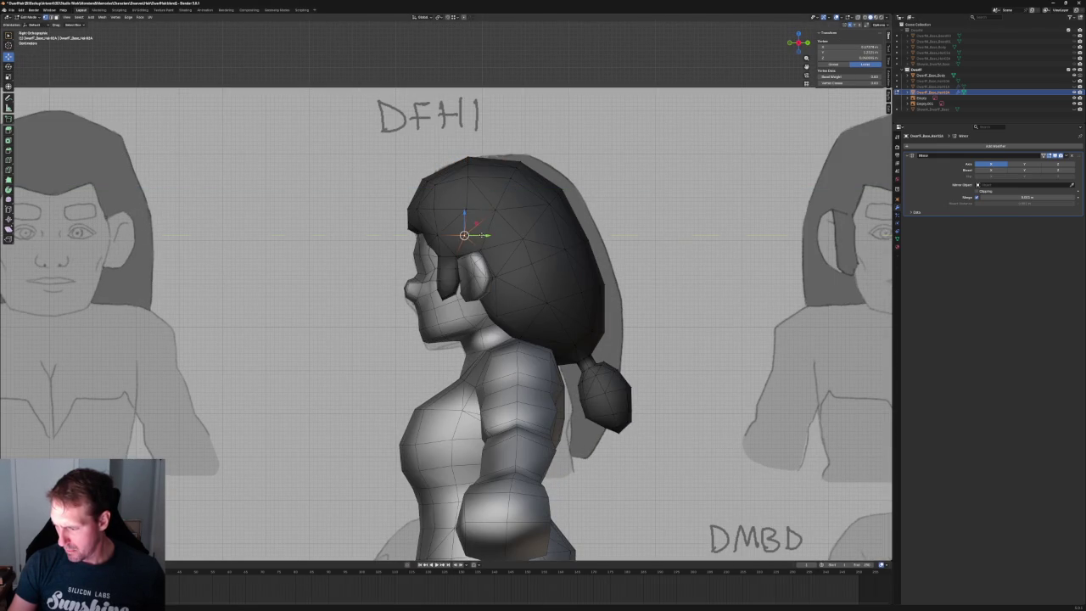
pyautogui.scroll(-5, 450, 304)
pyautogui.scroll(6, 450, 304)
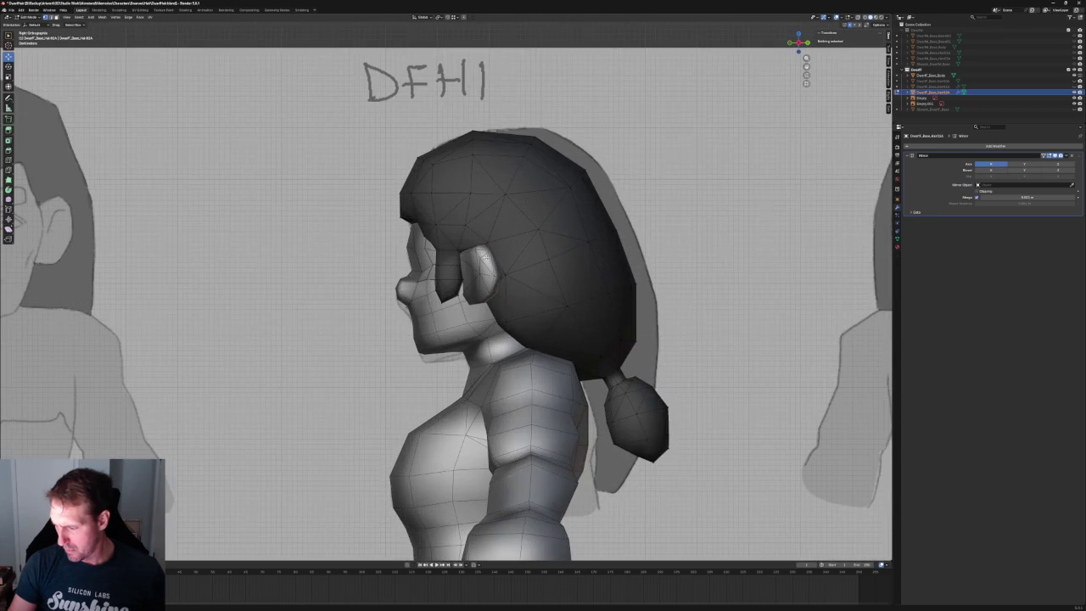
pyautogui.hotkey('alt', 'z')
pyautogui.click(494, 192)
pyautogui.hotkey('alt', 'z')
pyautogui.click(491, 193)
# - From the front, try moving a hair vertex along X, then cancel and keep it
pyautogui.scroll(-6, 526, 186)
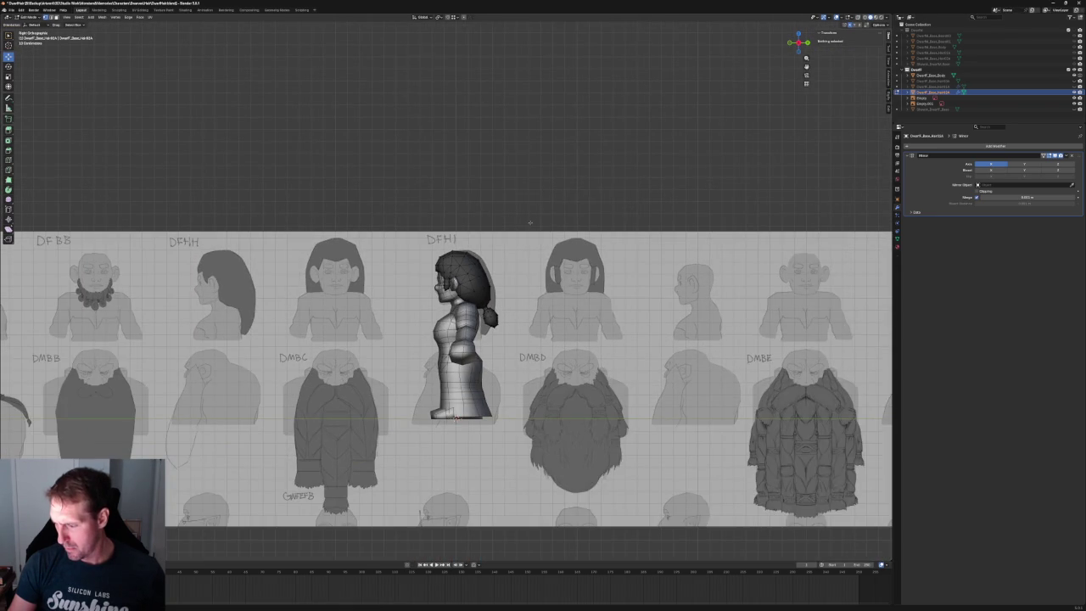
pyautogui.moveTo(472, 224)
pyautogui.mouseDown(button='middle')
pyautogui.moveTo(553, 230)
pyautogui.moveTo(548, 208)
pyautogui.moveTo(446, 262)
pyautogui.mouseUp(button='middle')
pyautogui.click(449, 231)
pyautogui.press('g')
pyautogui.press('x')
pyautogui.press('Escape')
# - Return to front orthographic view, exit Edit Mode and select the reference sheet
pyautogui.moveTo(538, 201); pyautogui.dragTo(480, 228, button='middle')
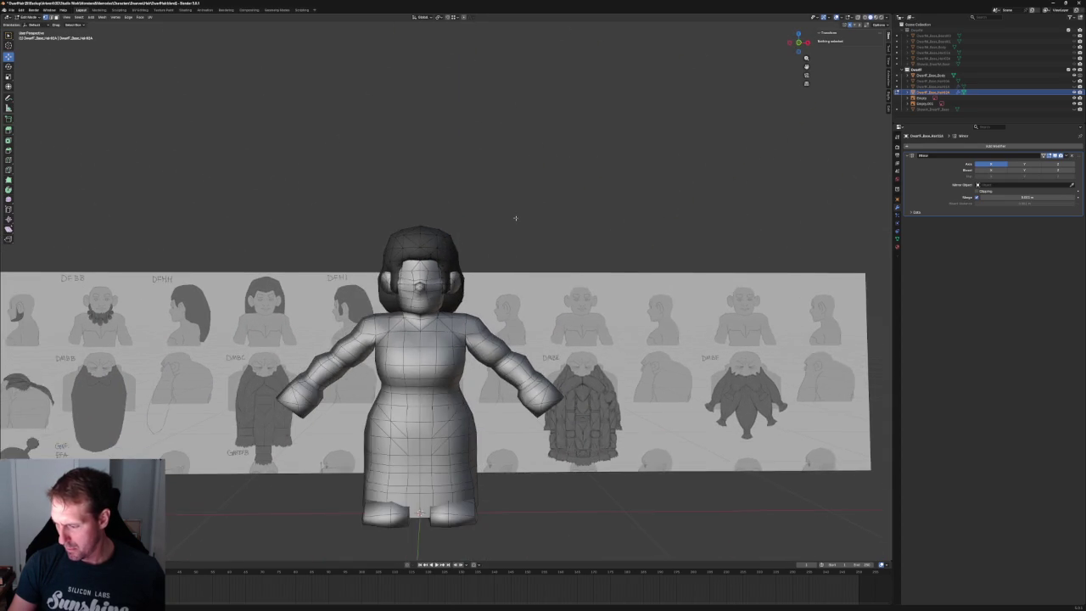
pyautogui.scroll(-3, 480, 228)
pyautogui.press('KP_1')
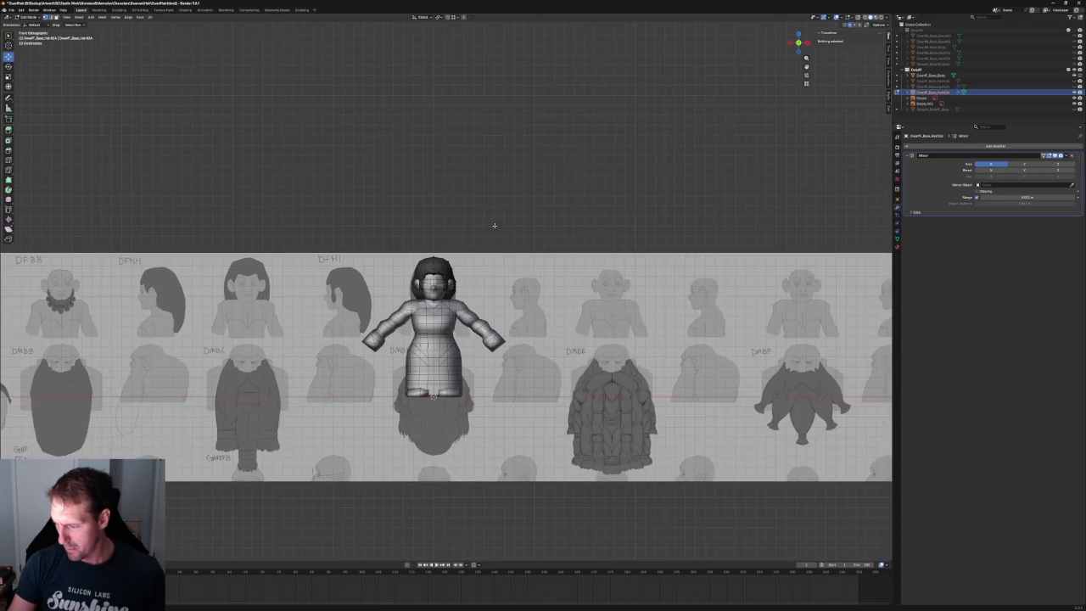
pyautogui.scroll(-2, 480, 255)
pyautogui.scroll(-2, 480, 278)
pyautogui.press('Tab')
pyautogui.scroll(-1, 392, 295)
pyautogui.click(392, 295)
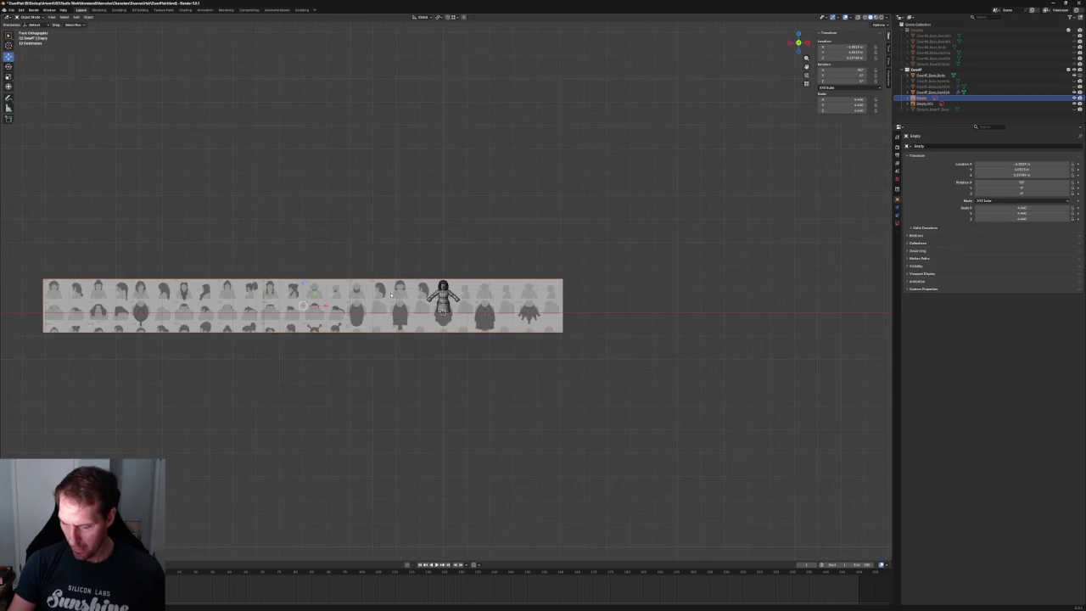
# - Slide the DFHA reference sheet behind the dwarf and turn on see-through shading
pyautogui.press('g')
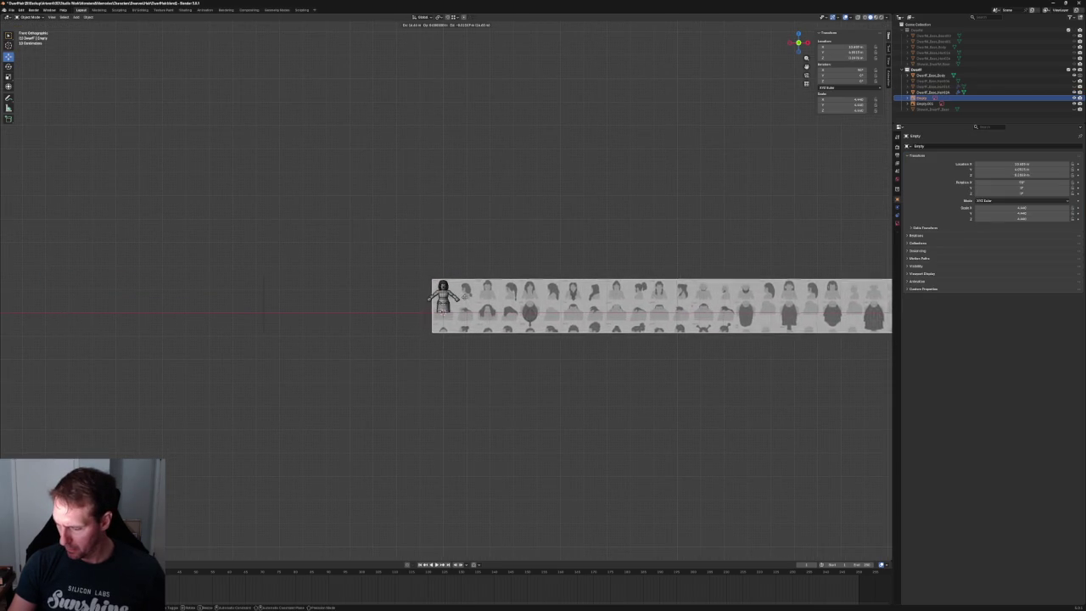
pyautogui.click(465, 294)
pyautogui.scroll(3, 467, 294)
pyautogui.scroll(3, 471, 290)
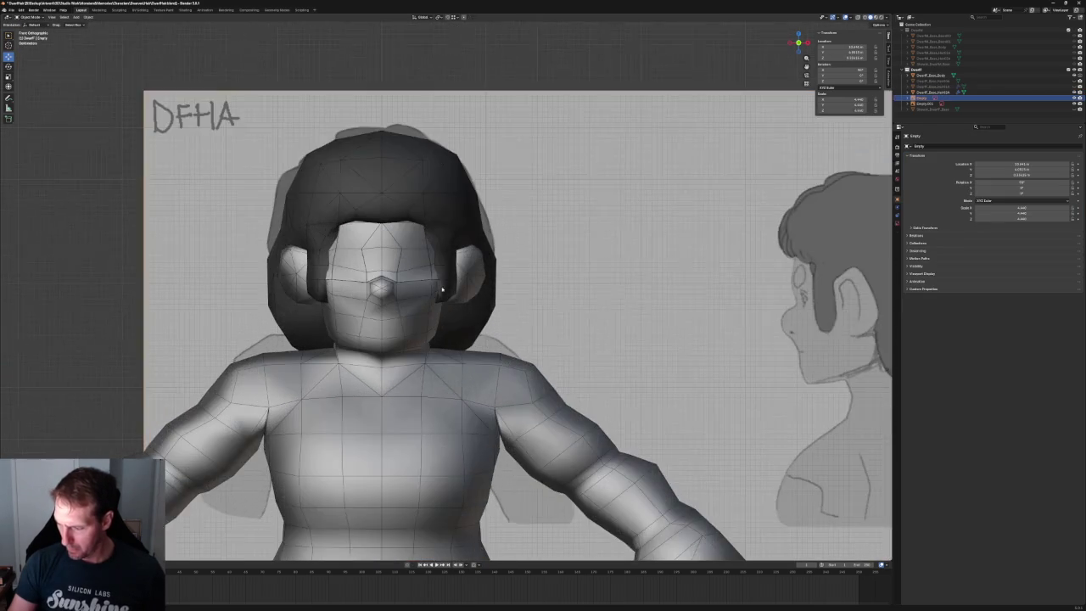
pyautogui.click(864, 18)
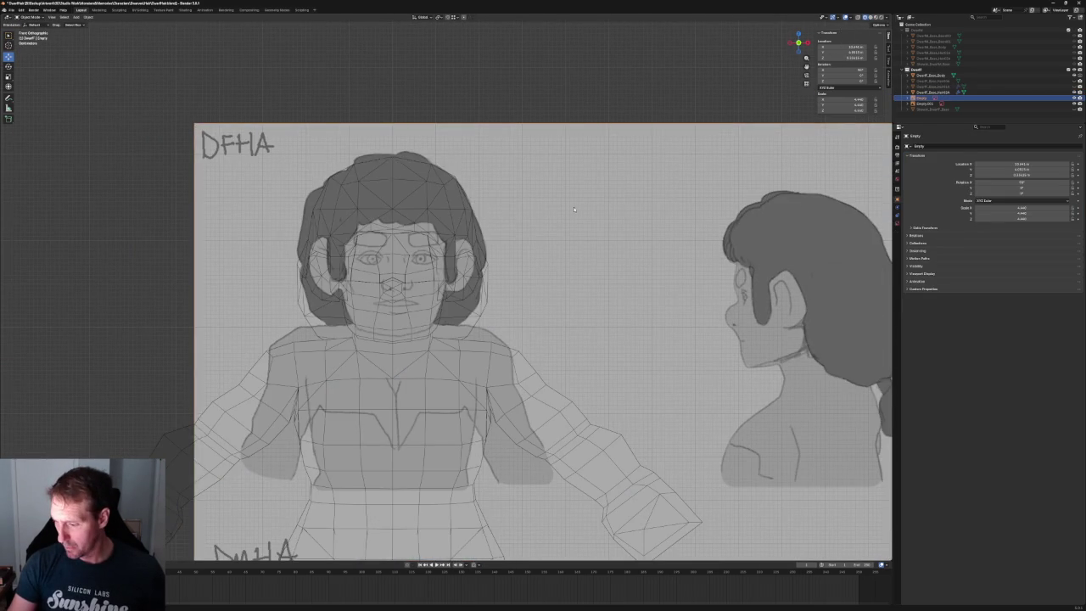
pyautogui.press('g')
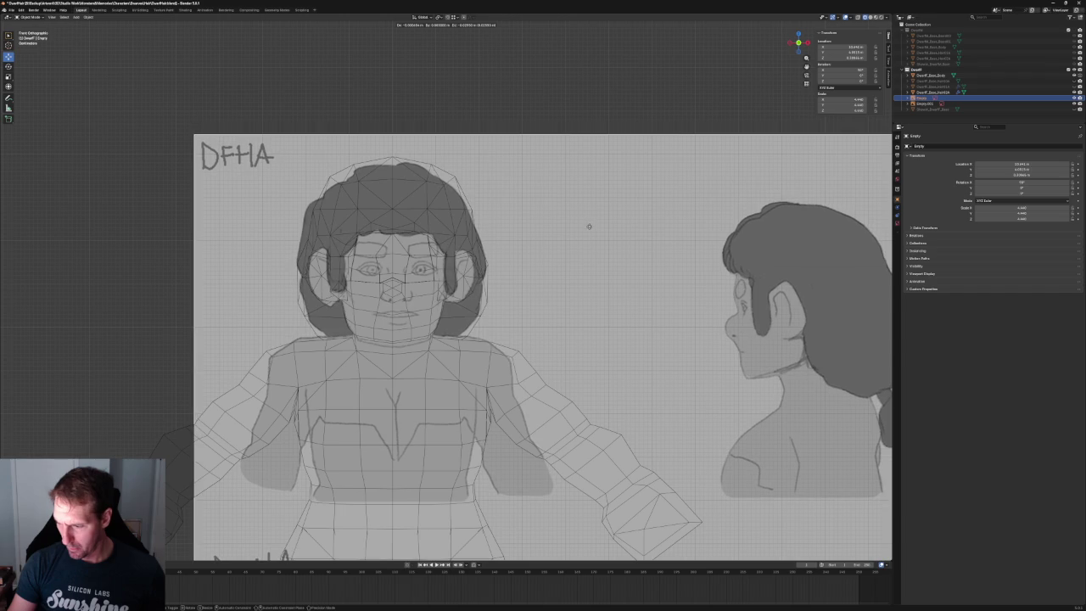
pyautogui.click(585, 223)
# - In Edit Mode on the hair mesh, move the hair-top faces vertically along Z
pyautogui.click(424, 189)
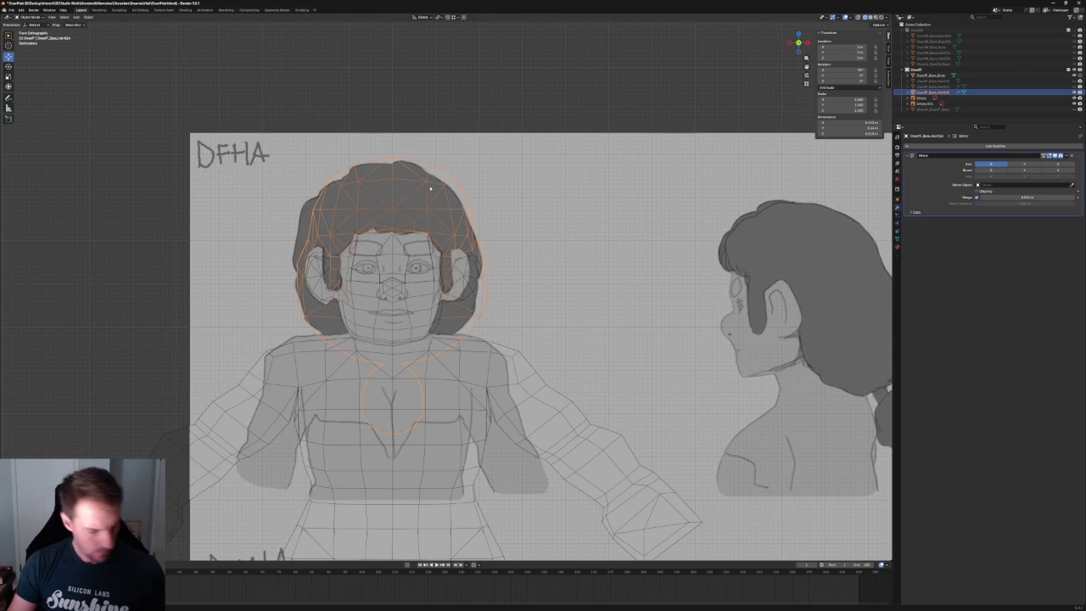
pyautogui.press('Tab')
pyautogui.moveTo(518, 150); pyautogui.dragTo(257, 203)
pyautogui.click(420, 174)
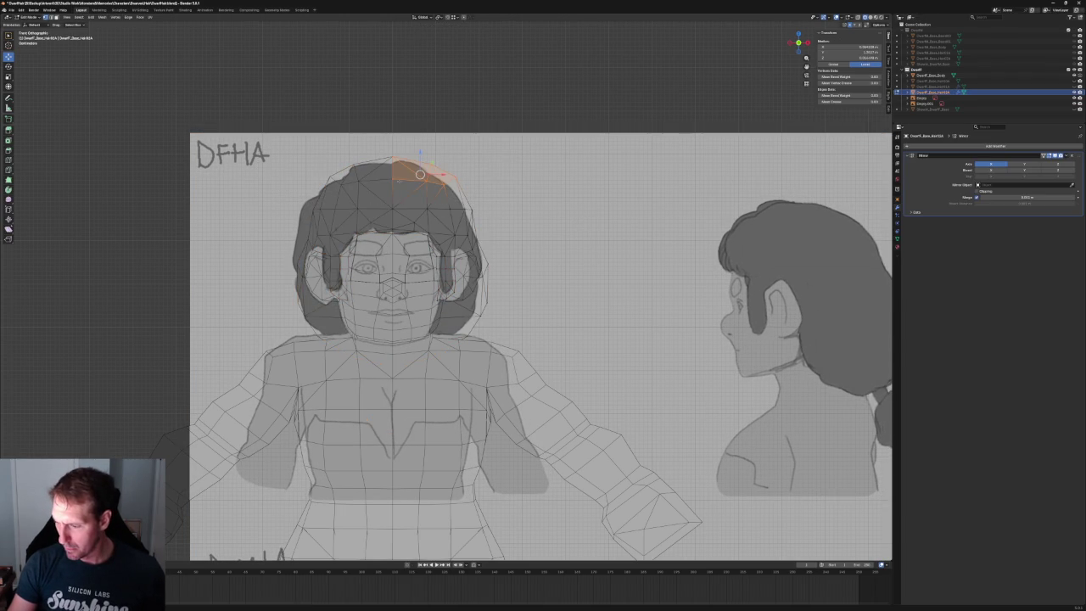
pyautogui.press('g')
pyautogui.press('z')
pyautogui.click(421, 161)
pyautogui.click(516, 197)
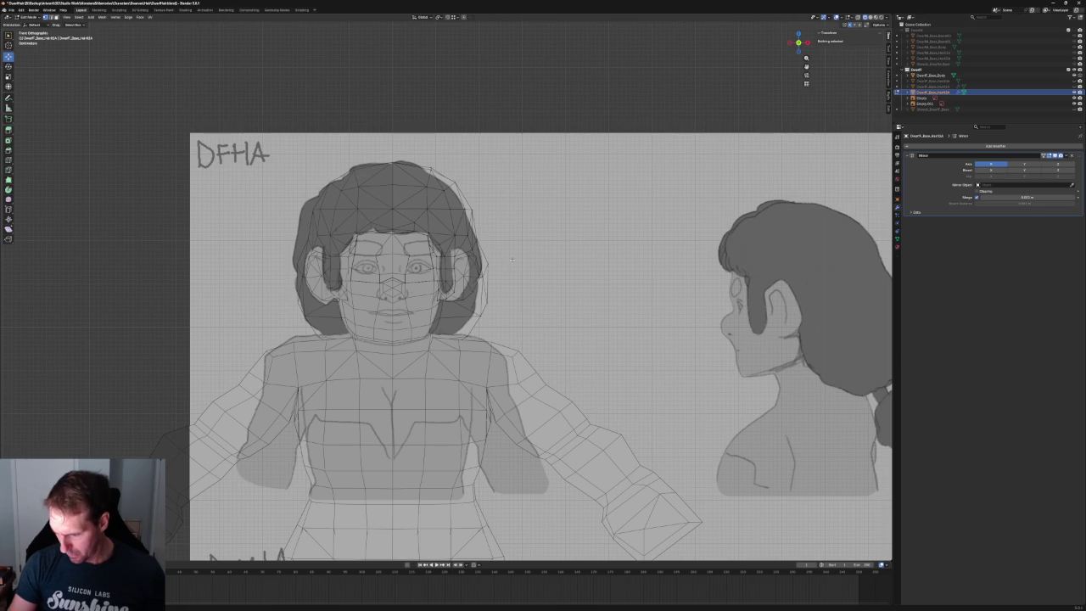
# - Nudge the right-side hair vertex and a lower hair vertex along X to fit the sketch
pyautogui.scroll(2, 505, 279)
pyautogui.moveTo(495, 274); pyautogui.dragTo(492, 282)
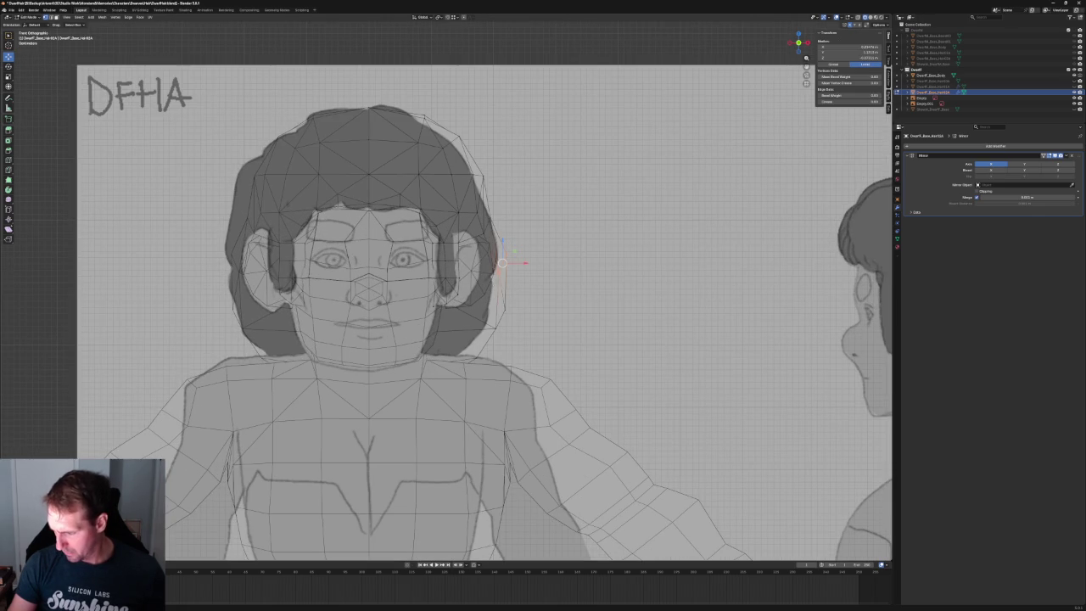
pyautogui.press('g')
pyautogui.press('x')
pyautogui.click(517, 265)
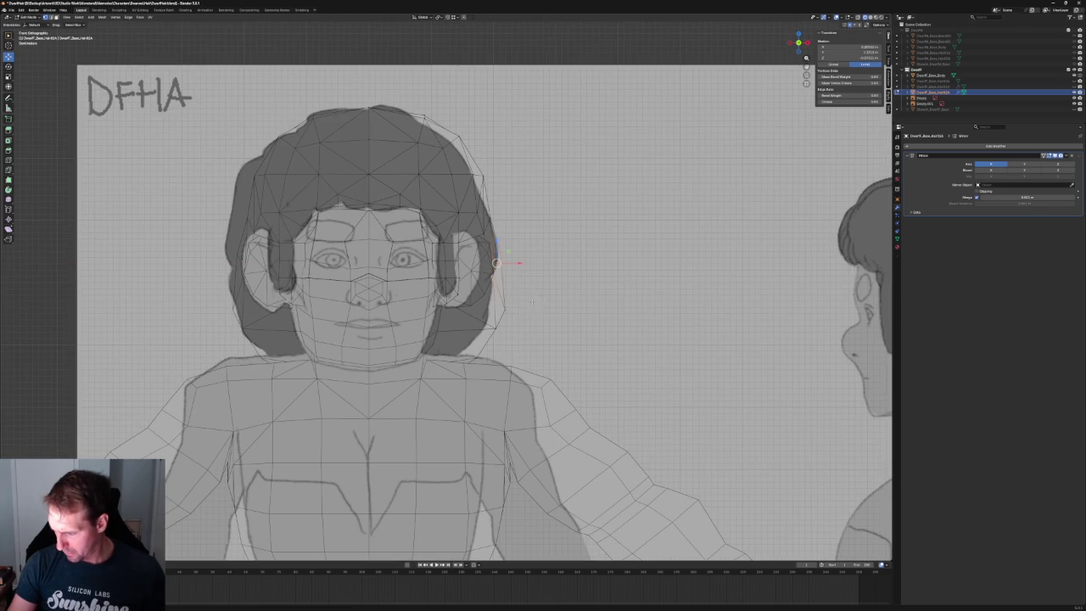
pyautogui.press('g')
pyautogui.press('x')
pyautogui.press('Return')
pyautogui.click(477, 356)
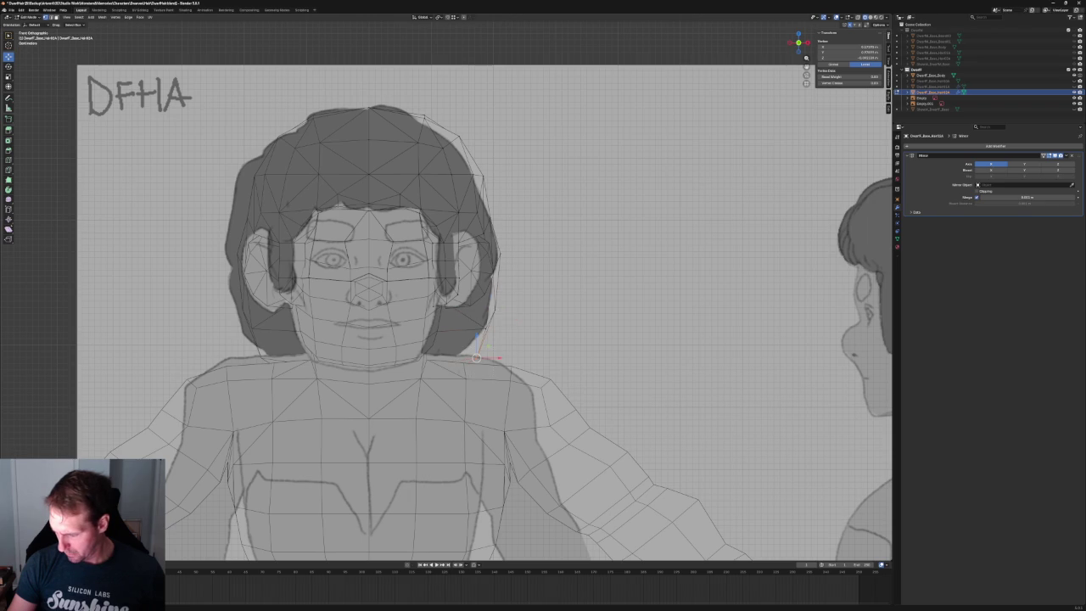
pyautogui.press('g')
pyautogui.press('x')
pyautogui.press('Return')
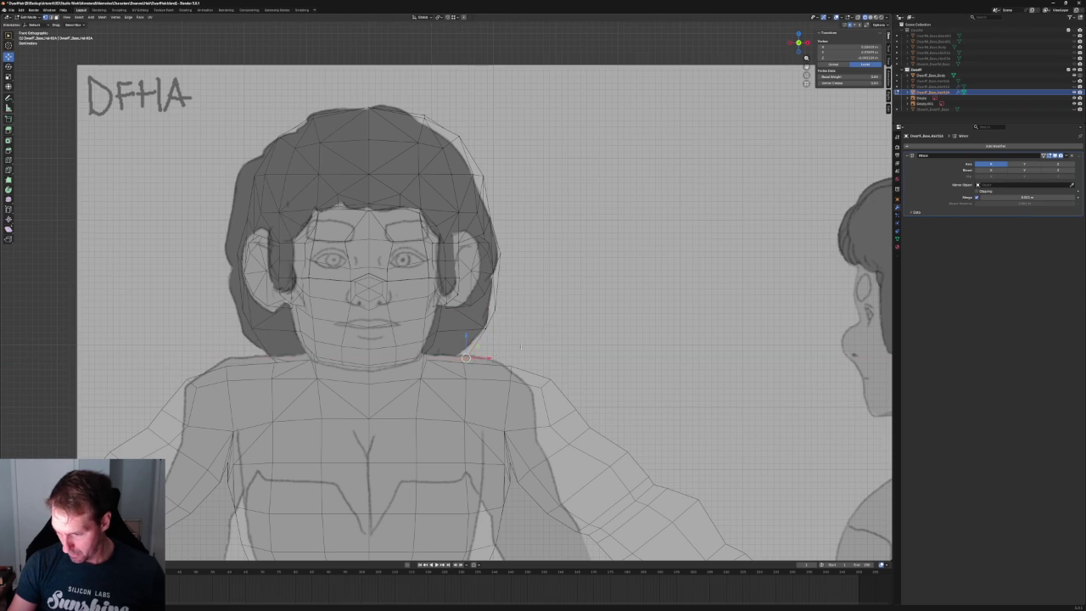
# - Adjust the temple hair vertex along X to follow the DFHA drawing
pyautogui.hotkey('alt', 'a')
pyautogui.scroll(-3, 517, 208)
pyautogui.scroll(2, 517, 207)
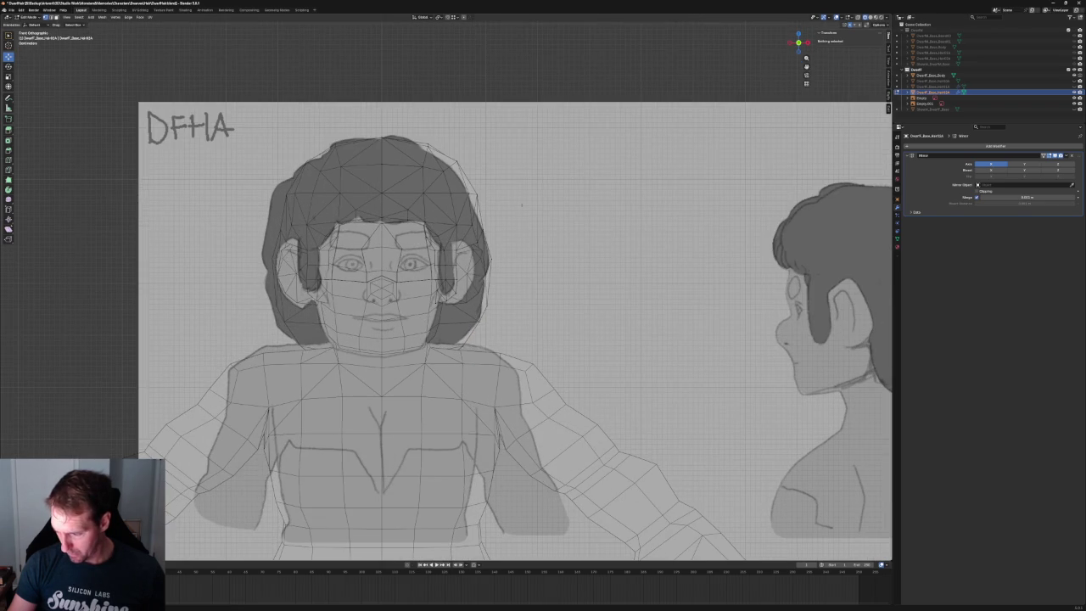
pyautogui.click(468, 225)
pyautogui.press('g')
pyautogui.press('x')
pyautogui.click(454, 228)
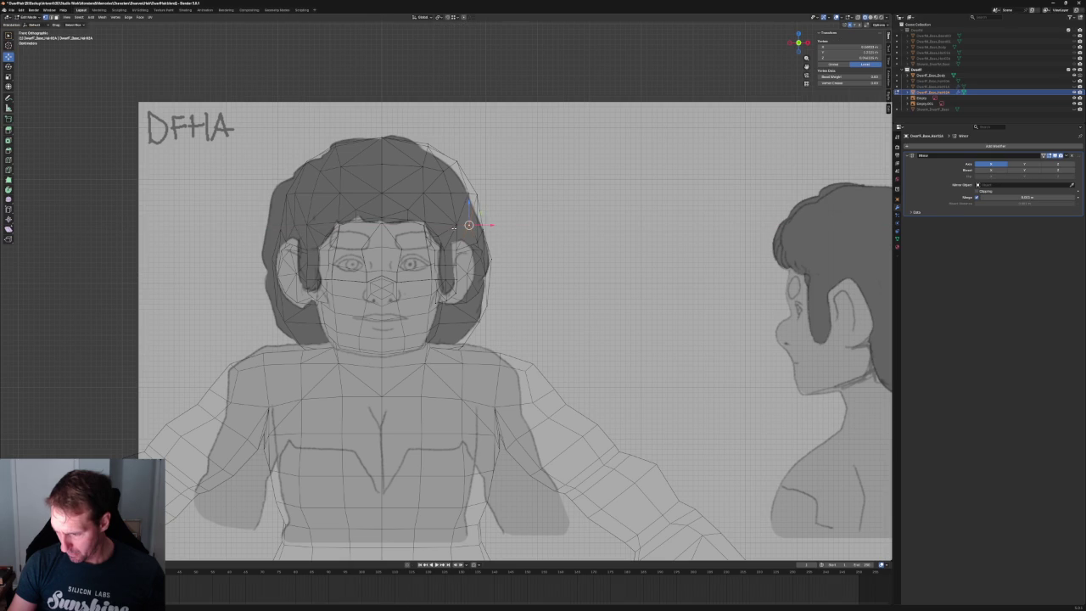
pyautogui.press('g')
pyautogui.press('x')
pyautogui.click(472, 224)
# - Shift a higher hair vertex left along X, then turn off see-through shading
pyautogui.click(451, 195)
pyautogui.press('g')
pyautogui.press('x')
pyautogui.click(447, 193)
pyautogui.press('g')
pyautogui.press('x')
pyautogui.click(417, 165)
pyautogui.hotkey('alt', 'a')
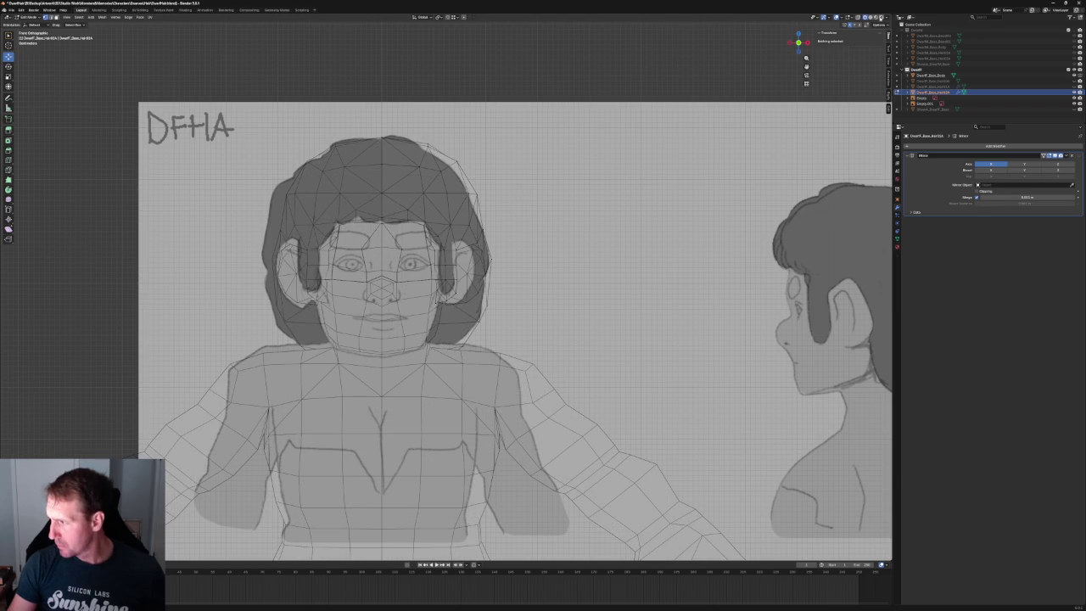
pyautogui.click(872, 17)
pyautogui.scroll(-5, 510, 166)
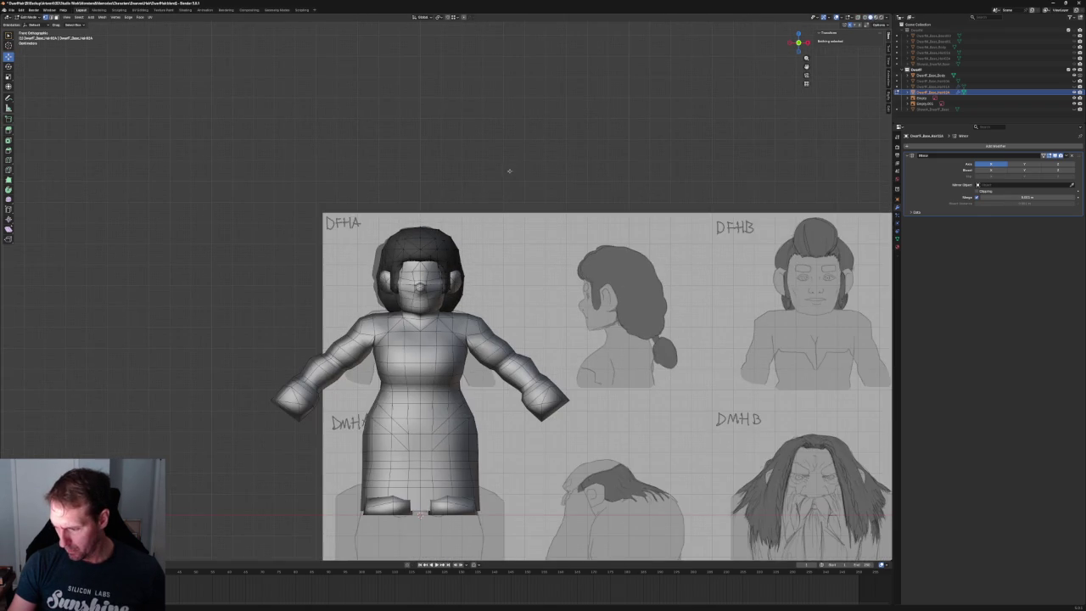
# - Select a side hair vertex and move it along X
pyautogui.scroll(3, 499, 209)
pyautogui.scroll(4, 499, 209)
pyautogui.hotkey('alt', 'z')
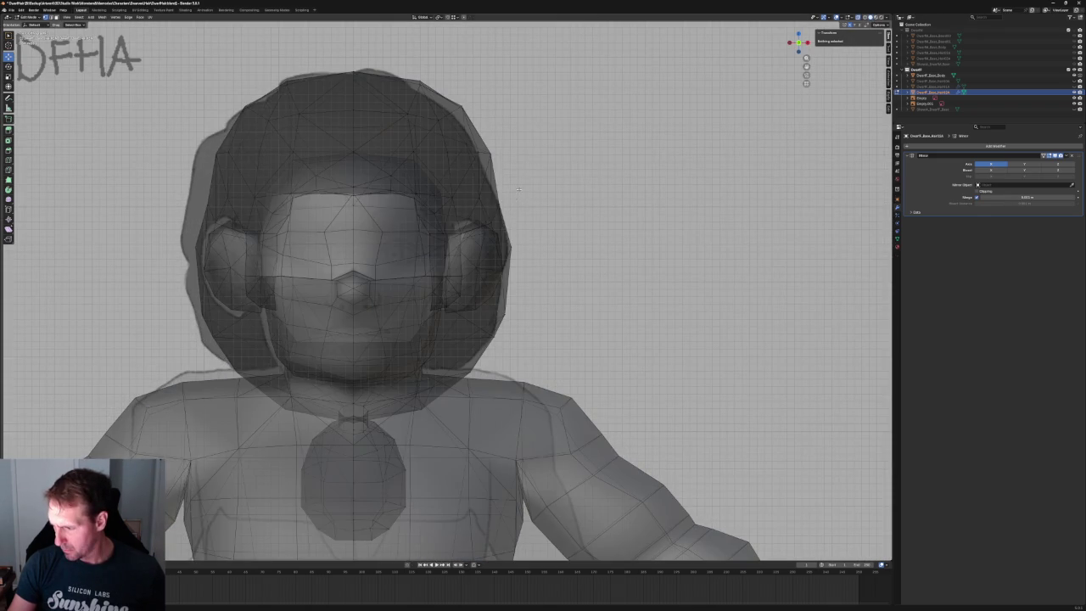
pyautogui.click(499, 204)
pyautogui.hotkey('alt', 'z')
pyautogui.press('g')
pyautogui.press('x')
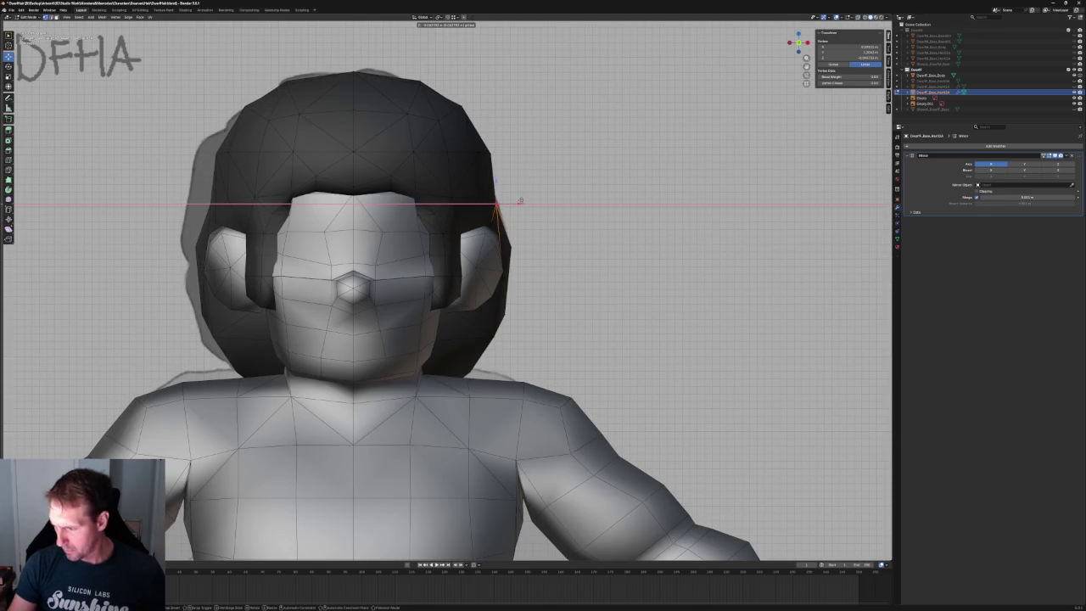
pyautogui.click(520, 202)
pyautogui.hotkey('alt', 'a')
# - Undo that move and instead shift the vertex slightly inward along X
pyautogui.scroll(-7, 542, 205)
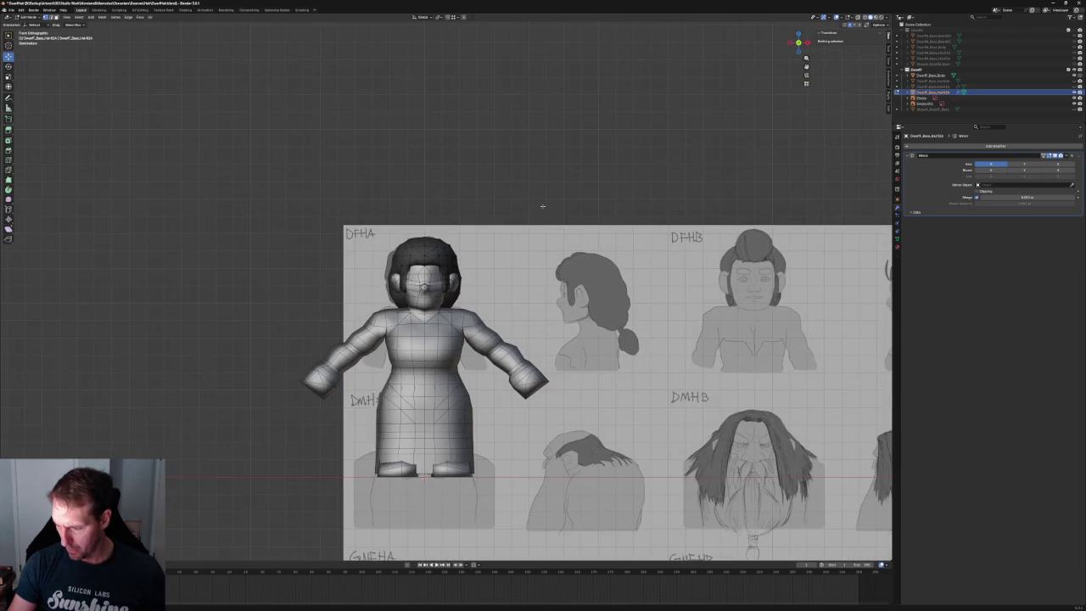
pyautogui.hotkey('ctrl', 'z')
pyautogui.scroll(5, 522, 212)
pyautogui.scroll(2, 513, 217)
pyautogui.press('g')
pyautogui.press('x')
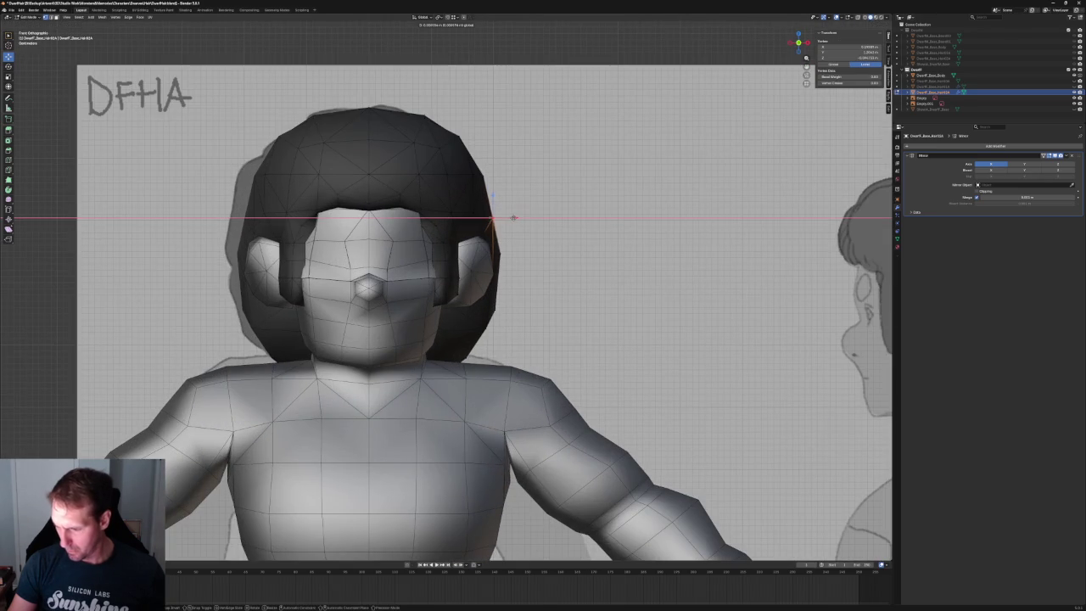
pyautogui.click(484, 219)
pyautogui.hotkey('alt', 'a')
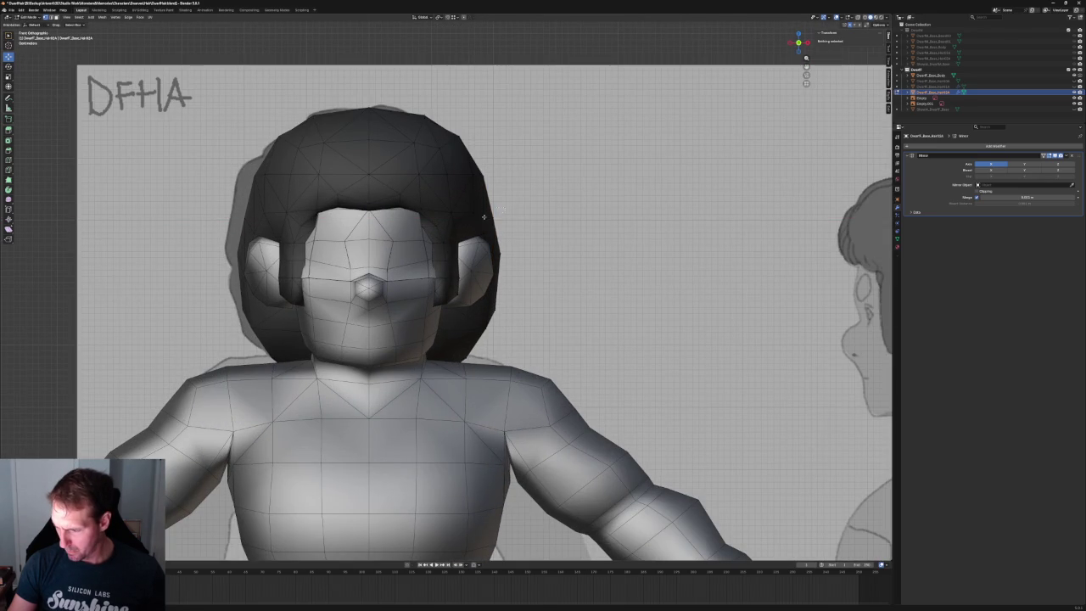
# - In the right side view, move the hair vertex near the ear along Y
pyautogui.click(484, 215)
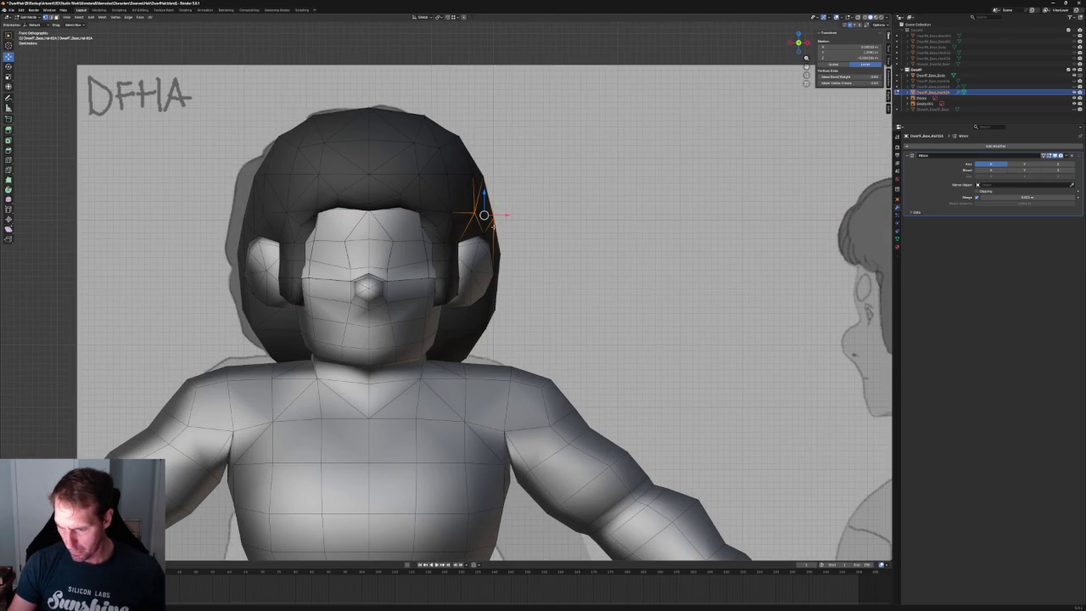
pyautogui.moveTo(493, 224); pyautogui.dragTo(394, 156, button='middle')
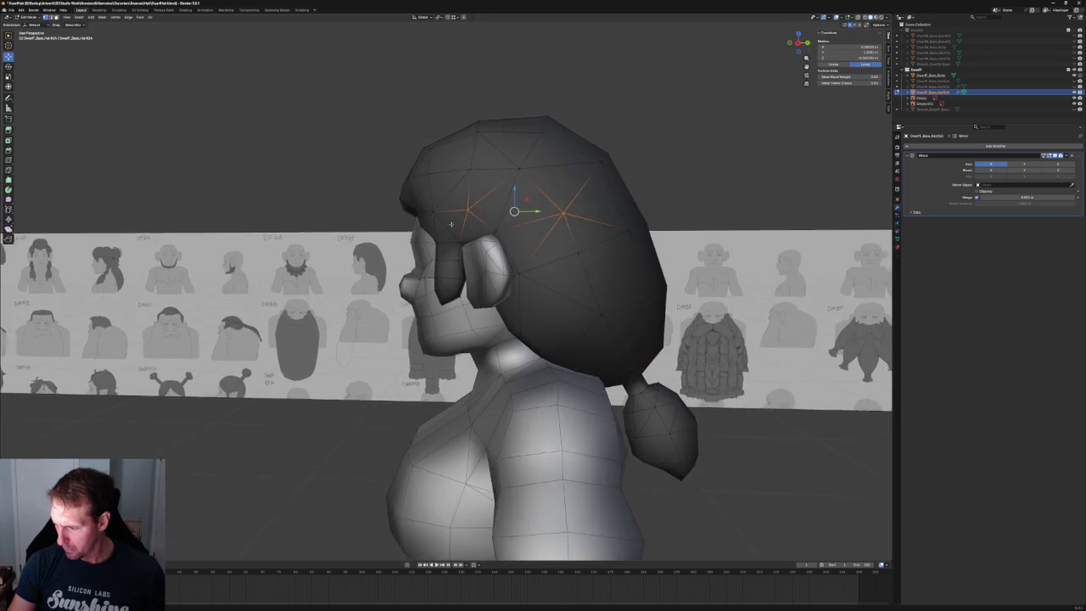
pyautogui.press('KP_3')
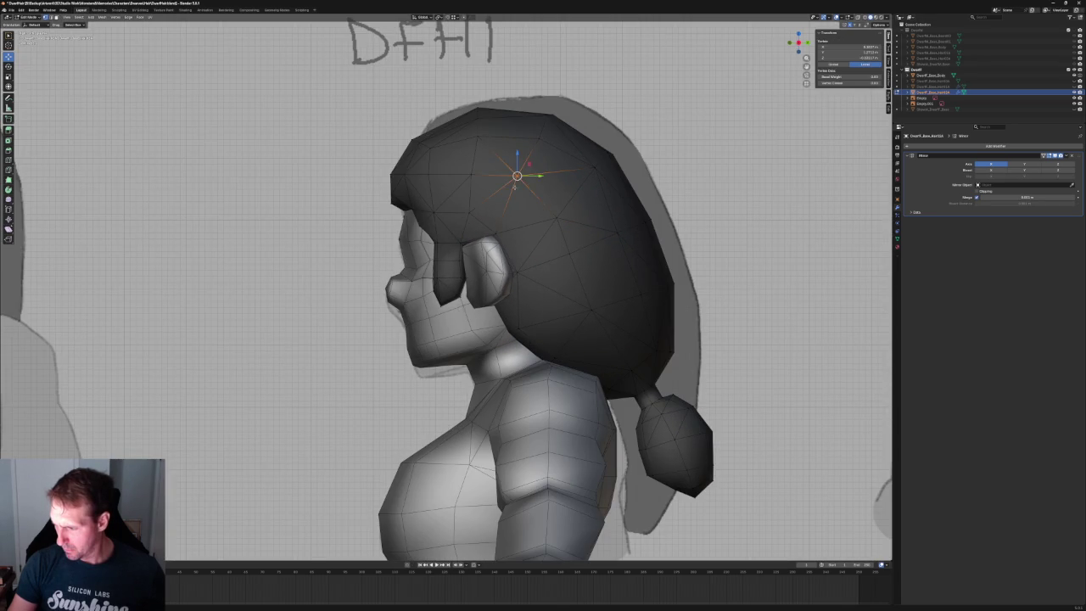
pyautogui.press('g')
pyautogui.press('y')
pyautogui.click(543, 176)
# - Cancel a move on another hair vertex, return to the front view and deselect
pyautogui.scroll(-3, 517, 223)
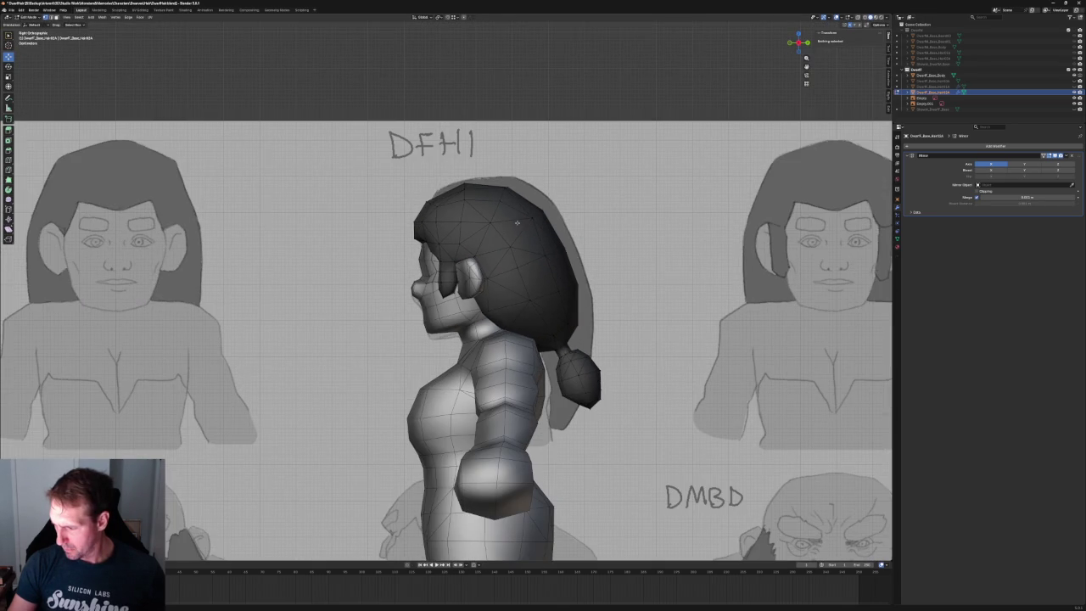
pyautogui.click(512, 246)
pyautogui.press('g')
pyautogui.press('z')
pyautogui.press('Escape')
pyautogui.press('`')
pyautogui.click(485, 206)
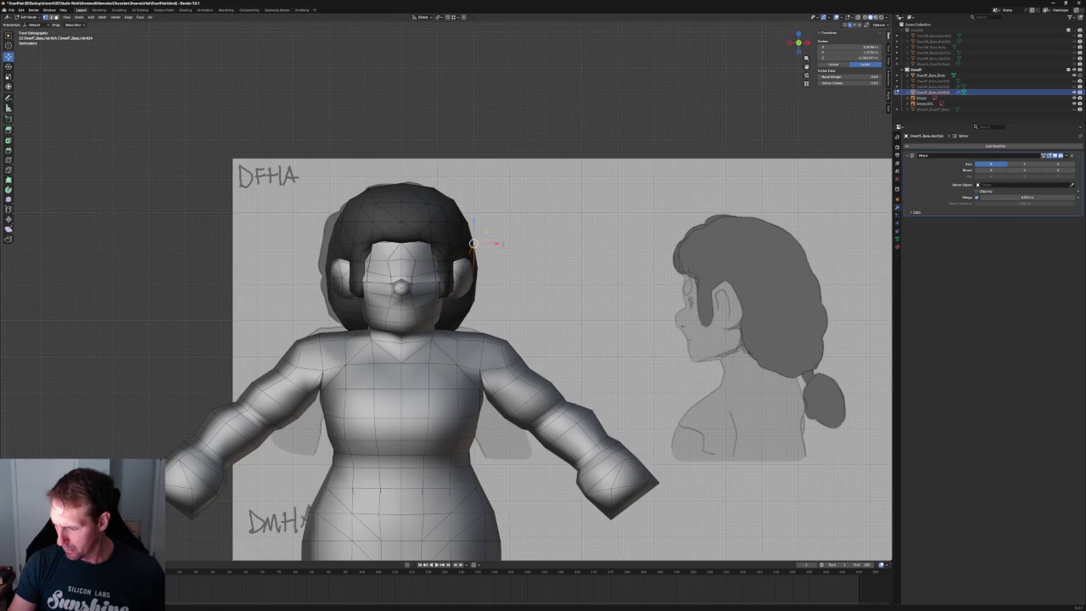
pyautogui.click(487, 159)
pyautogui.scroll(-4, 487, 159)
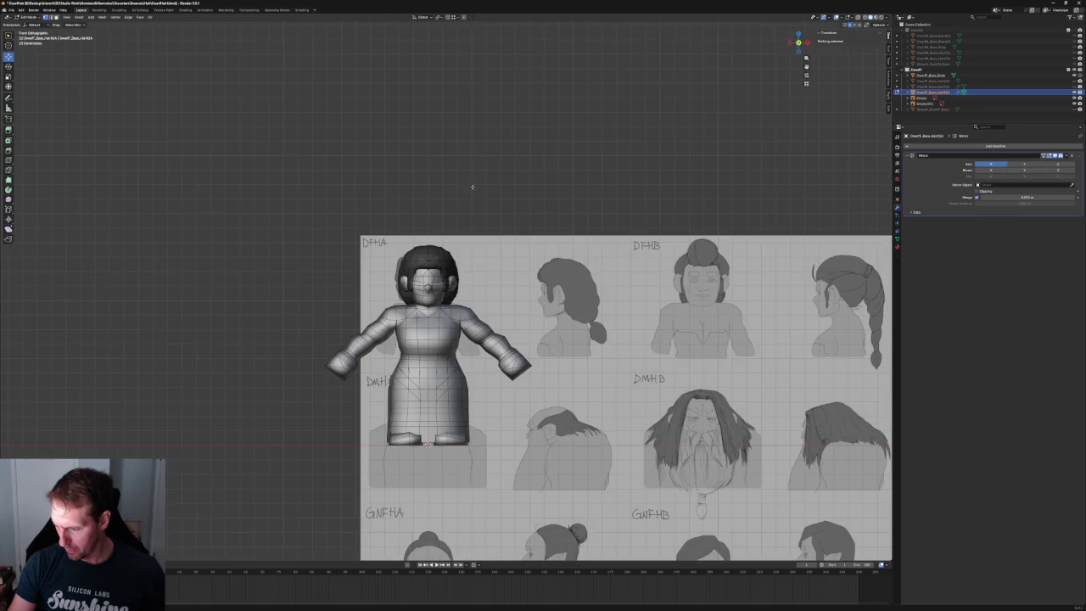
pyautogui.scroll(-2, 479, 180)
# - Check the hair against the reference at an angle, return to front view, and save
pyautogui.moveTo(550, 190)
pyautogui.mouseDown(button='middle')
pyautogui.moveTo(422, 199)
pyautogui.moveTo(605, 193)
pyautogui.moveTo(502, 189)
pyautogui.moveTo(502, 202)
pyautogui.mouseUp(button='middle')
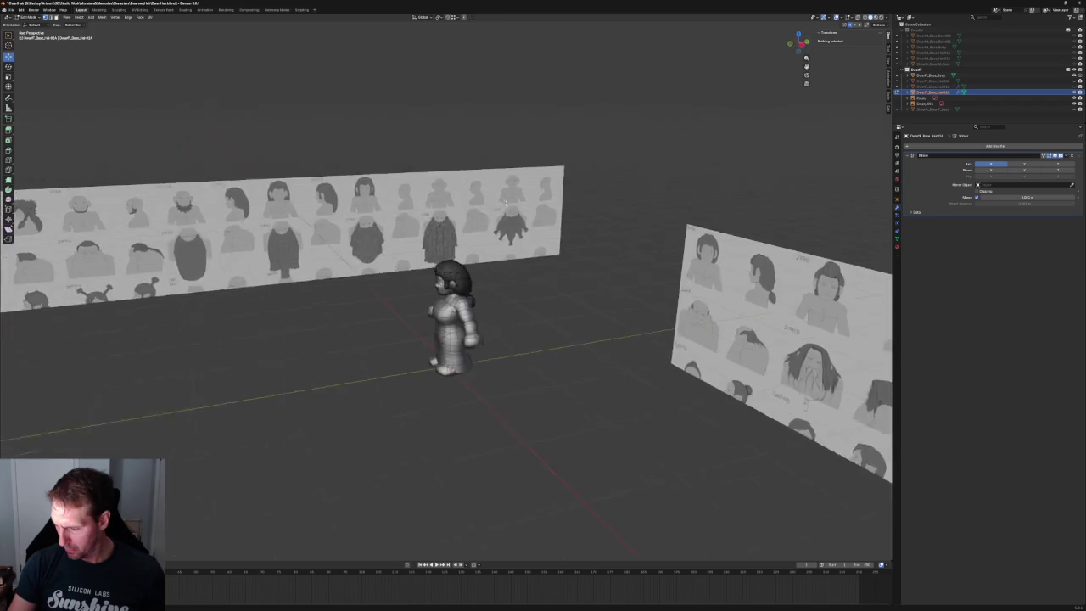
pyautogui.press('KP_1')
pyautogui.scroll(5, 455, 242)
pyautogui.scroll(1, 455, 242)
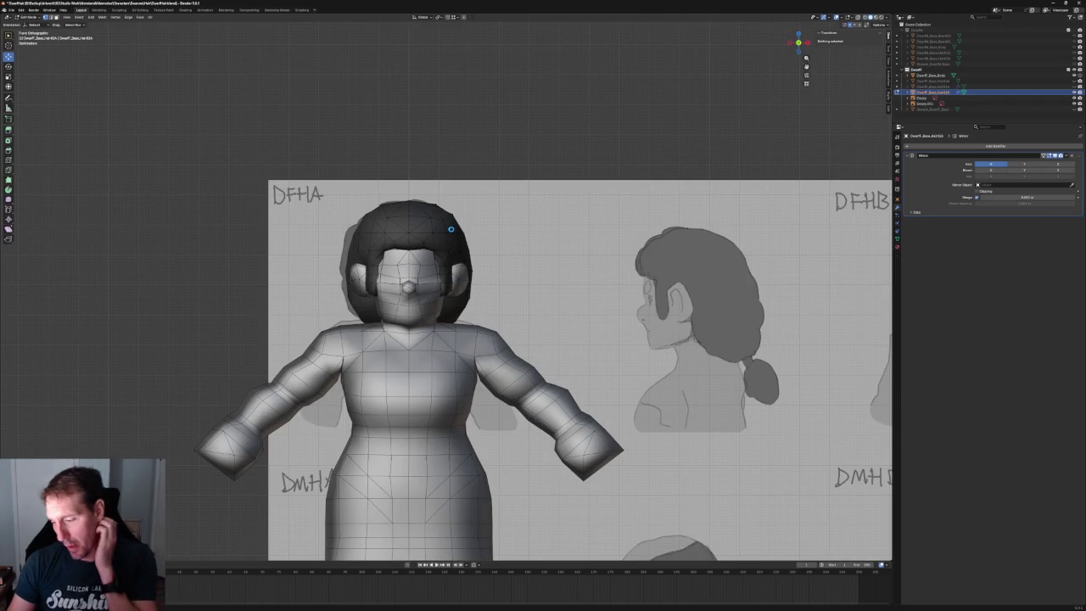
pyautogui.hotkey('ctrl', 's')
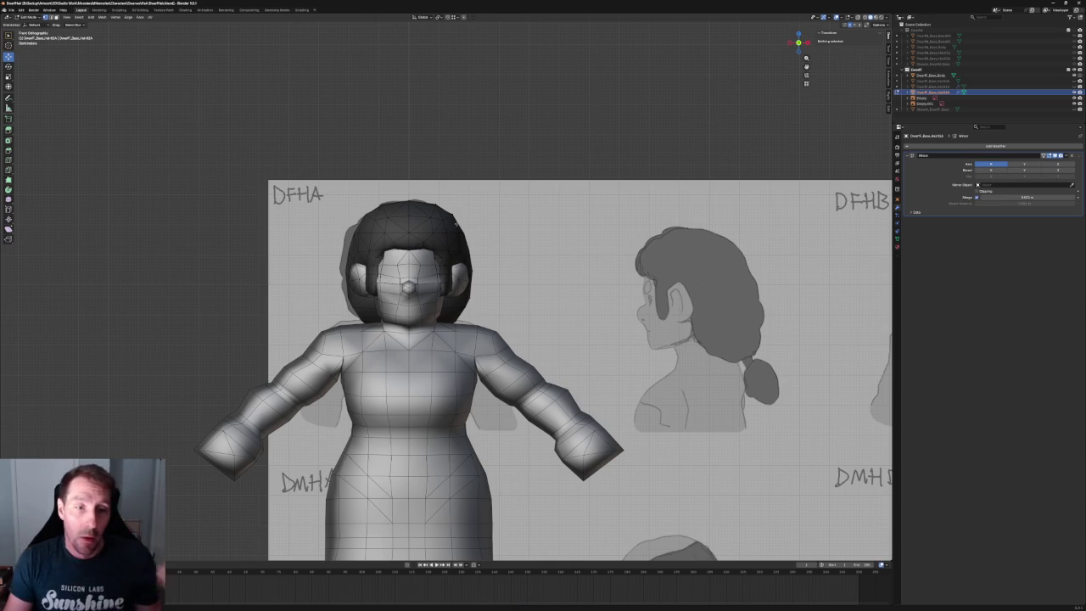
pyautogui.scroll(-6, 374, 165)
pyautogui.scroll(-3, 387, 172)
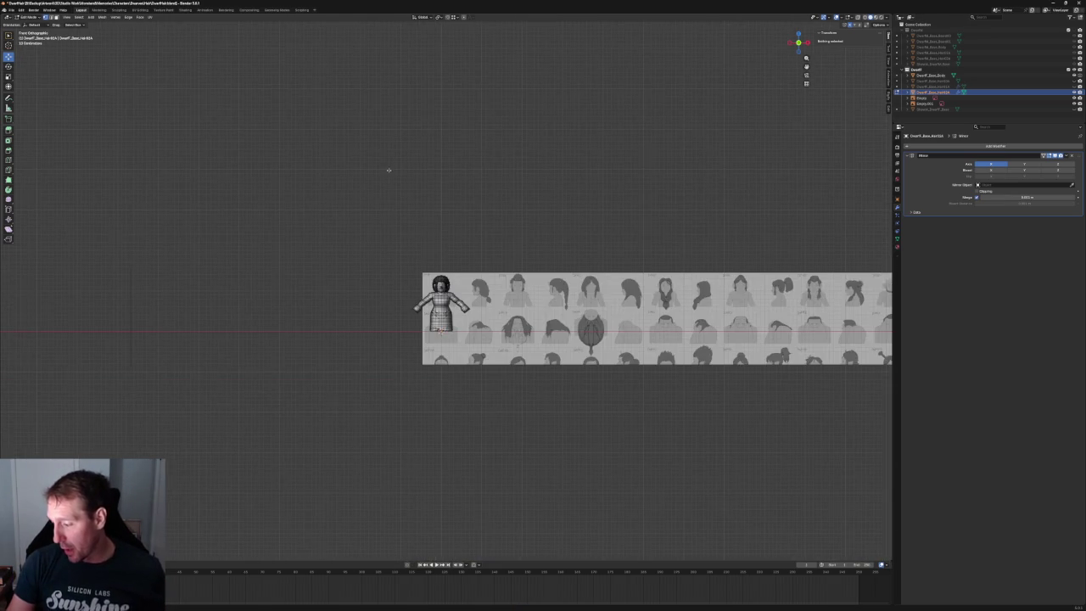
# - In Object Mode, move the reference Empty along X so the DFHB–DFHD sheets sit behind the dwarf
pyautogui.keyDown('shift'); pyautogui.moveTo(617, 238); pyautogui.dragTo(425, 236, button='middle'); pyautogui.keyUp('shift')
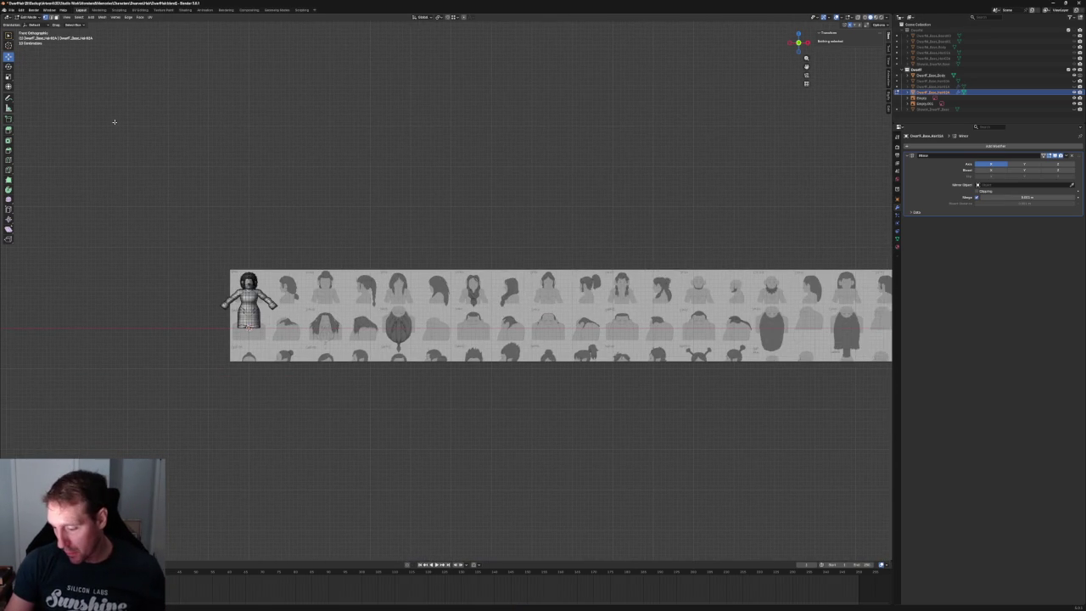
pyautogui.keyDown('shift'); pyautogui.moveTo(219, 217); pyautogui.dragTo(360, 190, button='middle'); pyautogui.keyUp('shift')
pyautogui.scroll(4, 447, 232)
pyautogui.scroll(1, 448, 232)
pyautogui.scroll(2, 447, 231)
pyautogui.press('Tab')
pyautogui.click(483, 238)
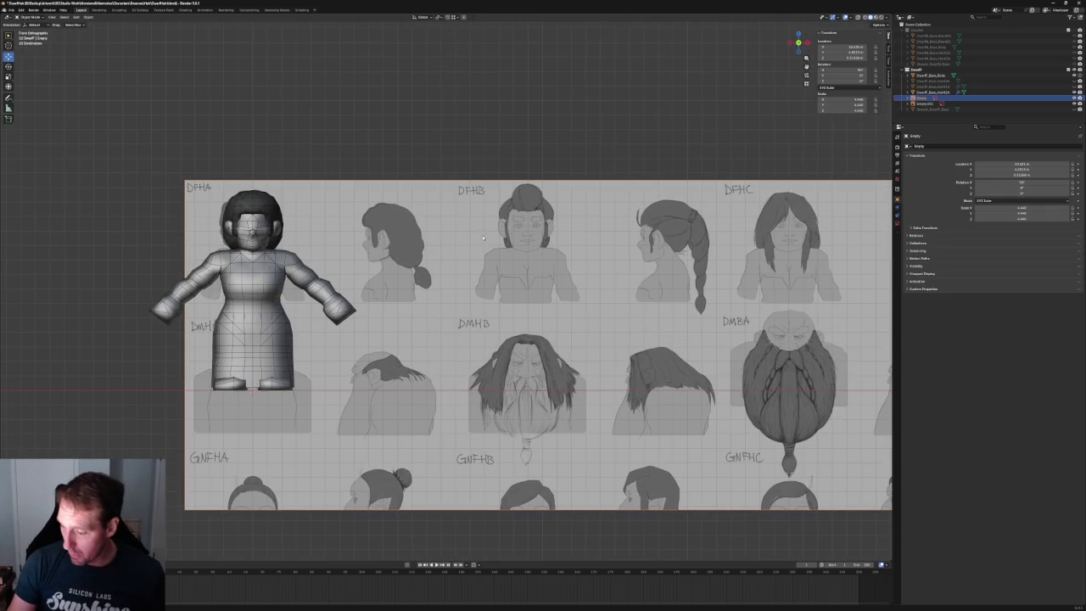
pyautogui.scroll(-3, 510, 283)
pyautogui.press('g')
pyautogui.press('x')
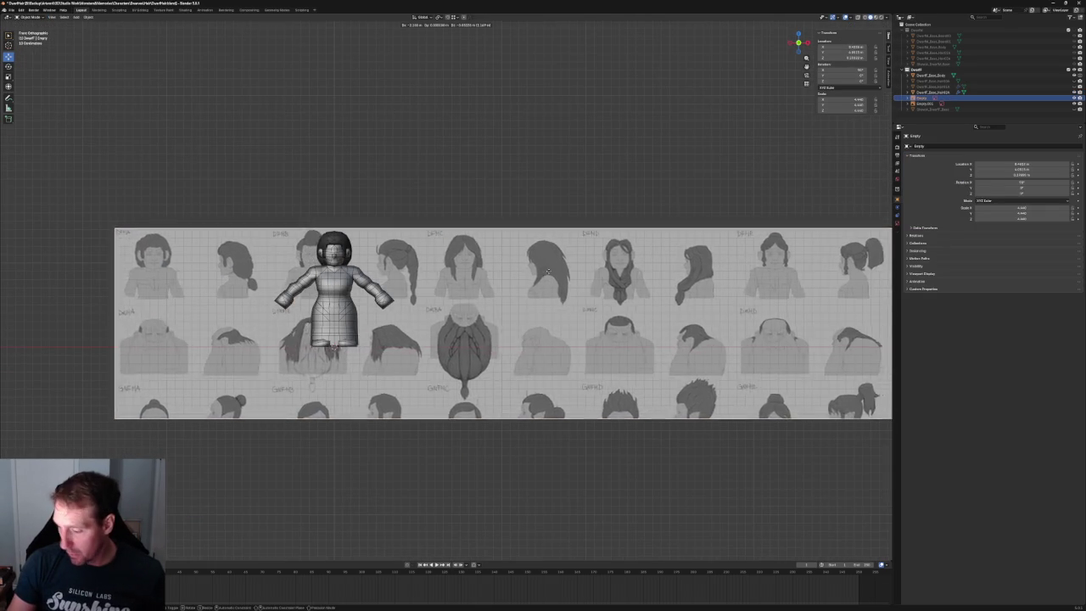
pyautogui.click(533, 221)
# - Show the long hair mesh on the dwarf in the outliner and view her from the right side
pyautogui.scroll(3, 432, 256)
pyautogui.scroll(1, 432, 255)
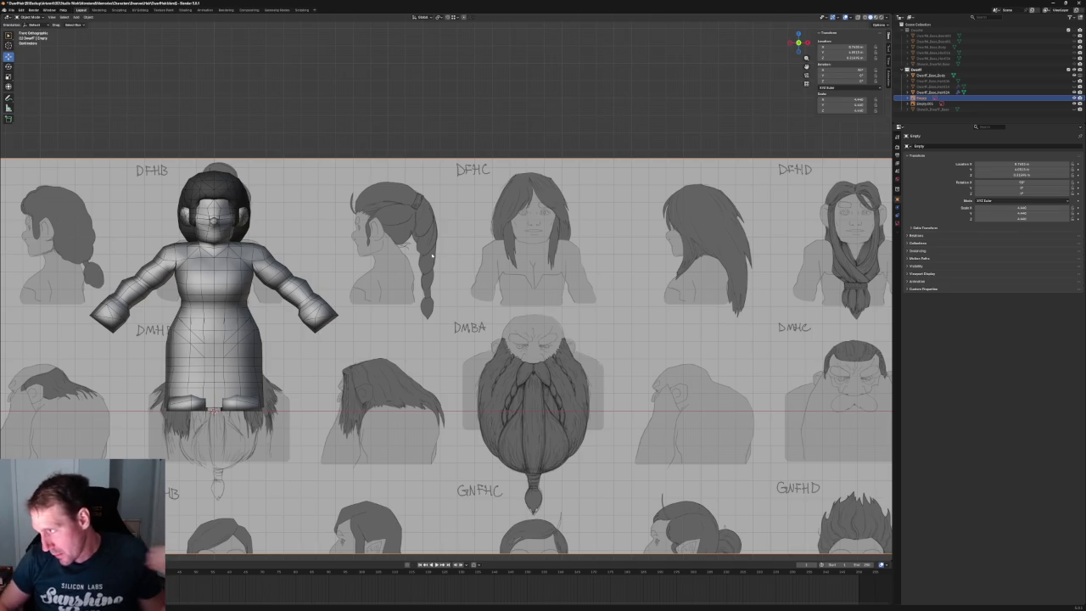
pyautogui.click(1075, 98)
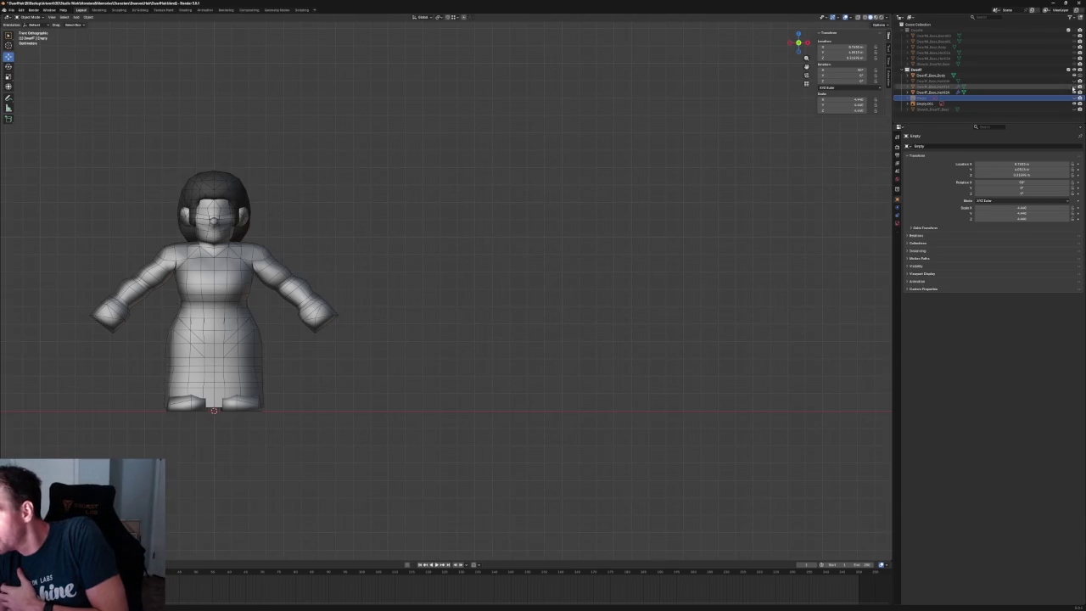
pyautogui.click(1076, 99)
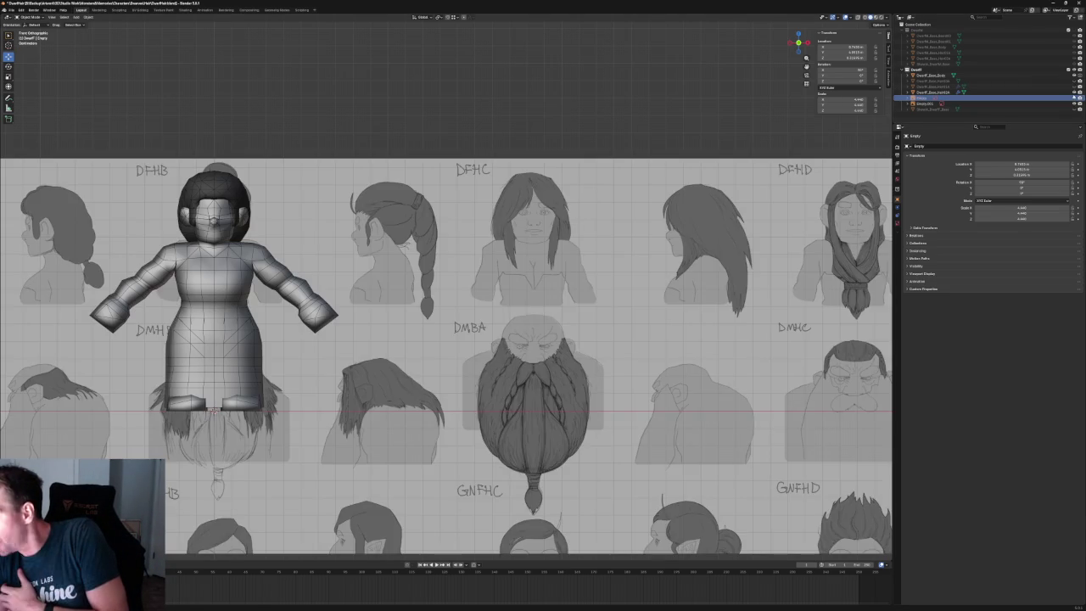
pyautogui.click(1075, 82)
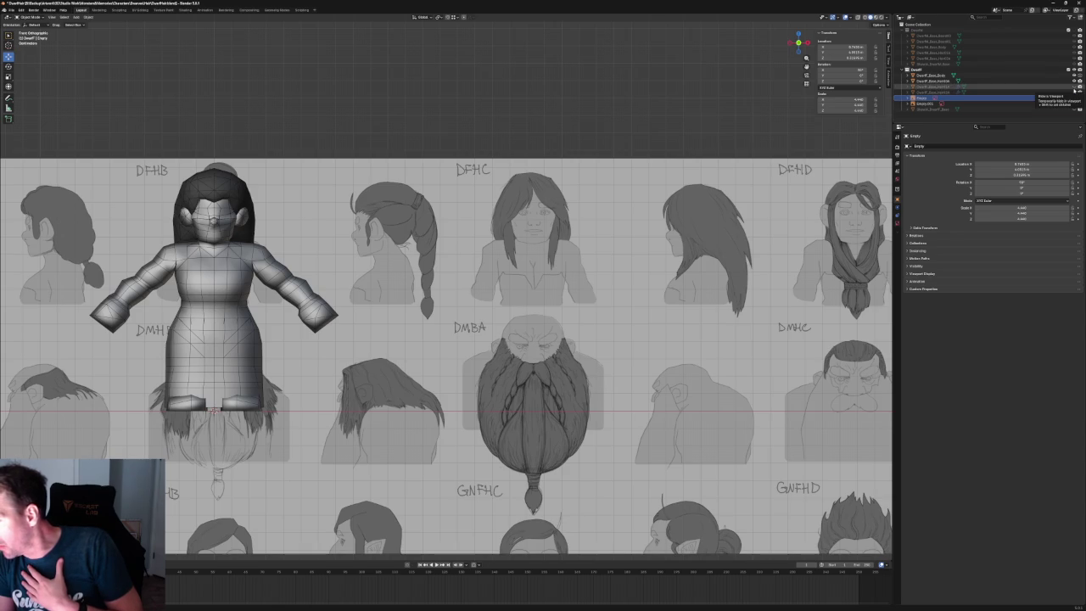
pyautogui.click(1076, 87)
pyautogui.click(1075, 86)
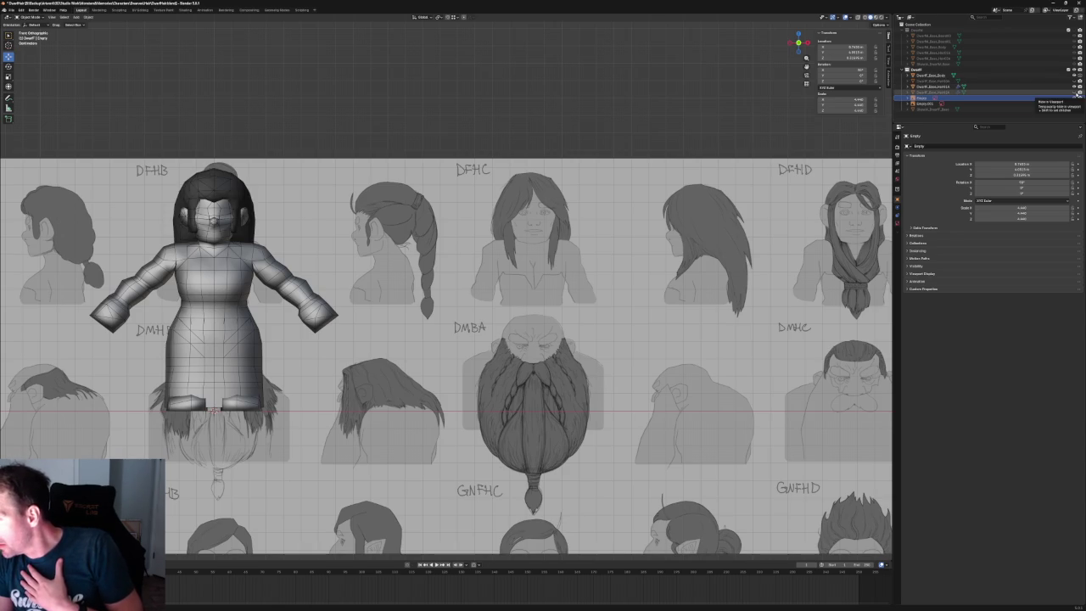
pyautogui.scroll(3, 252, 104)
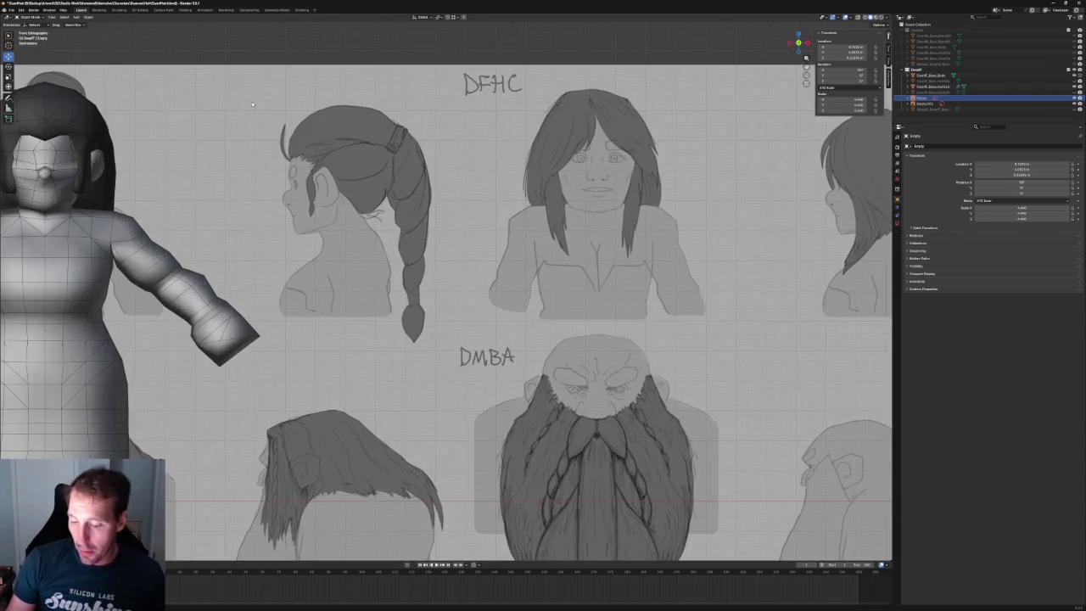
pyautogui.press('KP_3')
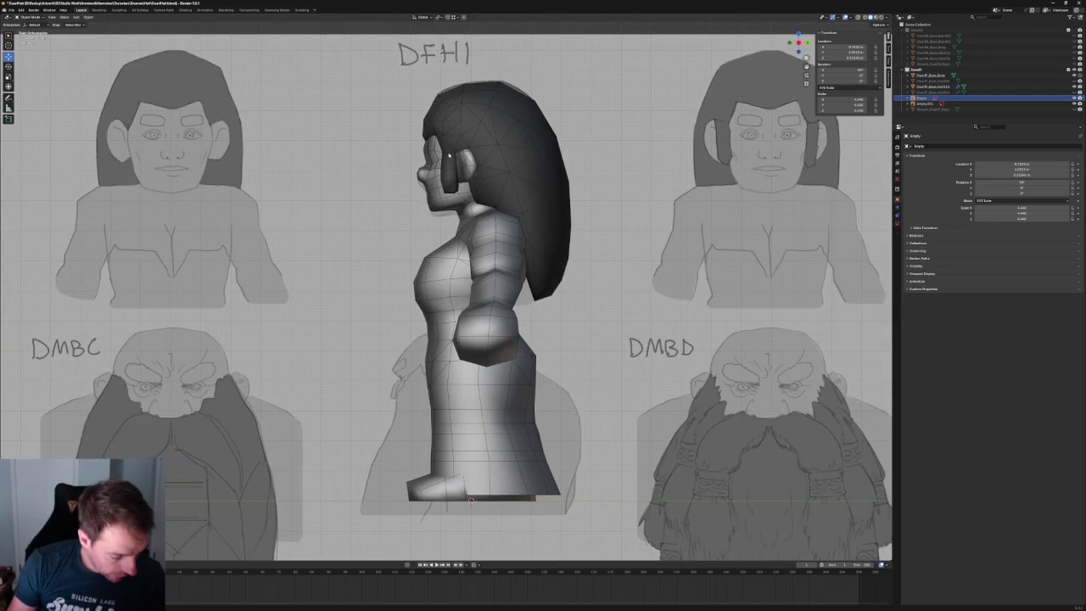
# - Duplicate the long hair mesh in place with Shift+D
pyautogui.click(487, 109)
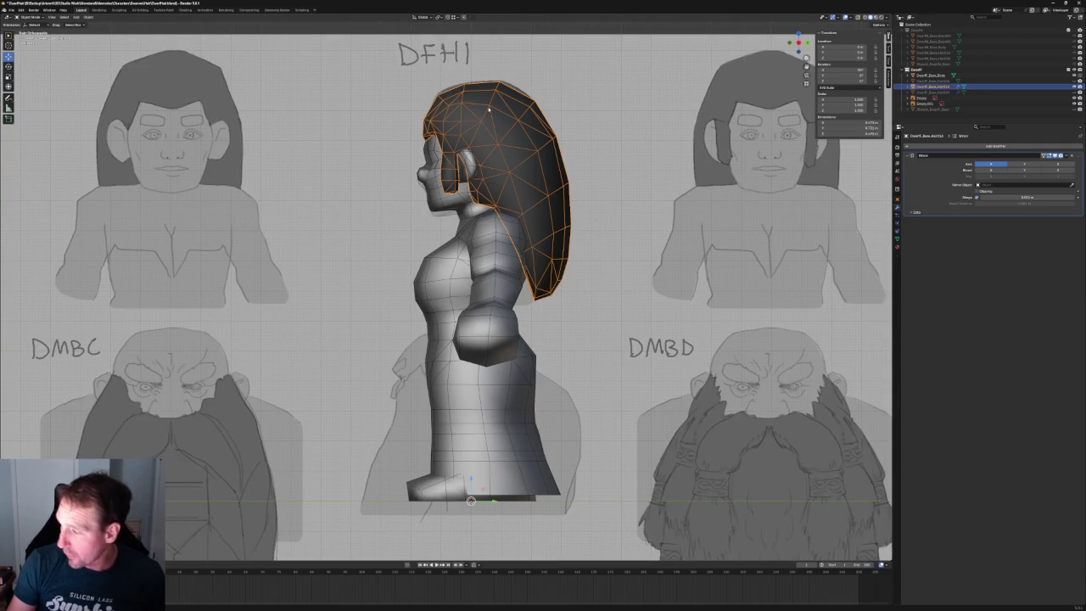
pyautogui.hotkey('shift', 'd')
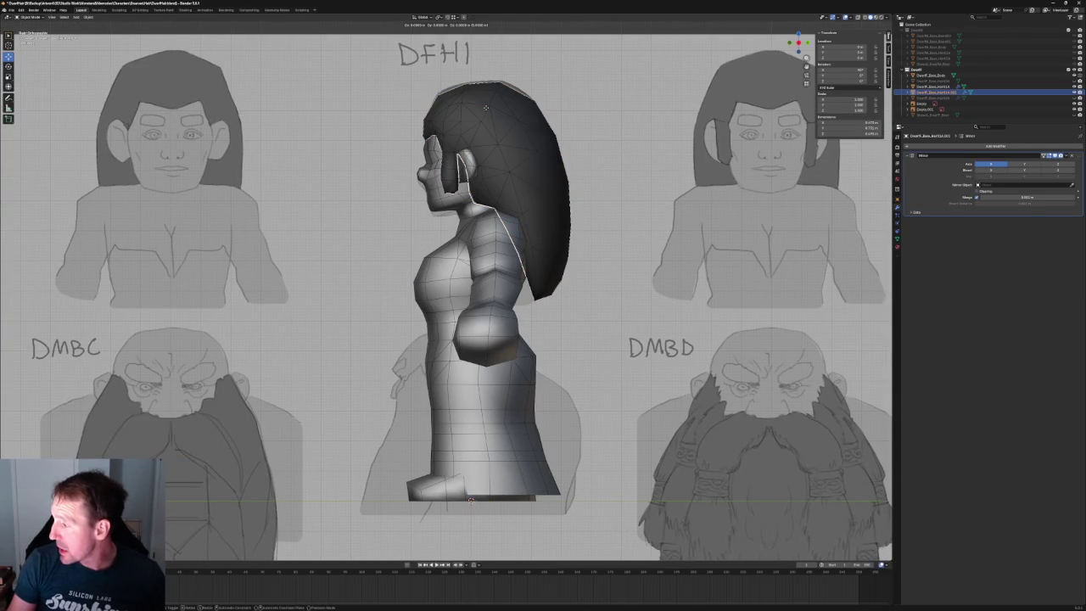
pyautogui.rightClick(486, 107)
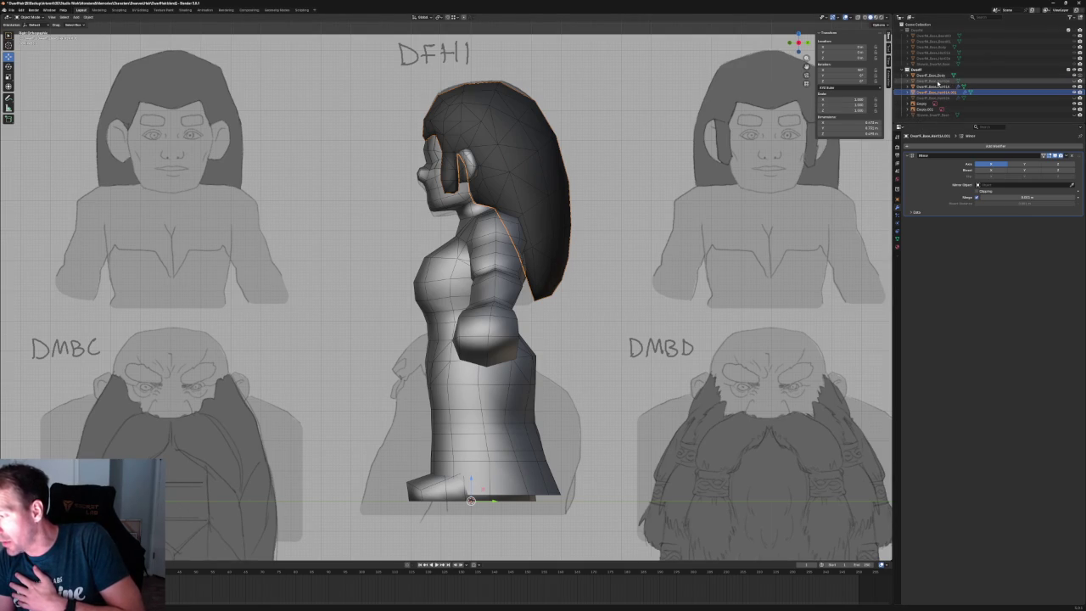
# - Select Empty.001, Dwarf_Base_Hair006 and the long hair in the outliner, checking the Object menu
pyautogui.click(938, 82)
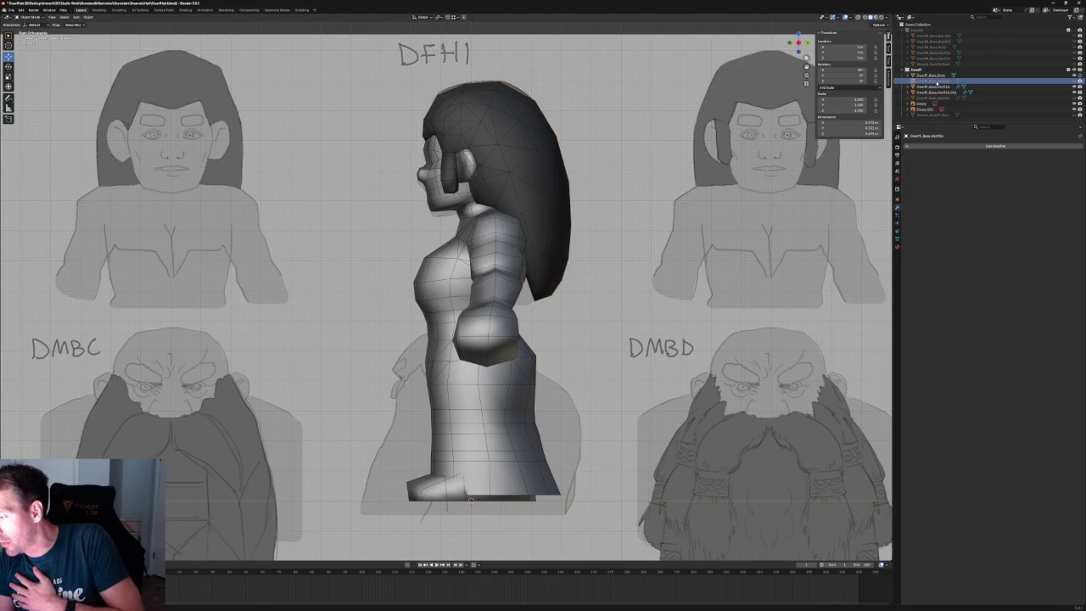
pyautogui.click(88, 17)
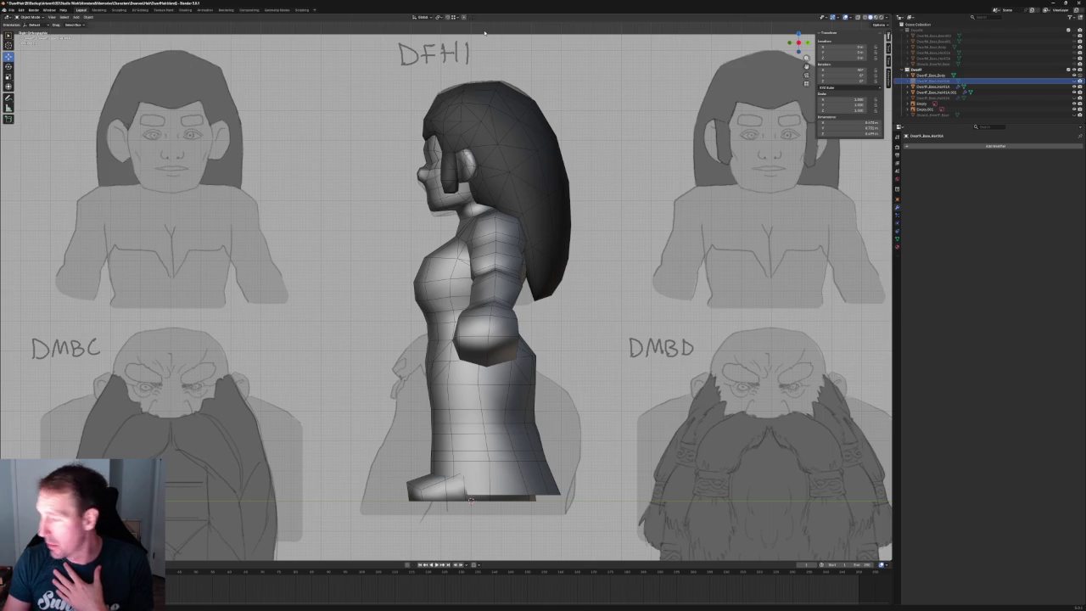
pyautogui.click(922, 108)
pyautogui.click(1019, 82)
pyautogui.click(998, 85)
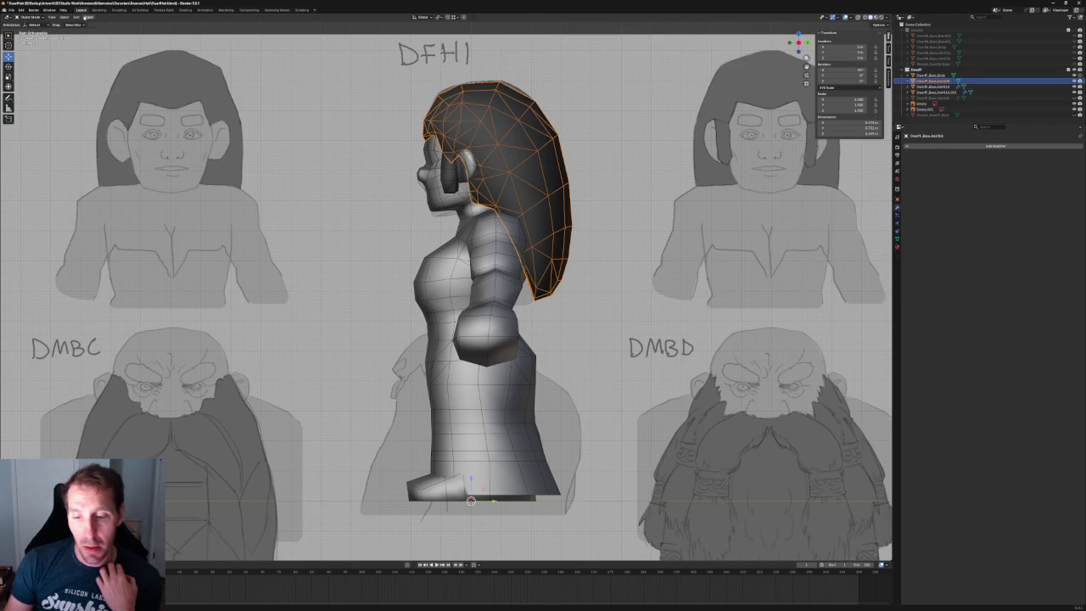
pyautogui.click(87, 17)
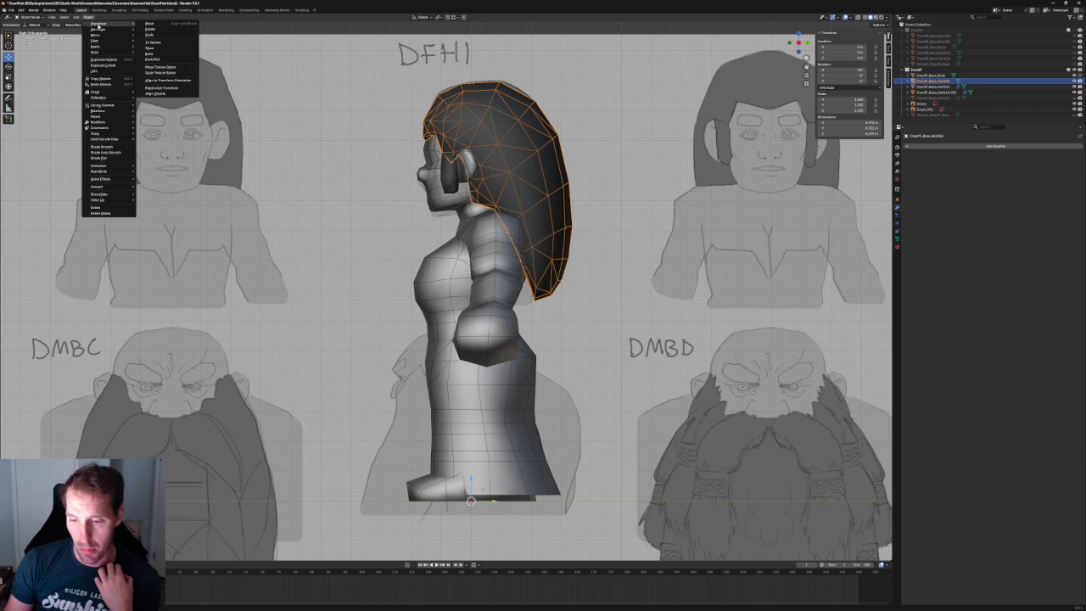
pyautogui.moveTo(96, 46)
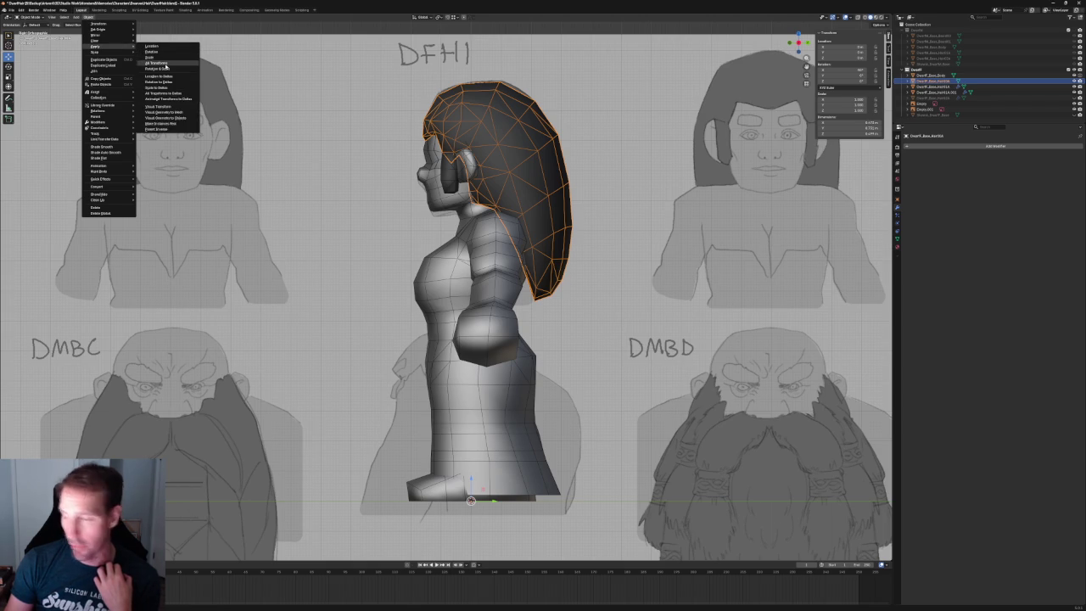
# - Select the Hair01A object with its Mirror modifier and apply its transform
pyautogui.click(166, 65)
pyautogui.click(934, 75)
pyautogui.click(934, 81)
pyautogui.click(936, 87)
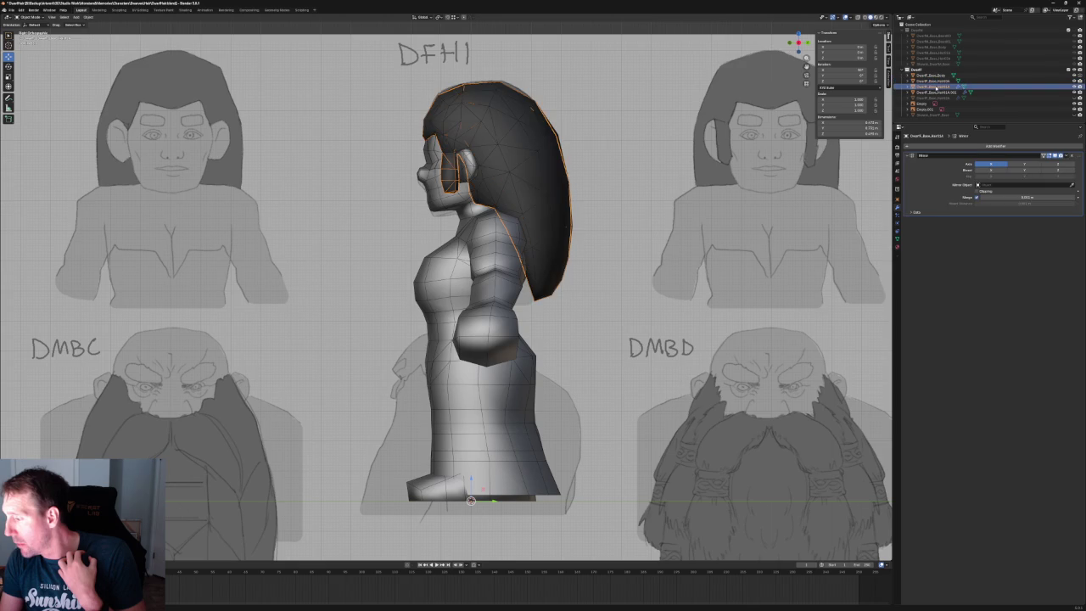
pyautogui.click(89, 17)
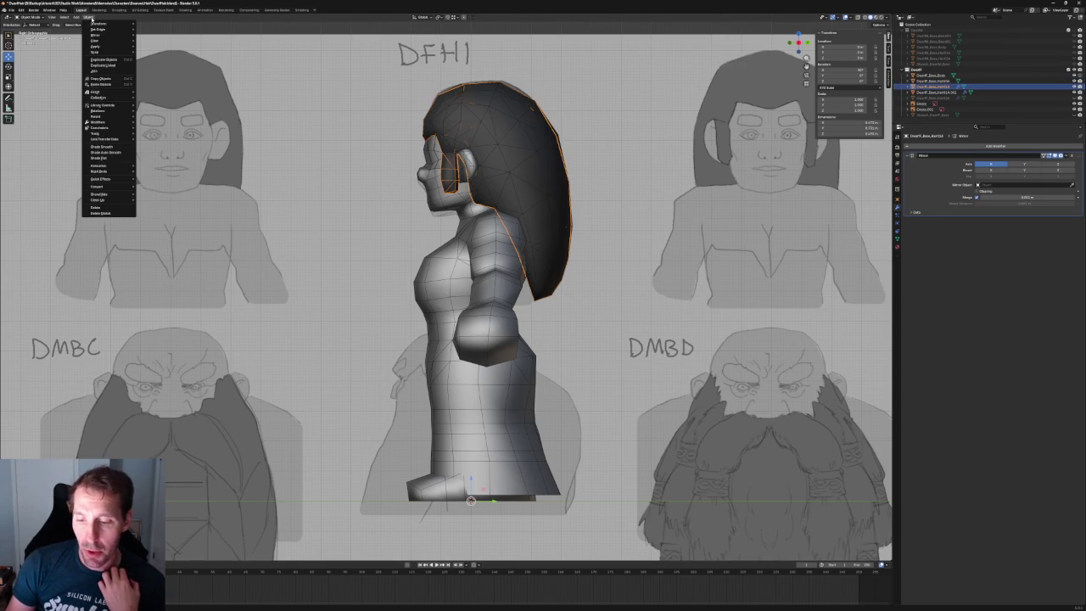
pyautogui.moveTo(106, 47)
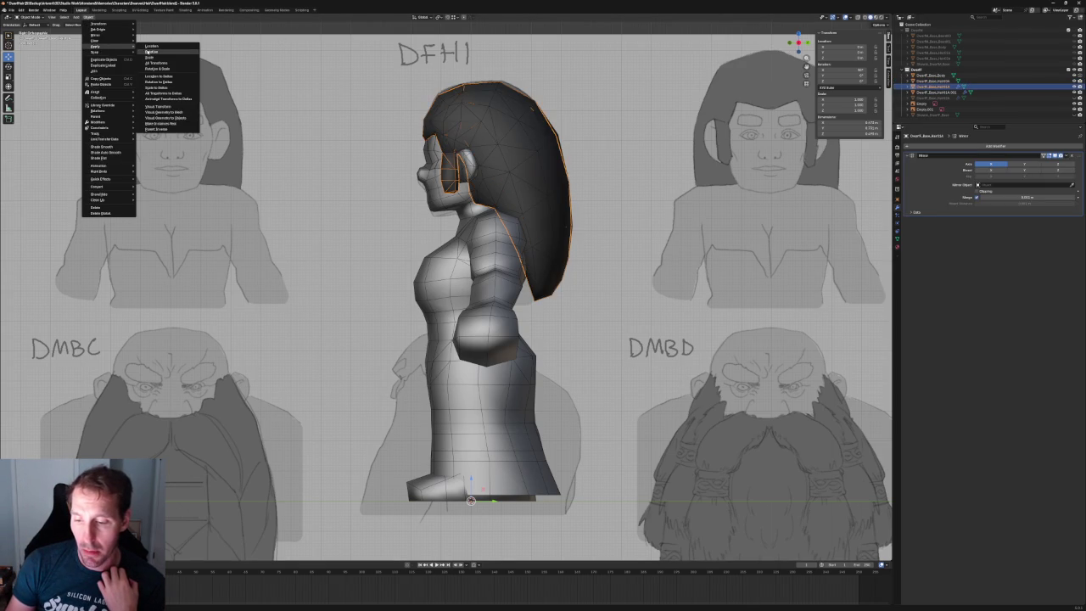
pyautogui.click(170, 63)
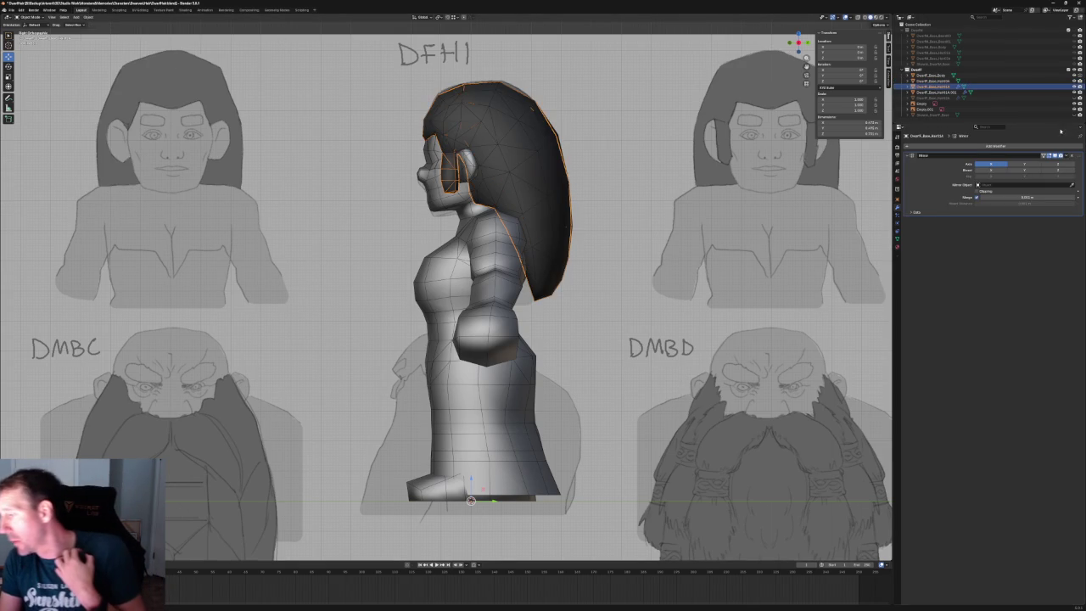
# - Apply Rotation & Scale to the next hair mesh and All Transforms to the one after
pyautogui.click(940, 92)
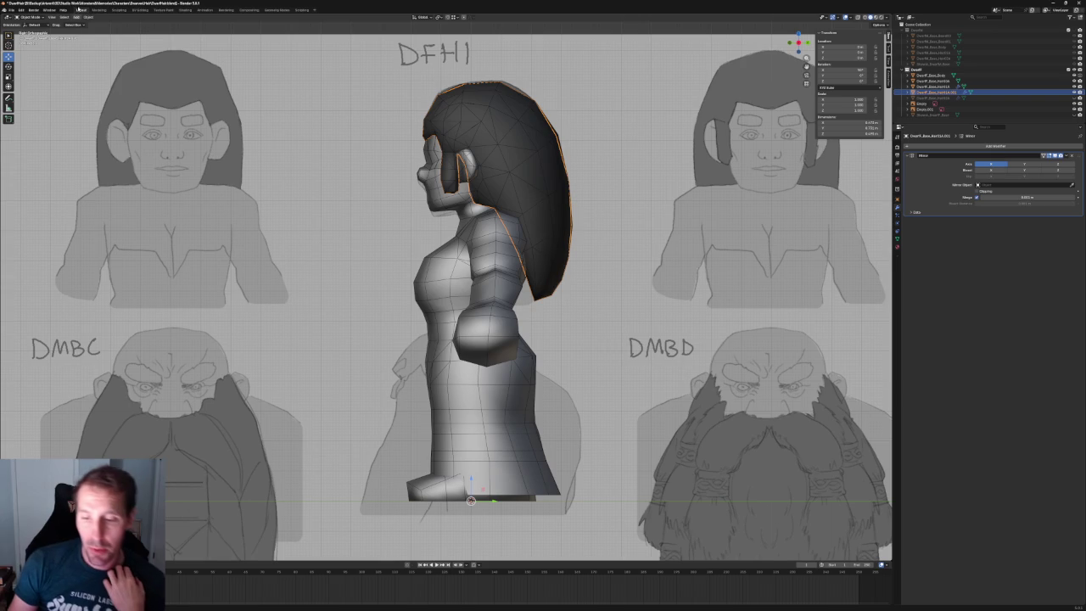
pyautogui.click(88, 17)
pyautogui.moveTo(99, 23)
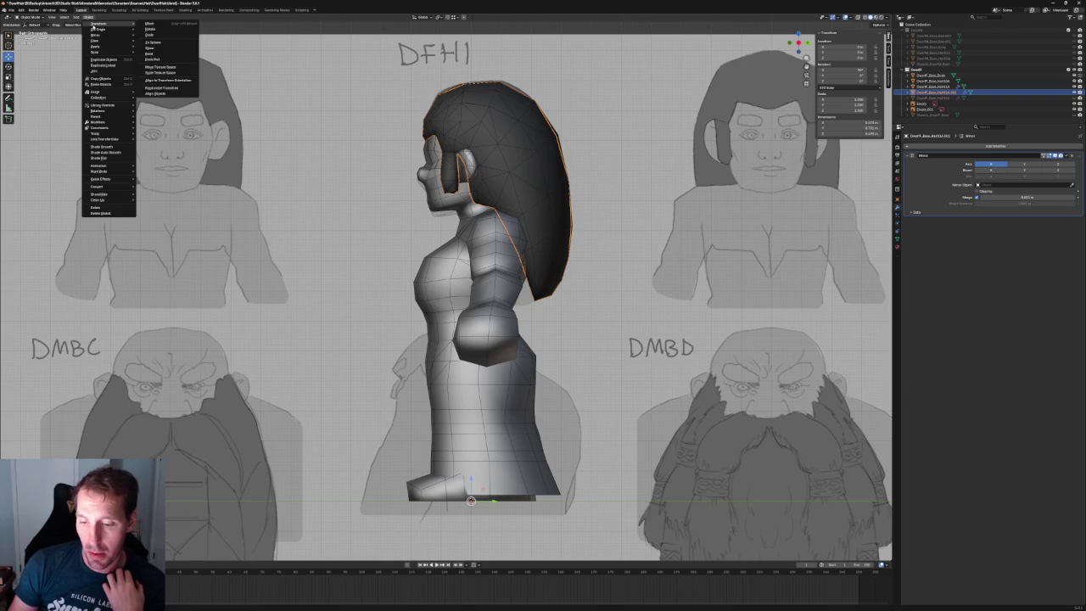
pyautogui.moveTo(95, 46)
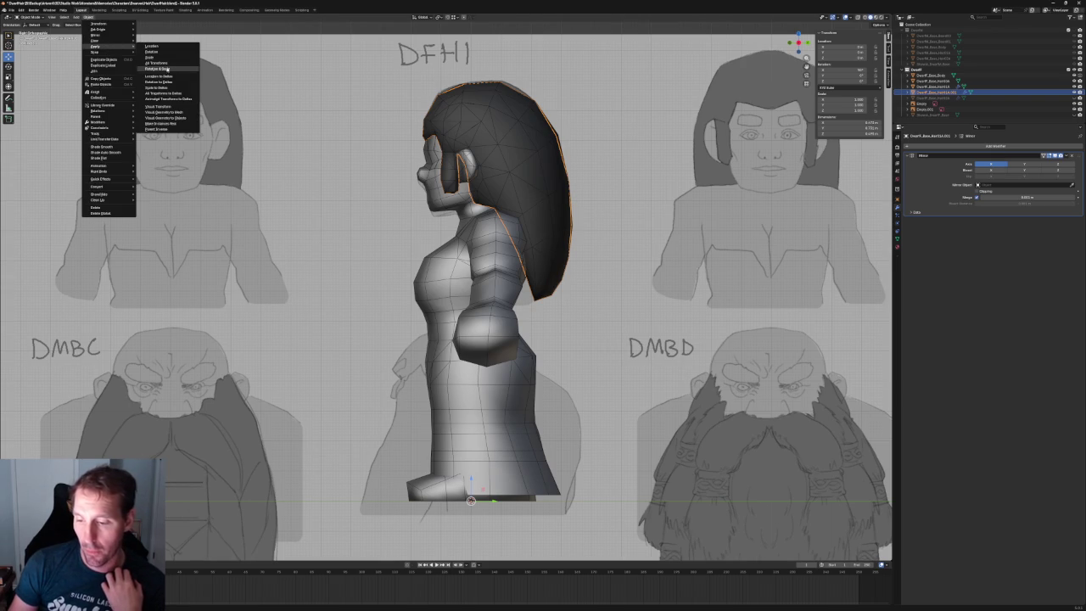
pyautogui.click(167, 69)
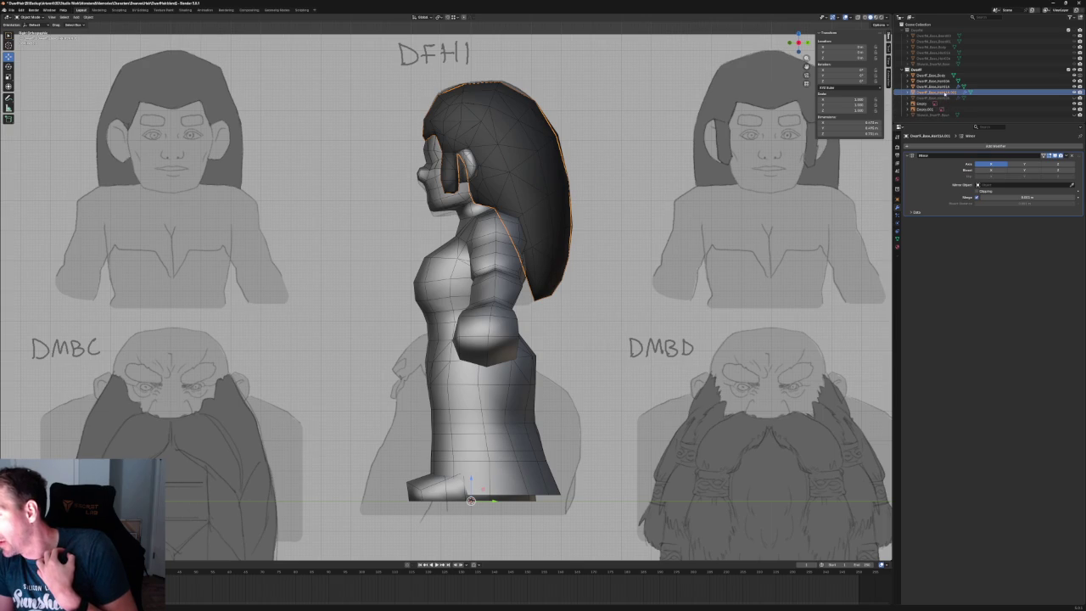
pyautogui.click(933, 97)
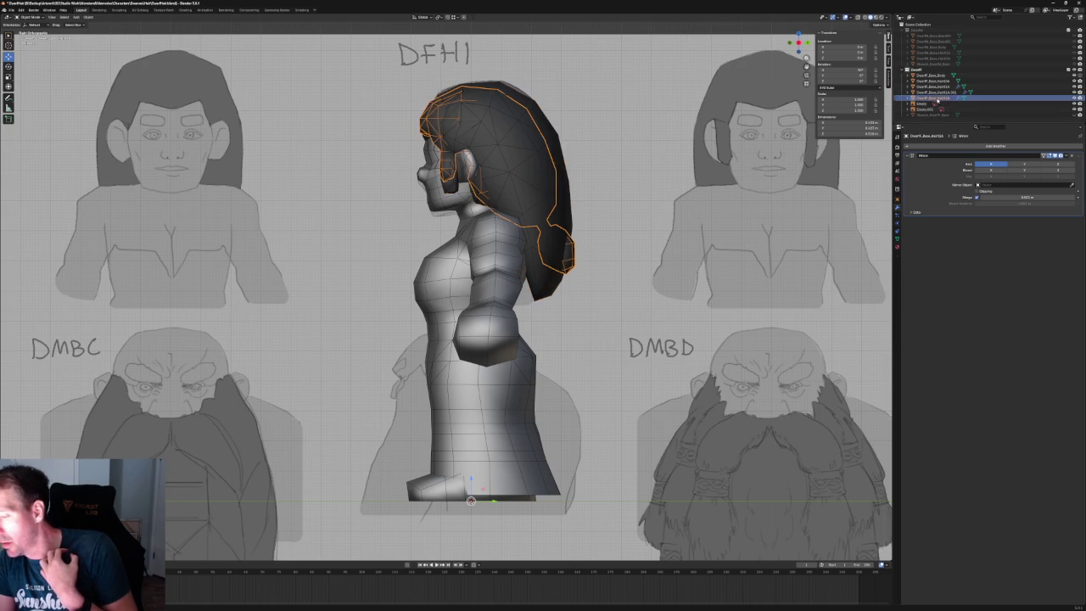
pyautogui.click(89, 17)
pyautogui.moveTo(97, 46)
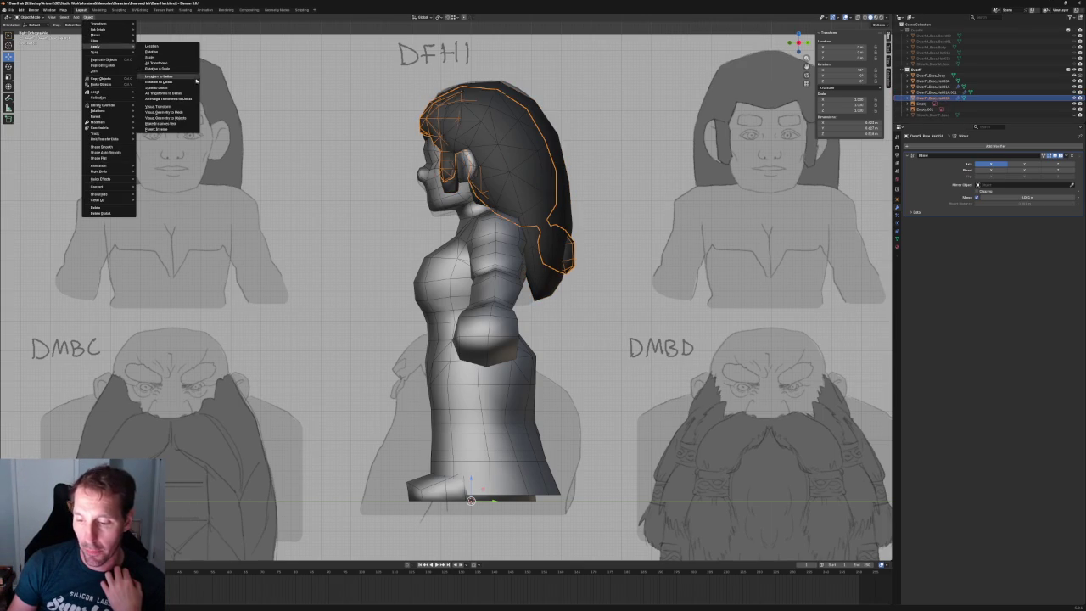
pyautogui.click(165, 63)
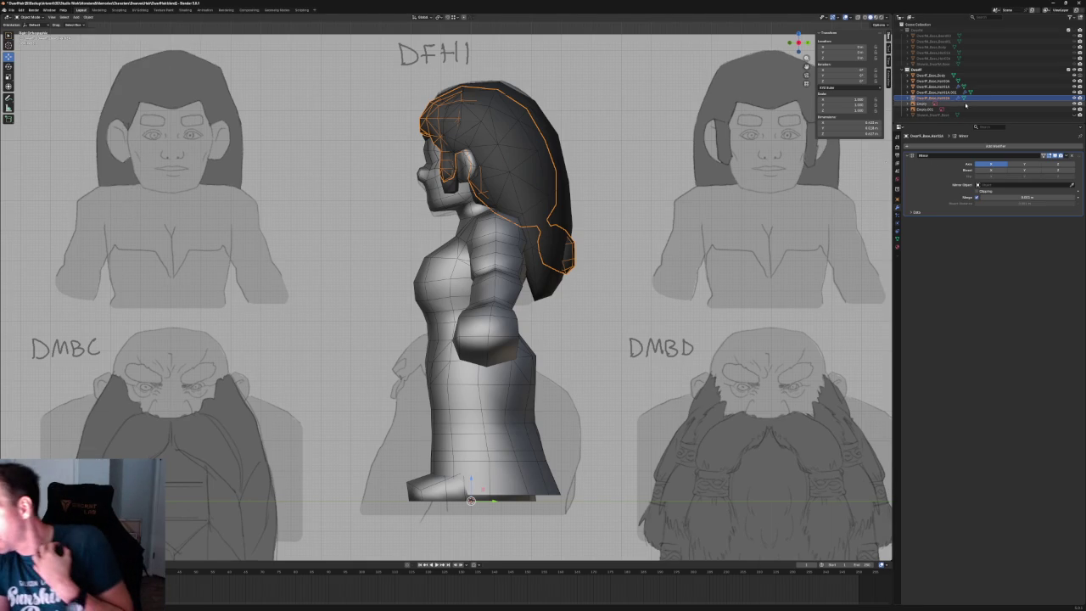
# - Show the outer hair mesh, hide one of the front hair objects, and begin renaming a hair object
pyautogui.click(999, 93)
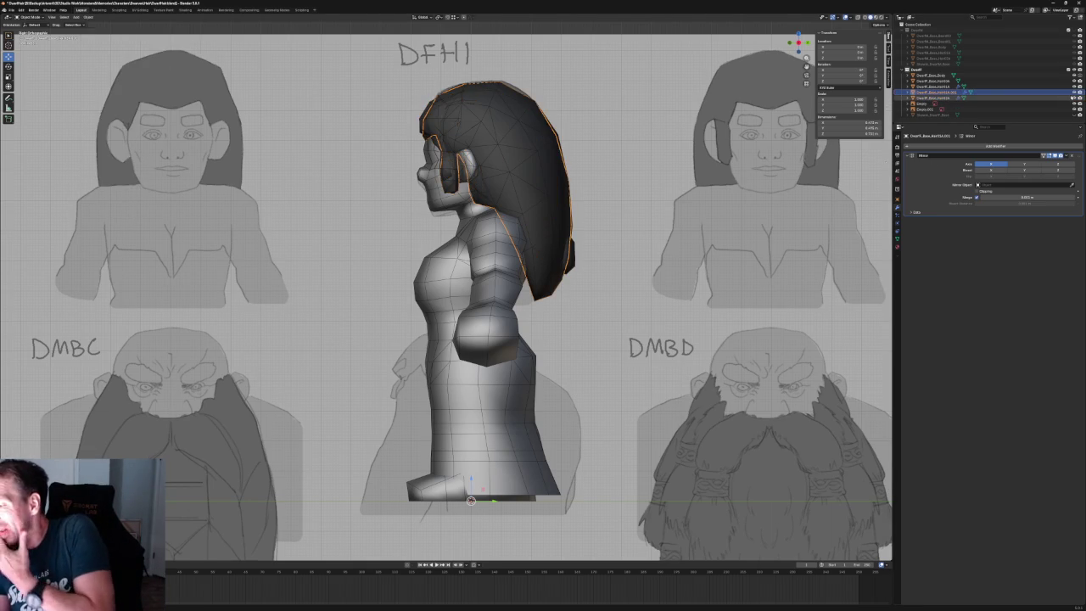
pyautogui.click(1076, 87)
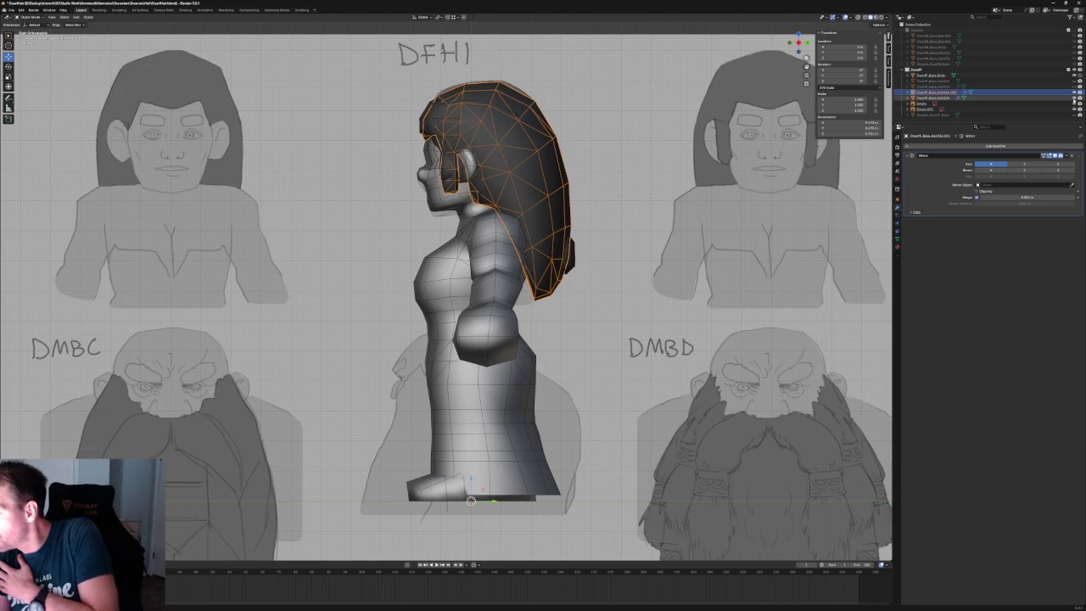
pyautogui.click(1076, 99)
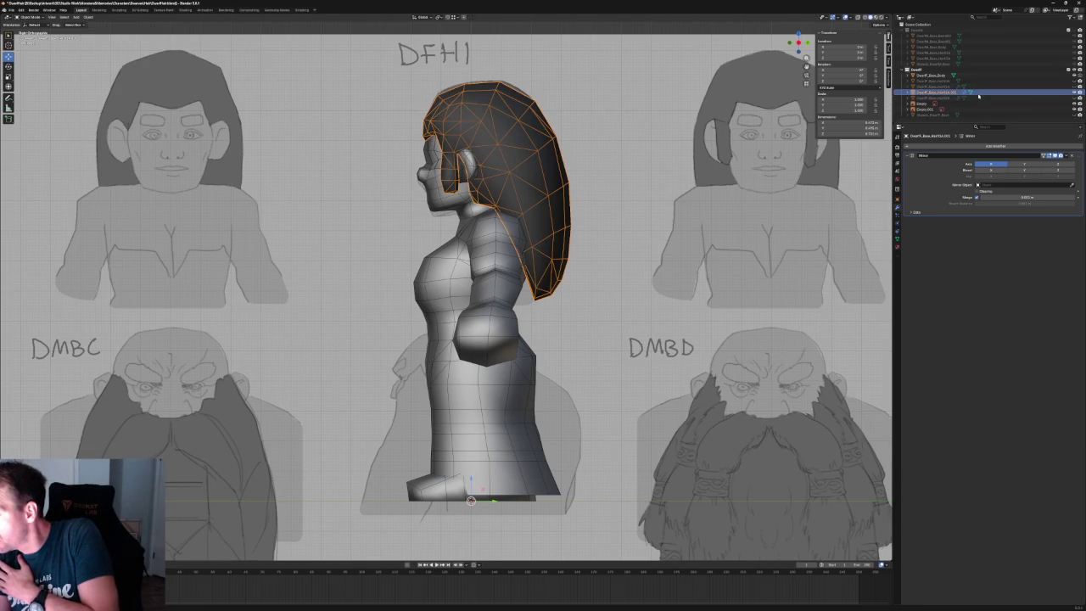
pyautogui.doubleClick(945, 93)
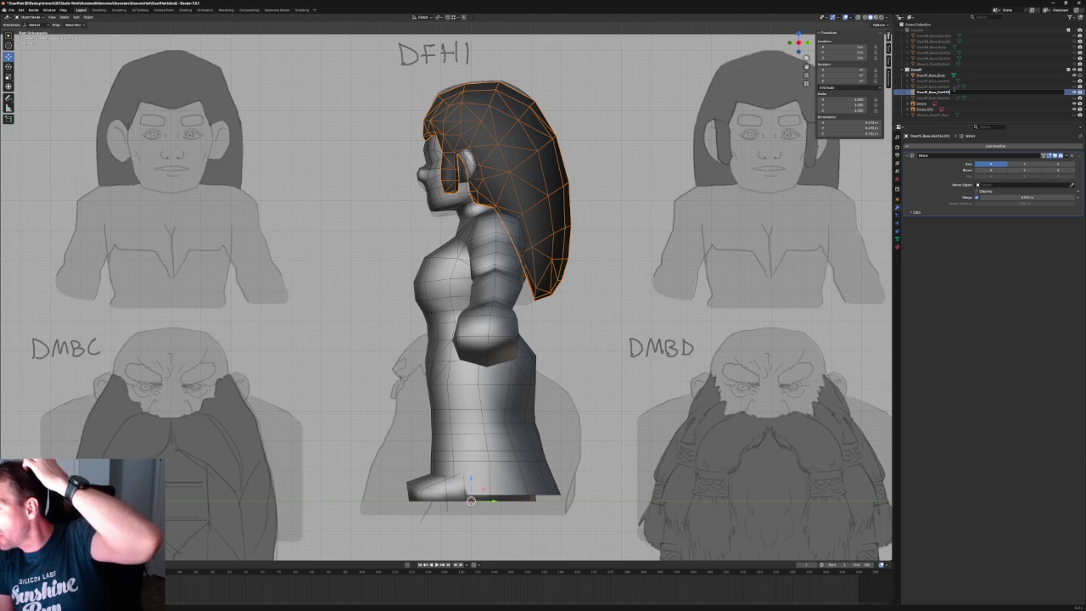
# - Confirm the first hair name, rename DwarfF_Base_Hair03A.001, then deselect the hair
pyautogui.press('Return')
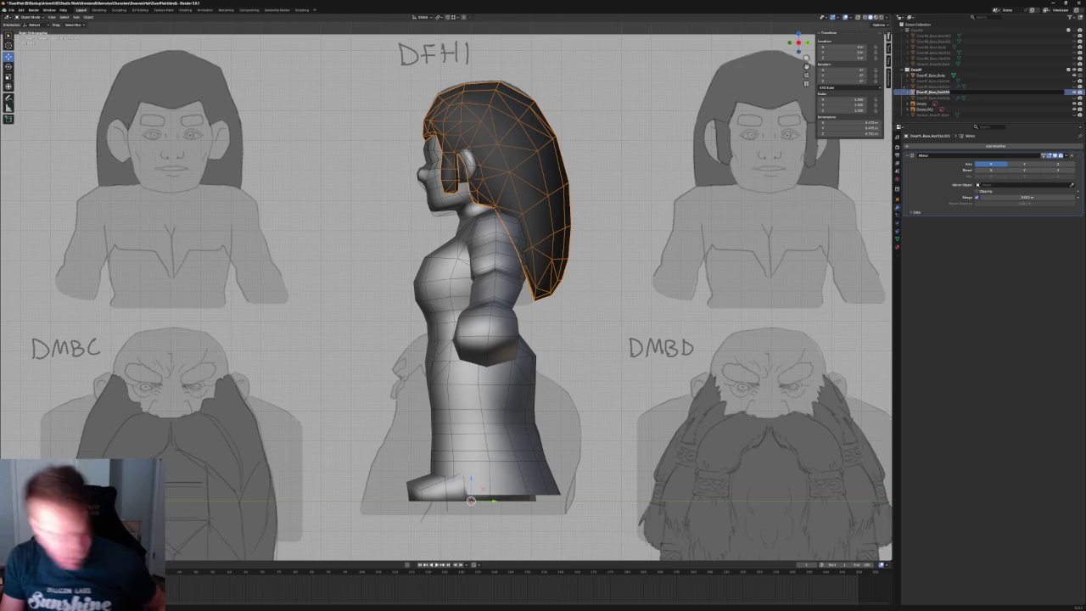
pyautogui.click(911, 97)
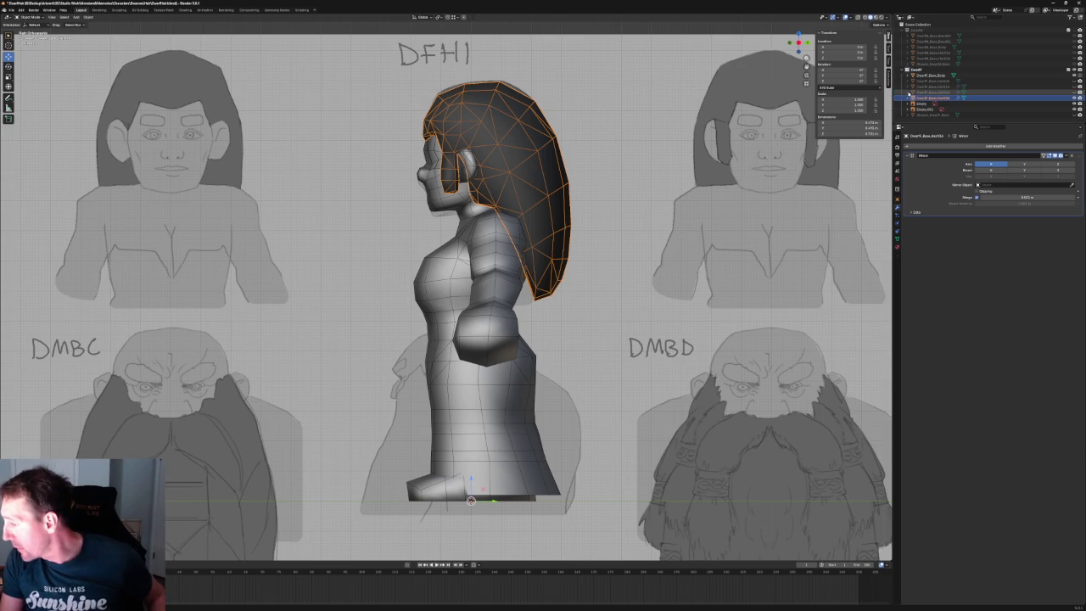
pyautogui.click(911, 97)
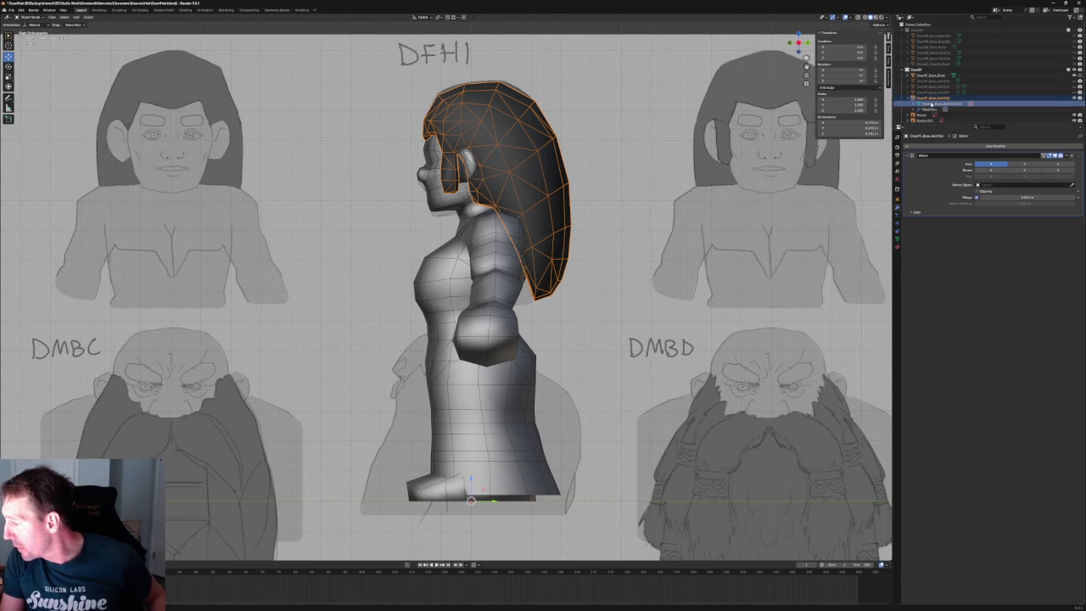
pyautogui.doubleClick(933, 104)
pyautogui.press('Return')
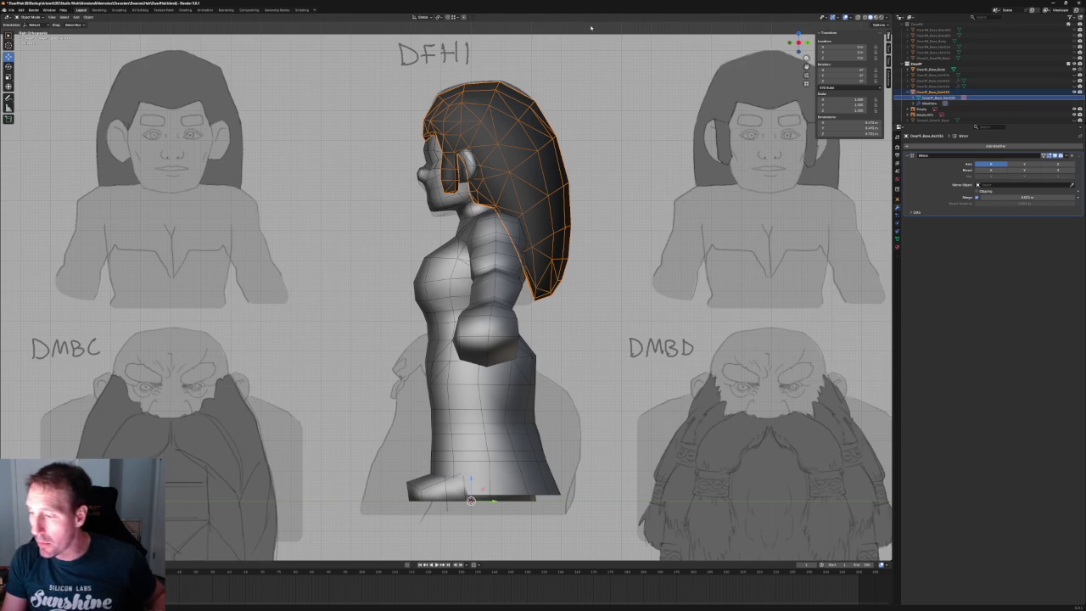
pyautogui.click(670, 106)
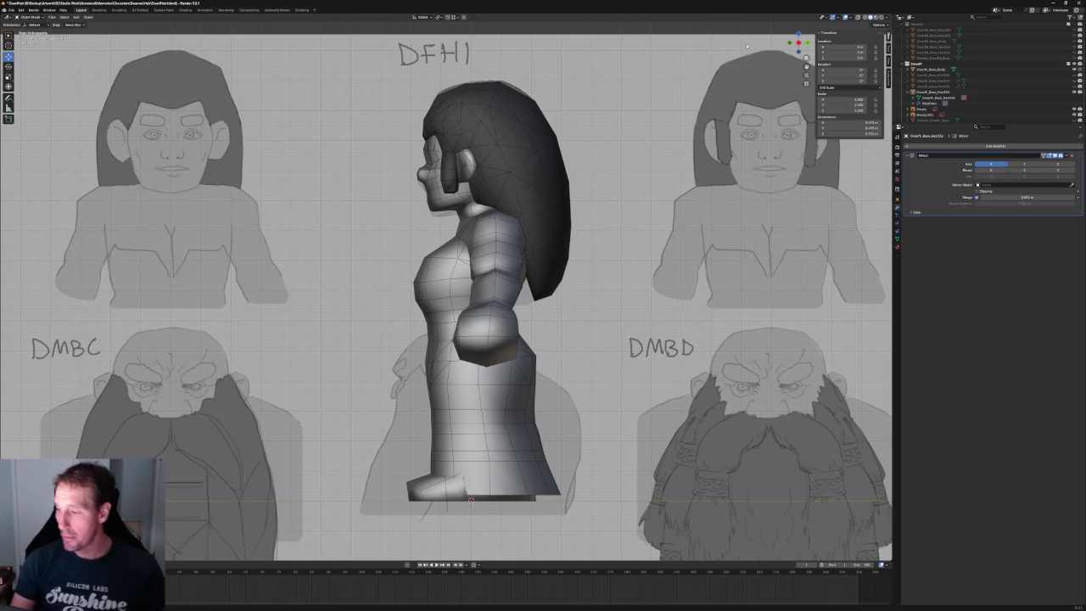
# - Slide the hairstyle reference sheet along X so the DFHB drawing sits behind the dwarf
pyautogui.scroll(3, 466, 106)
pyautogui.scroll(-3, 524, 163)
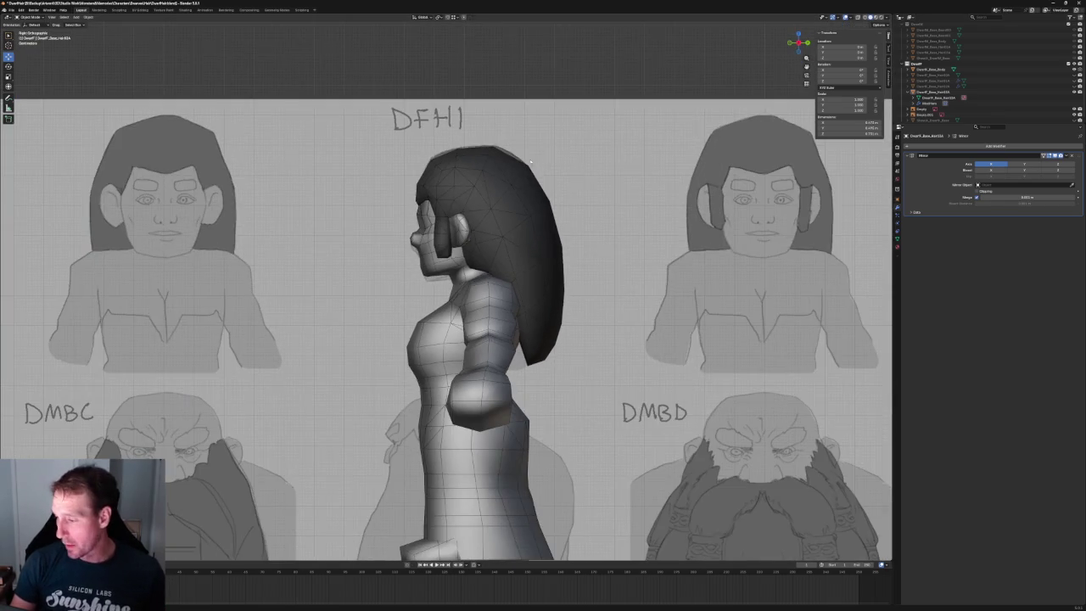
pyautogui.scroll(-4, 498, 199)
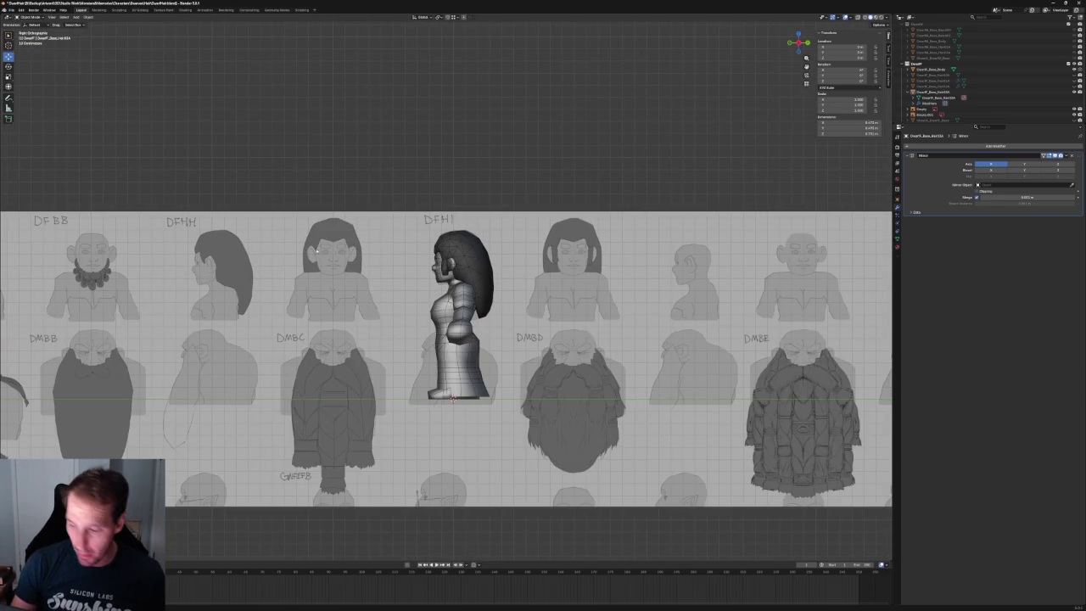
pyautogui.click(326, 244)
pyautogui.scroll(-2, 316, 249)
pyautogui.scroll(-1, 275, 258)
pyautogui.press('g')
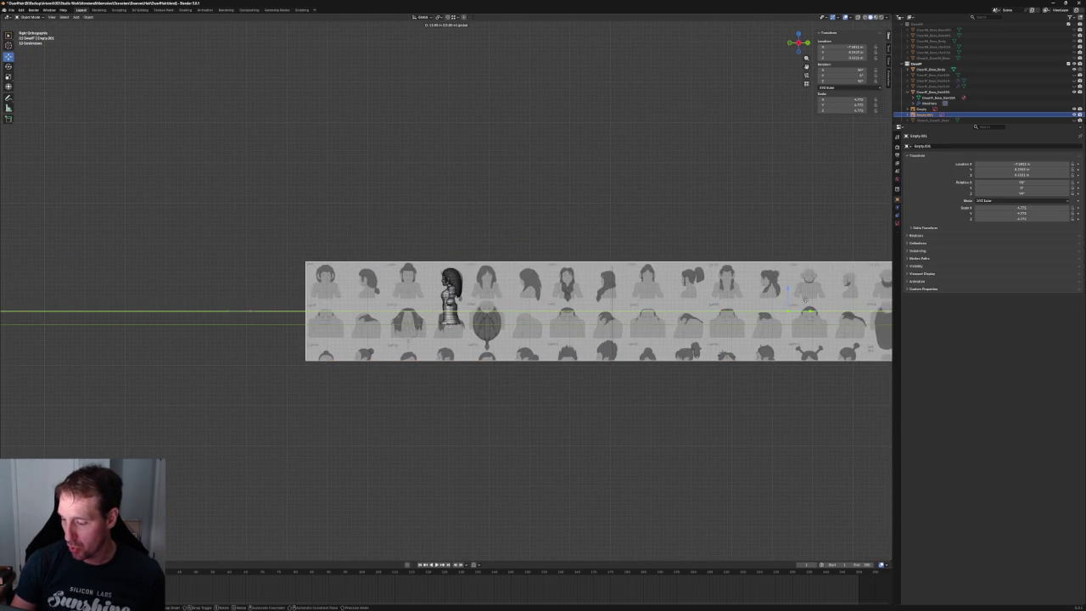
pyautogui.click(803, 299)
# - Adjust the zoom and switch the viewport to Material Preview shading
pyautogui.scroll(8, 526, 176)
pyautogui.scroll(3, 493, 204)
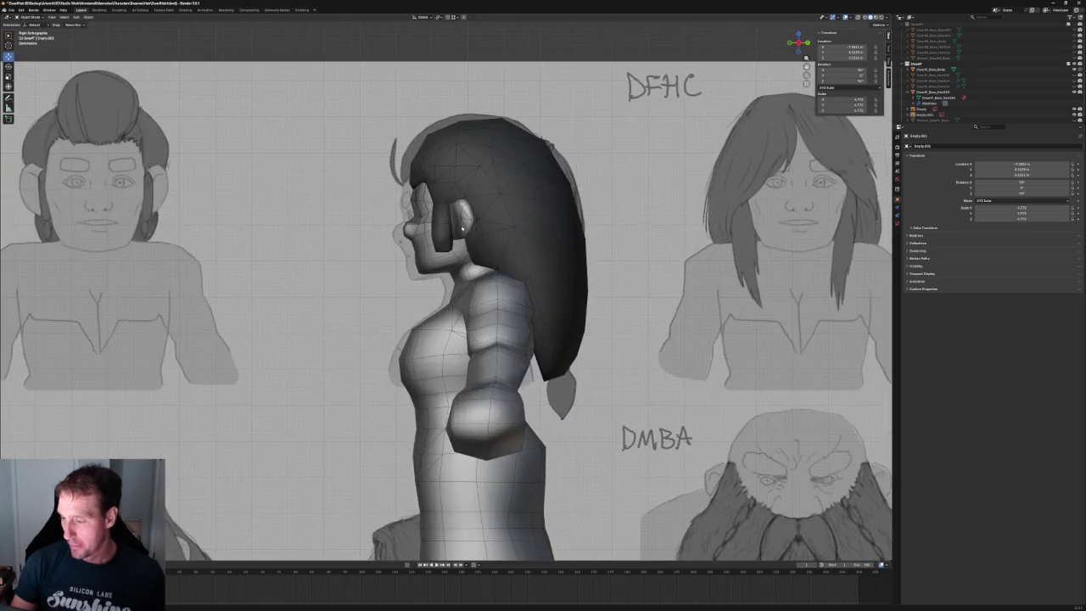
pyautogui.scroll(1, 462, 227)
pyautogui.scroll(-2, 463, 228)
pyautogui.scroll(-4, 463, 227)
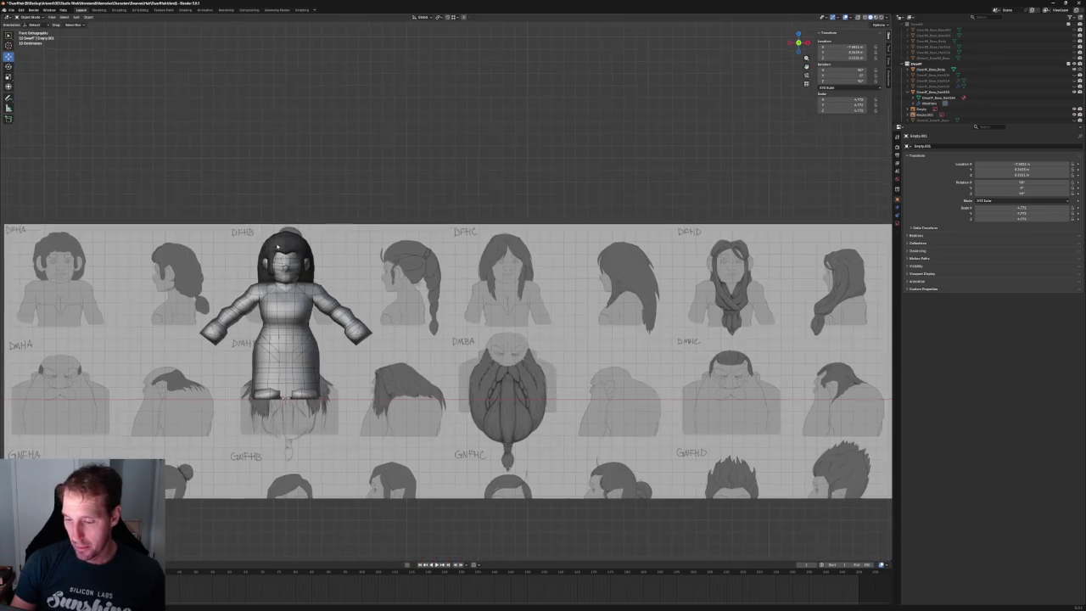
pyautogui.scroll(5, 462, 227)
pyautogui.click(876, 17)
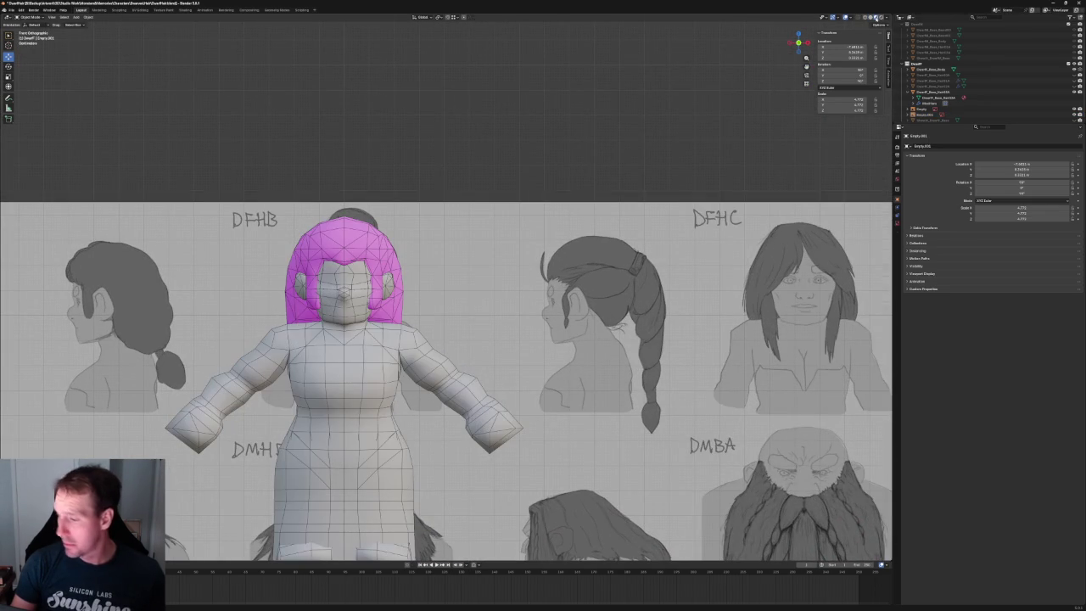
# - In Wireframe shading, align the DFHB reference sheet behind the model, then deselect it
pyautogui.click(866, 18)
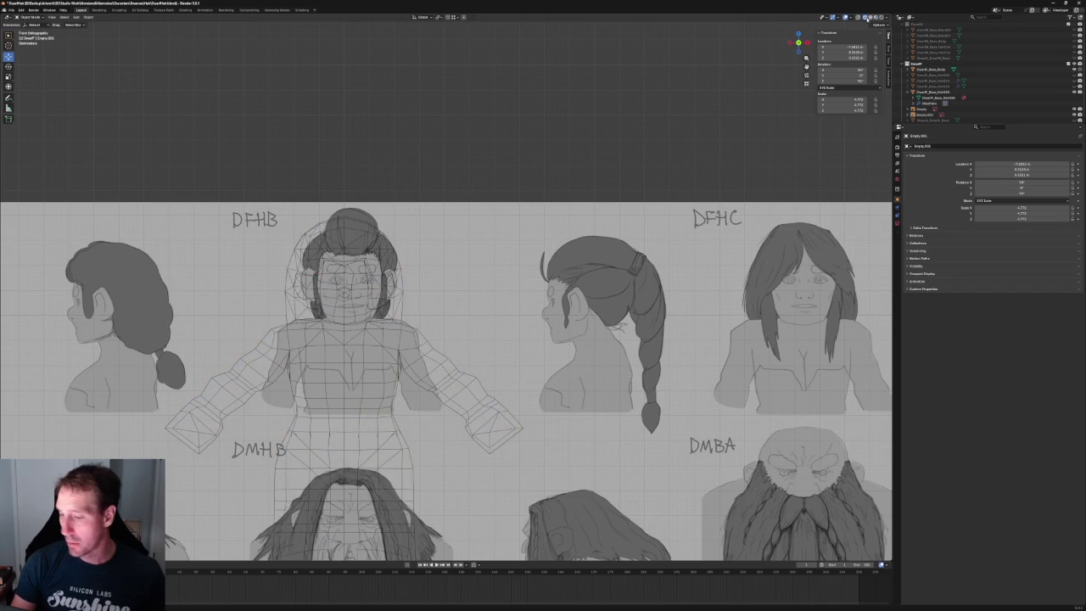
pyautogui.scroll(3, 437, 263)
pyautogui.scroll(-2, 437, 263)
pyautogui.click(437, 260)
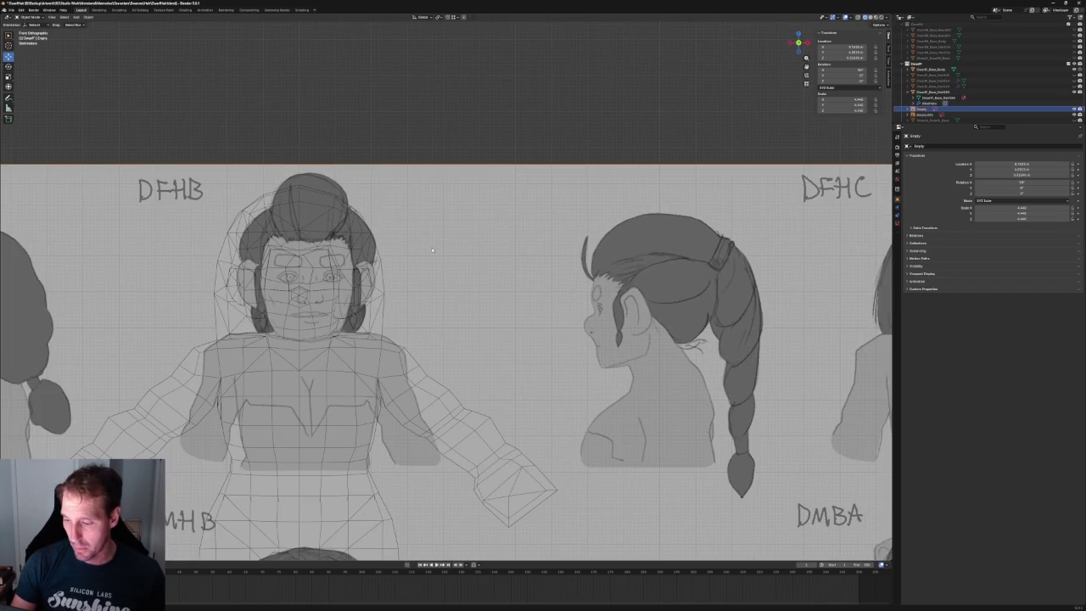
pyautogui.press('g')
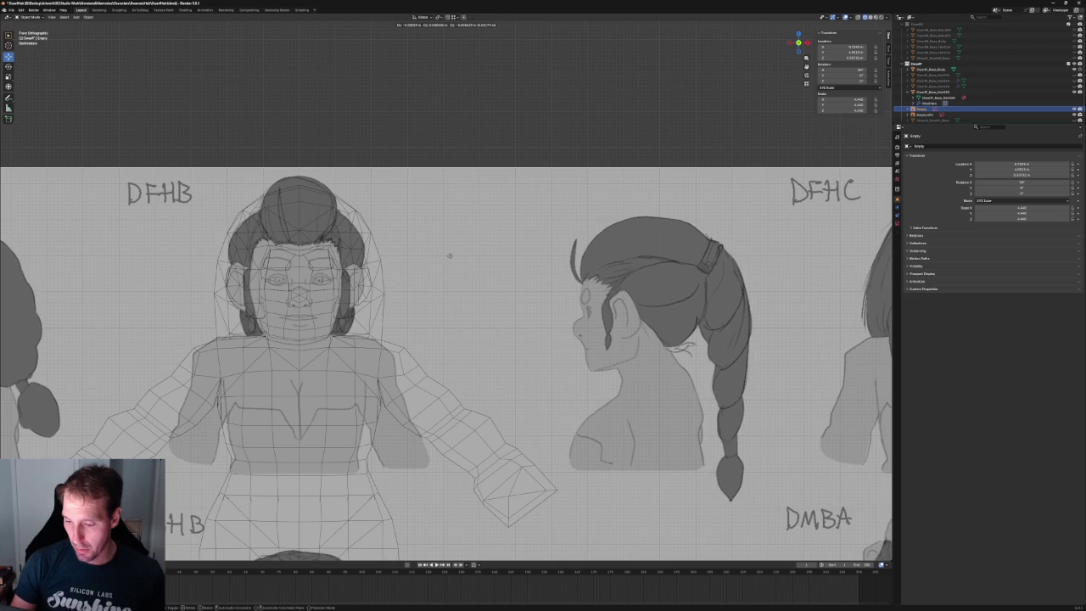
pyautogui.click(450, 254)
pyautogui.click(422, 111)
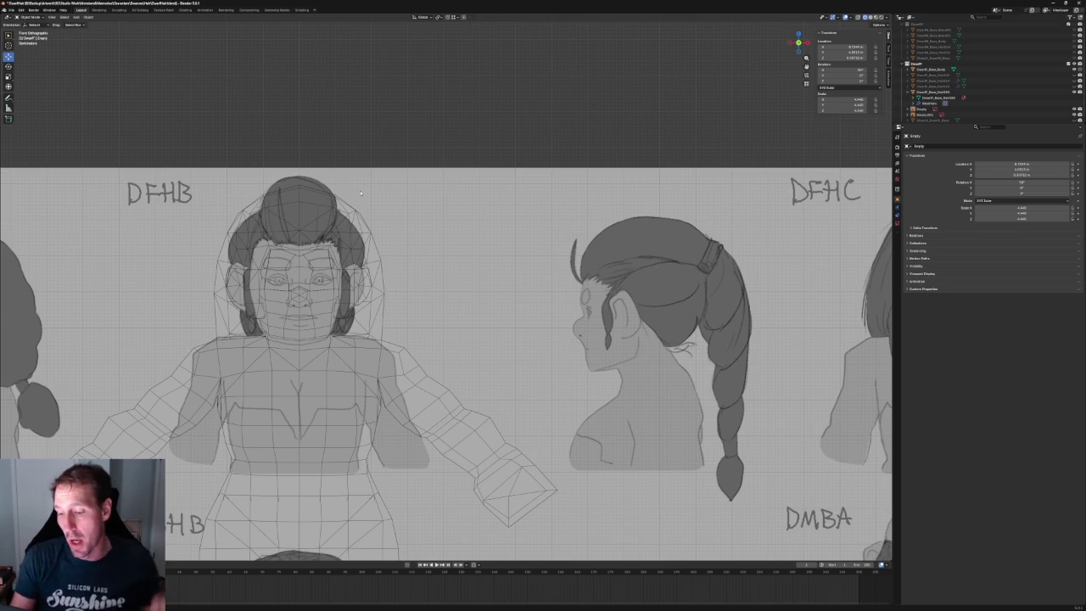
# - Select the hair and frame it in right side view against the DFHC braid sketch
pyautogui.scroll(1, 301, 252)
pyautogui.scroll(1, 301, 253)
pyautogui.scroll(-1, 301, 253)
pyautogui.scroll(1, 443, 139)
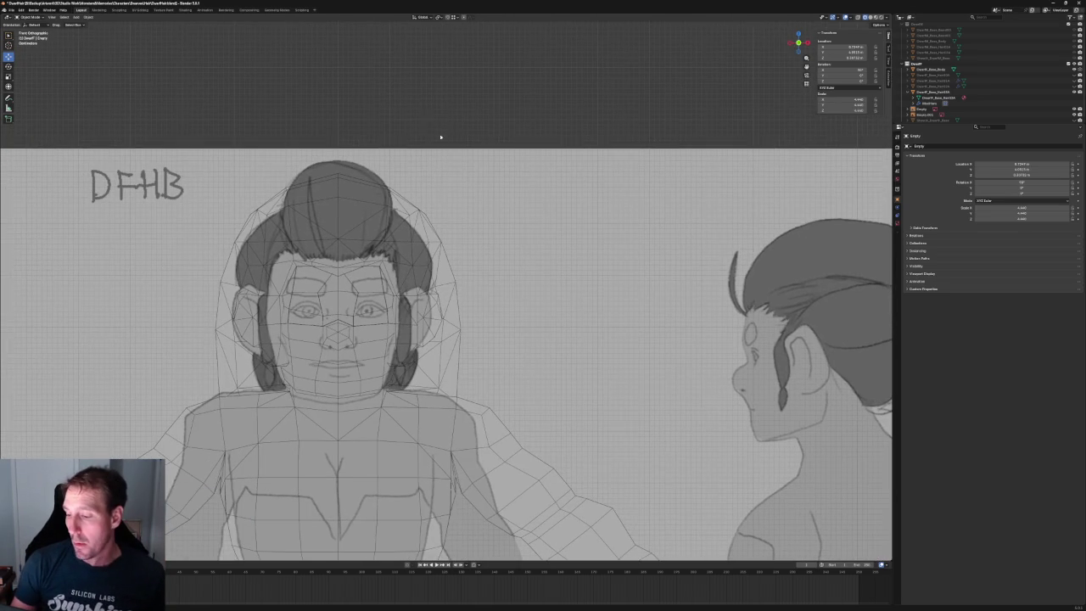
pyautogui.click(402, 152)
pyautogui.scroll(-2, 449, 210)
pyautogui.press('KP_3')
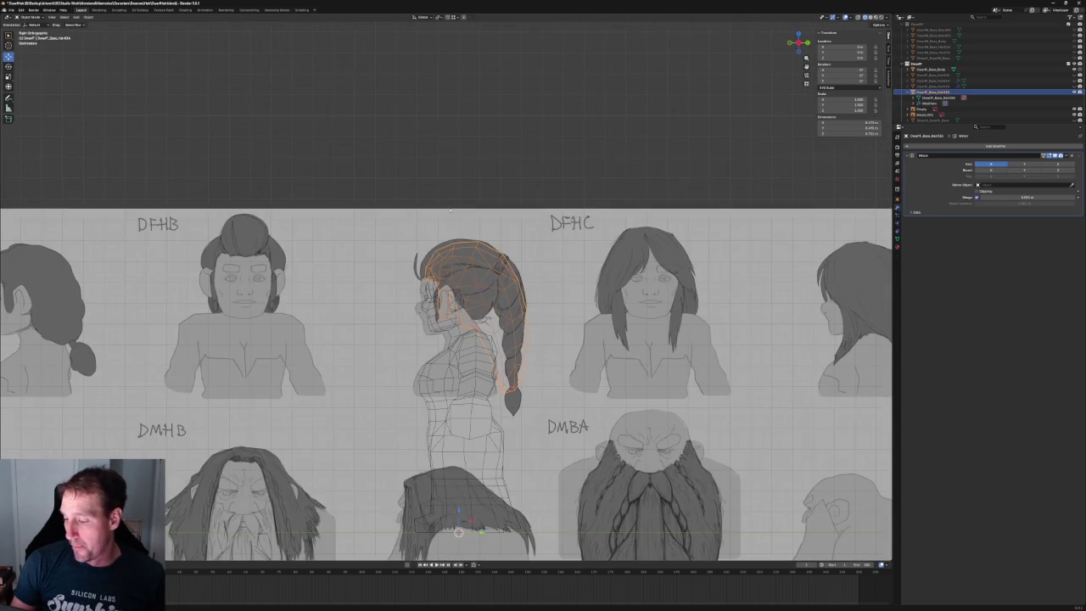
pyautogui.keyDown('shift'); pyautogui.moveTo(380, 204); pyautogui.dragTo(320, 158, button='middle'); pyautogui.keyUp('shift')
pyautogui.scroll(4, 441, 196)
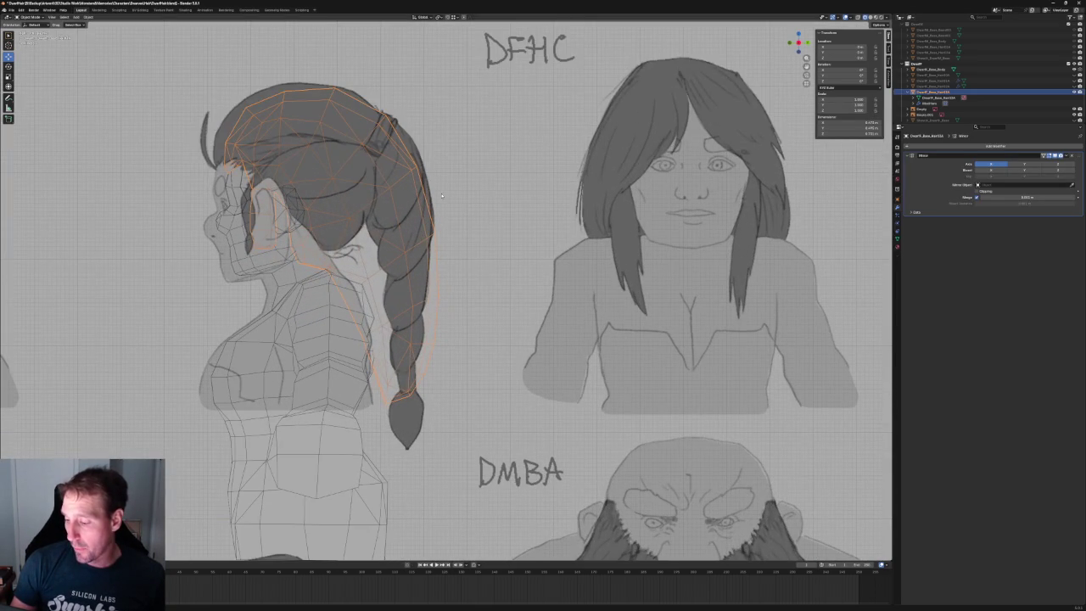
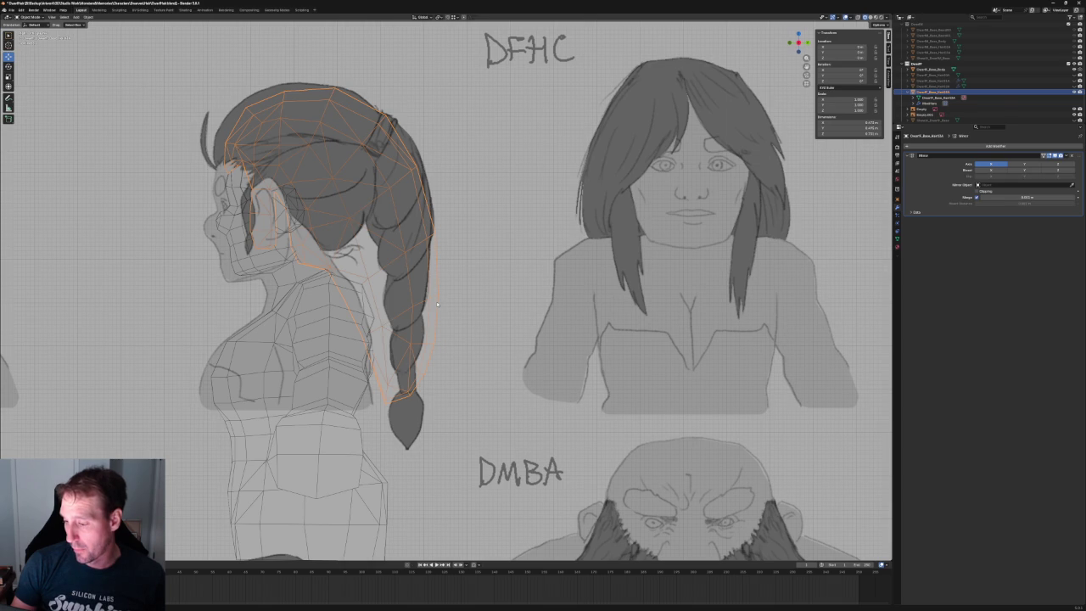
# - In Edit Mode, delete the stray vertices around the hair's lower braid
pyautogui.press('Tab')
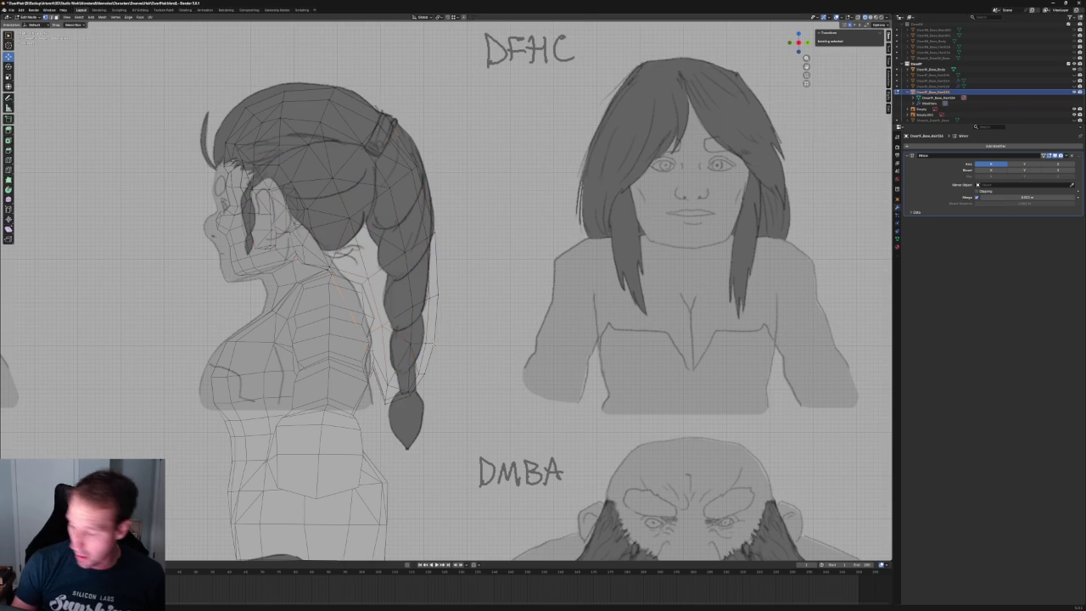
pyautogui.moveTo(463, 334); pyautogui.dragTo(348, 428)
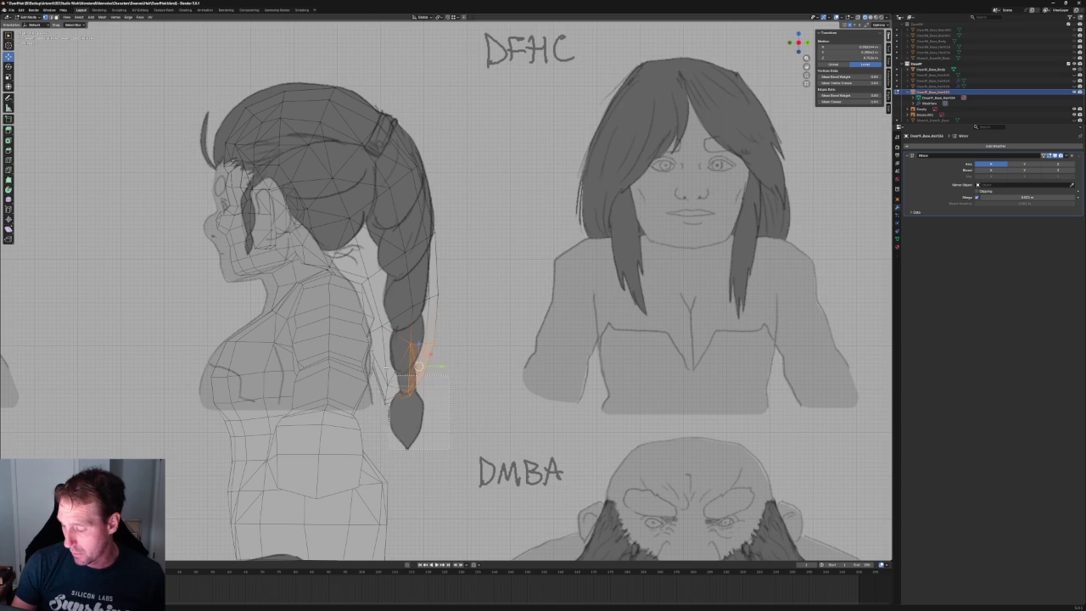
pyautogui.press('x')
pyautogui.click(377, 359)
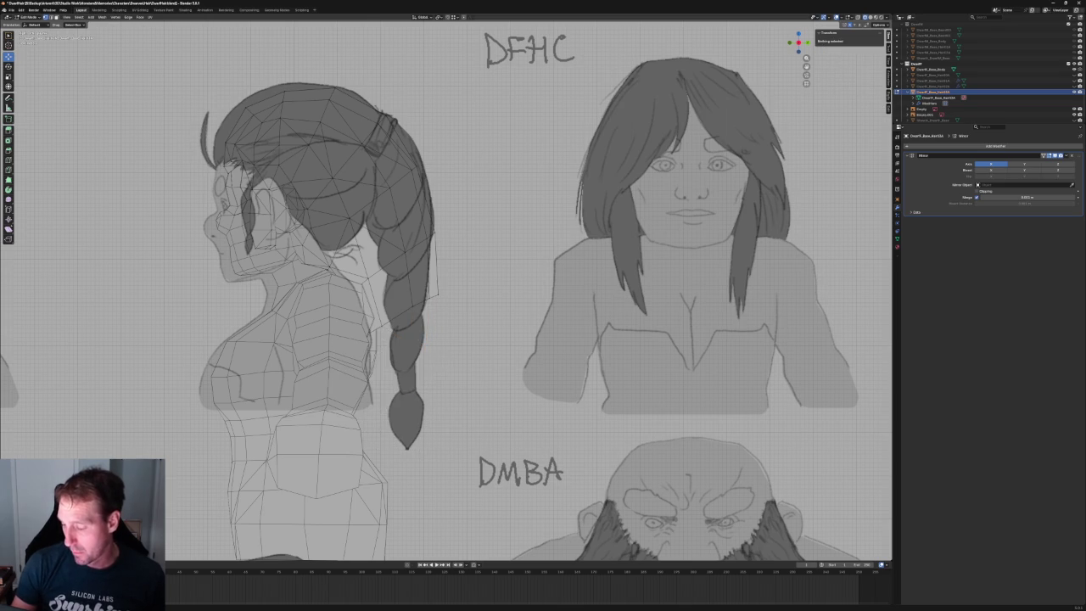
pyautogui.keyDown('shift'); pyautogui.moveTo(482, 302); pyautogui.dragTo(473, 355, button='middle'); pyautogui.keyUp('shift')
pyautogui.moveTo(422, 371); pyautogui.dragTo(360, 402)
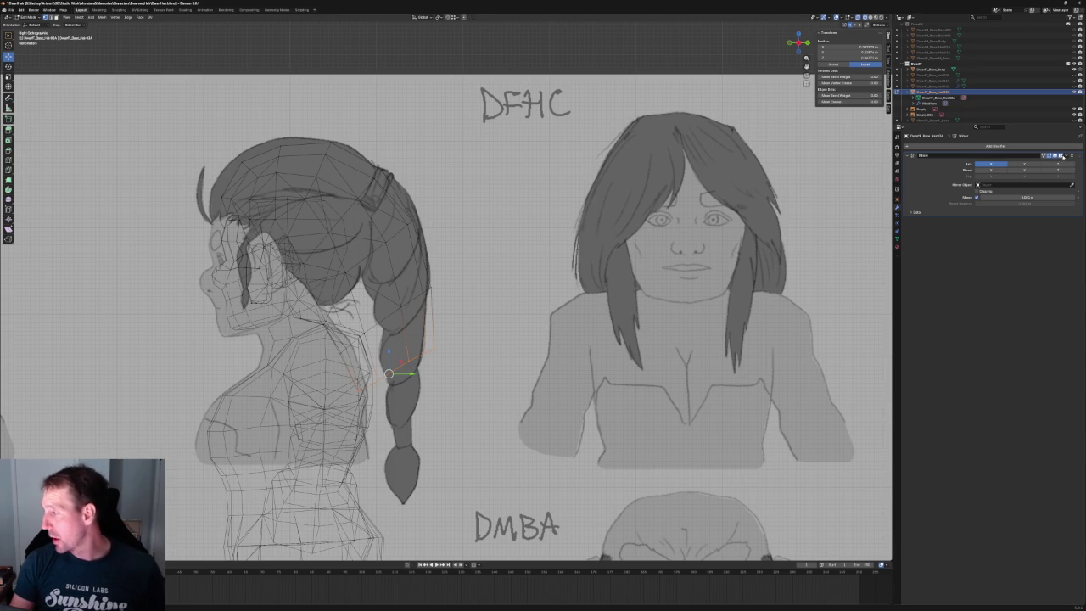
# - Remove the Mirror modifier from the hair object and return to Edit Mode
pyautogui.press('Tab')
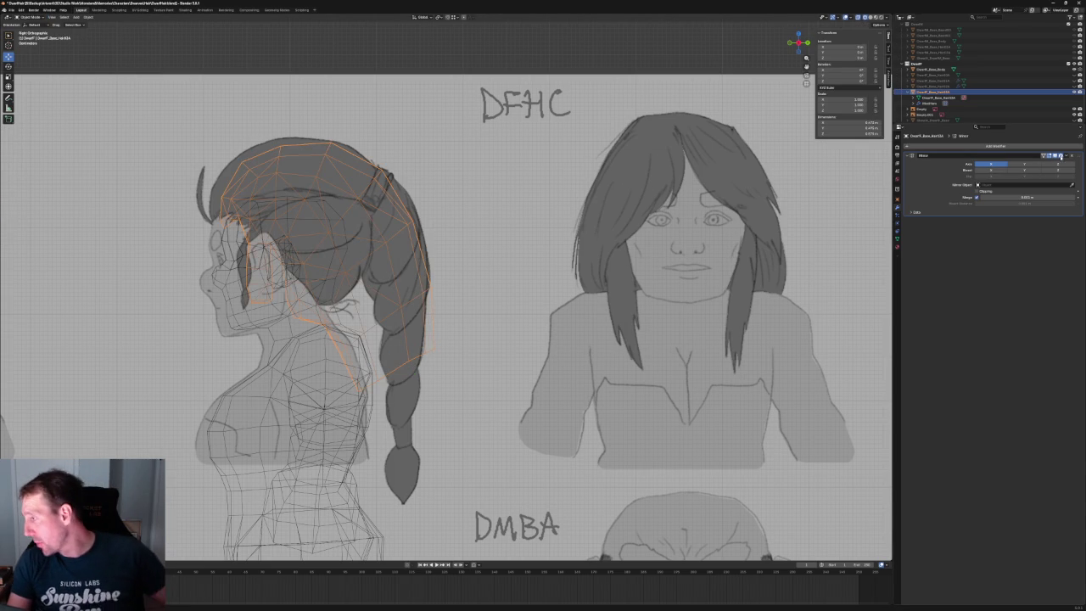
pyautogui.click(1068, 156)
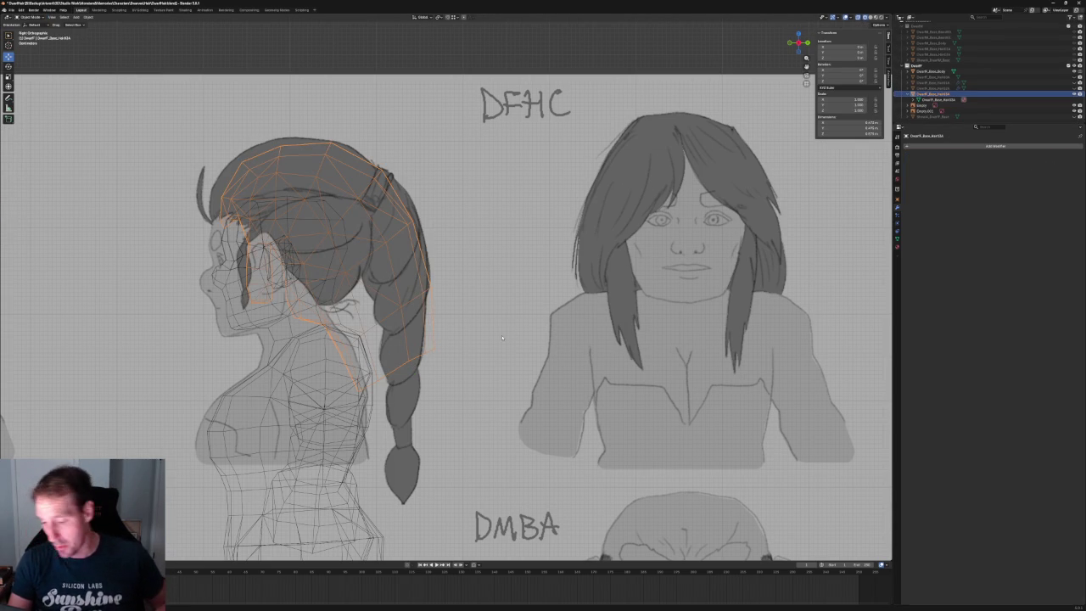
pyautogui.press('Tab')
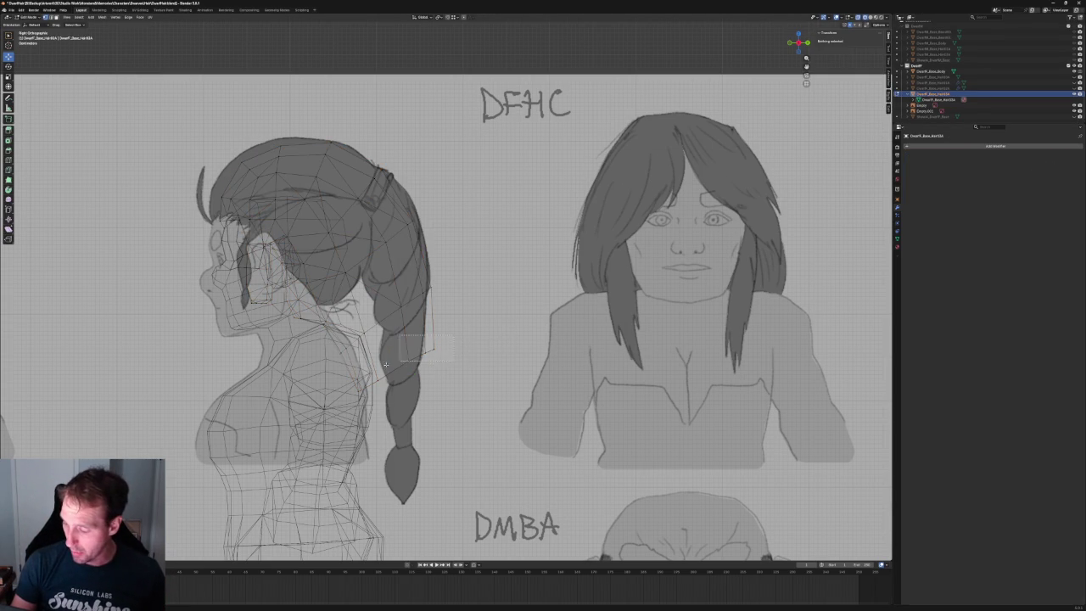
# - Select the edge loop around the neck of the hair mesh
pyautogui.moveTo(416, 336); pyautogui.dragTo(433, 353)
pyautogui.keyDown('alt'); pyautogui.click(475, 374); pyautogui.keyUp('alt')
pyautogui.moveTo(509, 340); pyautogui.dragTo(471, 382, button='middle')
pyautogui.rightClick(471, 394)
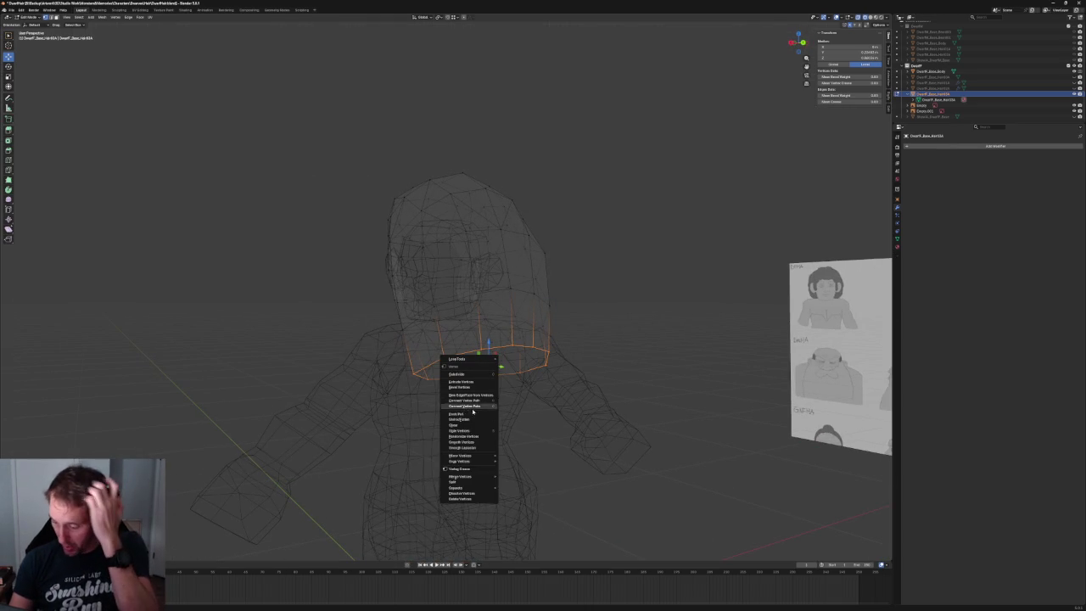
pyautogui.moveTo(463, 359)
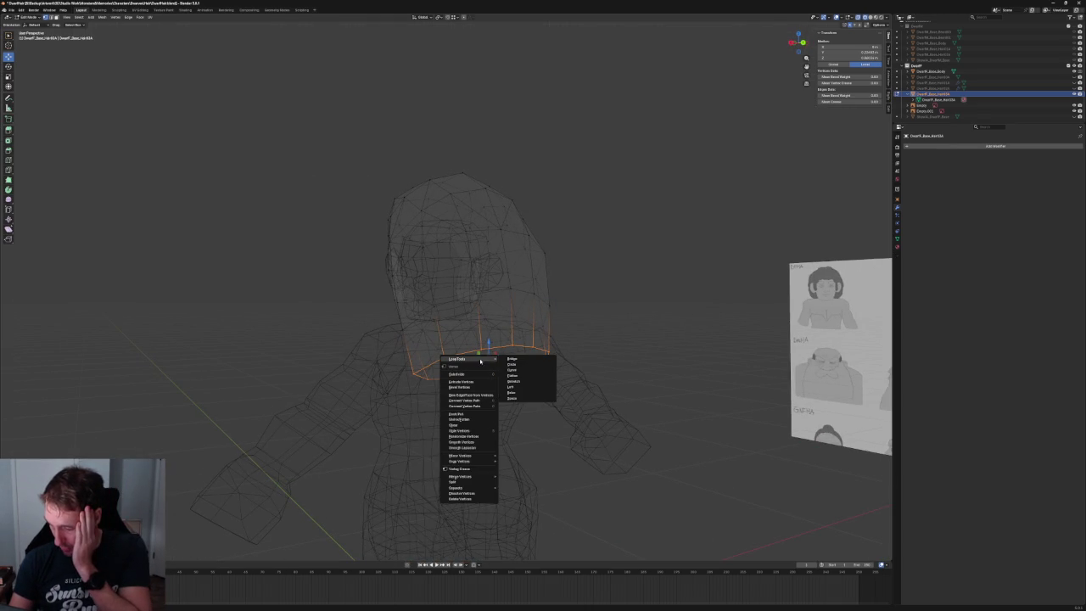
# - Make the neck edge loop perfectly circular with LoopTools Circle
pyautogui.click(515, 368)
pyautogui.hotkey('alt', 'a')
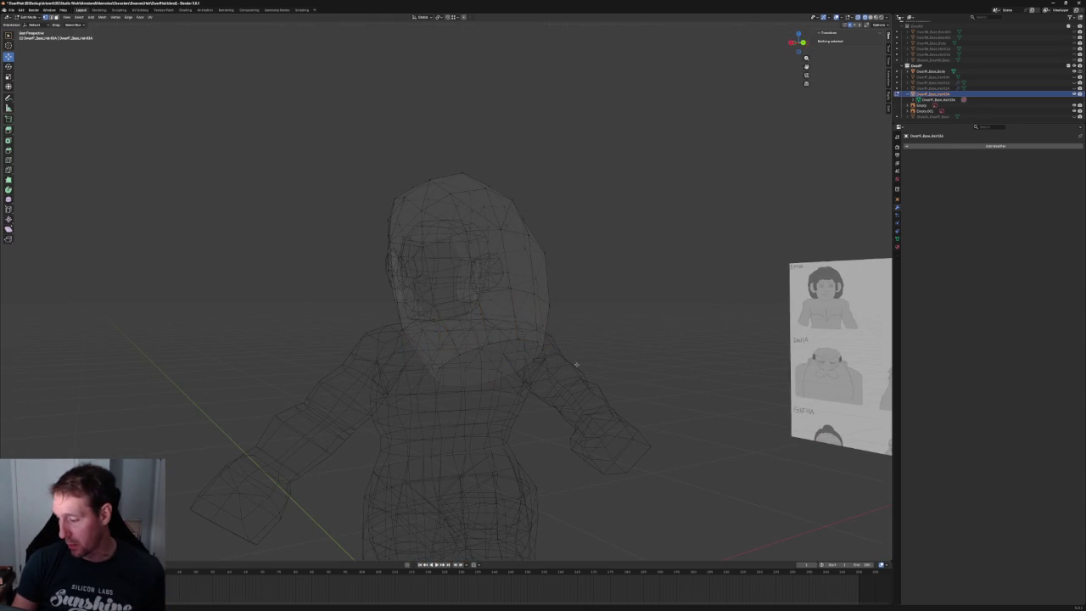
pyautogui.moveTo(516, 367); pyautogui.dragTo(556, 301, button='middle')
# - In right side view, shrink an edge loop on the braid and begin tilting it
pyautogui.keyDown('alt'); pyautogui.click(521, 376); pyautogui.keyUp('alt')
pyautogui.press('KP_3')
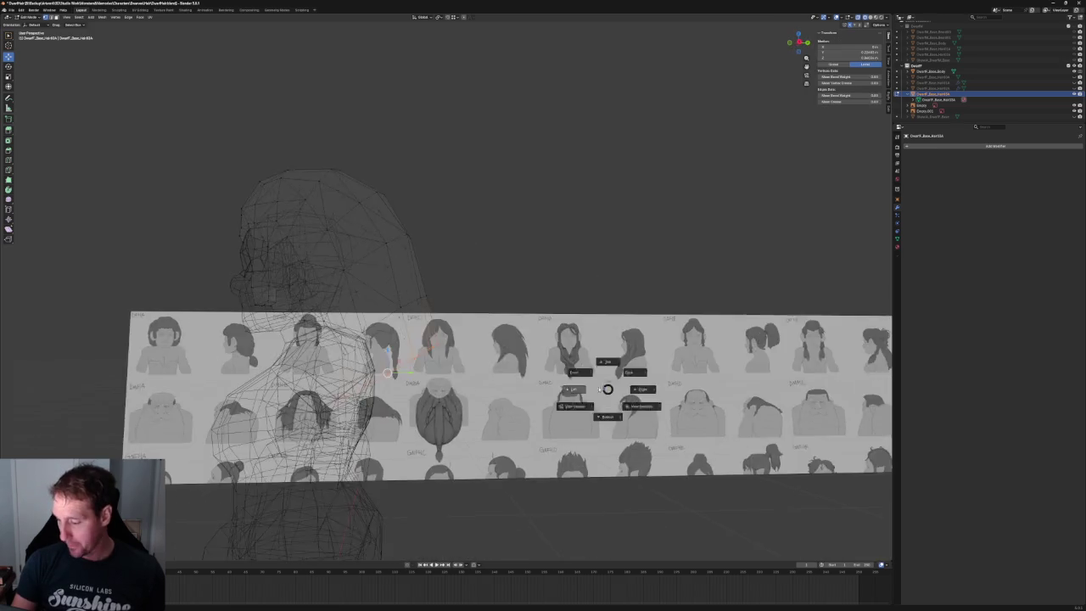
pyautogui.hotkey('shift', 'space')
pyautogui.press('s')
pyautogui.moveTo(413, 371)
pyautogui.mouseDown()
pyautogui.moveTo(392, 374)
pyautogui.moveTo(421, 364)
pyautogui.mouseUp()
pyautogui.hotkey('shift', 'space')
pyautogui.press('r')
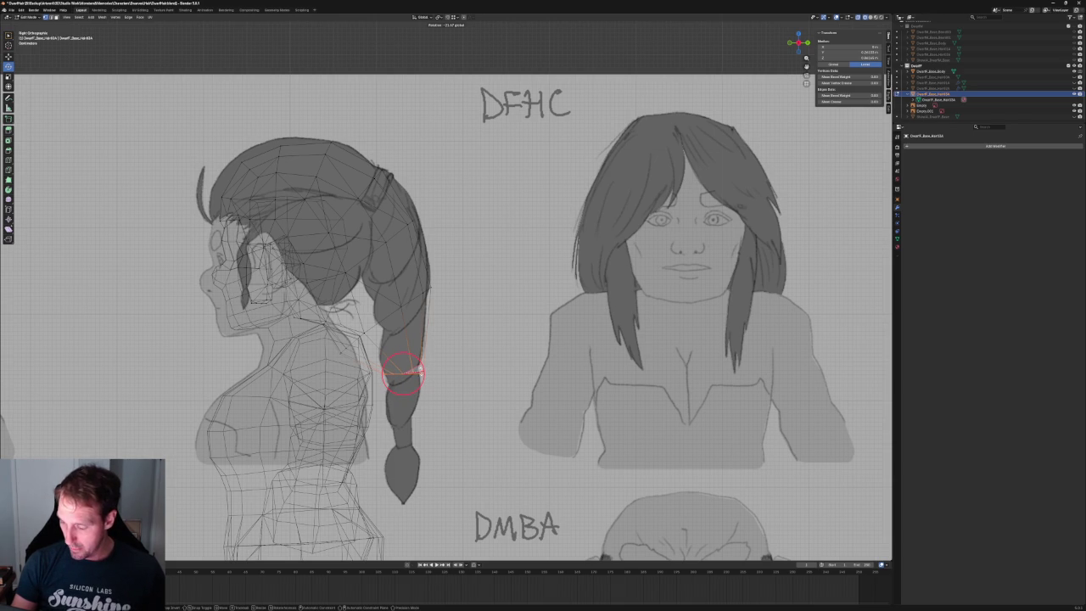
# - Tilt the braid loop to follow the strand and move it along Z
pyautogui.moveTo(421, 369); pyautogui.dragTo(421, 369)
pyautogui.scroll(4, 408, 365)
pyautogui.scroll(3, 404, 339)
pyautogui.moveTo(377, 363); pyautogui.dragTo(381, 358)
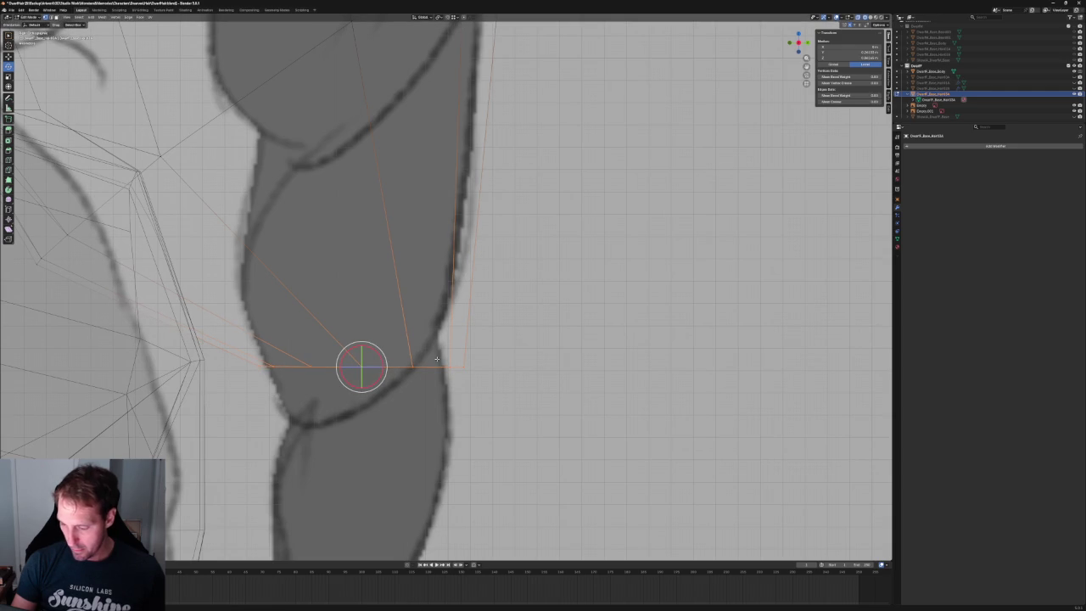
pyautogui.moveTo(451, 338); pyautogui.dragTo(268, 404)
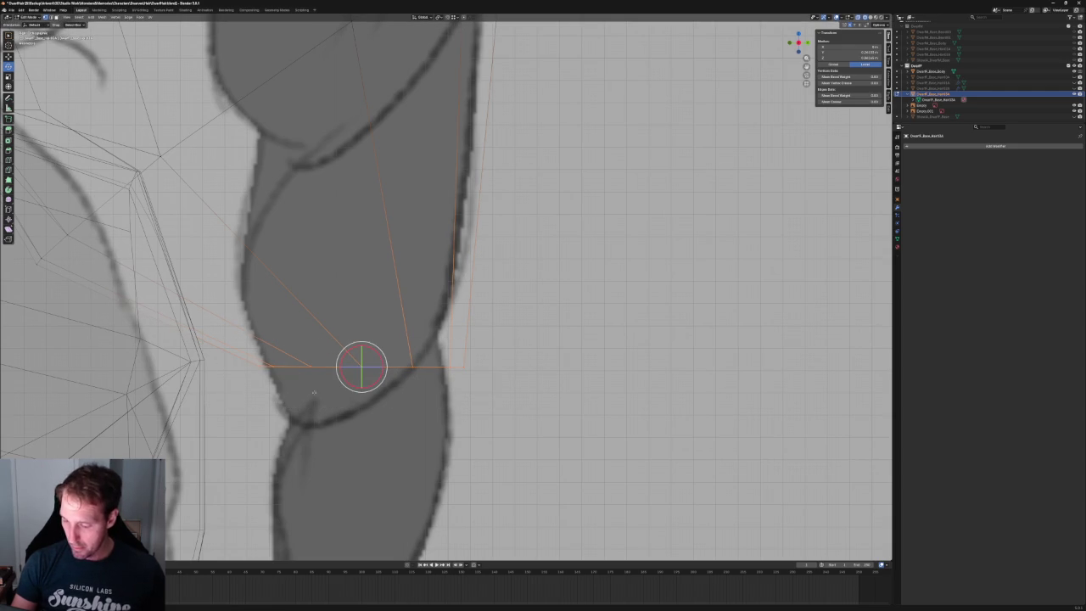
pyautogui.moveTo(362, 356); pyautogui.dragTo(362, 350)
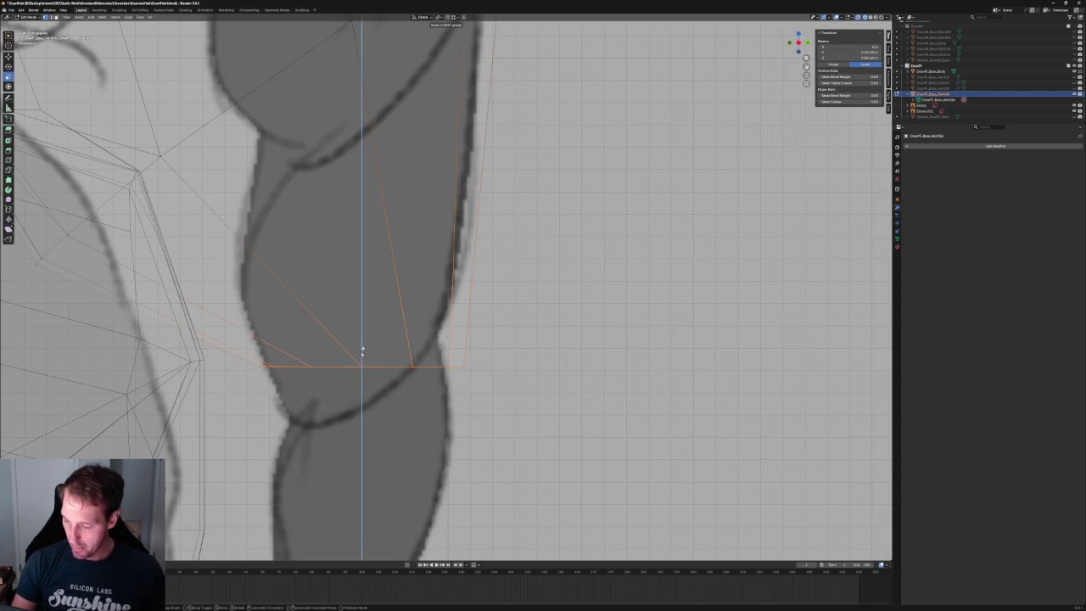
pyautogui.click(360, 356)
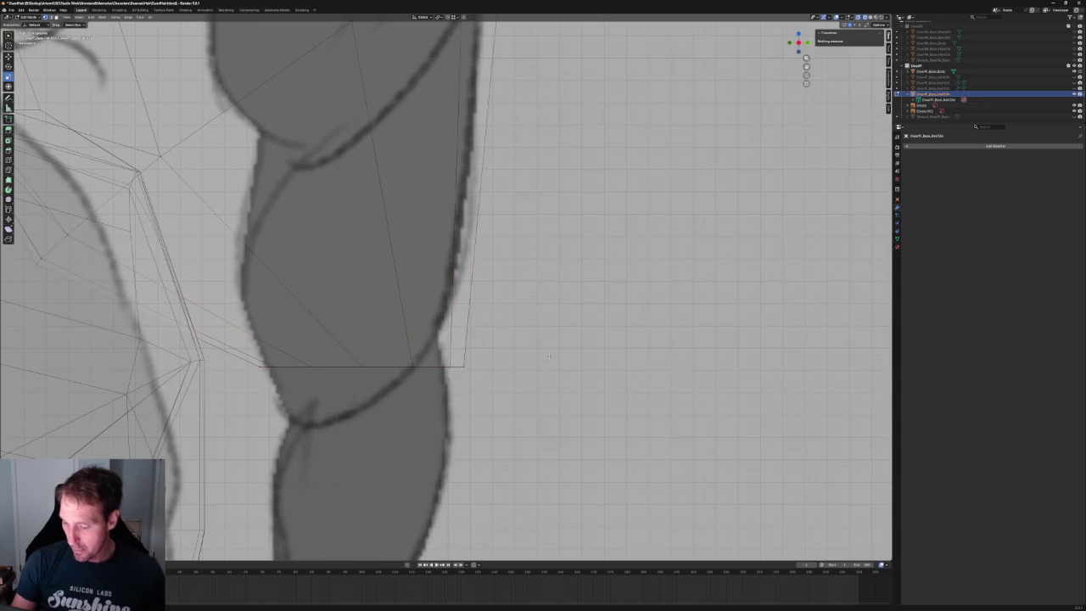
# - Select vertices on the upper braid and apply a reshaping option from the vertex menu
pyautogui.scroll(-5, 484, 415)
pyautogui.scroll(2, 484, 415)
pyautogui.scroll(2, 458, 356)
pyautogui.click(407, 272)
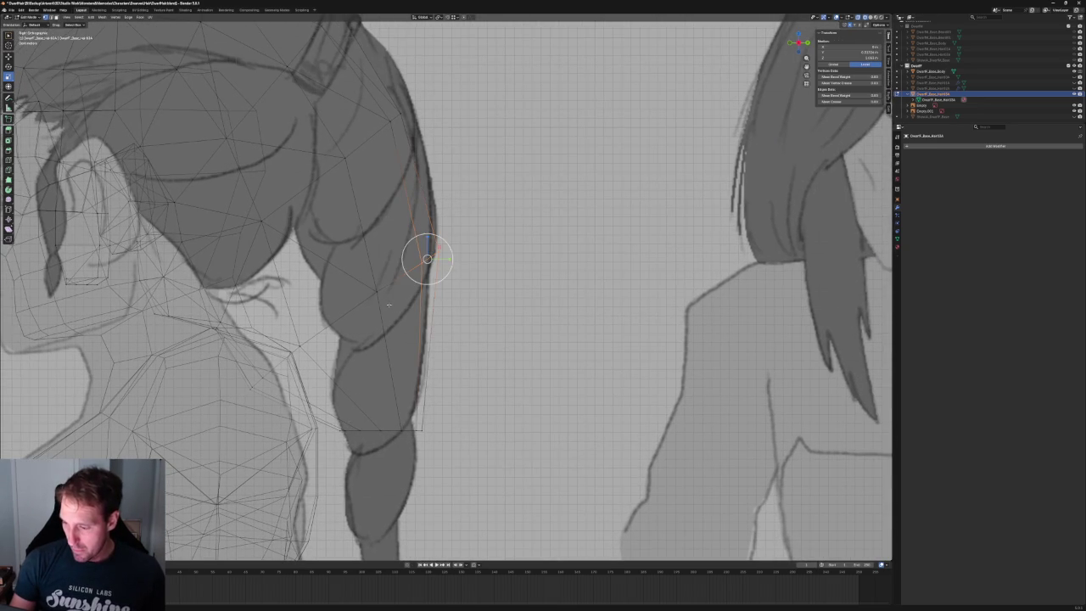
pyautogui.click(376, 291)
pyautogui.keyDown('shift'); pyautogui.click(312, 383); pyautogui.keyUp('shift')
pyautogui.rightClick(339, 320)
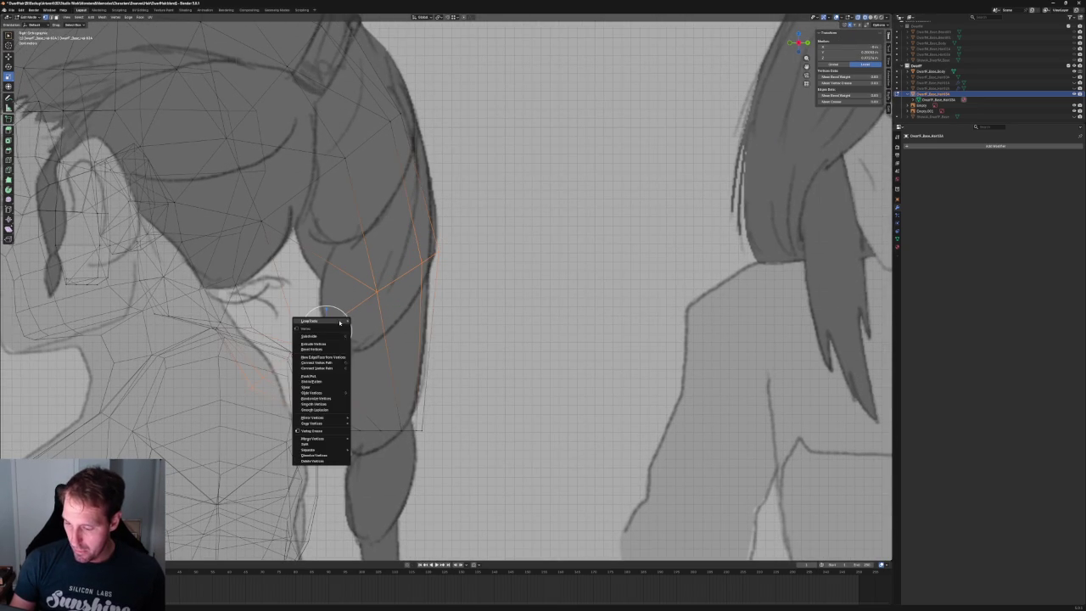
pyautogui.click(378, 337)
# - Scale down and move the selected upper-braid vertices to fit the sketch
pyautogui.moveTo(378, 337); pyautogui.dragTo(437, 384, button='middle')
pyautogui.press('KP_Decimal')
pyautogui.press('`')
pyautogui.click(408, 361)
pyautogui.scroll(5, 387, 308)
pyautogui.scroll(3, 387, 308)
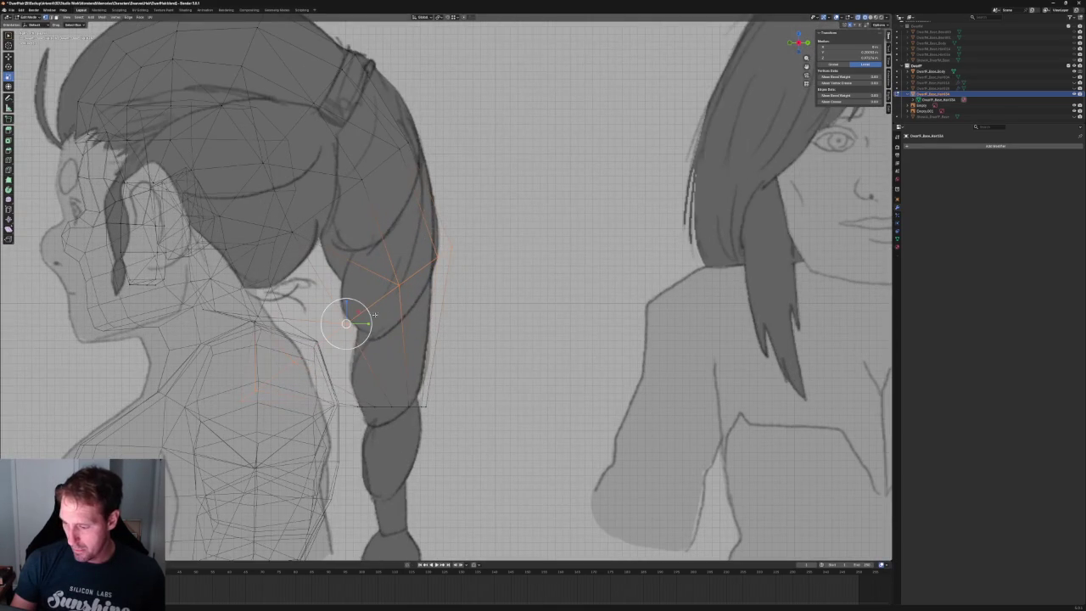
pyautogui.press('s')
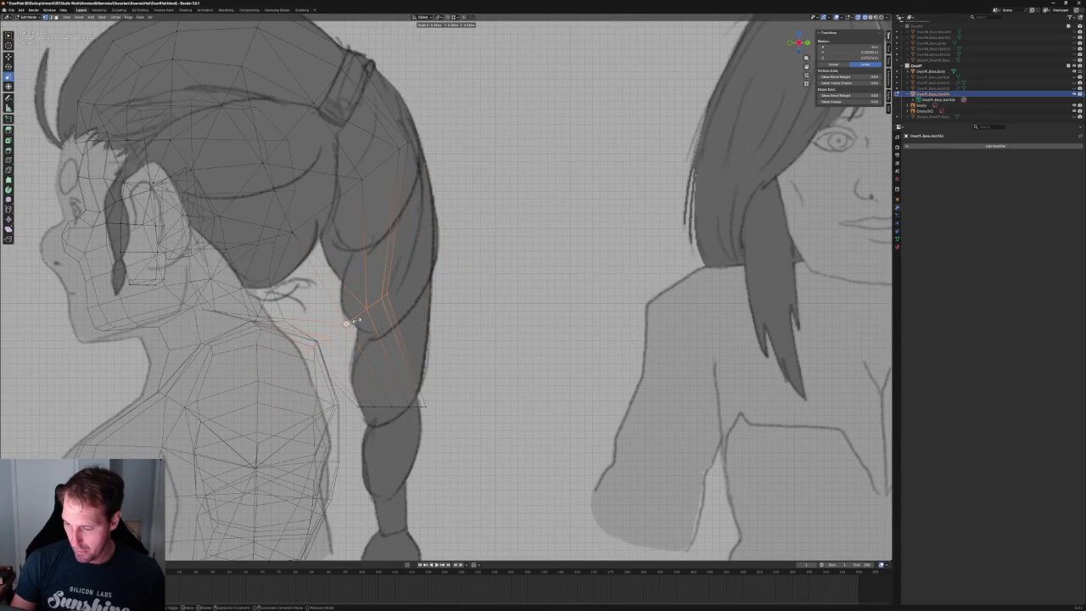
pyautogui.click(355, 321)
pyautogui.hotkey('shift', 'space')
pyautogui.press('g')
pyautogui.moveTo(366, 316); pyautogui.dragTo(396, 302)
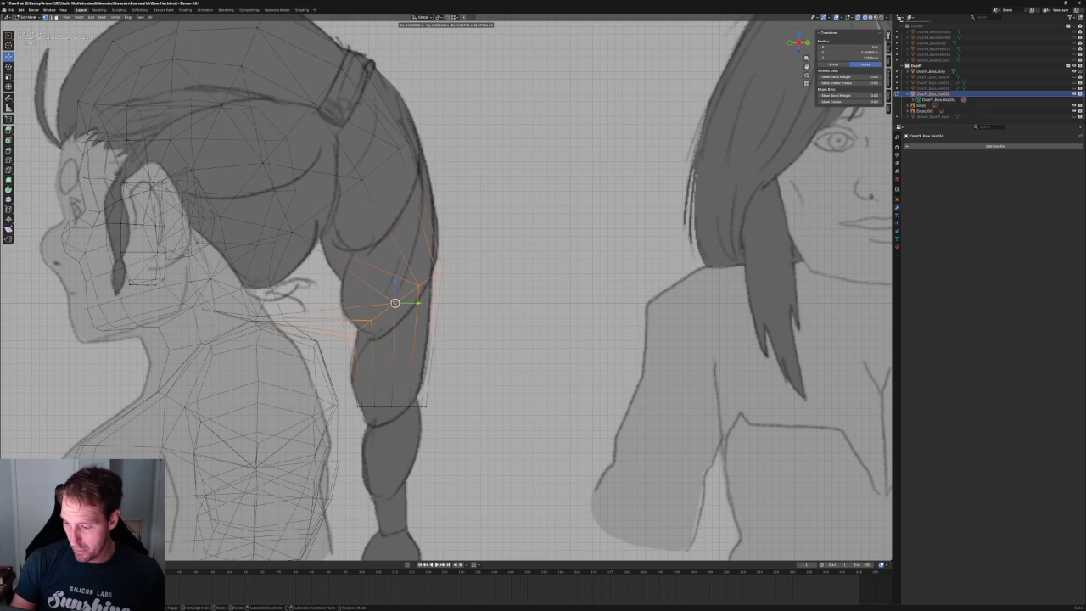
pyautogui.keyDown('shift'); pyautogui.moveTo(396, 303); pyautogui.dragTo(395, 351, button='middle'); pyautogui.keyUp('shift')
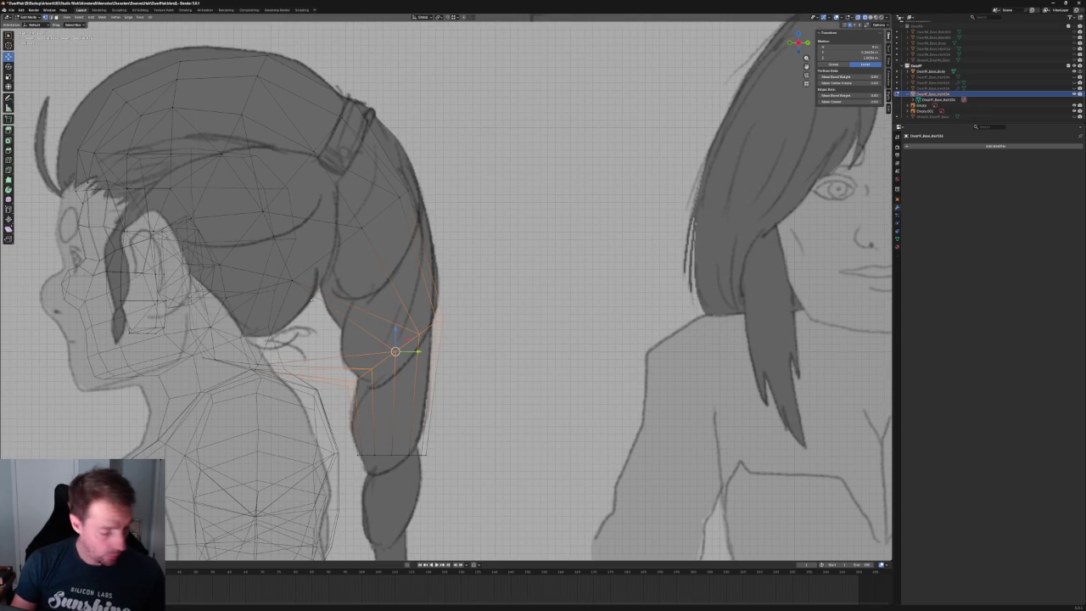
# - Delete the stray edges fanning from the braid toward the shoulder
pyautogui.hotkey('alt', 'a')
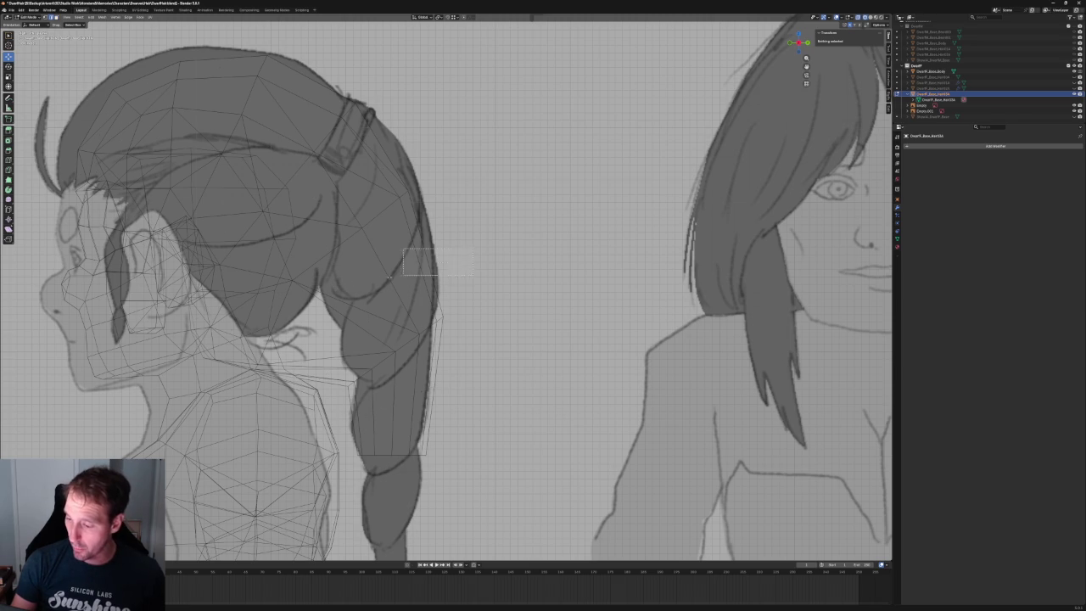
pyautogui.moveTo(418, 249); pyautogui.dragTo(473, 271)
pyautogui.keyDown('shift'); pyautogui.click(351, 308); pyautogui.keyUp('shift')
pyautogui.keyDown('shift'); pyautogui.click(336, 358); pyautogui.keyUp('shift')
pyautogui.hotkey('ctrl', 'e')
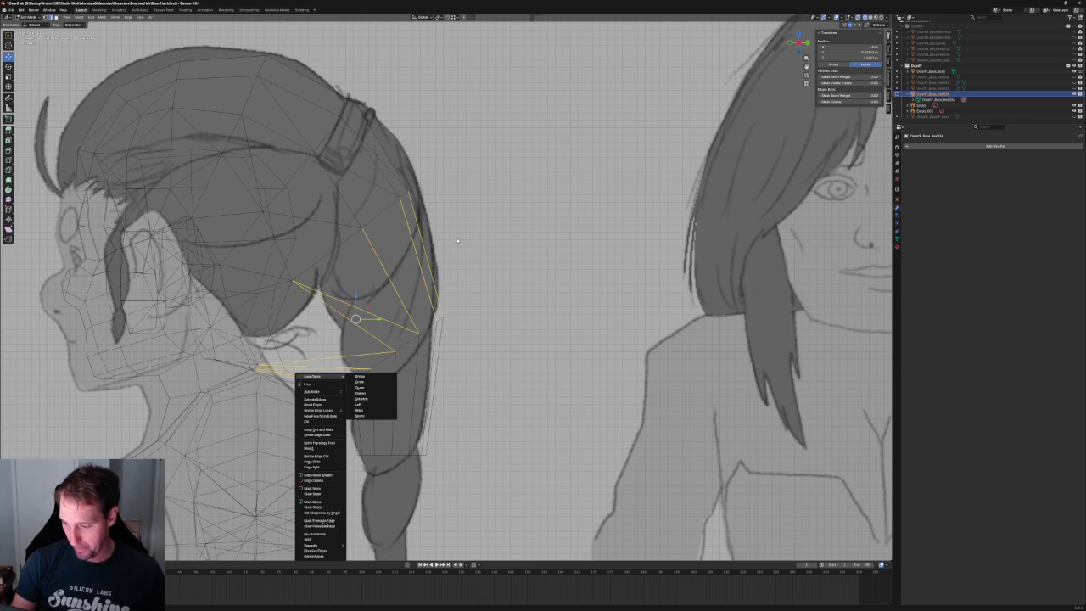
pyautogui.press('Escape')
pyautogui.press('x')
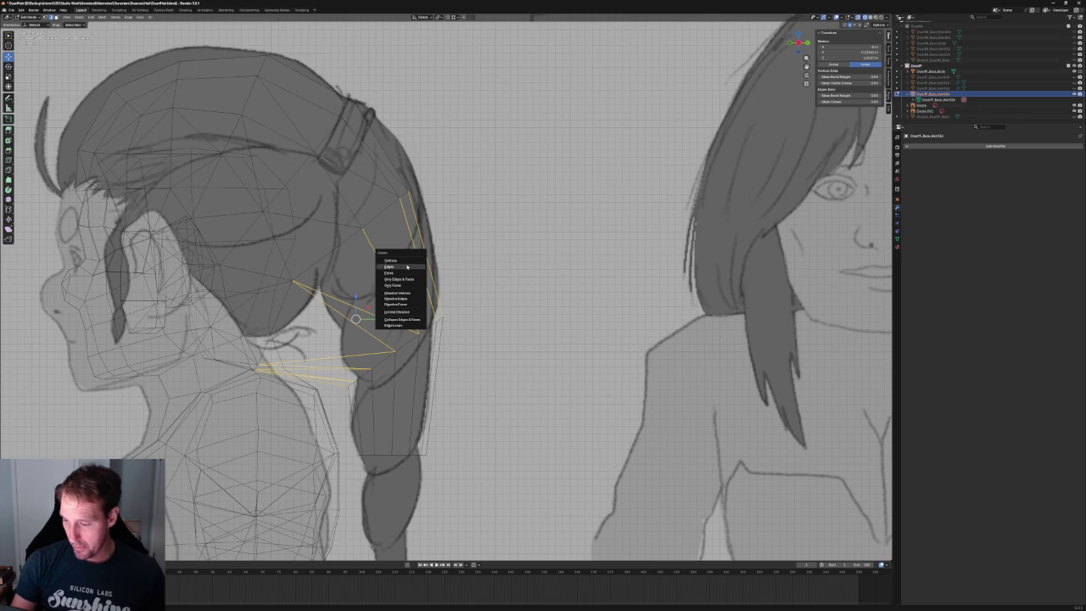
pyautogui.click(406, 266)
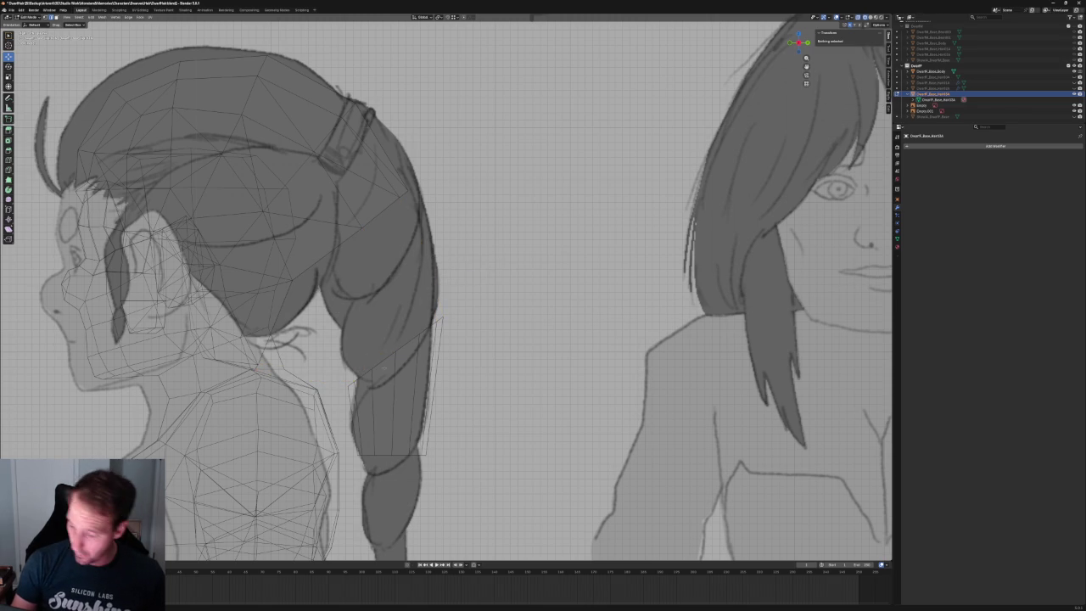
pyautogui.moveTo(366, 352); pyautogui.dragTo(464, 325, button='middle')
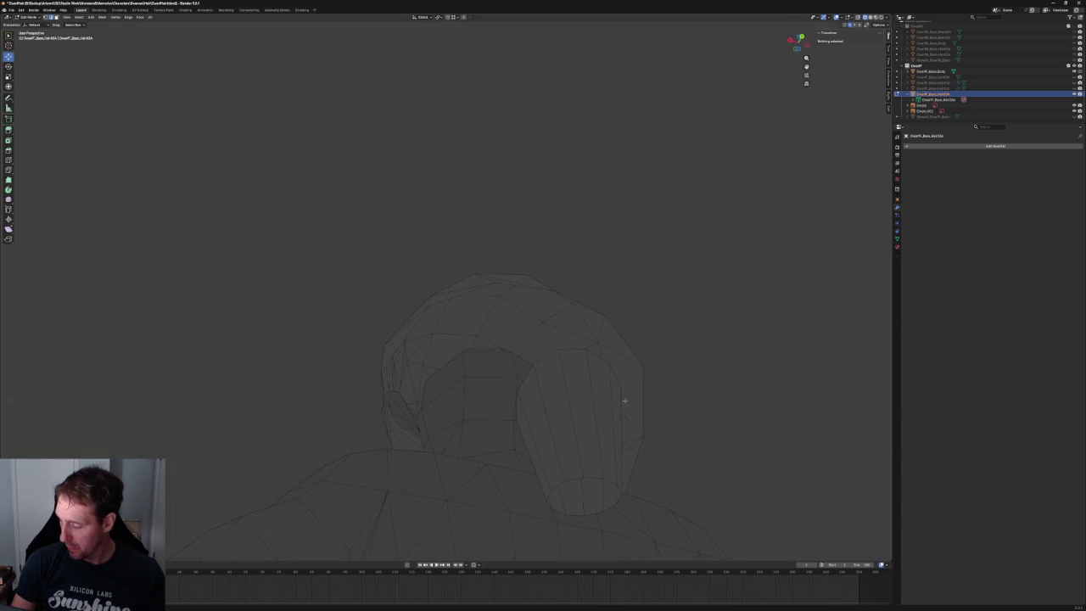
pyautogui.moveTo(464, 325)
pyautogui.mouseDown(button='middle')
pyautogui.moveTo(511, 382)
pyautogui.moveTo(468, 337)
pyautogui.mouseUp(button='middle')
pyautogui.press('KP_3')
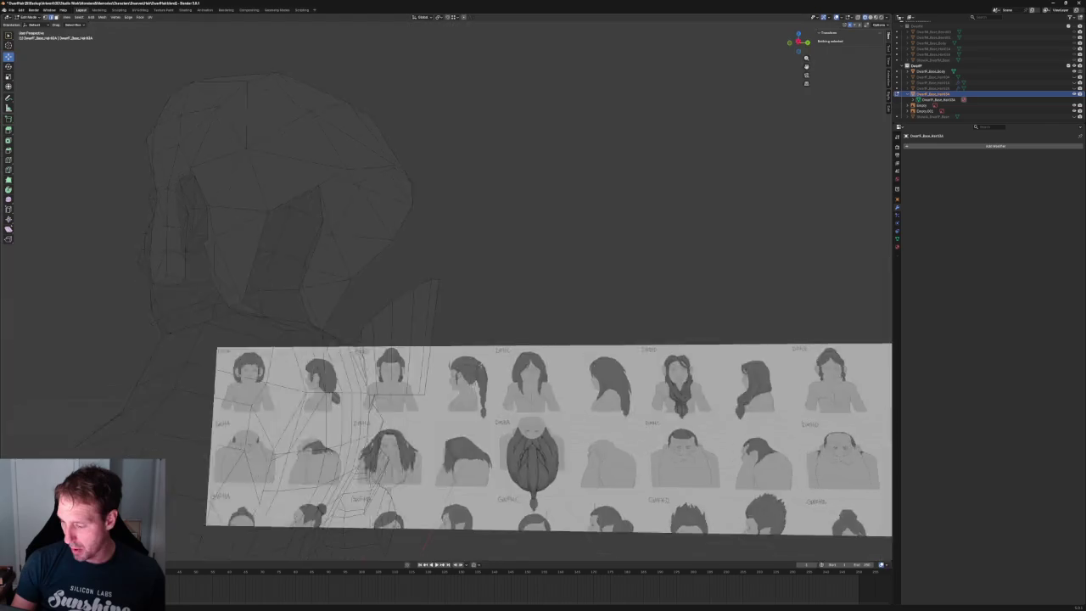
pyautogui.click(398, 356)
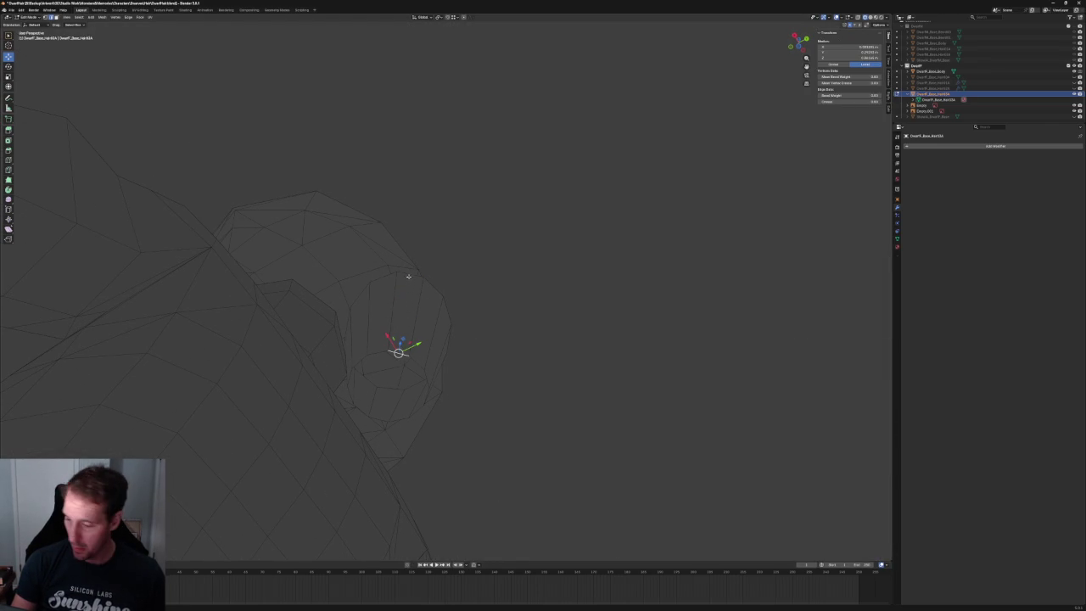
pyautogui.hotkey('alt', 'a')
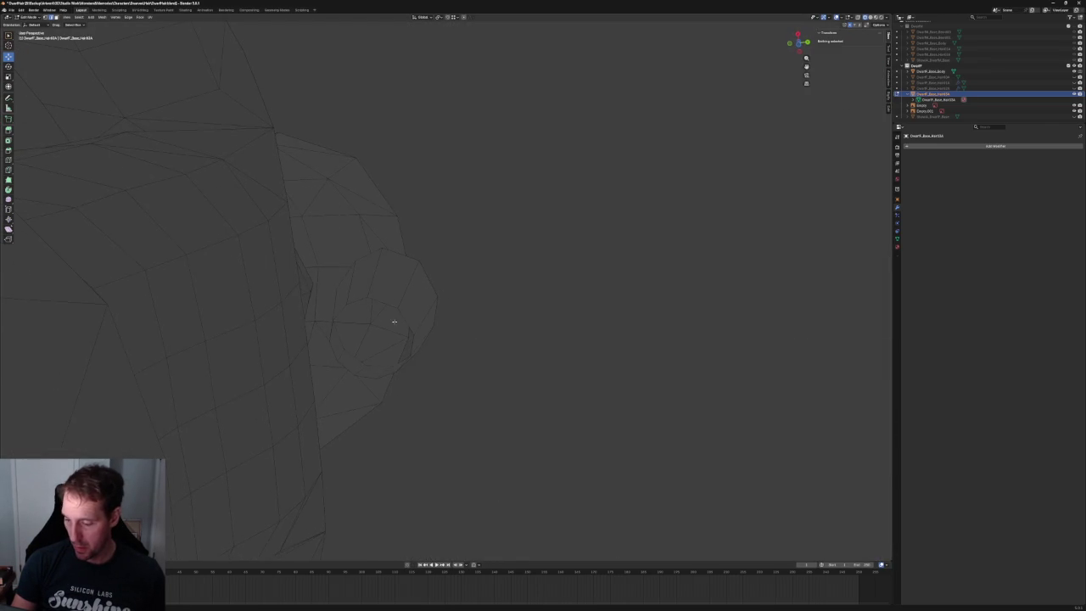
pyautogui.click(346, 311)
pyautogui.hotkey('alt', 'a')
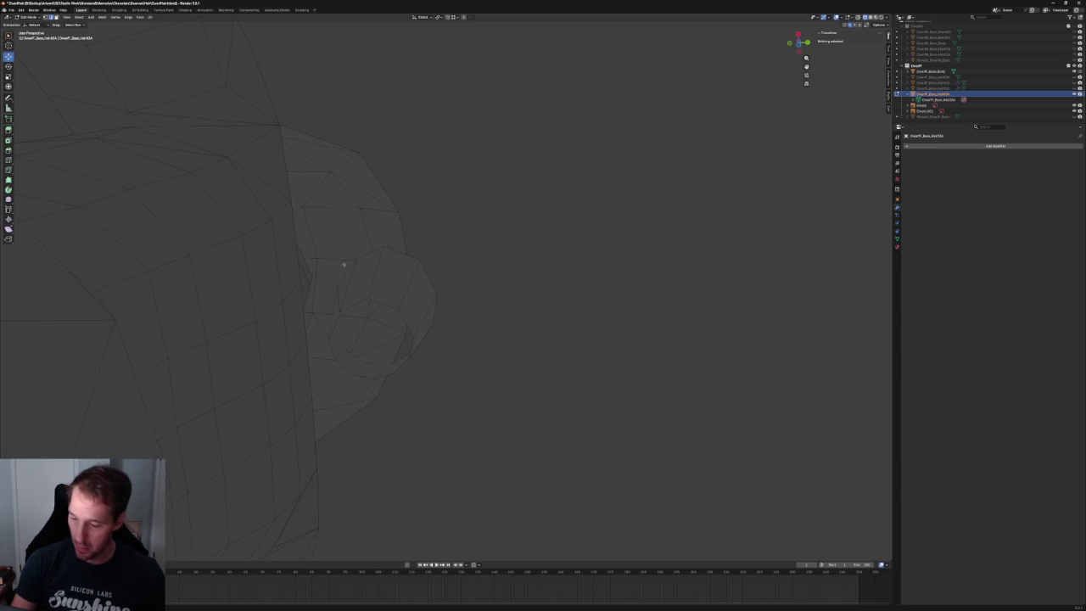
pyautogui.moveTo(384, 276)
pyautogui.mouseDown(button='middle')
pyautogui.moveTo(481, 310)
pyautogui.moveTo(478, 296)
pyautogui.moveTo(407, 312)
pyautogui.moveTo(485, 308)
pyautogui.mouseUp(button='middle')
pyautogui.click(478, 308)
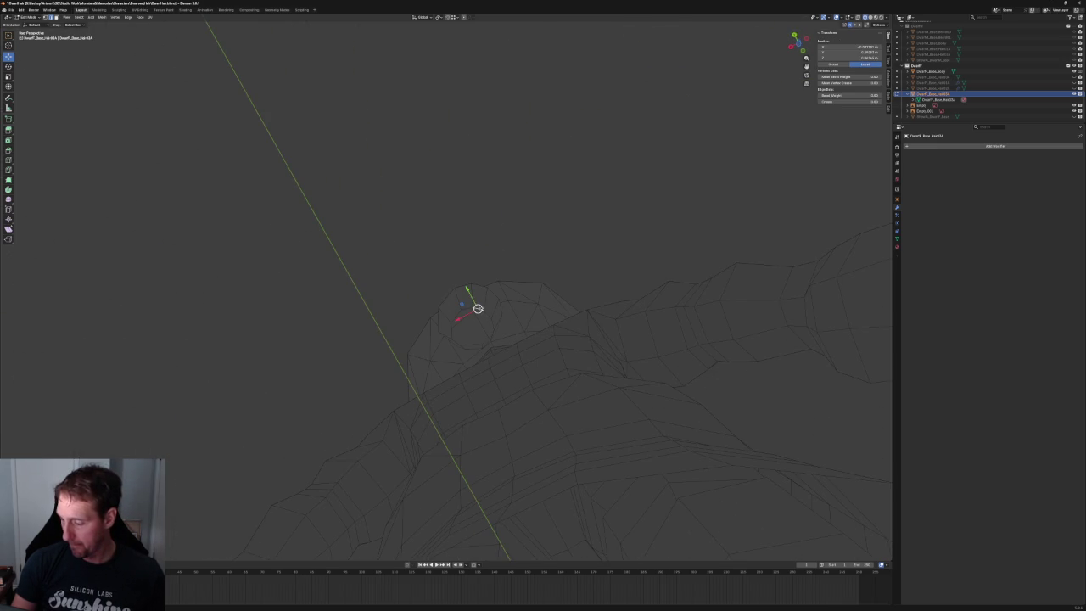
pyautogui.hotkey('alt', 'a')
pyautogui.click(479, 285)
pyautogui.hotkey('alt', 'a')
pyautogui.moveTo(498, 298); pyautogui.dragTo(519, 313, button='middle')
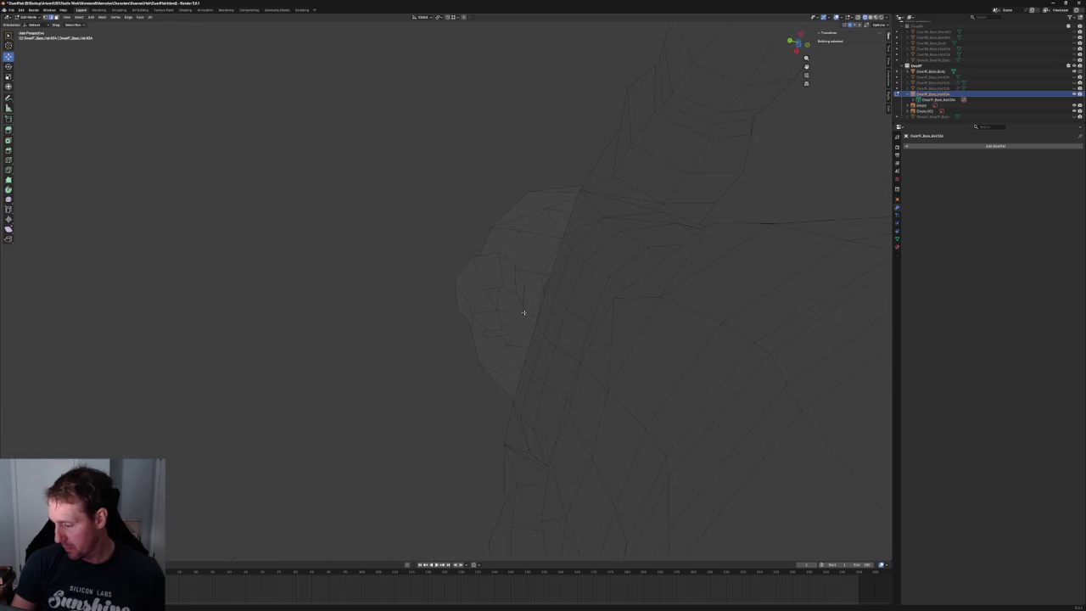
pyautogui.click(461, 275)
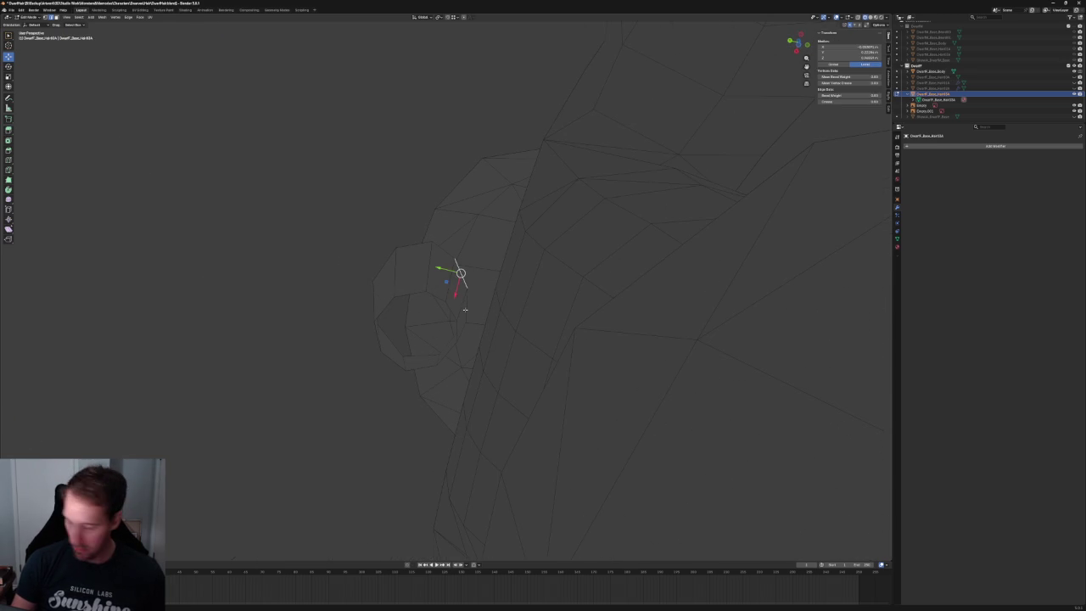
pyautogui.hotkey('alt', 'a')
pyautogui.moveTo(484, 314)
pyautogui.keyDown('alt'); pyautogui.mouseDown(button='middle')
pyautogui.moveTo(450, 315)
pyautogui.moveTo(546, 356)
pyautogui.moveTo(516, 326)
pyautogui.mouseUp(button='middle'); pyautogui.keyUp('alt')
pyautogui.scroll(3, 516, 326)
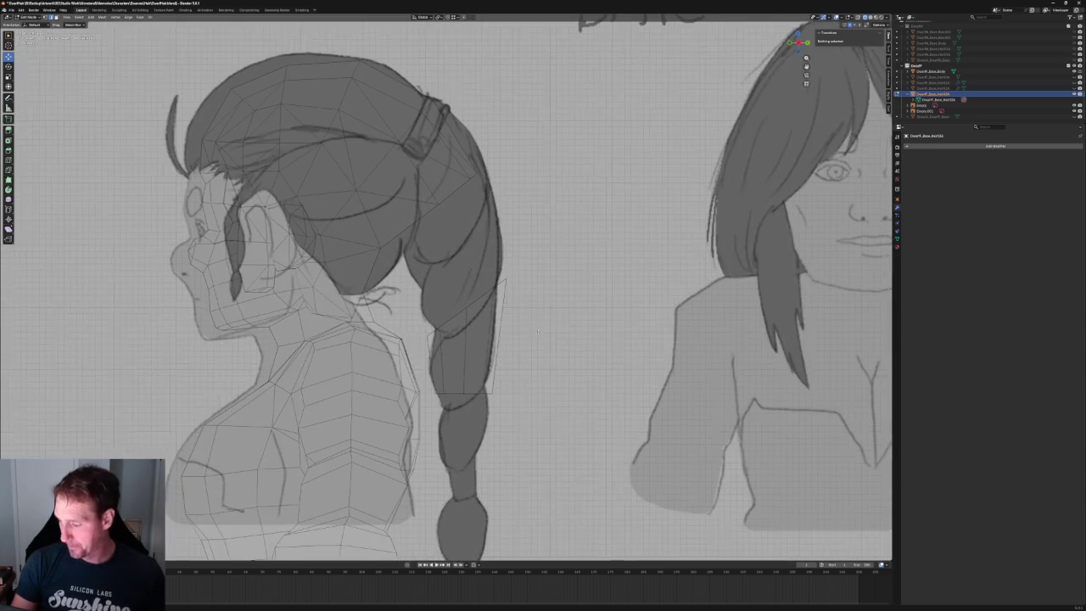
# - Raise the first braid edge loop vertically to match the sketch
pyautogui.scroll(1, 509, 331)
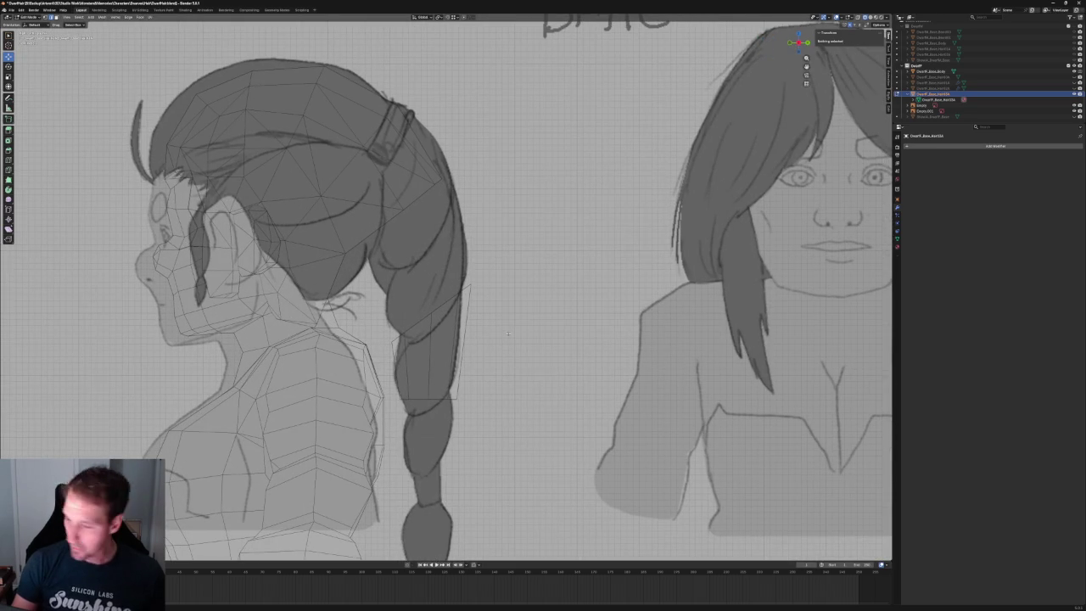
pyautogui.keyDown('alt'); pyautogui.click(442, 301); pyautogui.keyUp('alt')
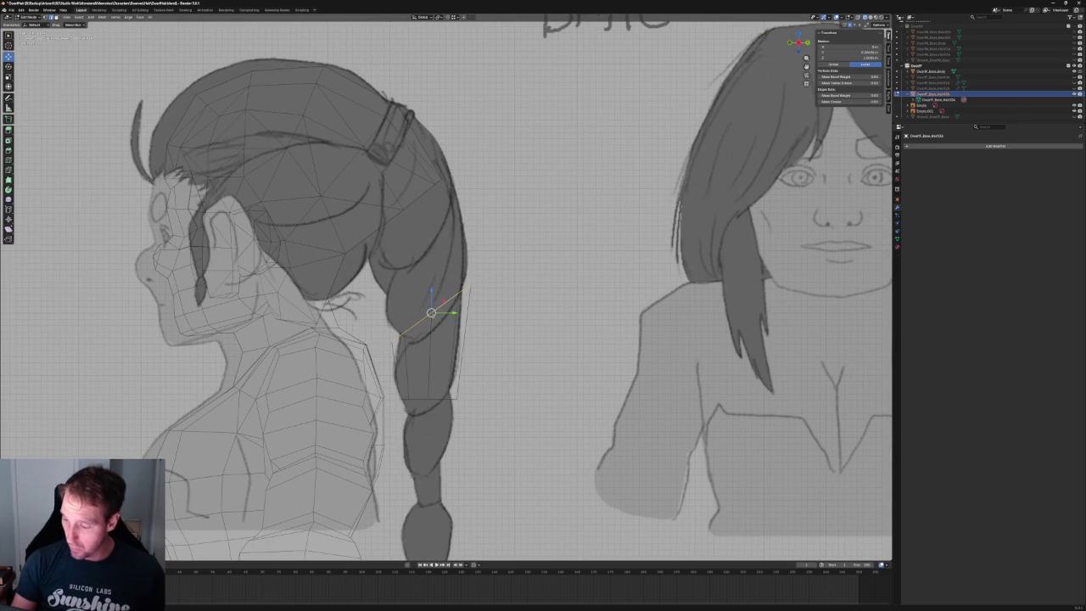
pyautogui.press('g')
pyautogui.press('z')
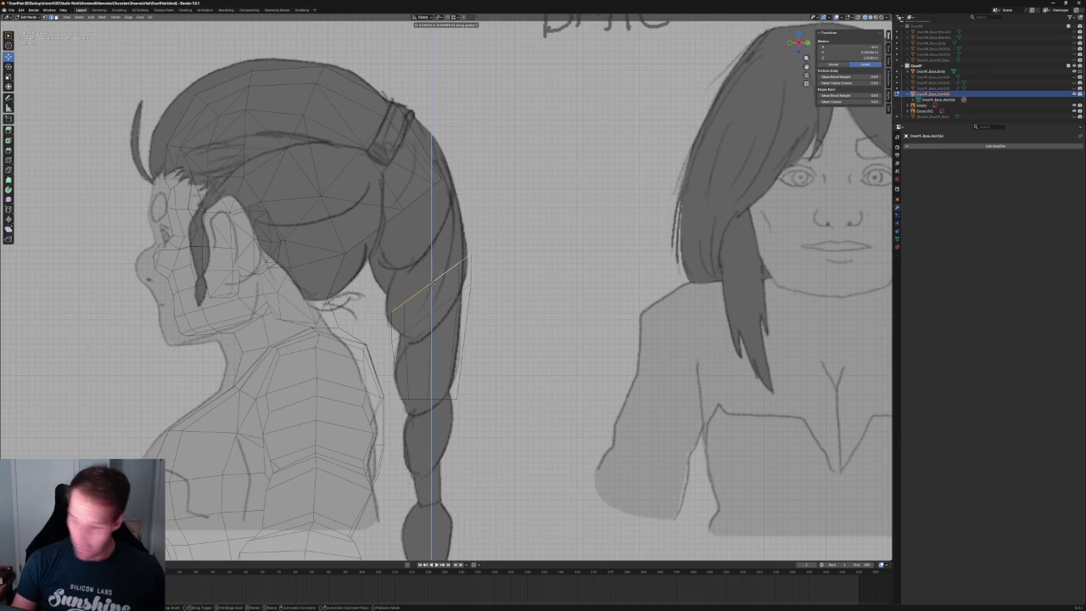
pyautogui.click(425, 261)
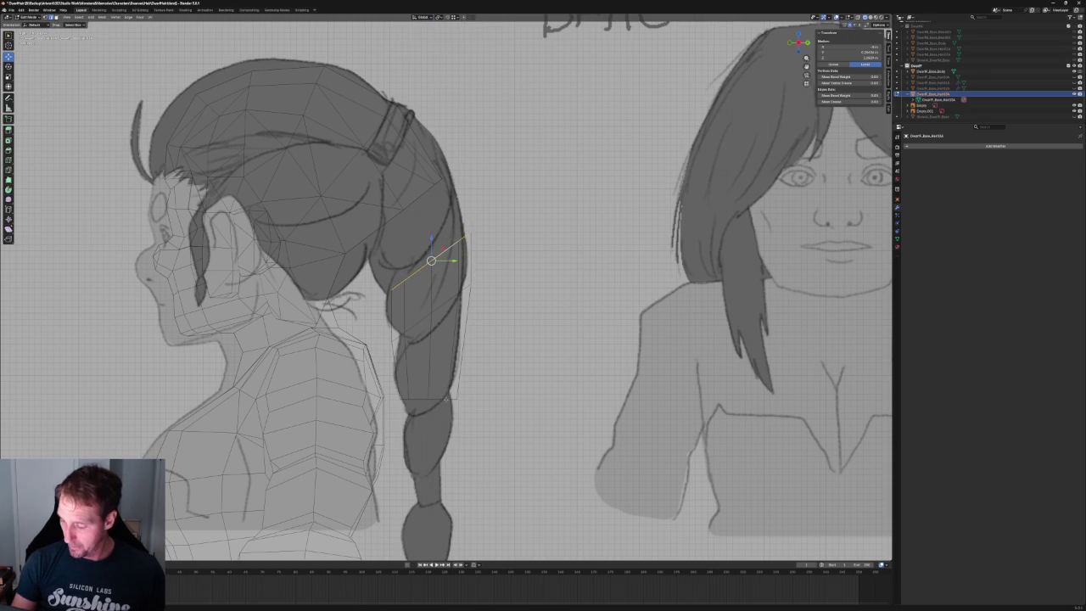
# - Move a lower braid edge loop vertically, undoing the extra move
pyautogui.moveTo(437, 386); pyautogui.dragTo(491, 406)
pyautogui.keyDown('shift'); pyautogui.moveTo(491, 405); pyautogui.dragTo(491, 338, button='middle'); pyautogui.keyUp('shift')
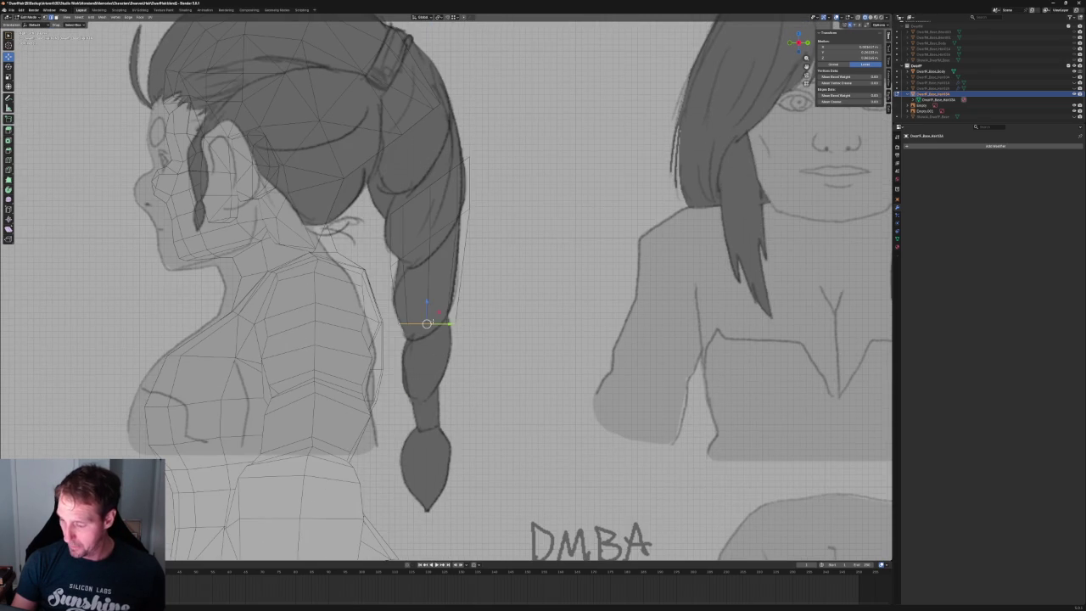
pyautogui.press('g')
pyautogui.press('z')
pyautogui.click(426, 384)
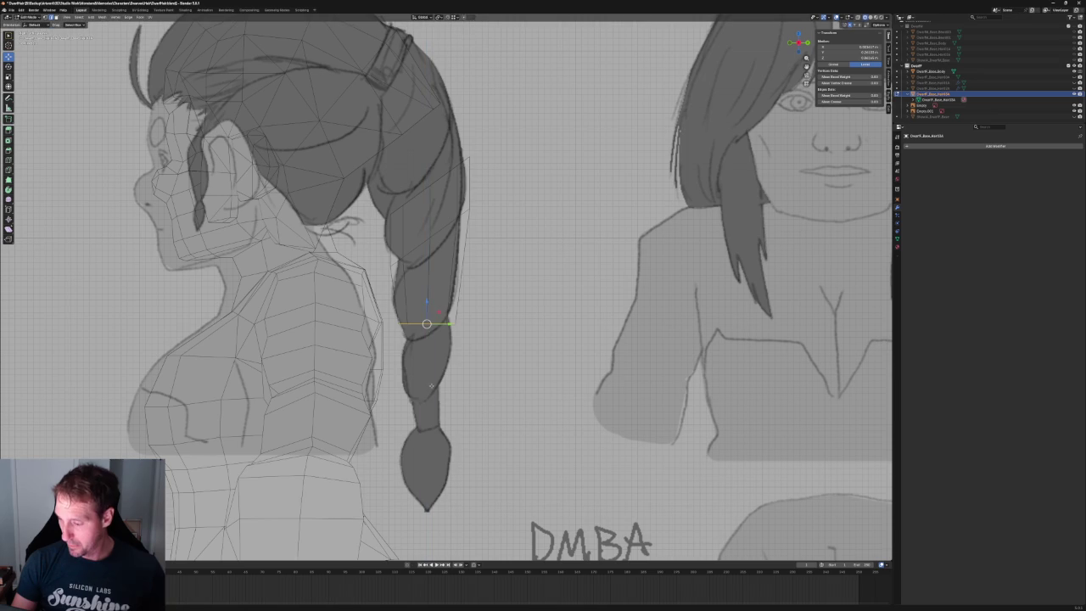
pyautogui.press('g')
pyautogui.press('Escape')
pyautogui.hotkey('ctrl', 'z')
pyautogui.hotkey('ctrl', 'z')
# - Back in the side view, lower a braid loop along Z and shrink it narrower
pyautogui.moveTo(446, 289); pyautogui.dragTo(509, 255, button='middle')
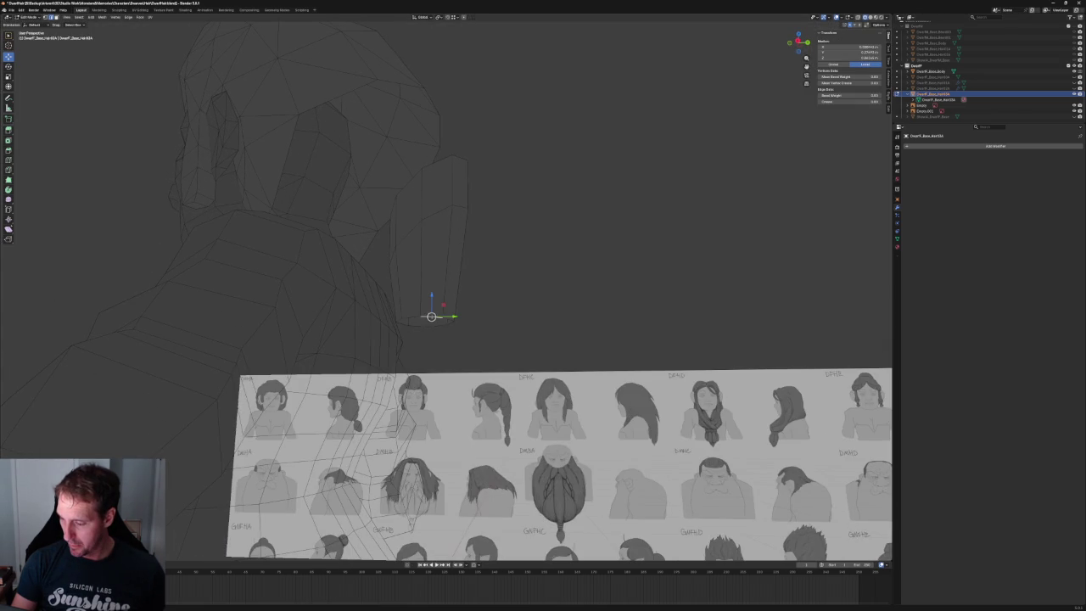
pyautogui.press('KP_3')
pyautogui.press('g')
pyautogui.press('z')
pyautogui.press('Escape')
pyautogui.press('g')
pyautogui.press('z')
pyautogui.click(427, 378)
pyautogui.press('s')
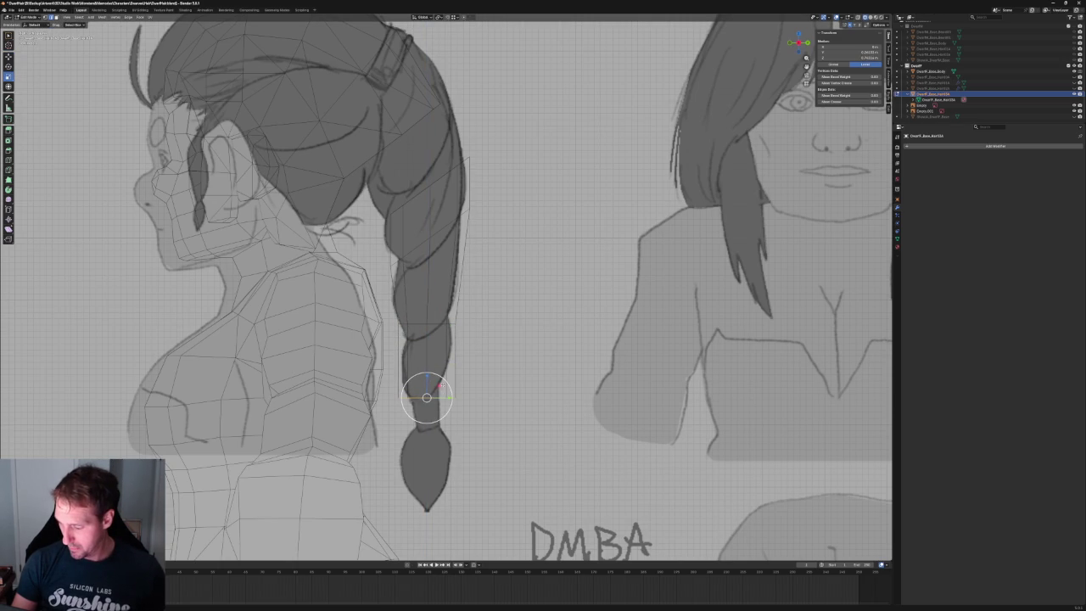
pyautogui.click(435, 392)
# - Shift that loop within the side-view plane, excluding X, and clear the selection
pyautogui.press('g')
pyautogui.hotkey('shift', 'x')
pyautogui.click(434, 386)
pyautogui.hotkey('alt', 'a')
# - Move another edge loop around the braid vertically along Z
pyautogui.scroll(2, 450, 356)
pyautogui.keyDown('alt'); pyautogui.click(416, 340); pyautogui.keyUp('alt')
pyautogui.press('g')
pyautogui.press('z')
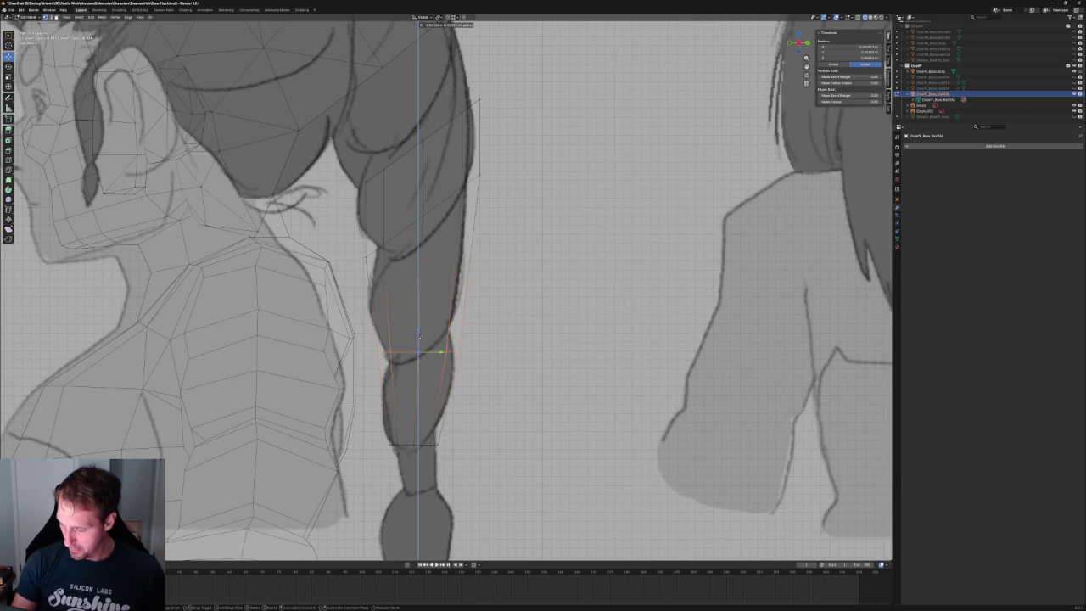
pyautogui.click(419, 337)
# - Move the upper braid edges vertically along Z, then deselect
pyautogui.keyDown('shift'); pyautogui.moveTo(416, 339); pyautogui.dragTo(390, 425, button='middle'); pyautogui.keyUp('shift')
pyautogui.moveTo(384, 300)
pyautogui.mouseDown()
pyautogui.moveTo(421, 350)
pyautogui.moveTo(341, 375)
pyautogui.mouseUp()
pyautogui.press('g')
pyautogui.press('z')
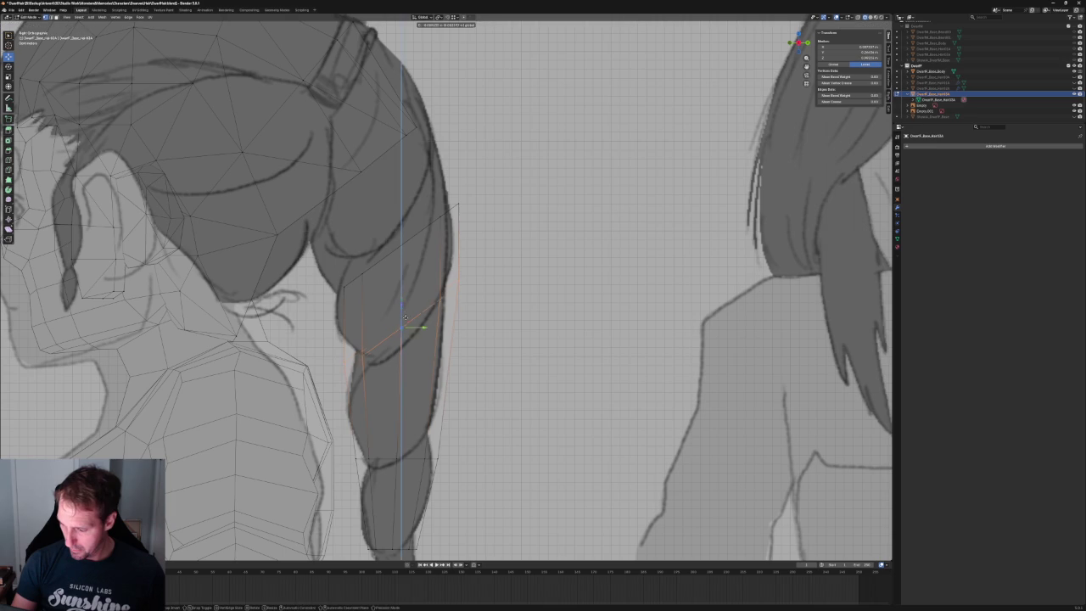
pyautogui.click(404, 323)
pyautogui.click(473, 203)
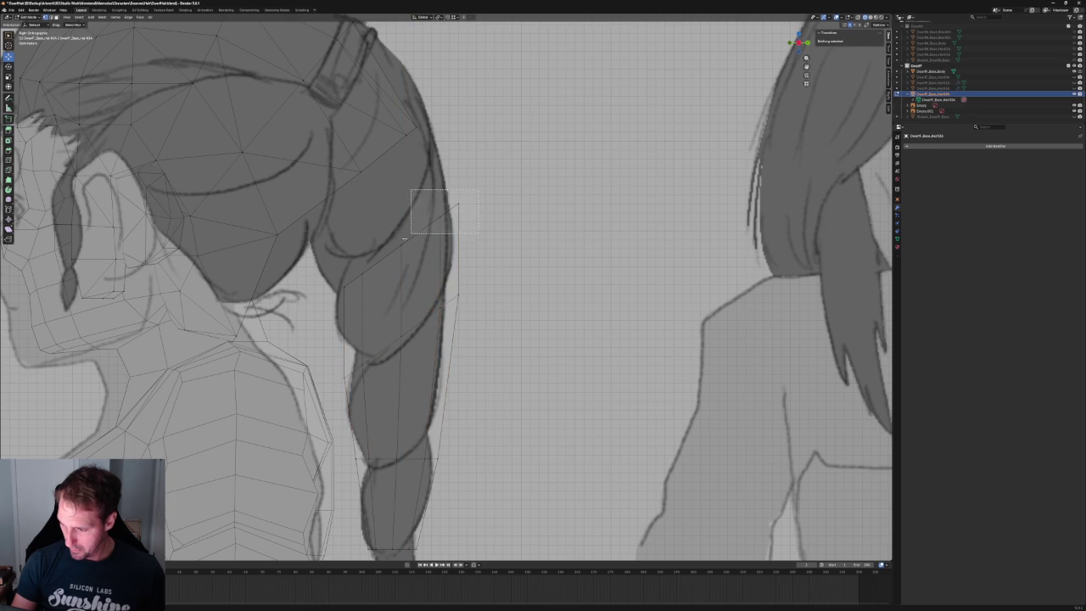
# - Shift the upper braid segment up-left within the side plane and resize it
pyautogui.moveTo(409, 234); pyautogui.dragTo(370, 268)
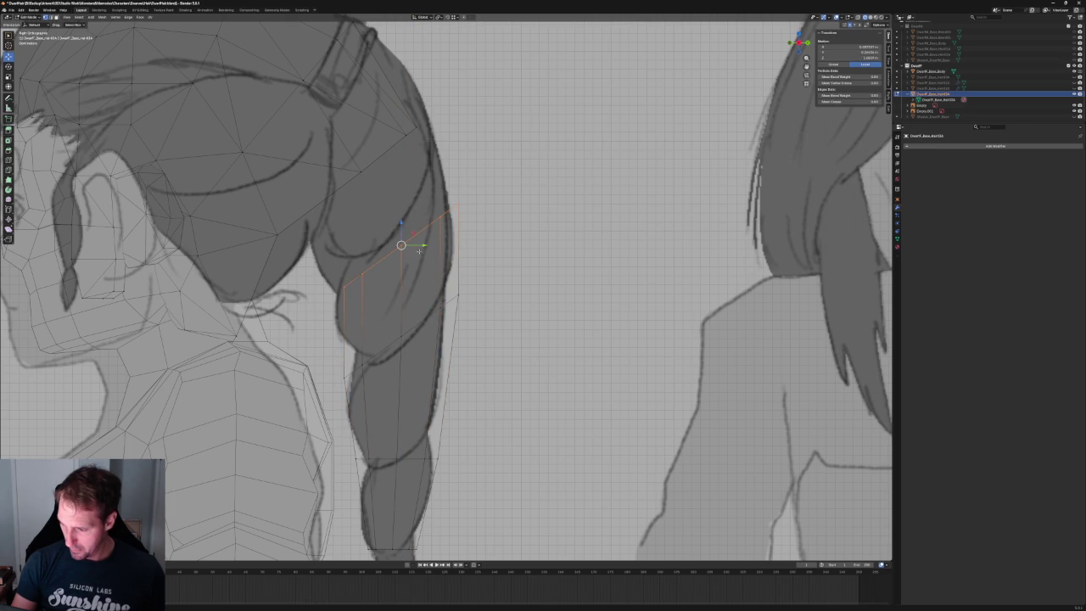
pyautogui.press('g')
pyautogui.hotkey('shift', 'x')
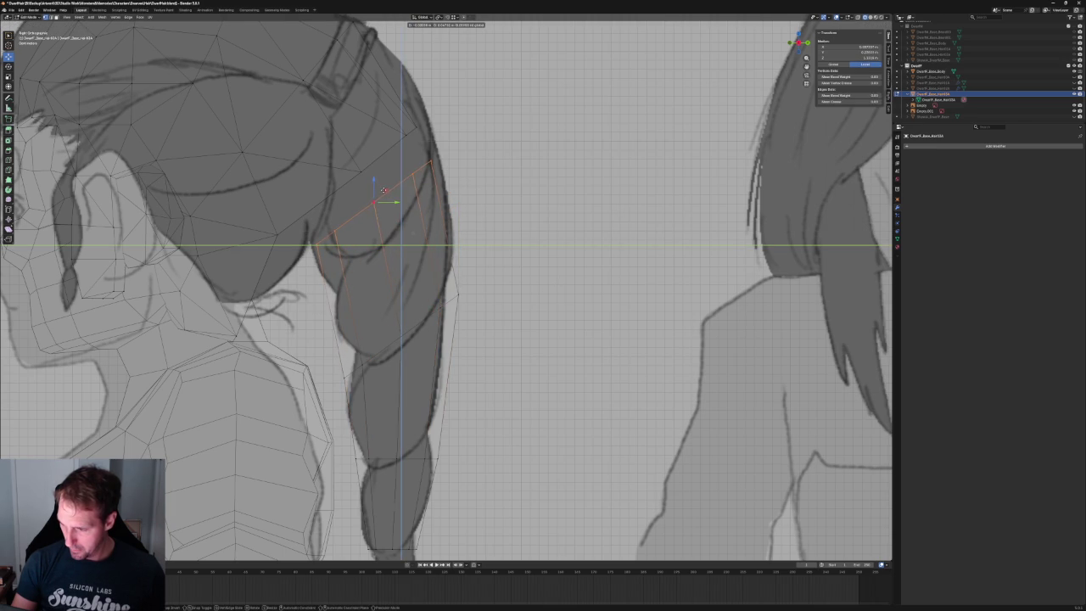
pyautogui.click(383, 191)
pyautogui.hotkey('shift', 'space')
pyautogui.press('s')
pyautogui.moveTo(401, 189); pyautogui.dragTo(402, 195)
pyautogui.hotkey('shift', 'space')
pyautogui.press('g')
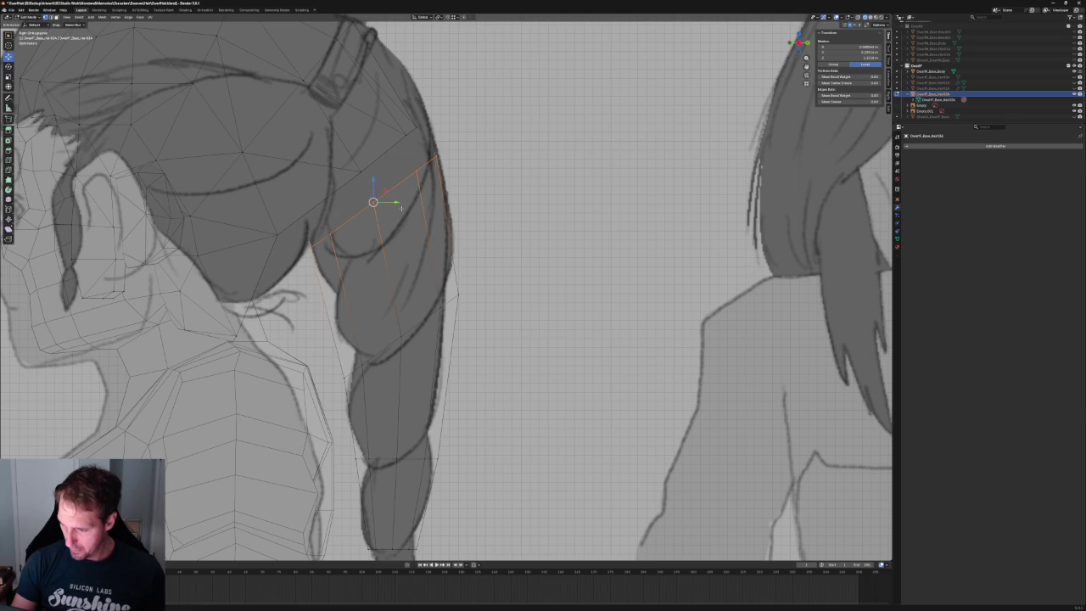
pyautogui.scroll(-3, 399, 195)
pyautogui.hotkey('alt', 'a')
pyautogui.scroll(-3, 481, 287)
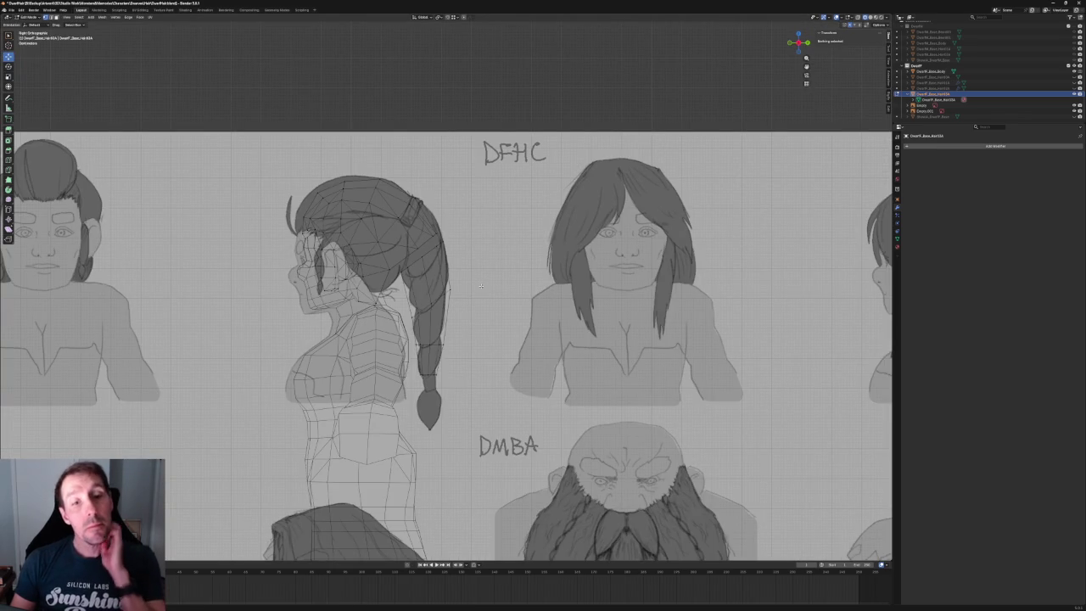
# - Tilt the upper braid section about -30 degrees and stretch it along Z
pyautogui.scroll(1, 478, 288)
pyautogui.scroll(1, 475, 289)
pyautogui.scroll(2, 468, 289)
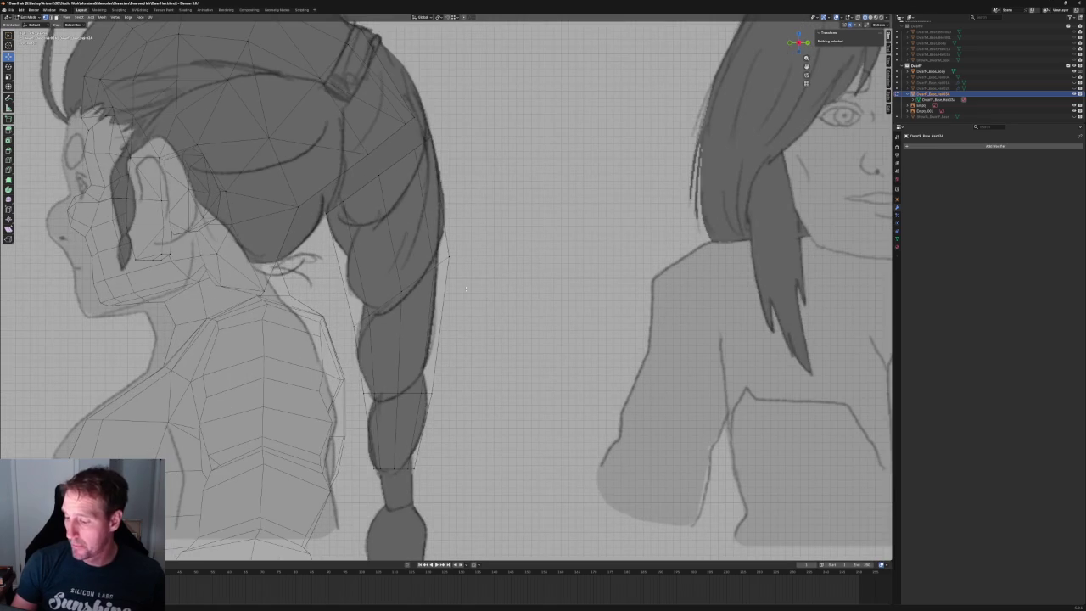
pyautogui.moveTo(481, 246); pyautogui.dragTo(349, 342)
pyautogui.hotkey('shift', 'space')
pyautogui.press('r')
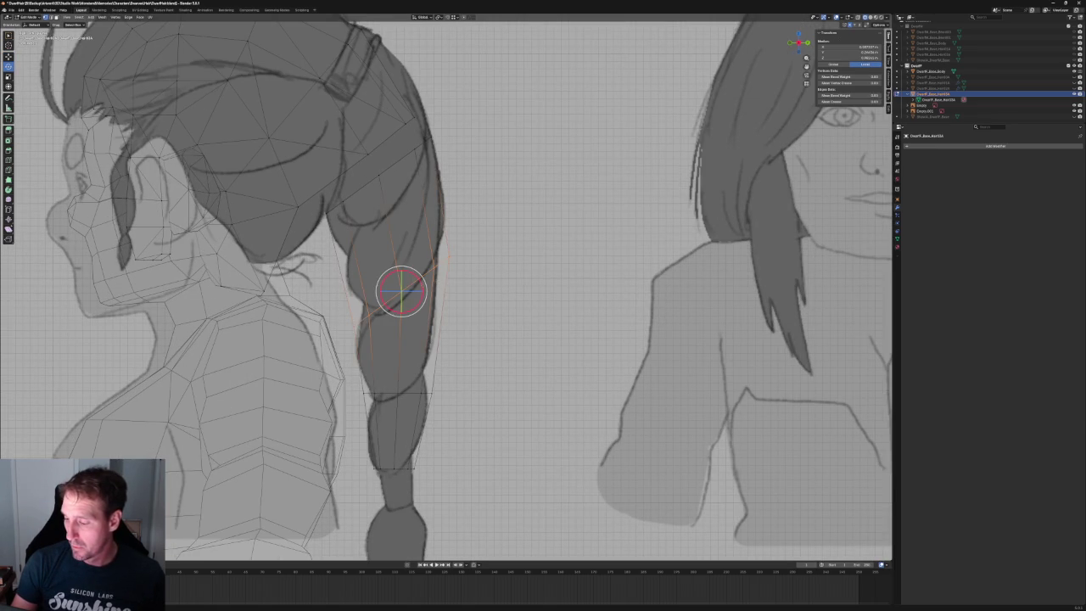
pyautogui.moveTo(424, 281); pyautogui.dragTo(422, 290)
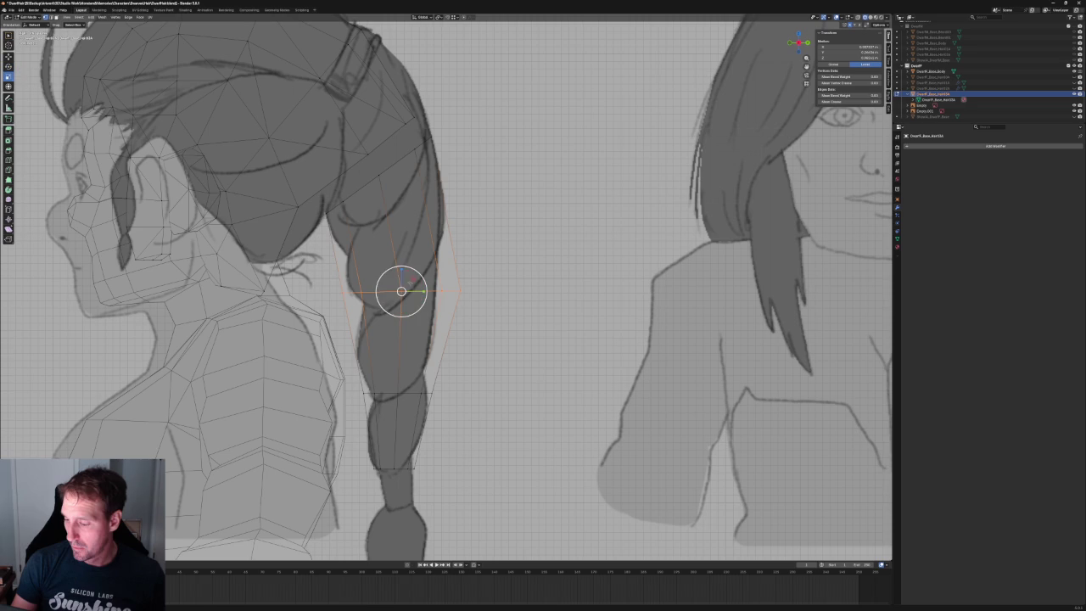
pyautogui.press('s')
pyautogui.press('z')
pyautogui.click(402, 289)
# - Adjust the upper braid section's height, lowering and nudging it along Z
pyautogui.hotkey('shift', 'space')
pyautogui.press('g')
pyautogui.moveTo(402, 291); pyautogui.dragTo(399, 270)
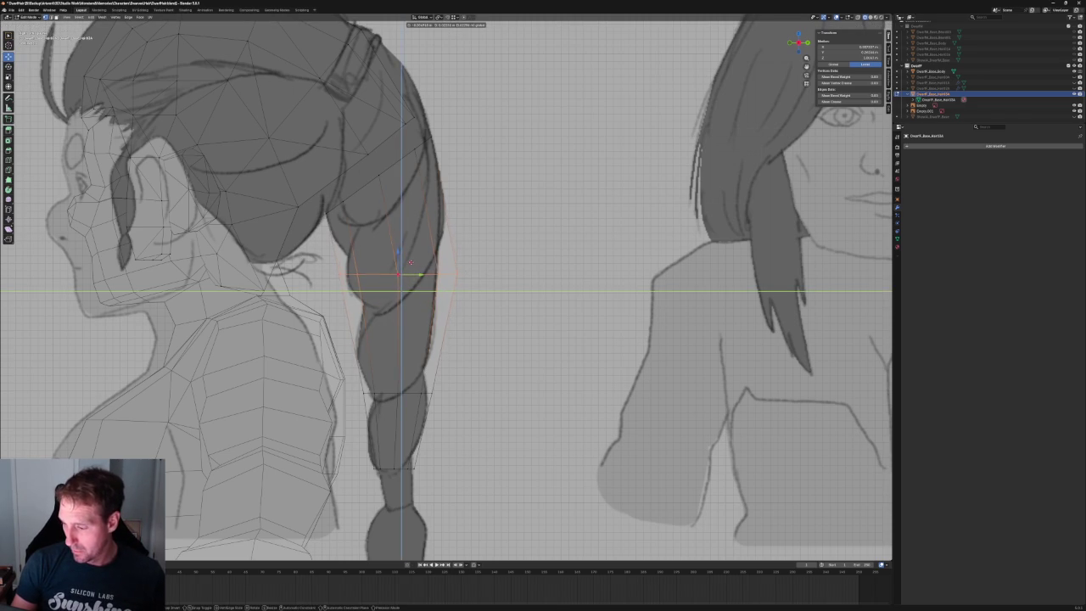
pyautogui.hotkey('shift', 'space')
pyautogui.press('s')
pyautogui.moveTo(405, 266); pyautogui.dragTo(416, 269)
pyautogui.press('g')
pyautogui.press('z')
pyautogui.click(395, 283)
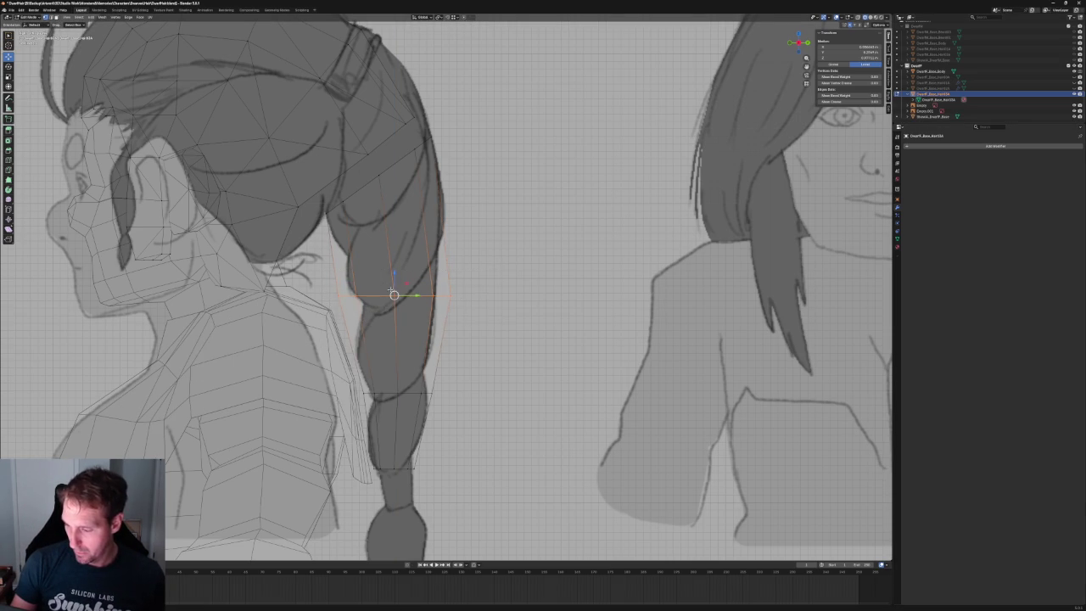
pyautogui.press('g')
pyautogui.press('z')
pyautogui.click(395, 289)
# - Scale the upper braid section slightly narrower
pyautogui.hotkey('shift', 'space')
pyautogui.press('s')
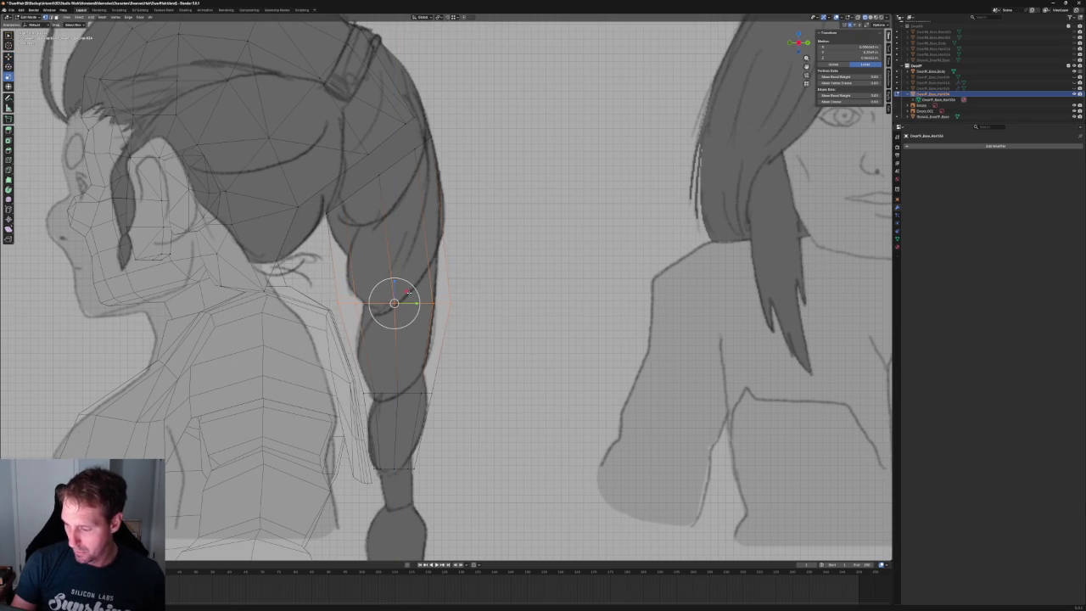
pyautogui.press('a')
pyautogui.hotkey('ctrl', 'z')
pyautogui.press('s')
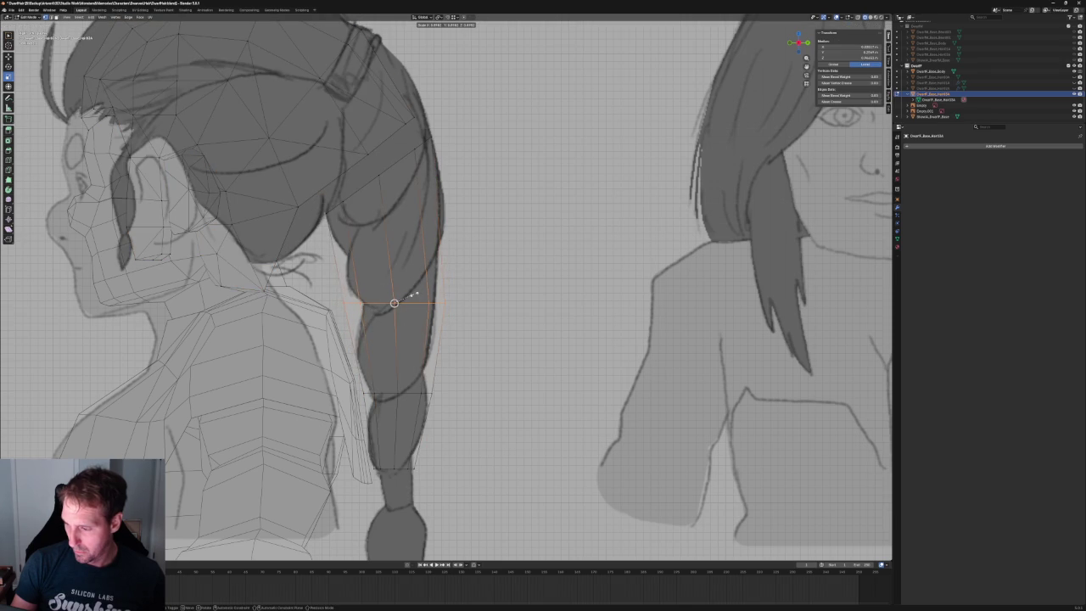
pyautogui.click(416, 293)
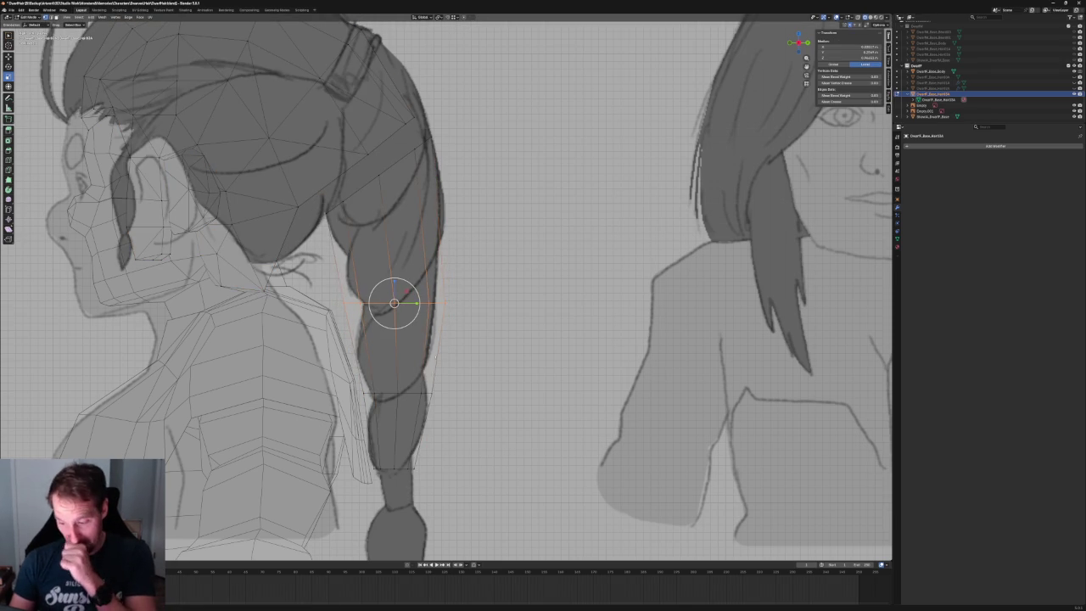
# - Select the face ring of the lower braid segment and move it upward
pyautogui.keyDown('alt'); pyautogui.click(397, 393); pyautogui.keyUp('alt')
pyautogui.hotkey('shift', 'space')
pyautogui.press('g')
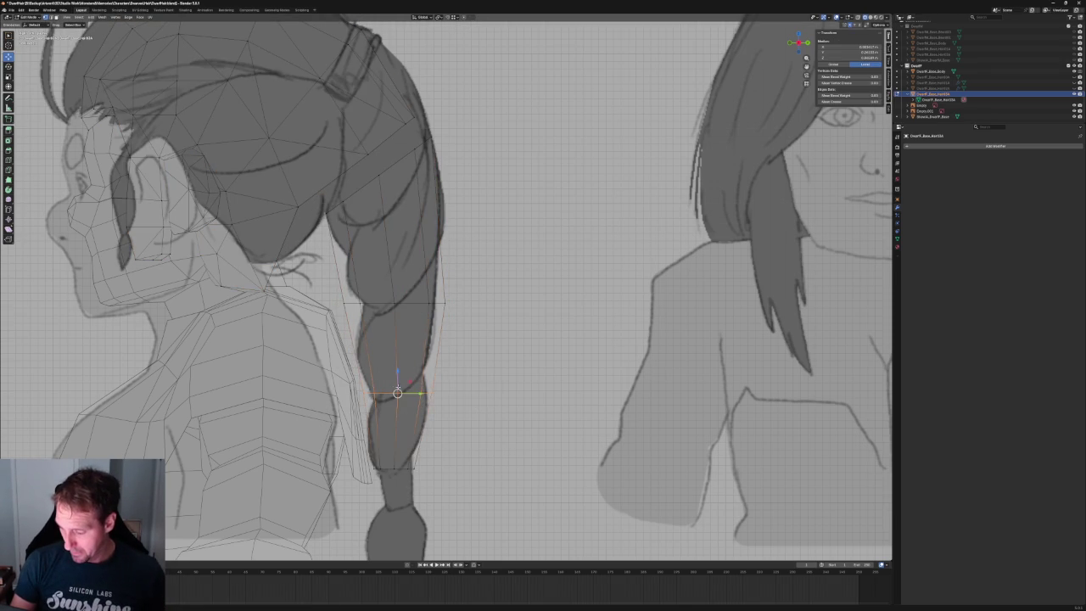
pyautogui.press('3')
pyautogui.keyDown('alt'); pyautogui.click(390, 414); pyautogui.keyUp('alt')
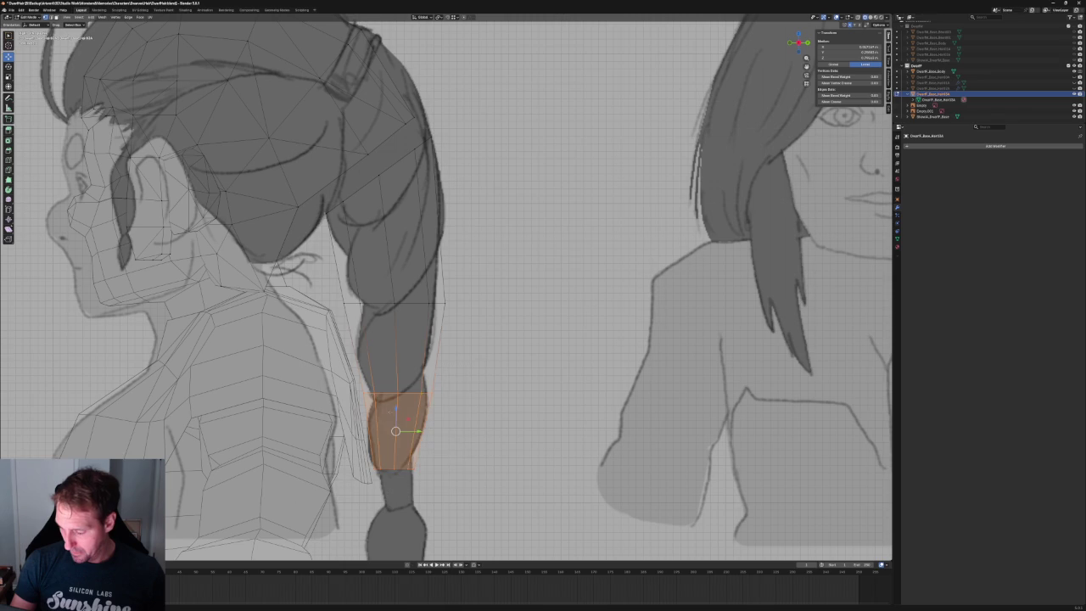
pyautogui.moveTo(395, 410); pyautogui.dragTo(402, 396)
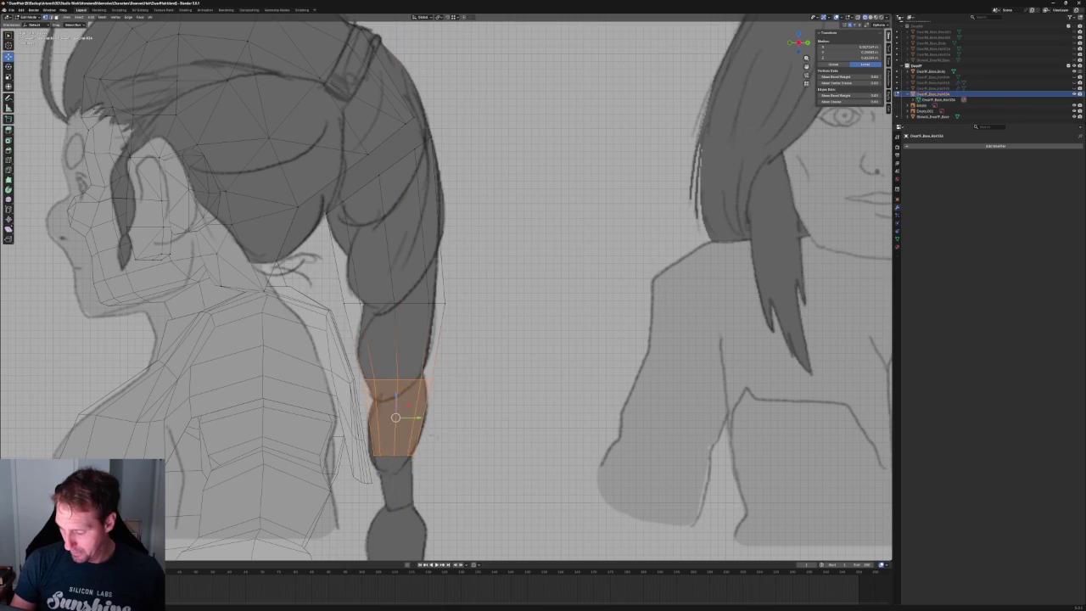
# - Lower a braid loop vertically and slide a higher loop along the braid
pyautogui.keyDown('shift'); pyautogui.moveTo(403, 396); pyautogui.dragTo(401, 342, button='middle'); pyautogui.keyUp('shift')
pyautogui.moveTo(391, 388); pyautogui.dragTo(419, 415)
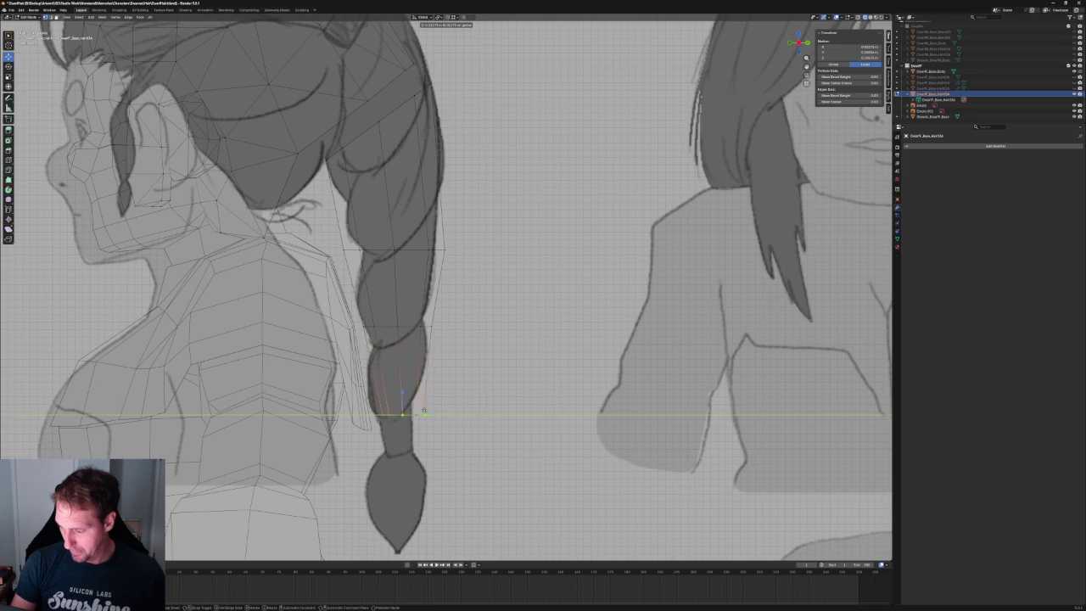
pyautogui.moveTo(423, 411); pyautogui.dragTo(423, 412)
pyautogui.keyDown('alt'); pyautogui.click(416, 327); pyautogui.keyUp('alt')
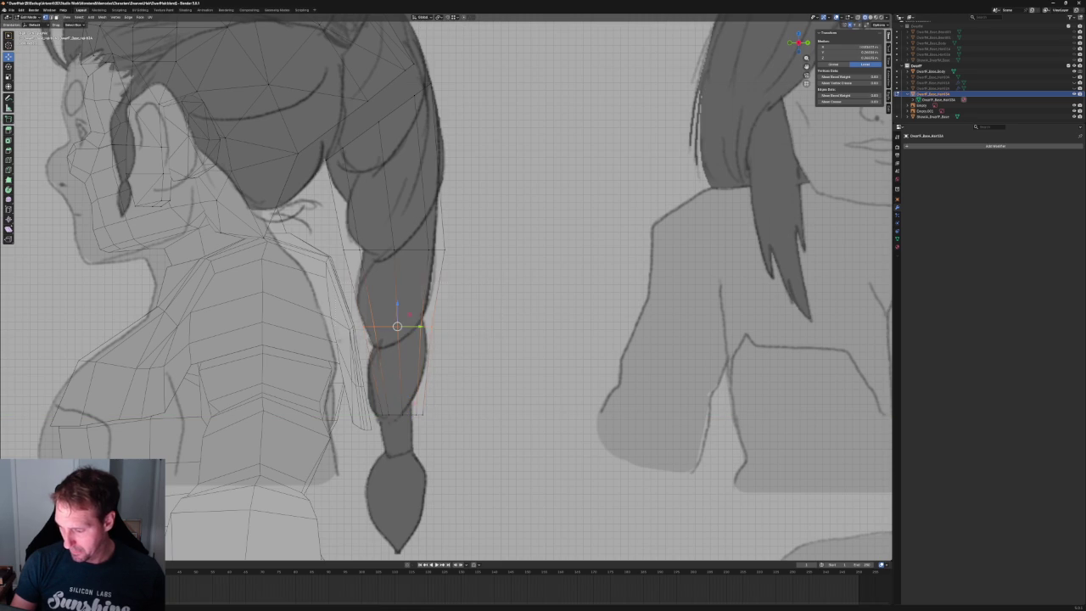
pyautogui.keyDown('shift'); pyautogui.moveTo(414, 328); pyautogui.dragTo(397, 415, button='middle'); pyautogui.keyUp('shift')
pyautogui.keyDown('alt'); pyautogui.click(394, 336); pyautogui.keyUp('alt')
pyautogui.moveTo(394, 336); pyautogui.dragTo(395, 336)
pyautogui.scroll(-6, 394, 336)
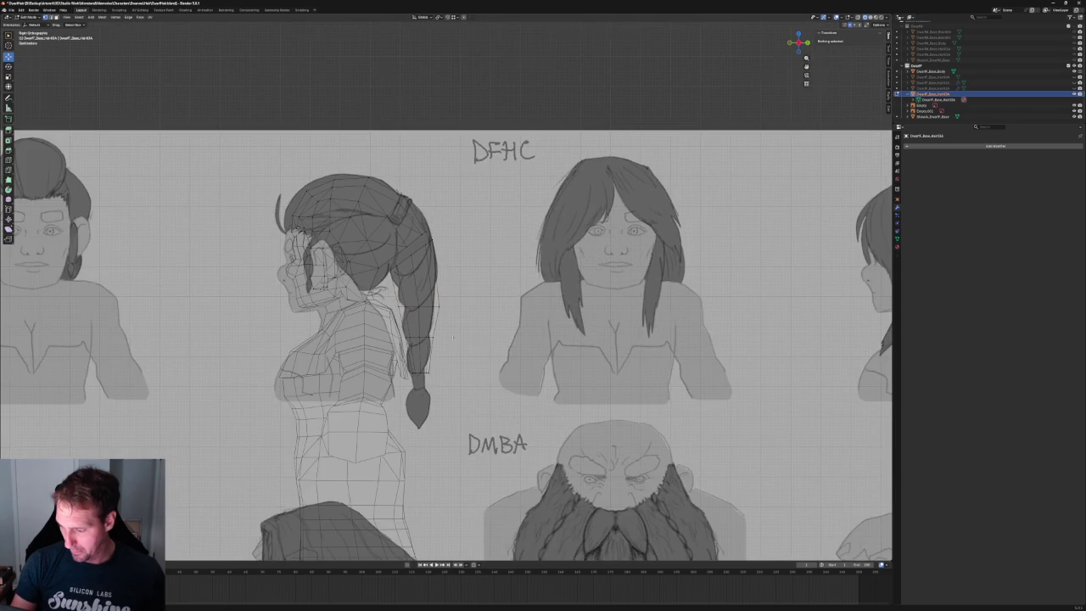
# - Move a braid edge loop along the Y axis to a new position
pyautogui.scroll(4, 440, 326)
pyautogui.keyDown('alt'); pyautogui.click(414, 334); pyautogui.keyUp('alt')
pyautogui.press('s')
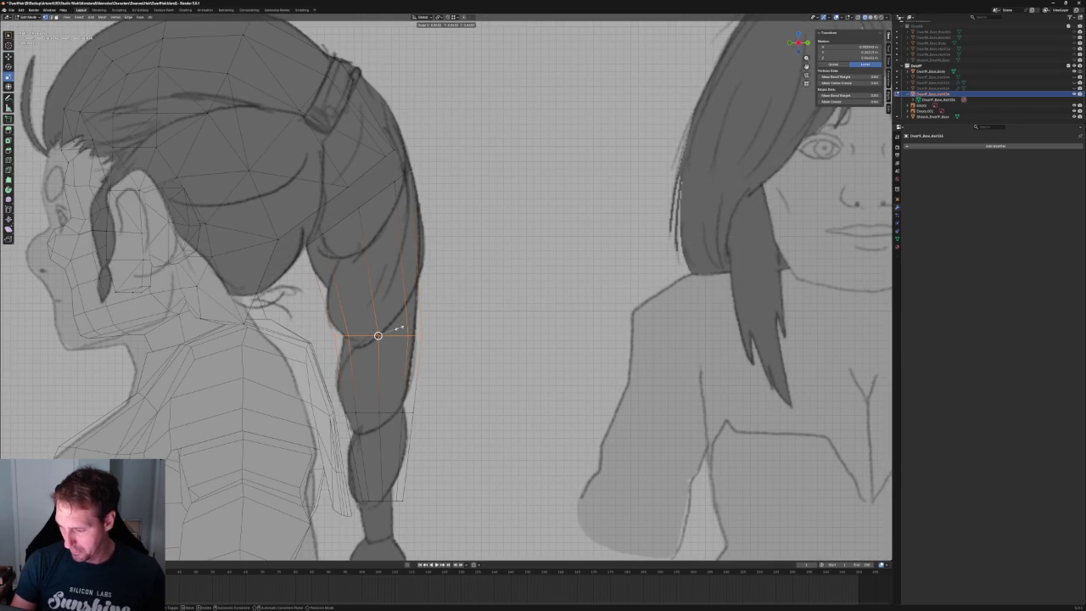
pyautogui.press('Escape')
pyautogui.press('g')
pyautogui.press('y')
pyautogui.click(395, 335)
pyautogui.scroll(-6, 424, 338)
pyautogui.scroll(-1, 448, 341)
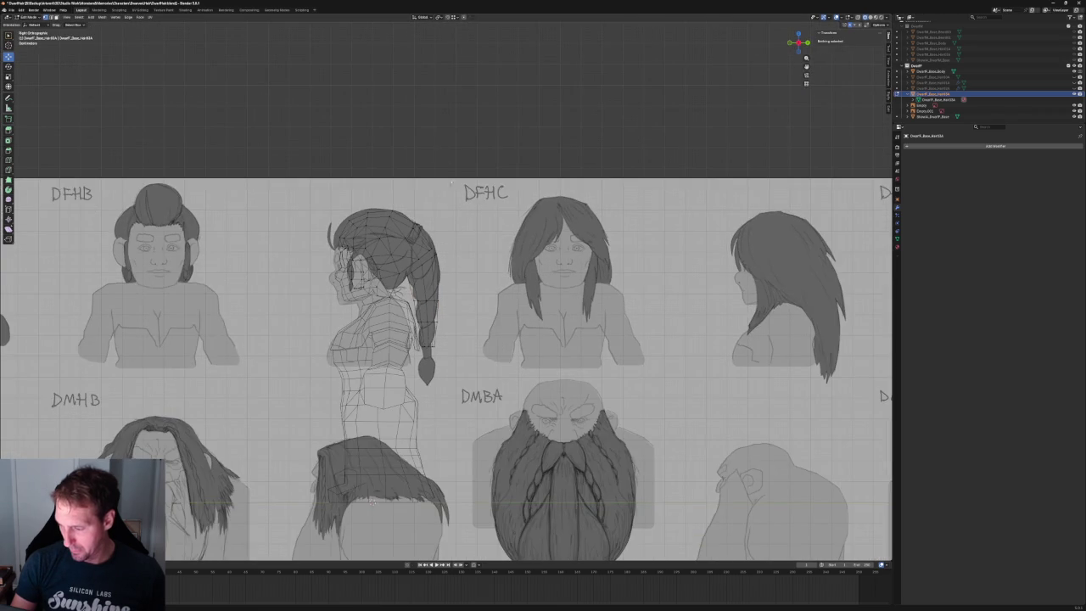
pyautogui.scroll(-4, 443, 161)
# - Narrow the back strand with proportional-falloff scaling in front view
pyautogui.moveTo(443, 161); pyautogui.dragTo(419, 298, button='middle')
pyautogui.scroll(5, 419, 298)
pyautogui.scroll(1, 448, 334)
pyautogui.press('`')
pyautogui.press('KP_1')
pyautogui.scroll(2, 453, 340)
pyautogui.scroll(2, 455, 315)
pyautogui.moveTo(497, 301); pyautogui.dragTo(331, 351)
pyautogui.press('s')
pyautogui.press('o')
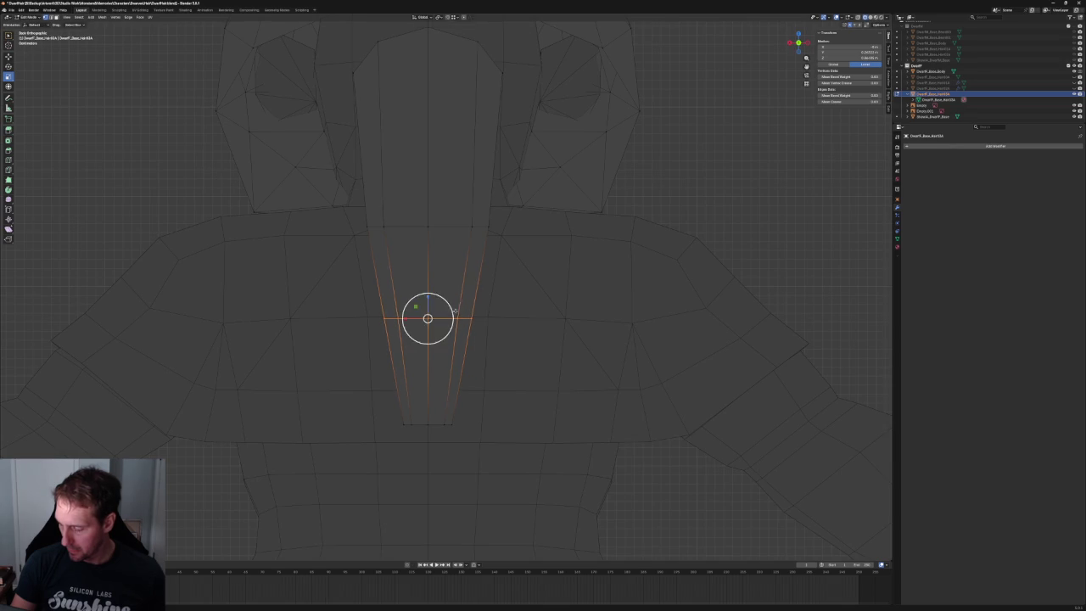
pyautogui.press('KP_1')
pyautogui.click(388, 319)
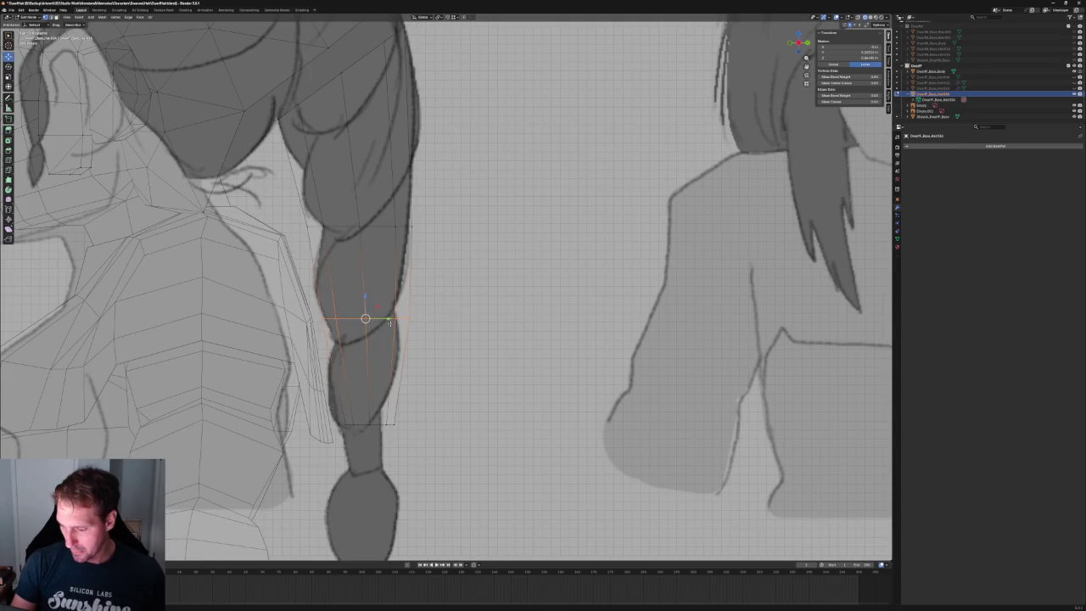
# - Lower the selected strand loops down to the braid's end at the sketched tie
pyautogui.moveTo(388, 319); pyautogui.dragTo(384, 319)
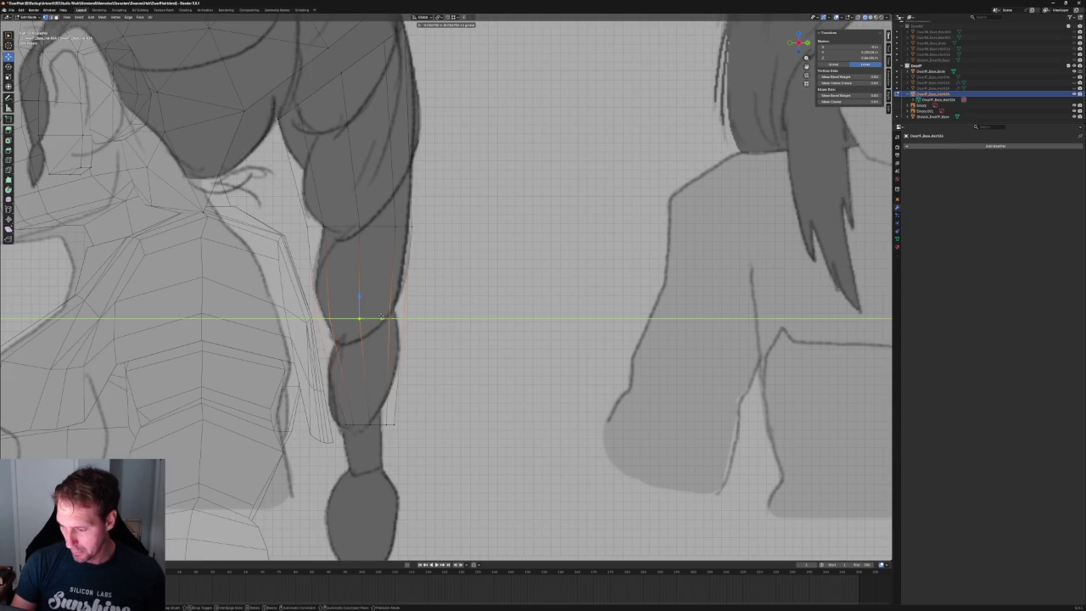
pyautogui.moveTo(383, 318); pyautogui.dragTo(380, 423)
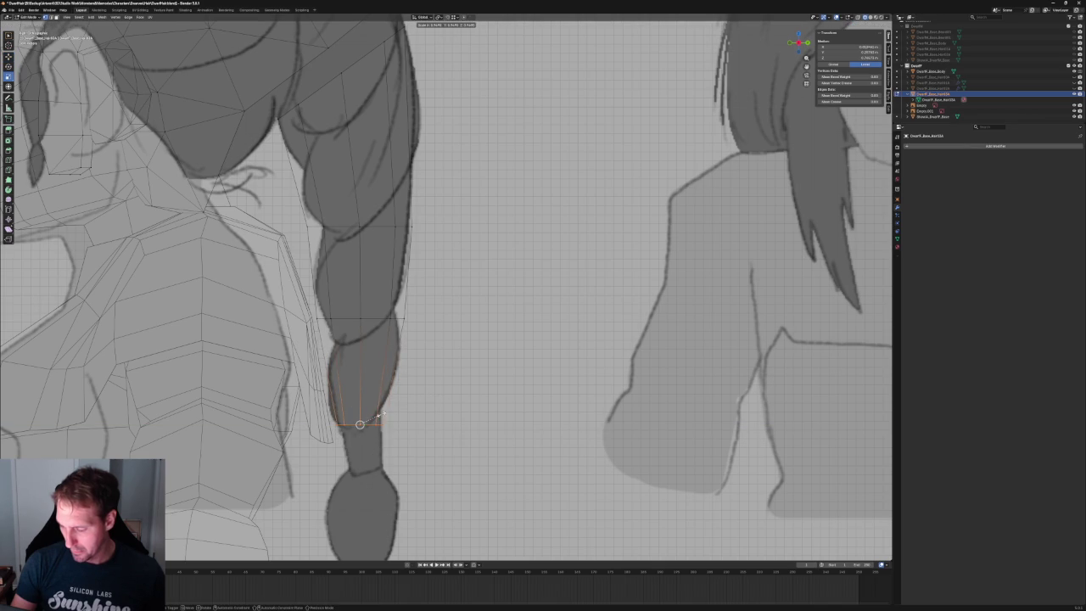
pyautogui.scroll(-5, 383, 413)
pyautogui.scroll(-1, 433, 393)
pyautogui.scroll(-2, 433, 393)
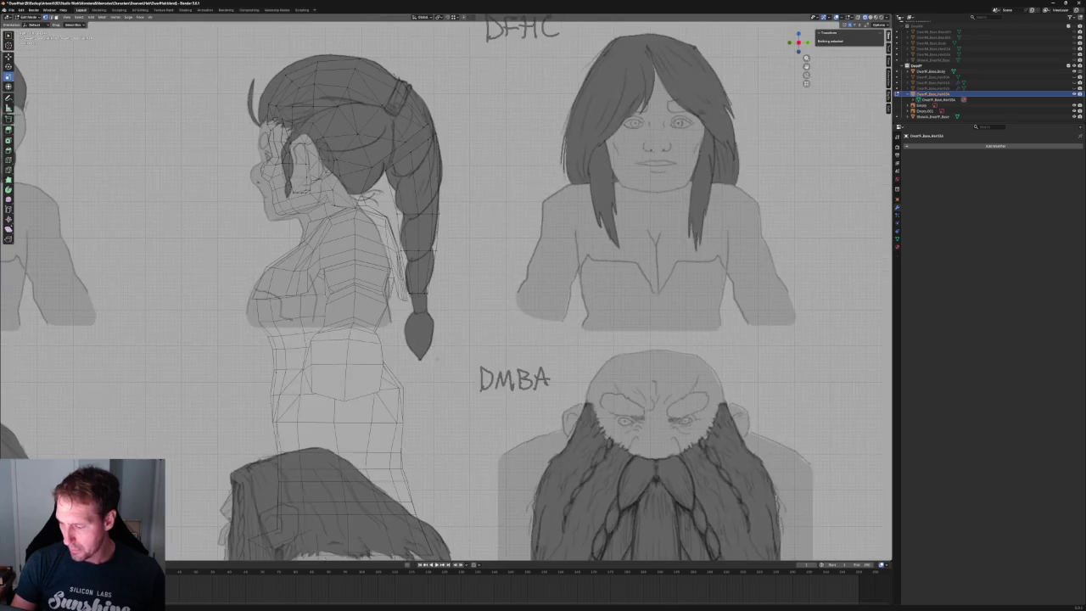
pyautogui.scroll(-1, 450, 377)
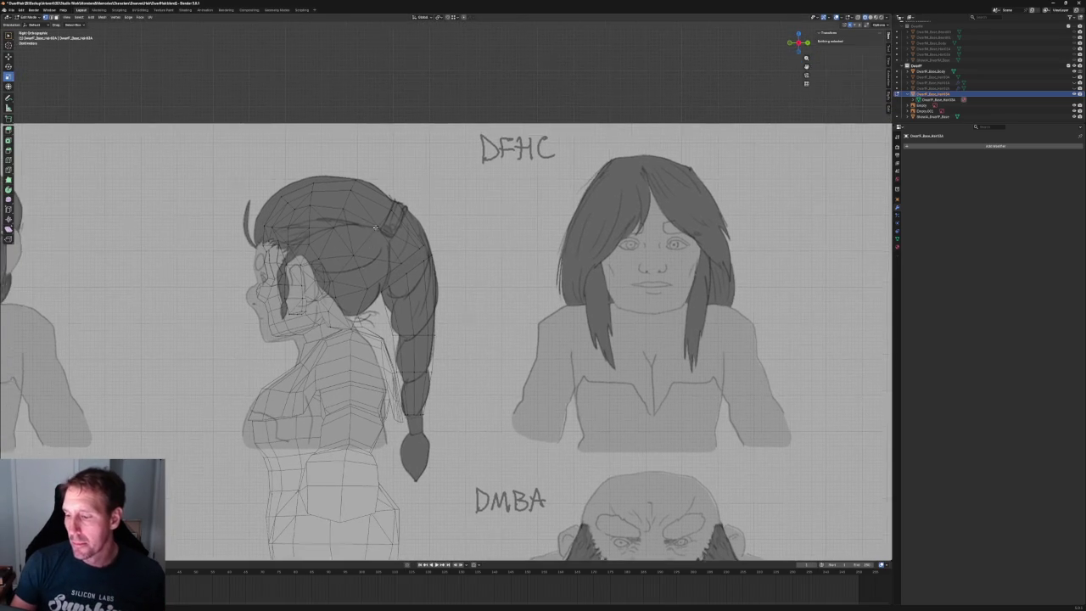
pyautogui.moveTo(329, 166); pyautogui.dragTo(356, 238, button='middle')
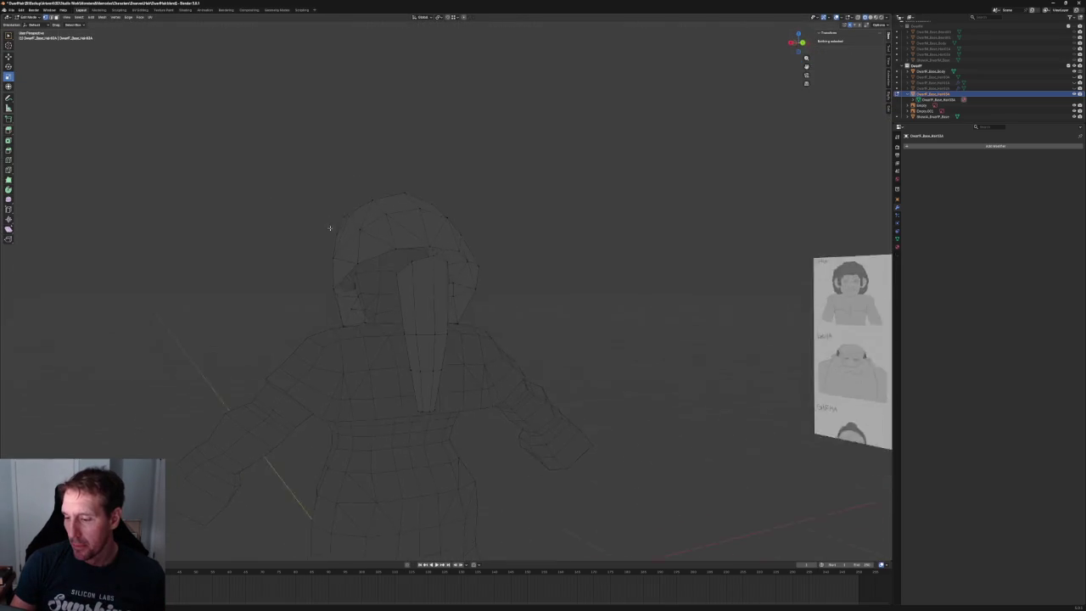
# - Pull the upper-side hair vertices toward the front sketch with proportional editing
pyautogui.press('KP_1')
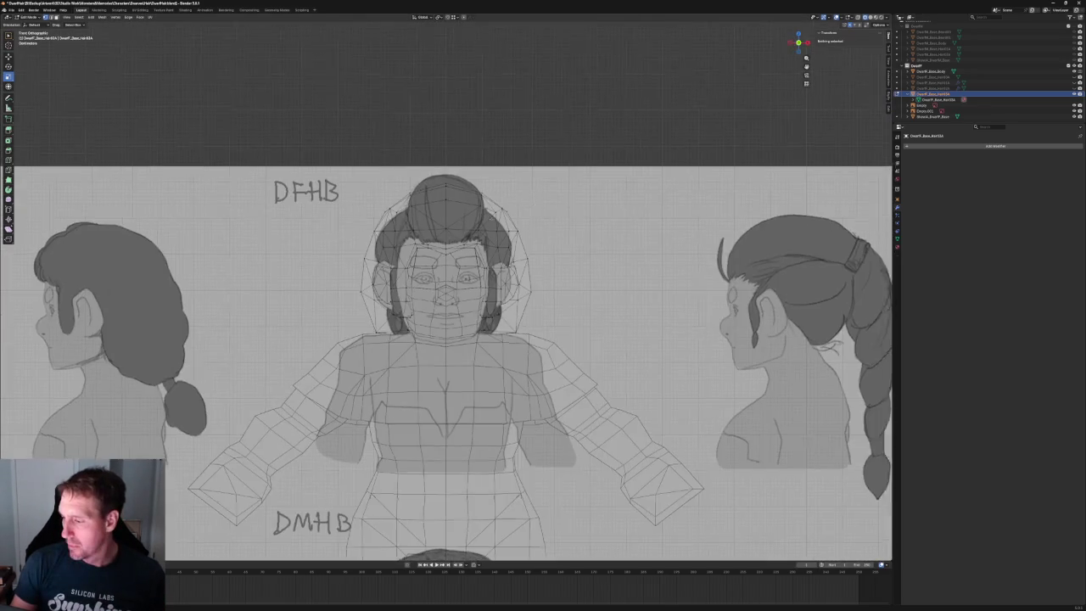
pyautogui.scroll(1, 446, 339)
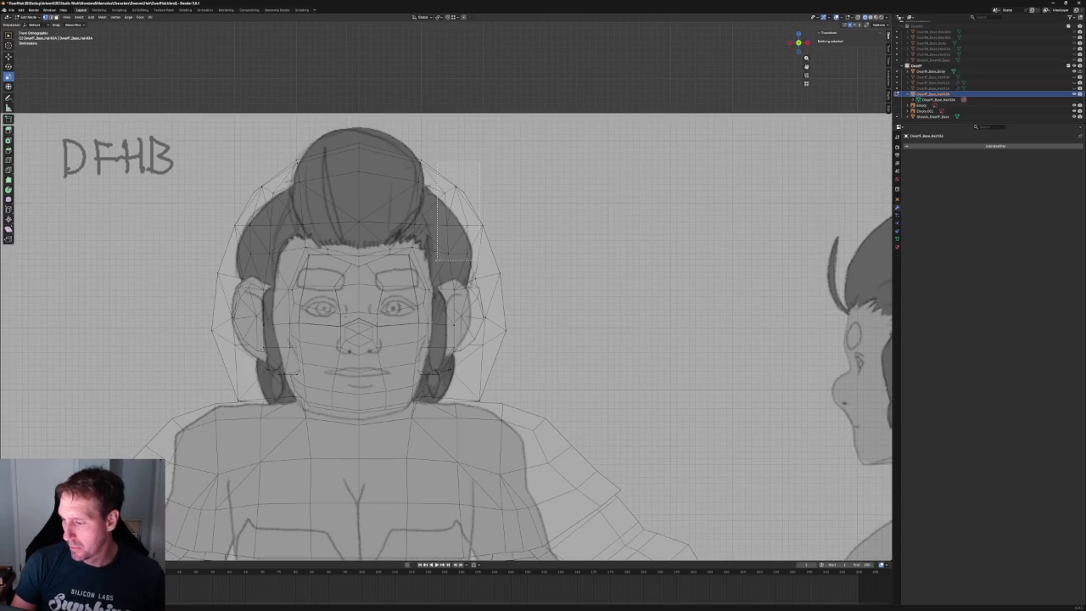
pyautogui.moveTo(438, 259); pyautogui.dragTo(438, 259)
pyautogui.press('g')
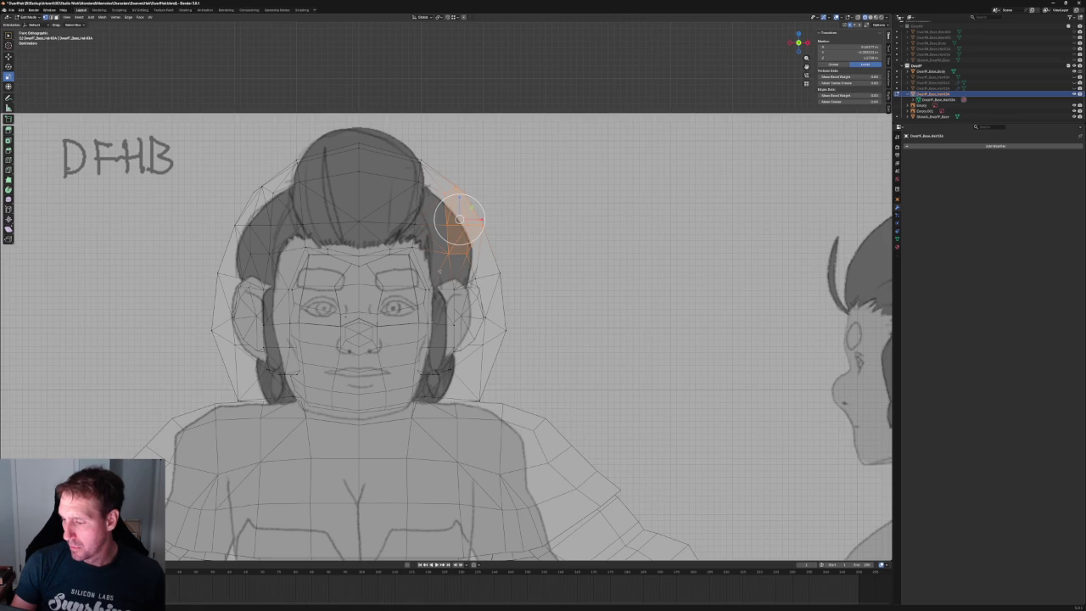
pyautogui.scroll(-2, 459, 219)
# - In solid view, select a patch of faces on the upper side of the hair
pyautogui.moveTo(459, 219)
pyautogui.mouseDown(button='middle')
pyautogui.moveTo(466, 252)
pyautogui.moveTo(347, 260)
pyautogui.moveTo(325, 277)
pyautogui.moveTo(392, 262)
pyautogui.mouseUp(button='middle')
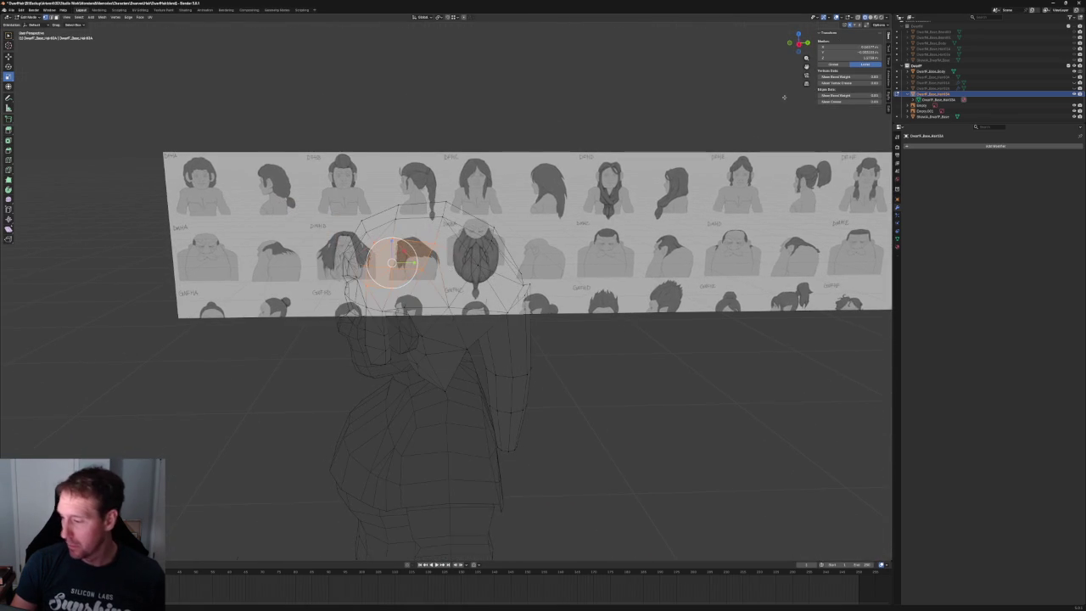
pyautogui.hotkey('alt', 'z')
pyautogui.click(561, 277)
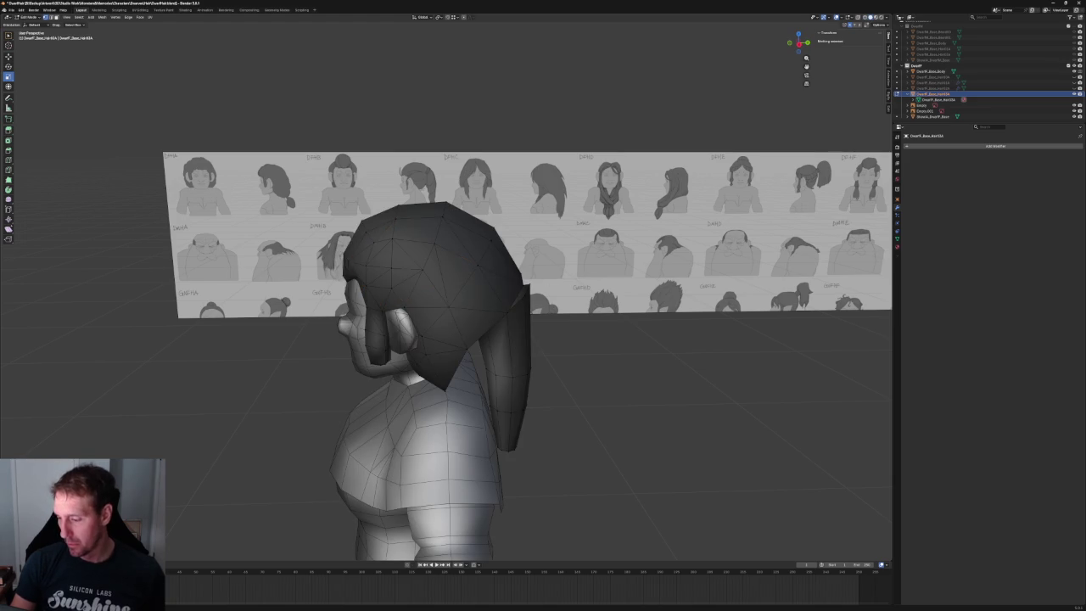
pyautogui.click(481, 310)
pyautogui.moveTo(481, 310)
pyautogui.mouseDown(button='middle')
pyautogui.moveTo(462, 285)
pyautogui.moveTo(392, 253)
pyautogui.moveTo(398, 262)
pyautogui.moveTo(346, 254)
pyautogui.moveTo(453, 259)
pyautogui.moveTo(526, 233)
pyautogui.moveTo(424, 231)
pyautogui.mouseUp(button='middle')
pyautogui.keyDown('shift'); pyautogui.click(425, 270); pyautogui.keyUp('shift')
pyautogui.keyDown('shift'); pyautogui.click(441, 285); pyautogui.keyUp('shift')
pyautogui.keyDown('shift'); pyautogui.click(453, 259); pyautogui.keyUp('shift')
pyautogui.keyDown('shift'); pyautogui.click(450, 240); pyautogui.keyUp('shift')
pyautogui.keyDown('shift'); pyautogui.click(420, 227); pyautogui.keyUp('shift')
pyautogui.keyDown('shift'); pyautogui.click(423, 231); pyautogui.keyUp('shift')
pyautogui.keyDown('shift'); pyautogui.click(449, 245); pyautogui.keyUp('shift')
pyautogui.keyDown('shift'); pyautogui.click(486, 255); pyautogui.keyUp('shift')
pyautogui.keyDown('shift'); pyautogui.click(379, 248); pyautogui.keyUp('shift')
pyautogui.keyDown('shift'); pyautogui.click(501, 297); pyautogui.keyUp('shift')
# - Add the last side-hair faces and delete the selected faces, then return to front view
pyautogui.moveTo(505, 297); pyautogui.dragTo(415, 262, button='middle')
pyautogui.keyDown('shift'); pyautogui.click(409, 260); pyautogui.keyUp('shift')
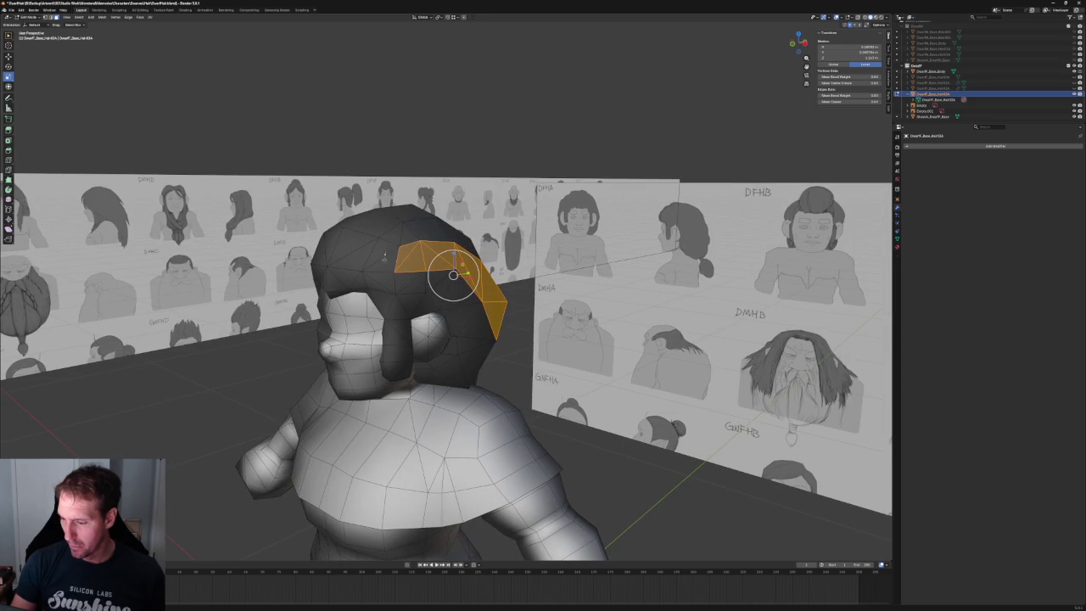
pyautogui.keyDown('shift'); pyautogui.click(385, 257); pyautogui.keyUp('shift')
pyautogui.press('x')
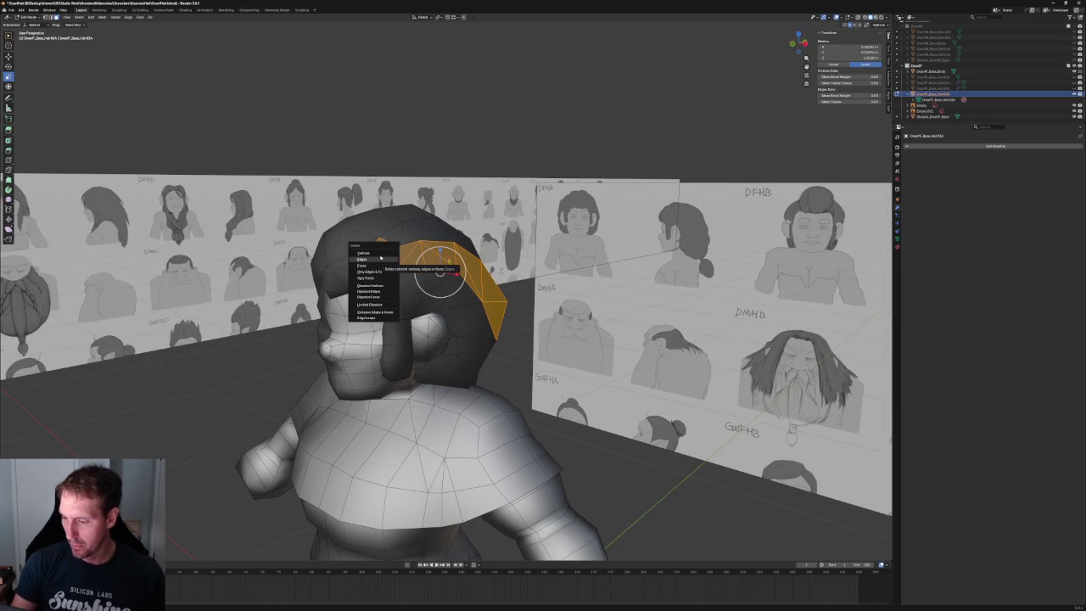
pyautogui.click(374, 264)
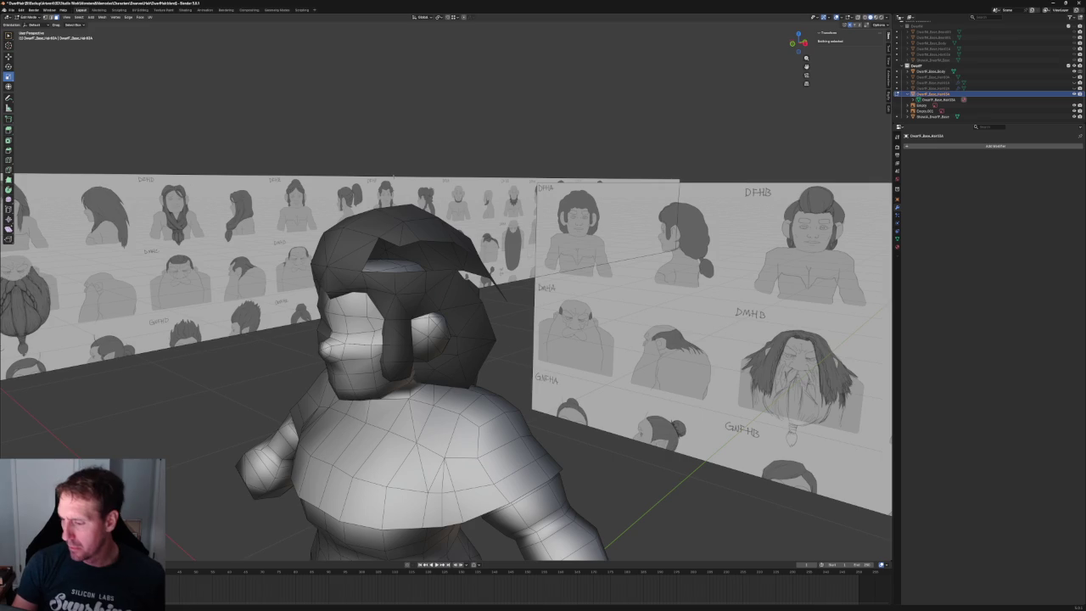
pyautogui.press('KP_1')
# - Pull the hair's upper-right corner vertex down and left to even out the top outline
pyautogui.hotkey('alt', 'z')
pyautogui.scroll(1, 452, 233)
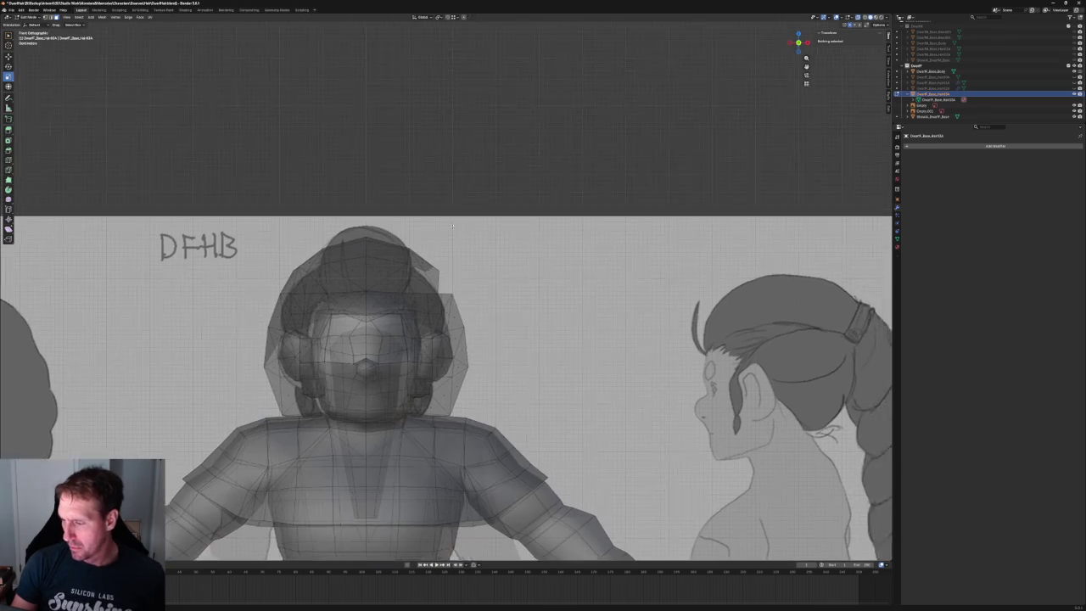
pyautogui.scroll(5, 451, 234)
pyautogui.hotkey('alt', 'z')
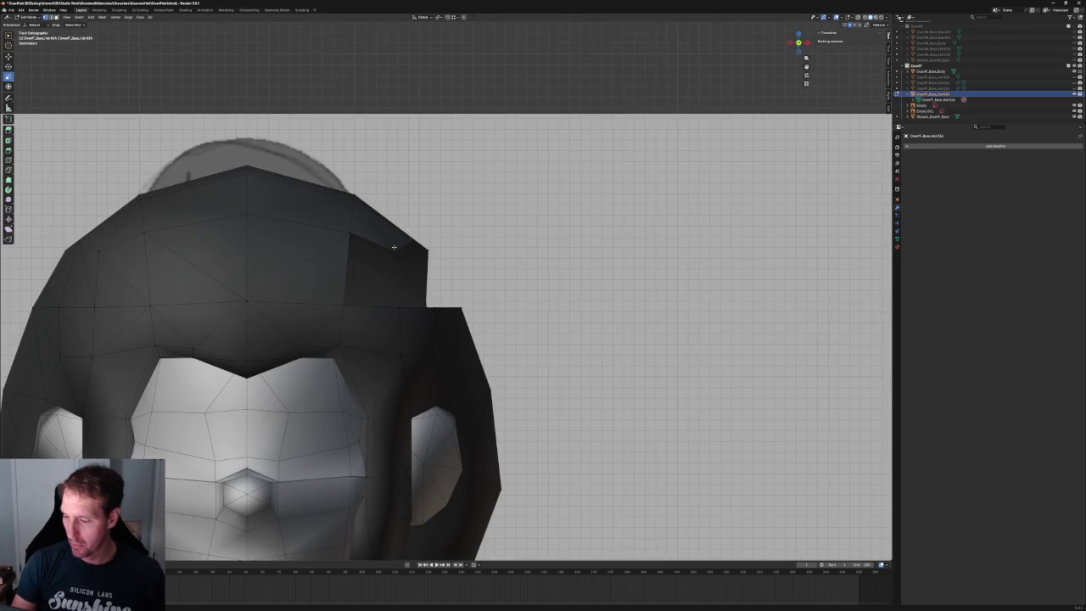
pyautogui.click(395, 251)
pyautogui.hotkey('alt', 'z')
pyautogui.moveTo(407, 240); pyautogui.dragTo(365, 291)
pyautogui.hotkey('alt', 'z')
pyautogui.hotkey('ctrl', 'z')
pyautogui.scroll(-1, 416, 245)
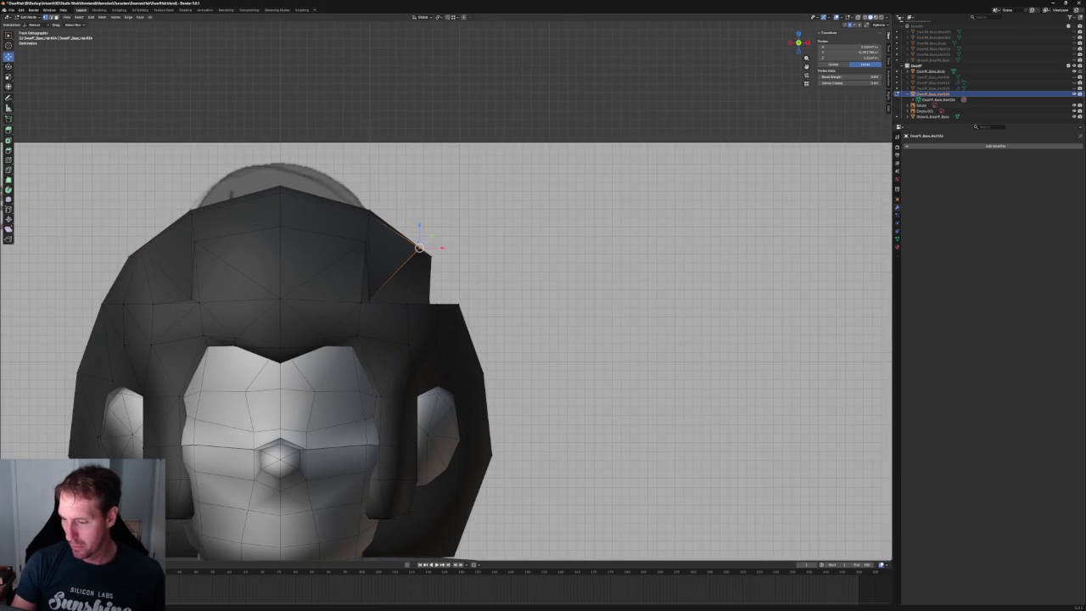
pyautogui.hotkey('alt', 'z')
pyautogui.moveTo(432, 235); pyautogui.dragTo(394, 279)
pyautogui.hotkey('alt', 'z')
pyautogui.hotkey('ctrl', 'z')
pyautogui.moveTo(442, 243); pyautogui.dragTo(407, 272)
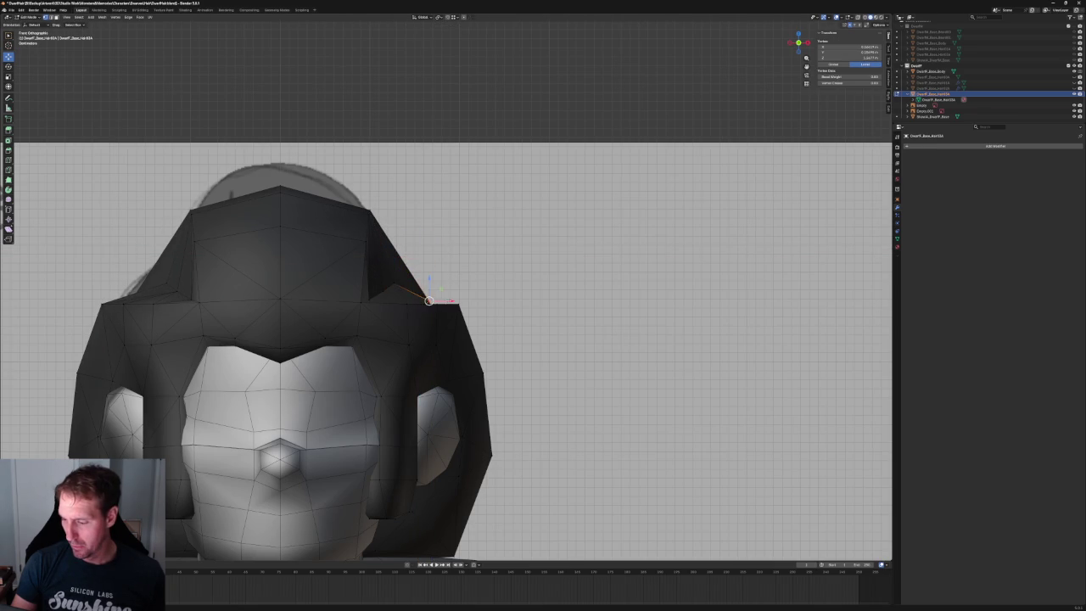
# - Nudge the vertex along X, check it in side view, then return to Object Mode
pyautogui.press('g')
pyautogui.press('x')
pyautogui.press('KP_3')
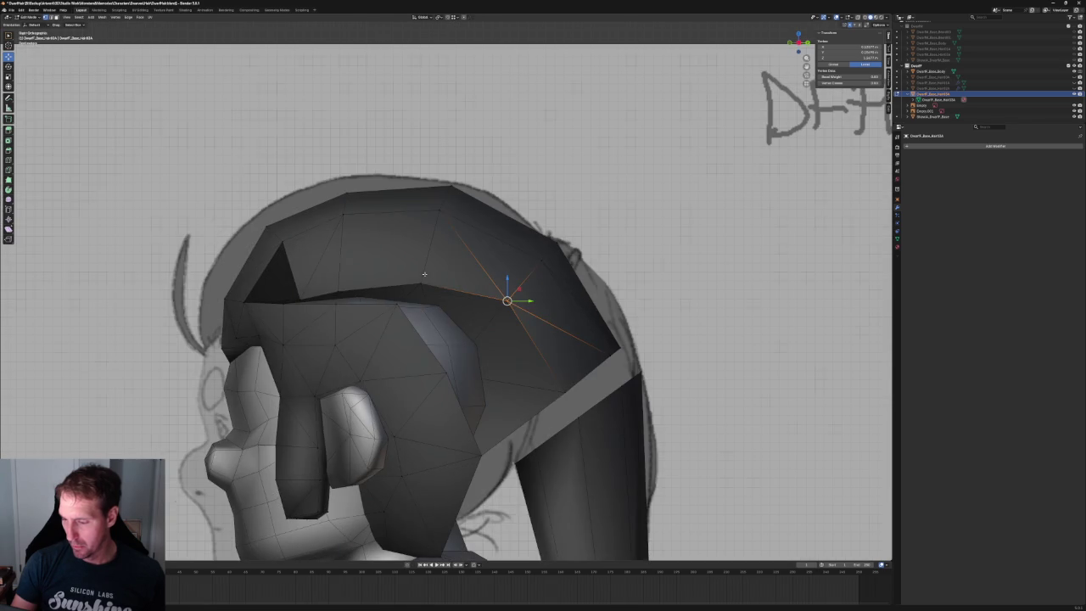
pyautogui.click(309, 293)
pyautogui.hotkey('alt', 'z')
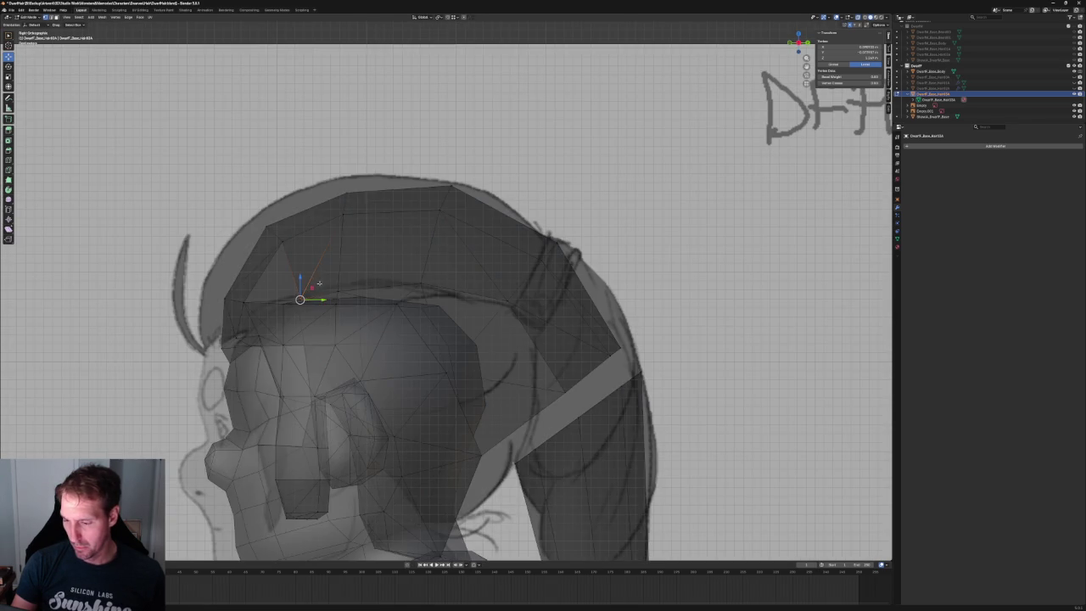
pyautogui.scroll(-5, 320, 281)
pyautogui.press('Tab')
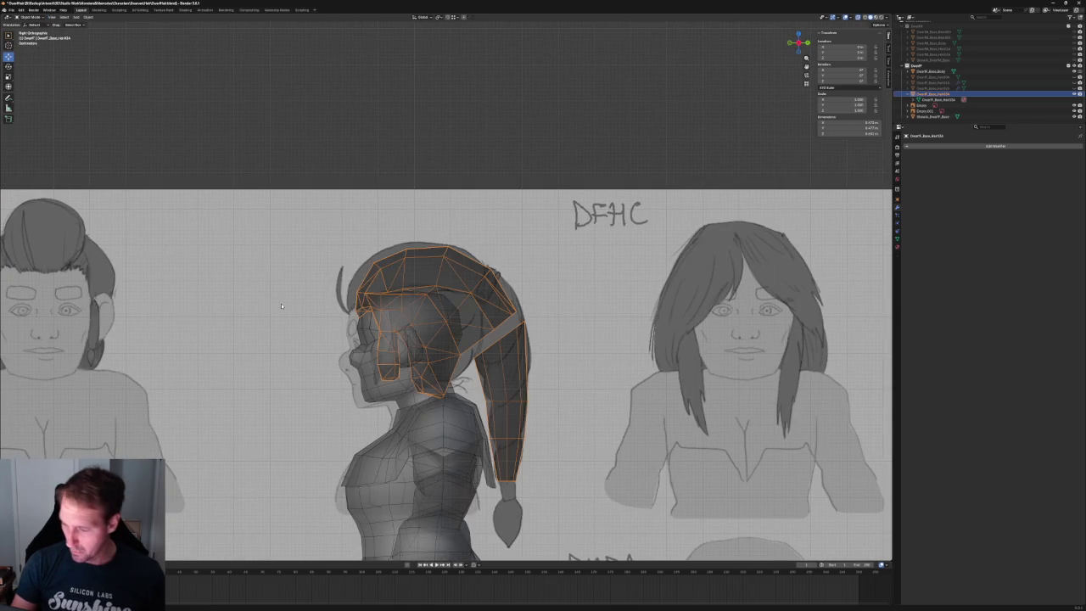
# - Reposition the reference sketch empty
pyautogui.click(281, 303)
pyautogui.press('g')
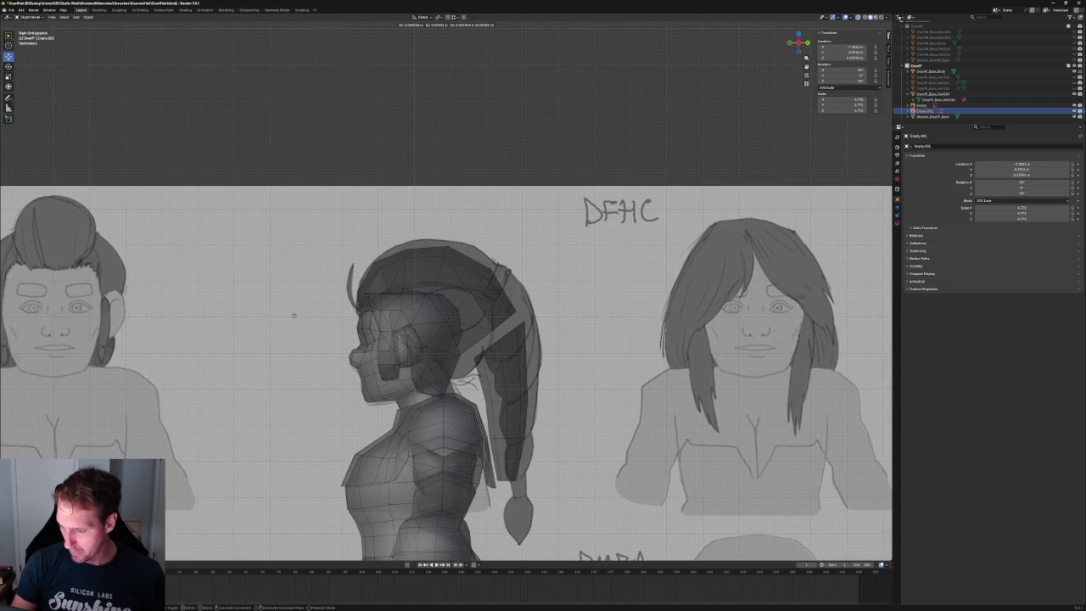
pyautogui.click(293, 315)
pyautogui.scroll(2, 437, 270)
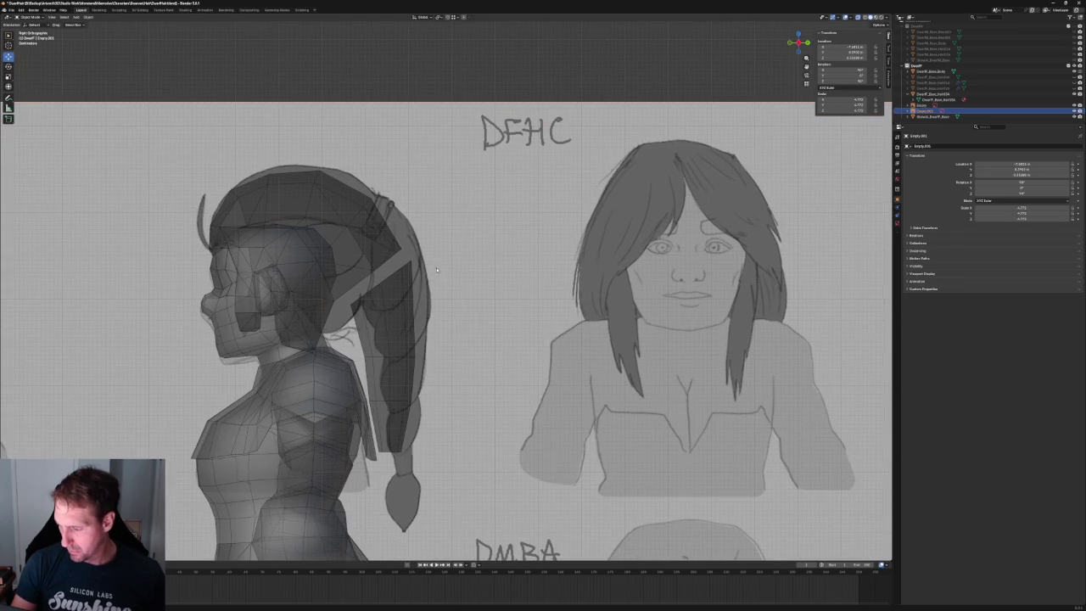
# - Select the hanging hair strip faces and shift them back along Y to match the braid
pyautogui.click(391, 311)
pyautogui.press('Tab')
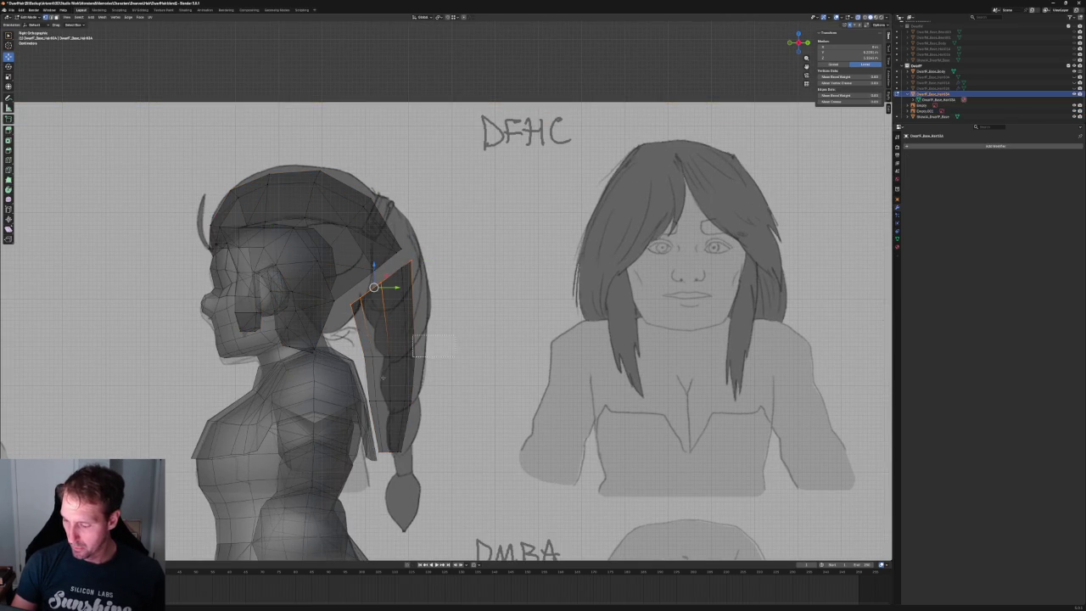
pyautogui.moveTo(382, 309); pyautogui.dragTo(418, 459)
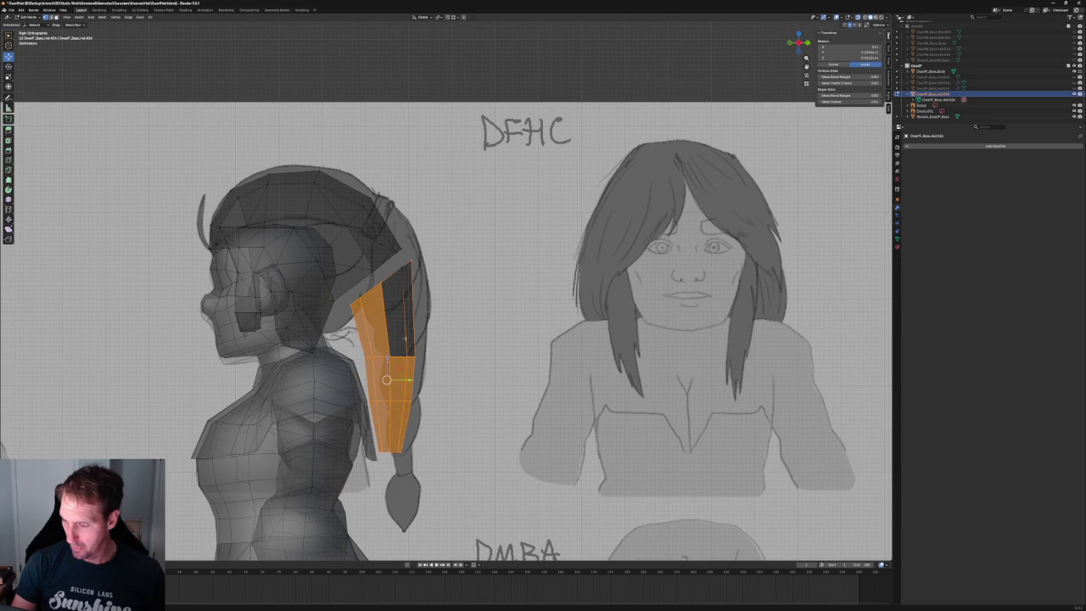
pyautogui.keyDown('shift'); pyautogui.moveTo(424, 262); pyautogui.dragTo(382, 355); pyautogui.keyUp('shift')
pyautogui.press('g')
pyautogui.press('y')
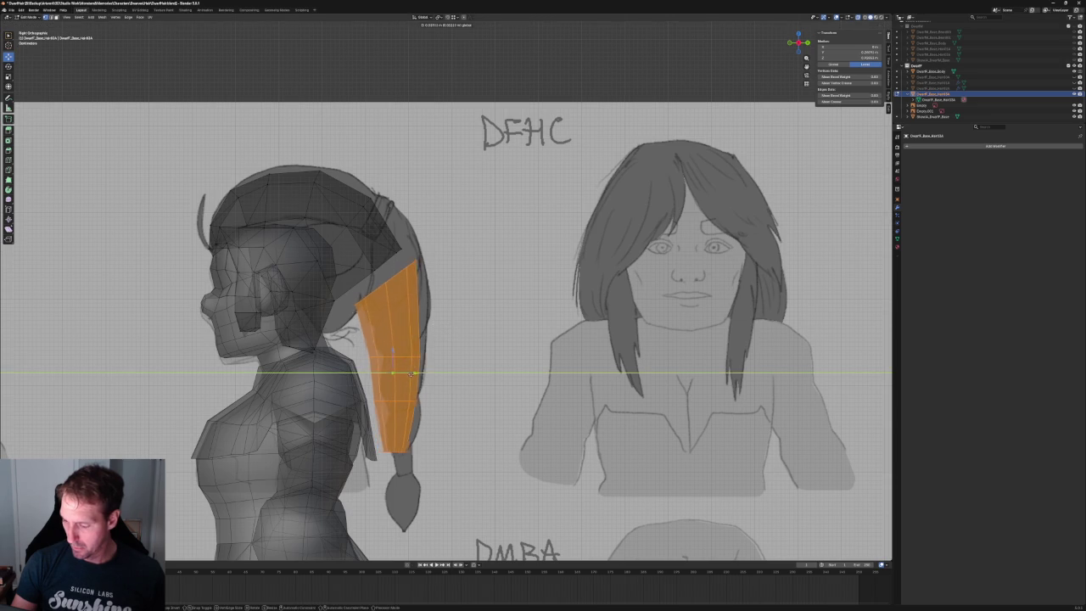
pyautogui.click(416, 372)
pyautogui.scroll(-2, 407, 339)
pyautogui.scroll(-2, 408, 339)
pyautogui.hotkey('alt', 'a')
pyautogui.scroll(5, 401, 319)
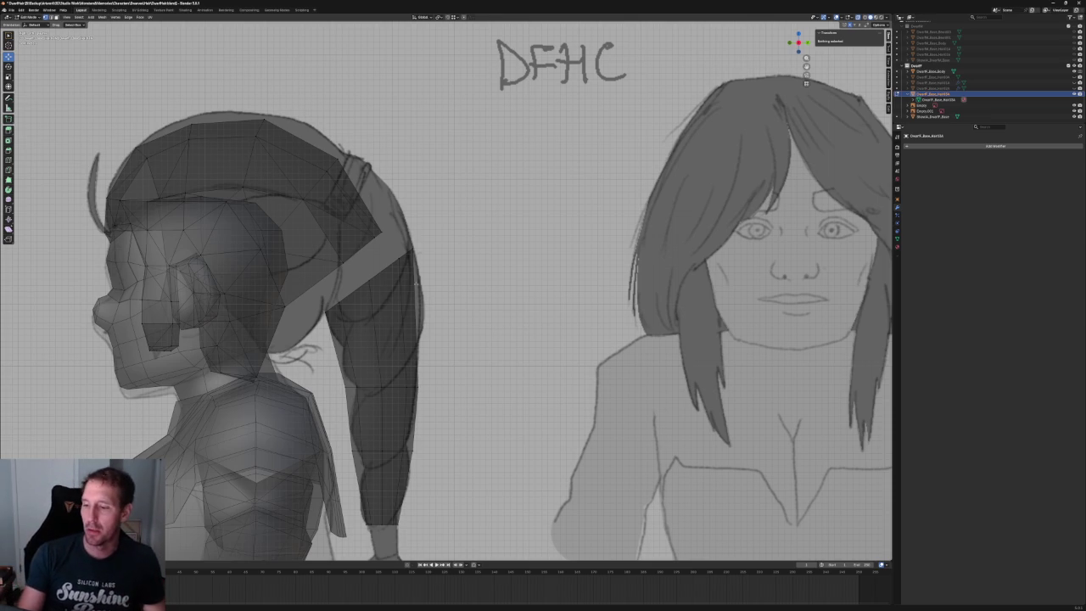
pyautogui.scroll(3, 340, 212)
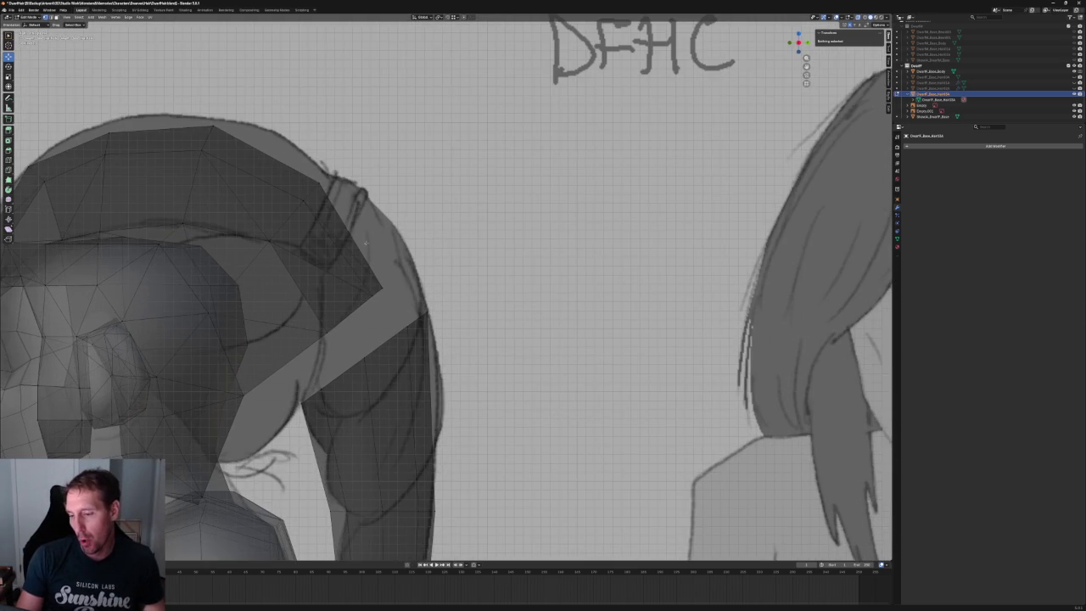
# - In X-ray front view, box-select one half of the hair and delete its faces
pyautogui.press('KP_1')
pyautogui.hotkey('alt', 'z')
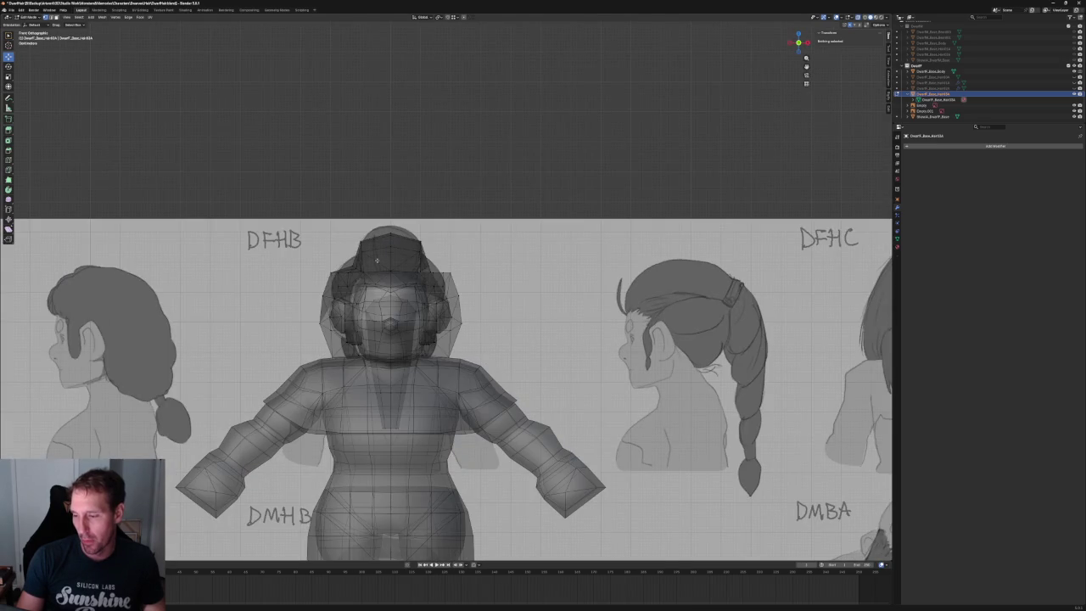
pyautogui.moveTo(261, 187); pyautogui.dragTo(387, 455)
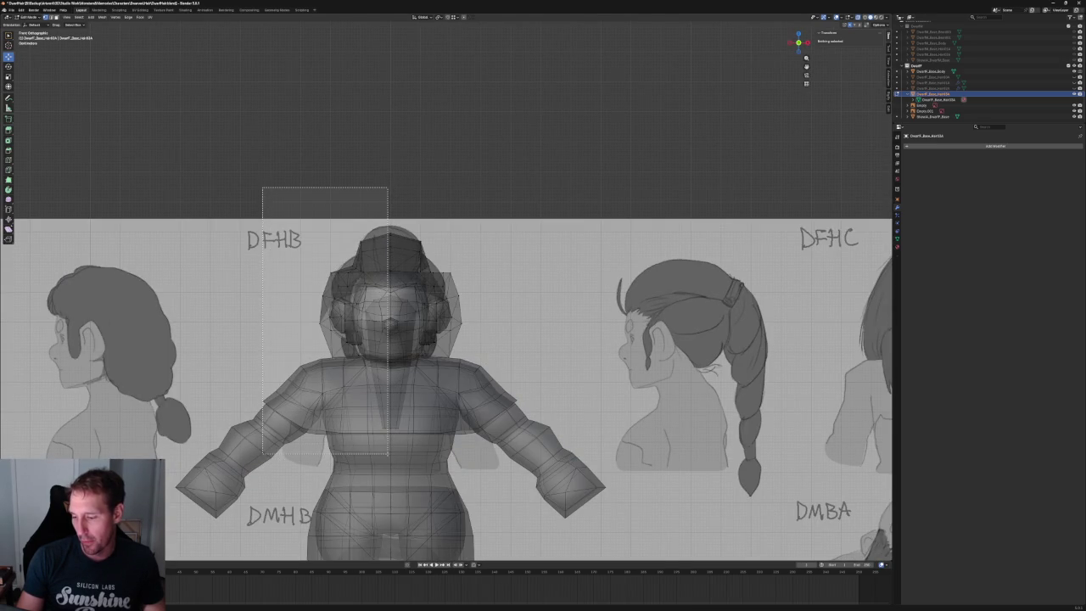
pyautogui.press('x')
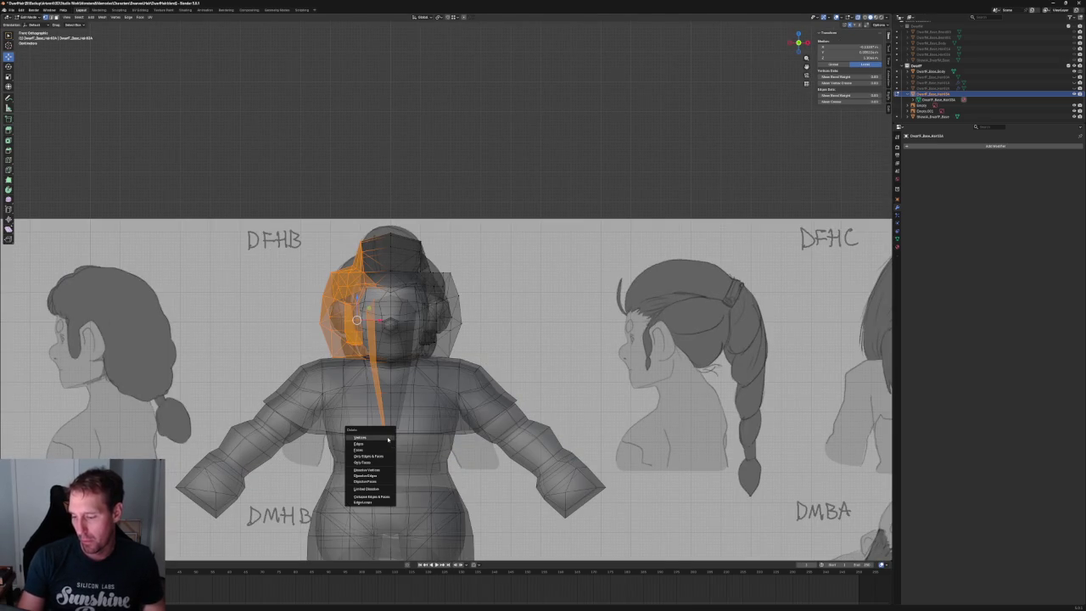
pyautogui.click(386, 451)
pyautogui.hotkey('alt', 'z')
# - Inspect the remaining half of the hair from orbit and side views
pyautogui.scroll(4, 481, 277)
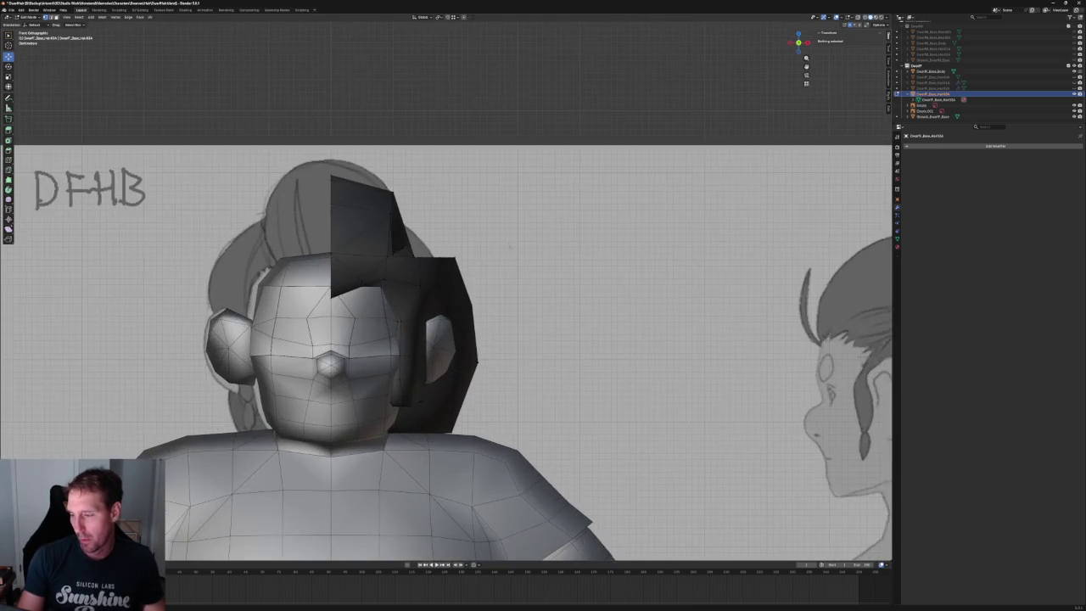
pyautogui.scroll(2, 481, 278)
pyautogui.hotkey('alt', 'z')
pyautogui.hotkey('alt', 'z')
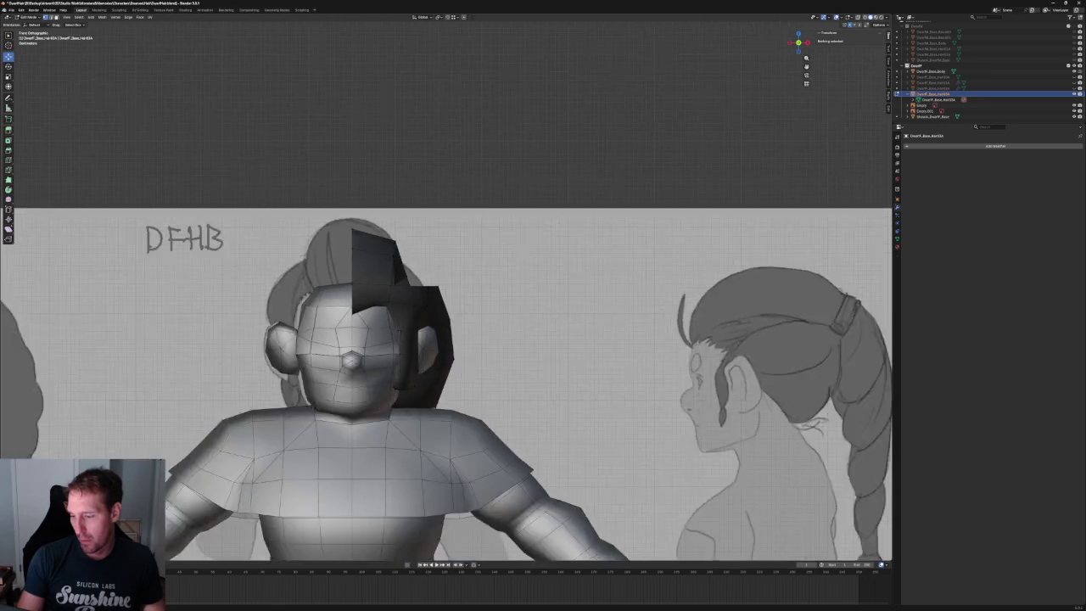
pyautogui.moveTo(454, 322); pyautogui.dragTo(424, 318, button='middle')
pyautogui.press('KP_3')
pyautogui.hotkey('alt', 'z')
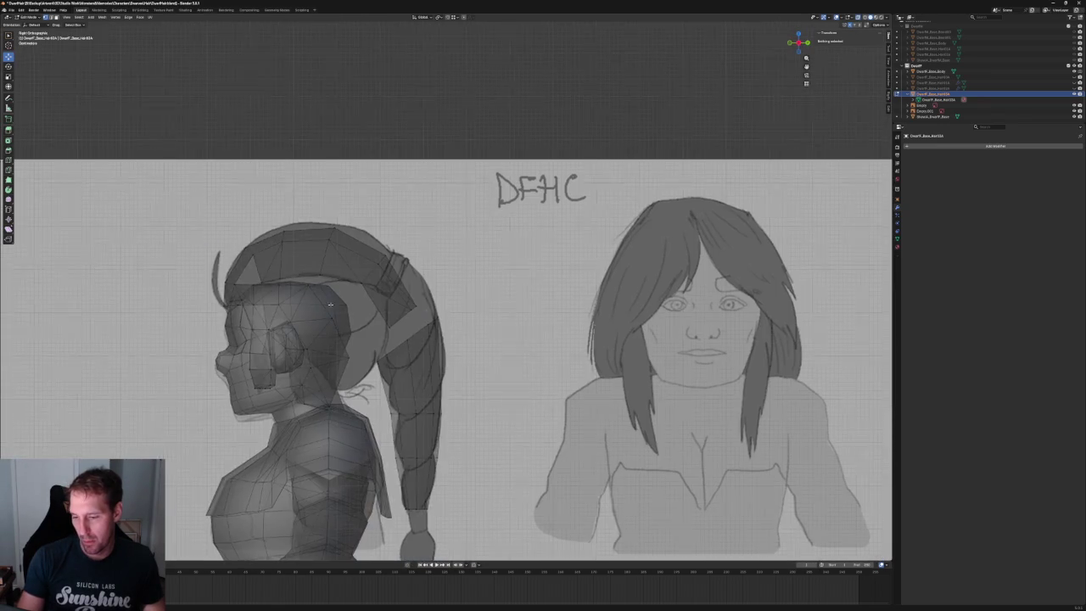
pyautogui.scroll(4, 390, 297)
pyautogui.scroll(1, 386, 295)
pyautogui.scroll(1, 380, 292)
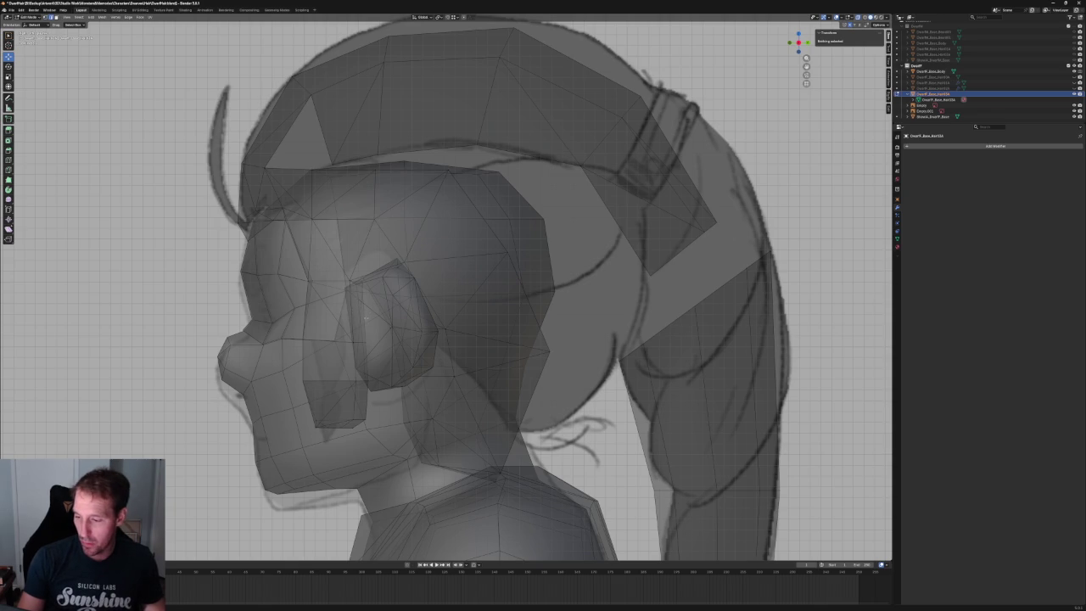
# - Delete the cheek edges and bridge the open edge loops into a new face with LoopTools
pyautogui.moveTo(269, 313); pyautogui.dragTo(254, 337)
pyautogui.press('x')
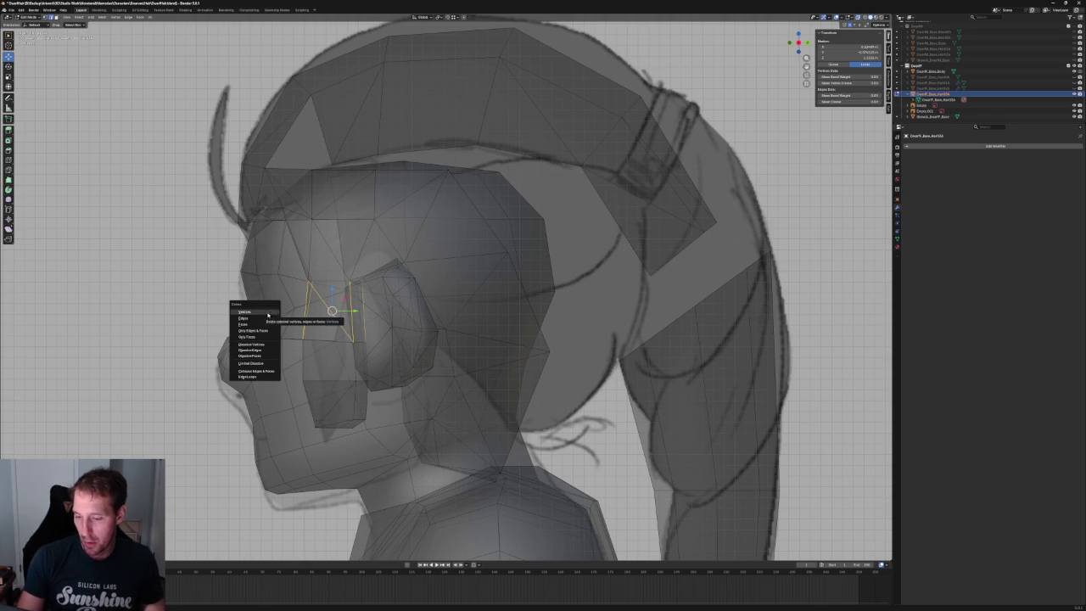
pyautogui.click(254, 317)
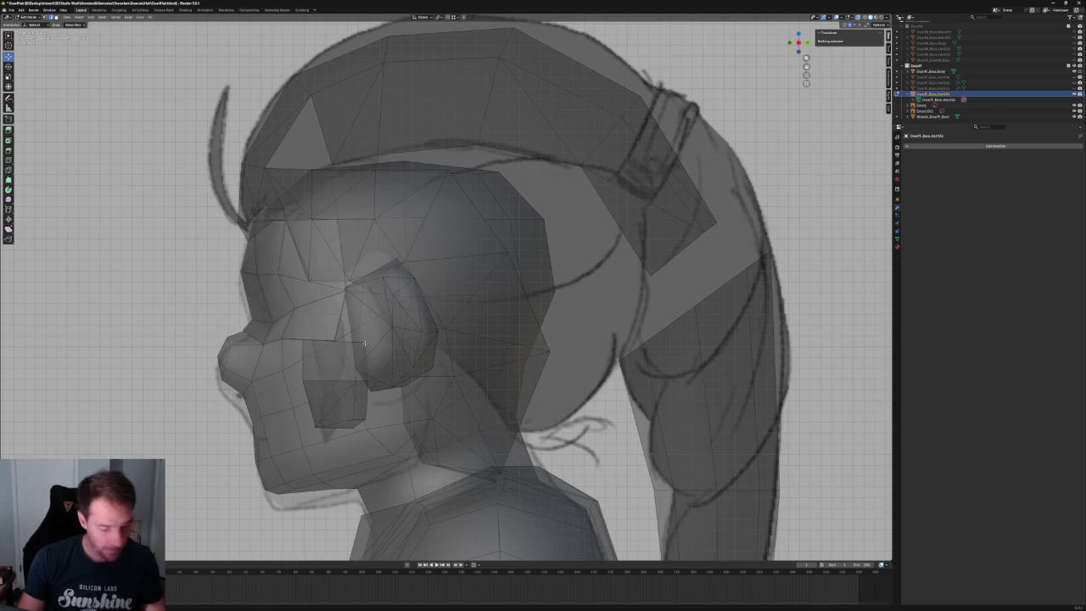
pyautogui.click(290, 350)
pyautogui.rightClick(331, 344)
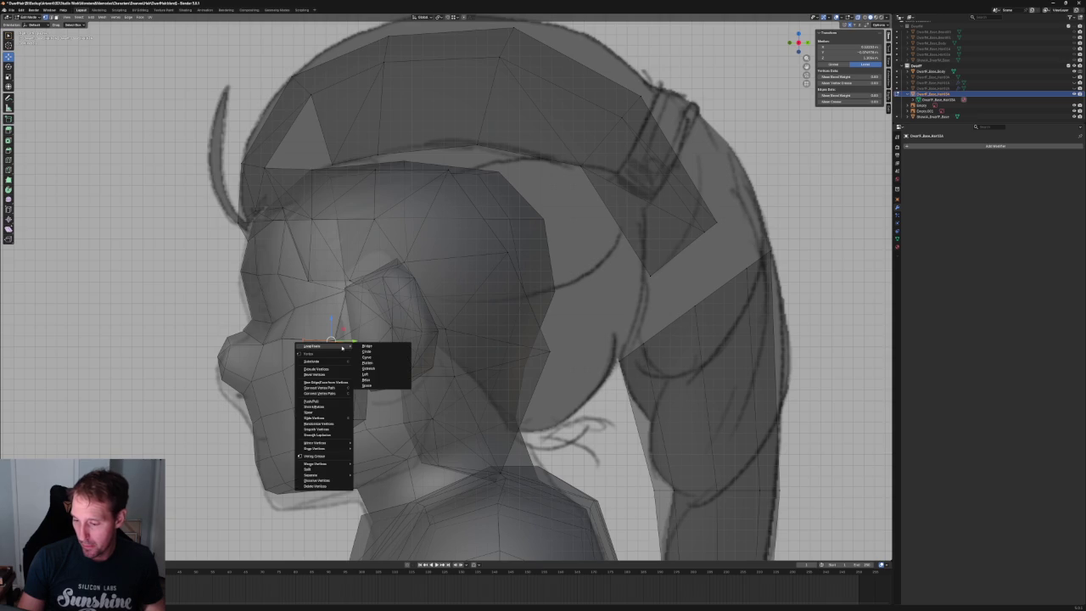
pyautogui.click(375, 350)
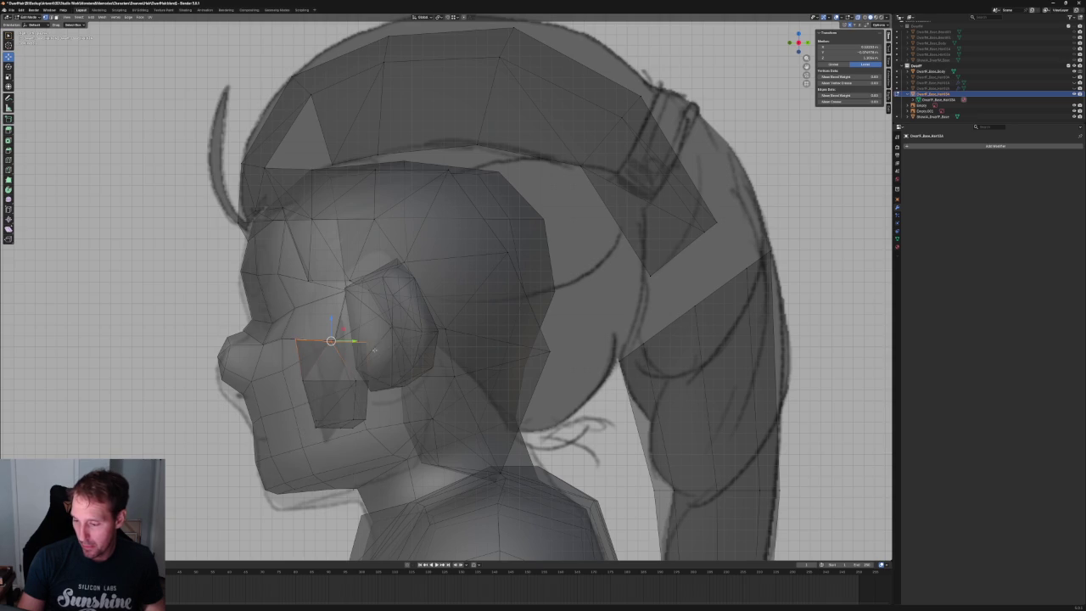
pyautogui.moveTo(375, 350)
pyautogui.mouseDown(button='middle')
pyautogui.moveTo(358, 368)
pyautogui.moveTo(340, 356)
pyautogui.moveTo(310, 394)
pyautogui.mouseUp(button='middle')
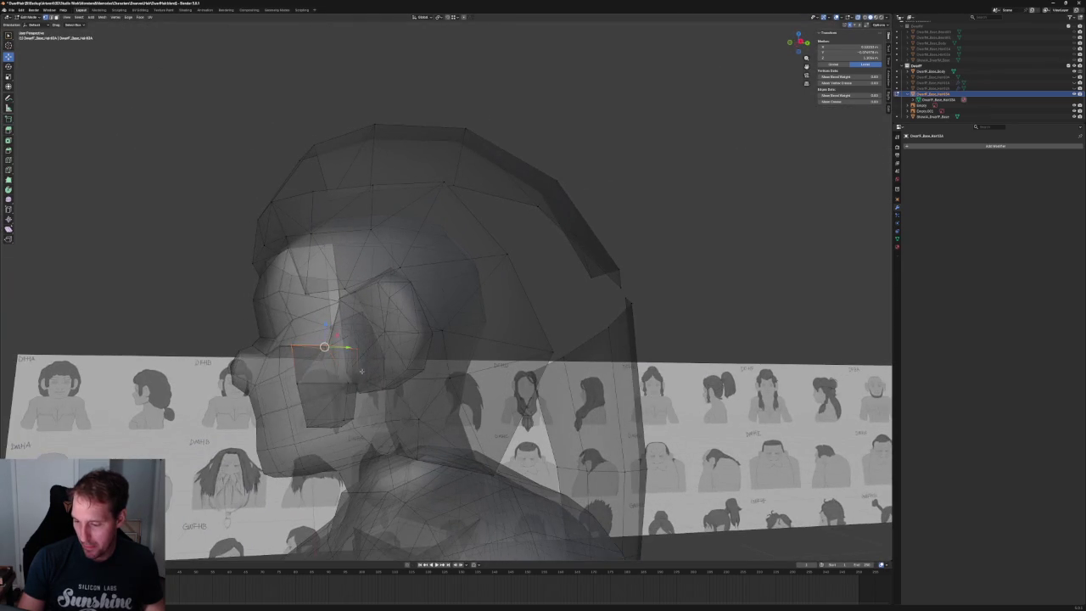
# - Rotate the new sideburn face about 15 degrees in Top view
pyautogui.rightClick(307, 404)
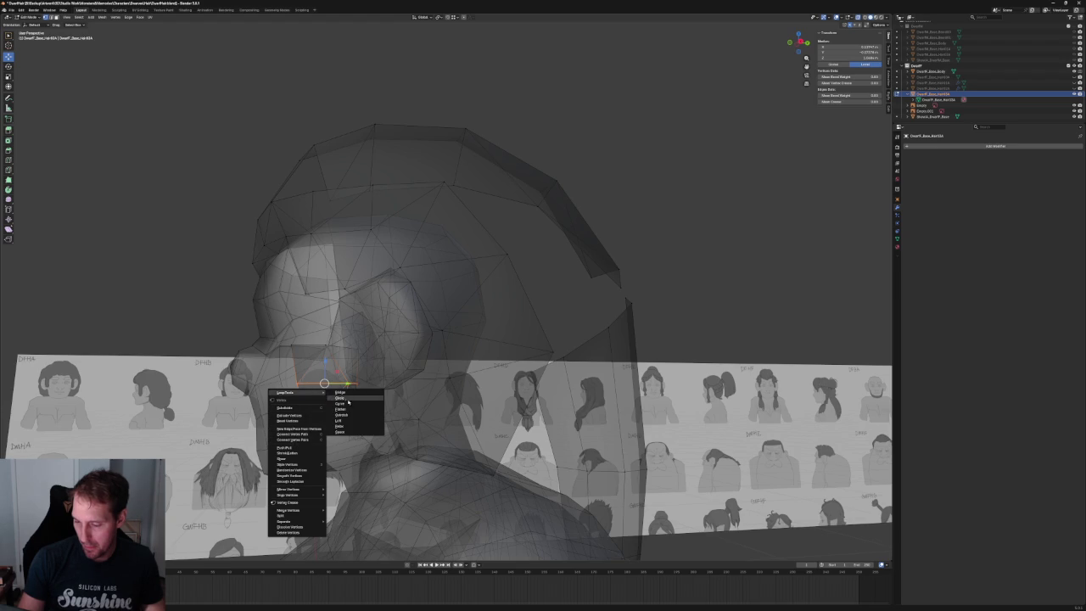
pyautogui.press('Escape')
pyautogui.moveTo(337, 371); pyautogui.dragTo(334, 371, button='middle')
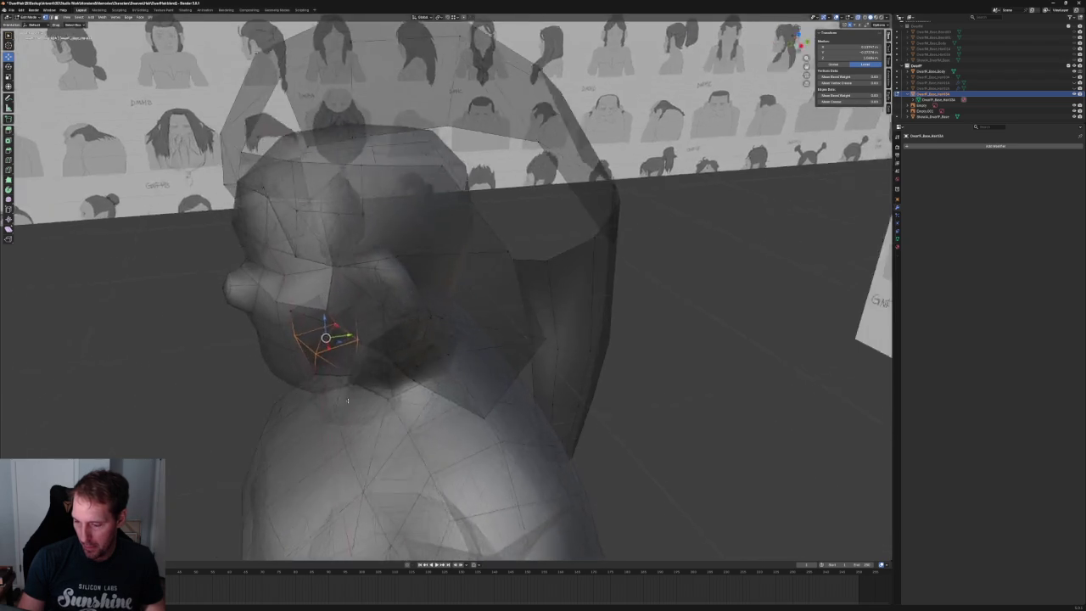
pyautogui.press('KP_7')
pyautogui.scroll(2, 335, 371)
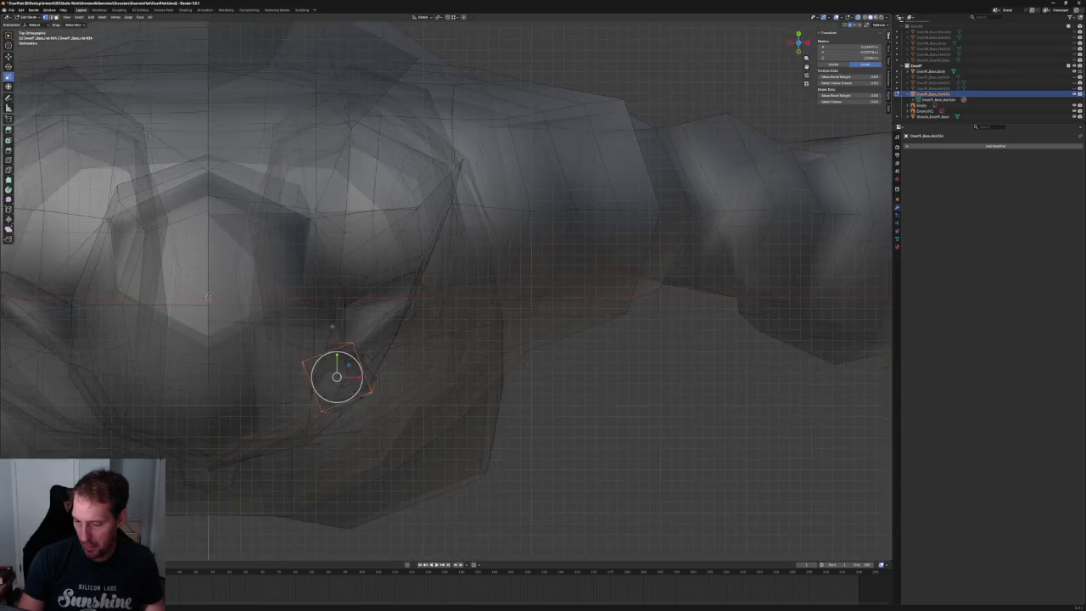
pyautogui.scroll(3, 257, 413)
pyautogui.hotkey('shift', 'space')
pyautogui.press('r')
pyautogui.moveTo(256, 413); pyautogui.dragTo(249, 407)
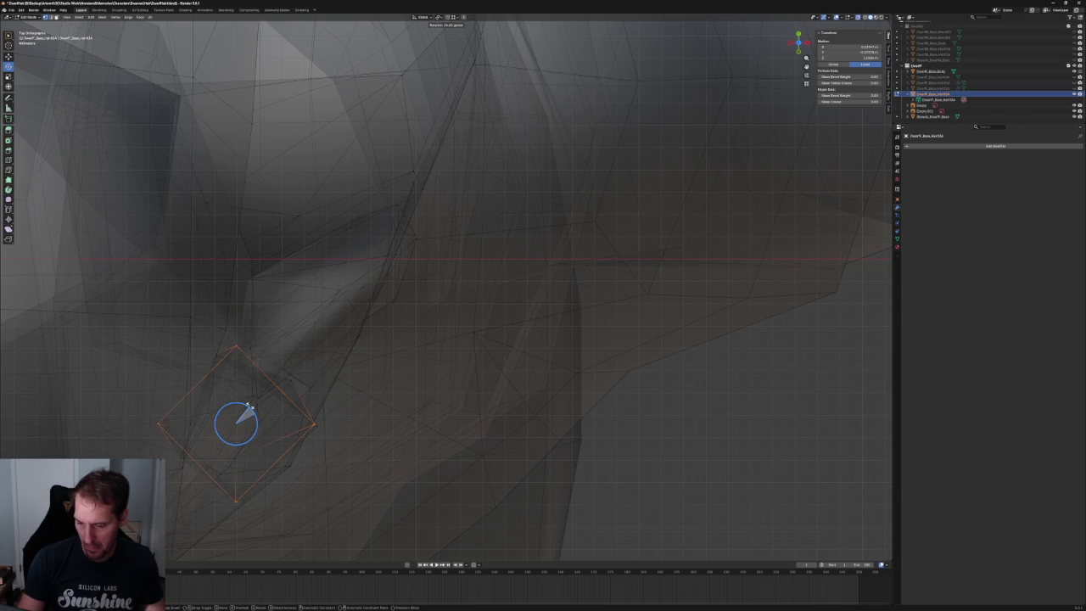
pyautogui.hotkey('alt', 'z')
# - Reselect the new face under the ear and check it before returning to Top view
pyautogui.scroll(2, 305, 475)
pyautogui.scroll(2, 293, 374)
pyautogui.moveTo(381, 276); pyautogui.dragTo(185, 314)
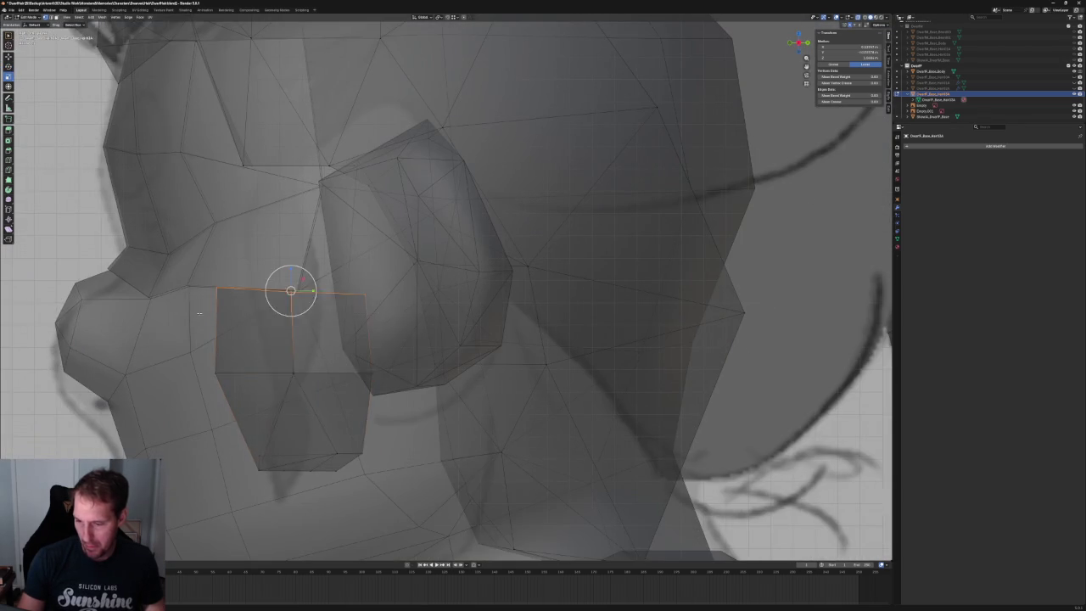
pyautogui.moveTo(185, 315); pyautogui.dragTo(344, 363, button='middle')
pyautogui.press('KP_7')
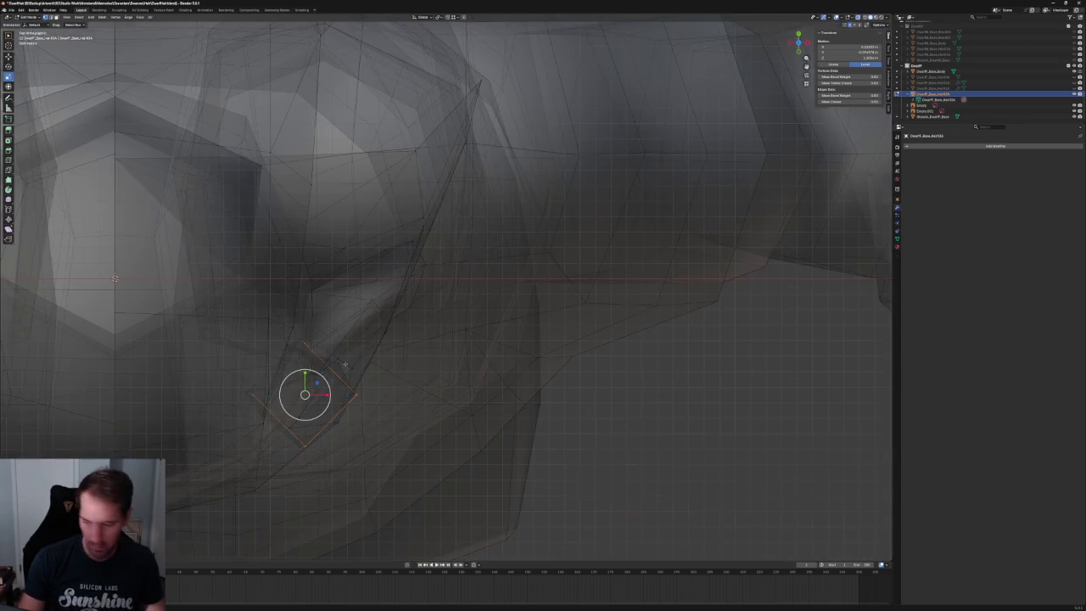
pyautogui.scroll(2, 254, 365)
pyautogui.scroll(2, 180, 370)
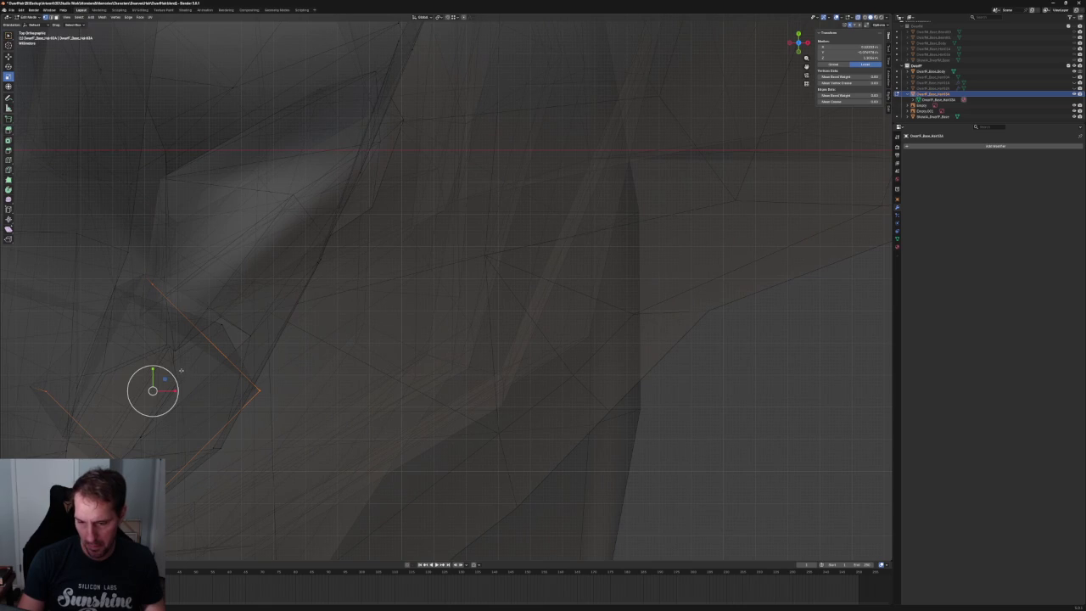
# - Slide the face along one axis so it sits against the cheek
pyautogui.hotkey('shift', 'space')
pyautogui.press('r')
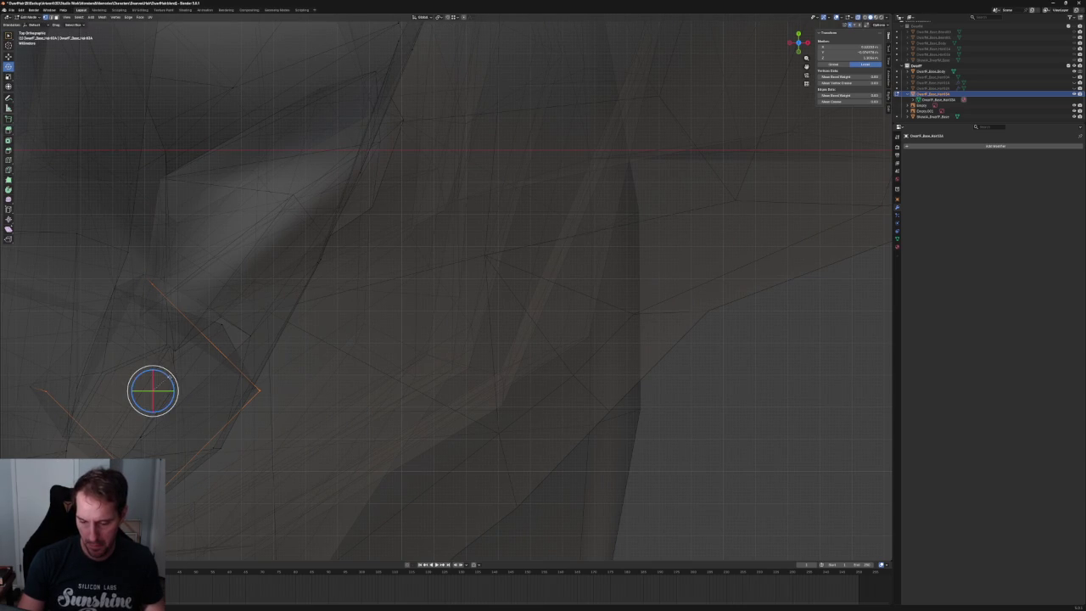
pyautogui.hotkey('shift', 'space')
pyautogui.press('g')
pyautogui.moveTo(168, 388); pyautogui.dragTo(144, 367)
pyautogui.moveTo(144, 368); pyautogui.dragTo(256, 343, button='middle')
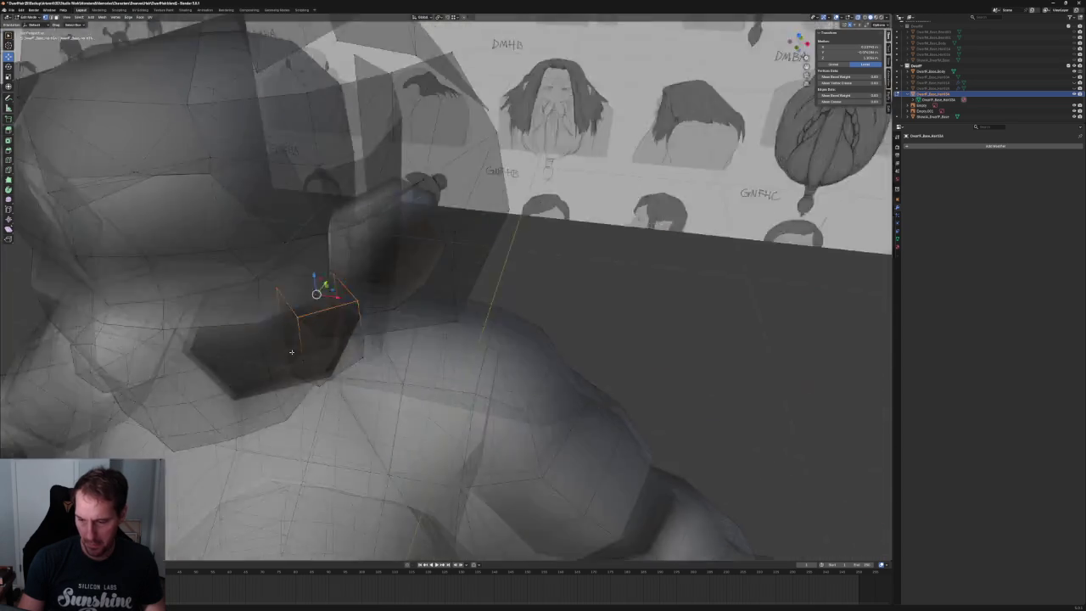
# - Merge the sideburn's bottom face into a single tip and lower it toward the jaw
pyautogui.hotkey('alt', 'z')
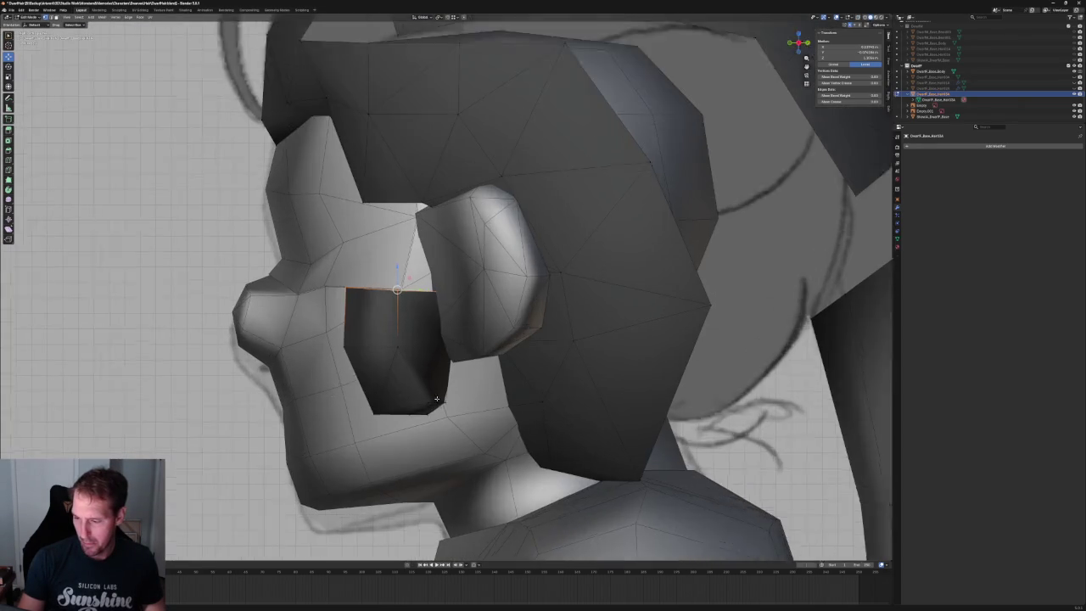
pyautogui.moveTo(255, 343); pyautogui.dragTo(299, 398, button='middle')
pyautogui.hotkey('alt', 'z')
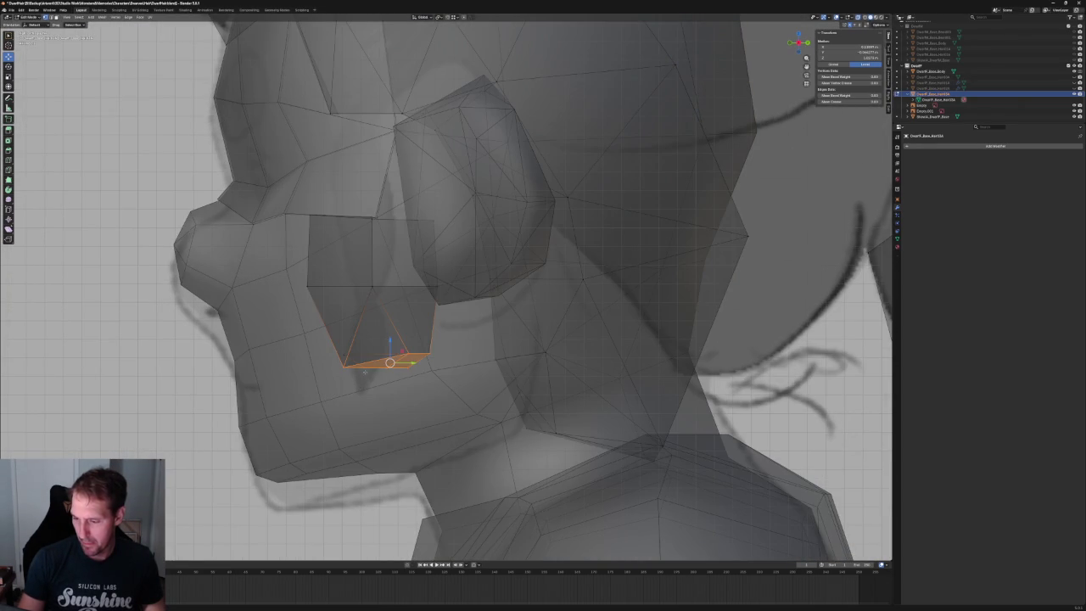
pyautogui.click(387, 361)
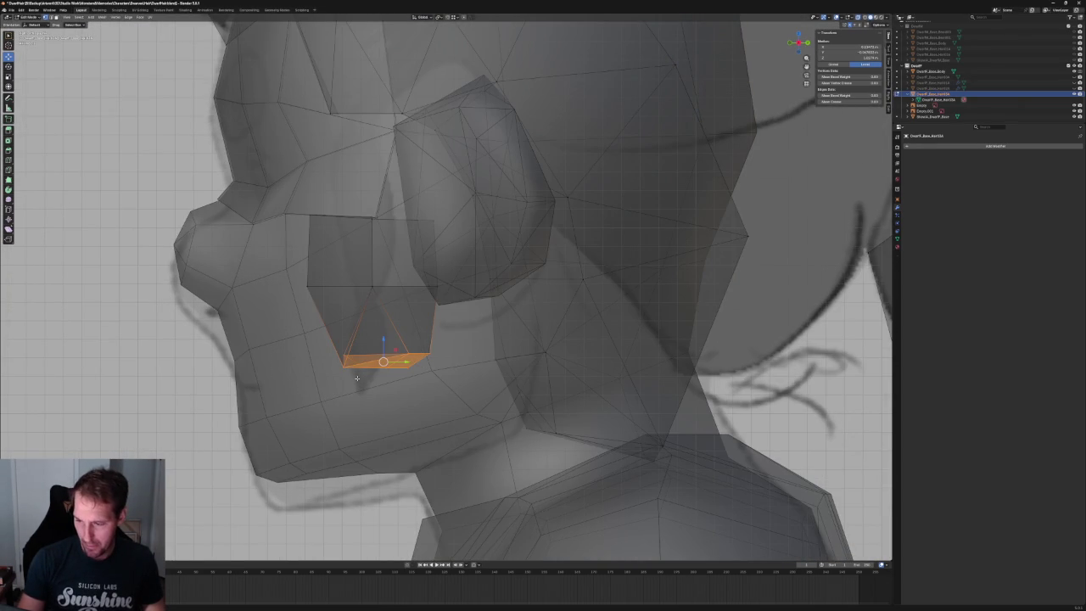
pyautogui.press('m')
pyautogui.click(356, 379)
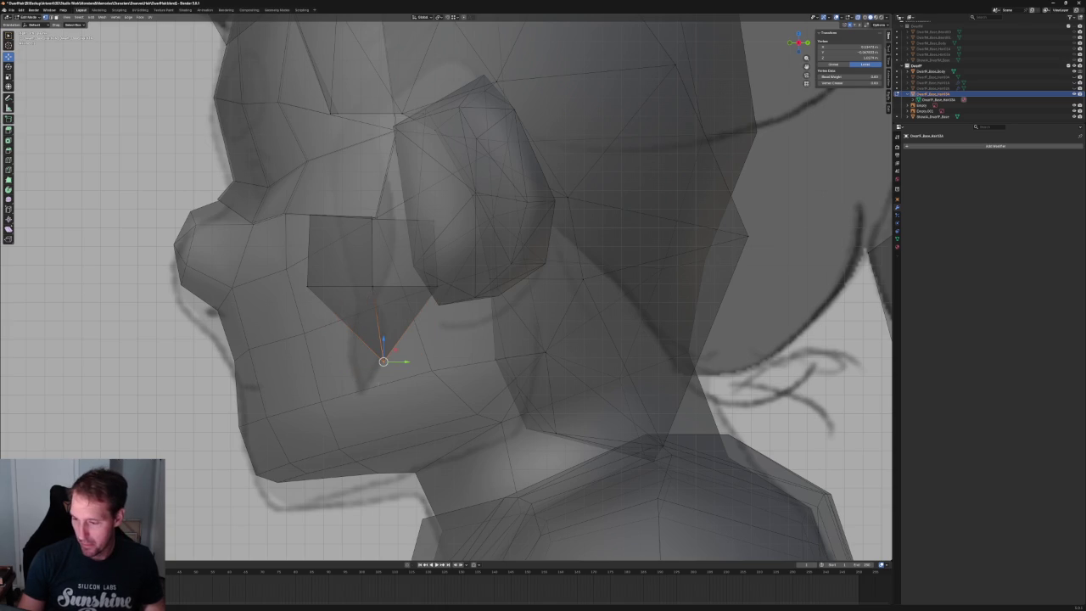
pyautogui.press('g')
pyautogui.click(400, 358)
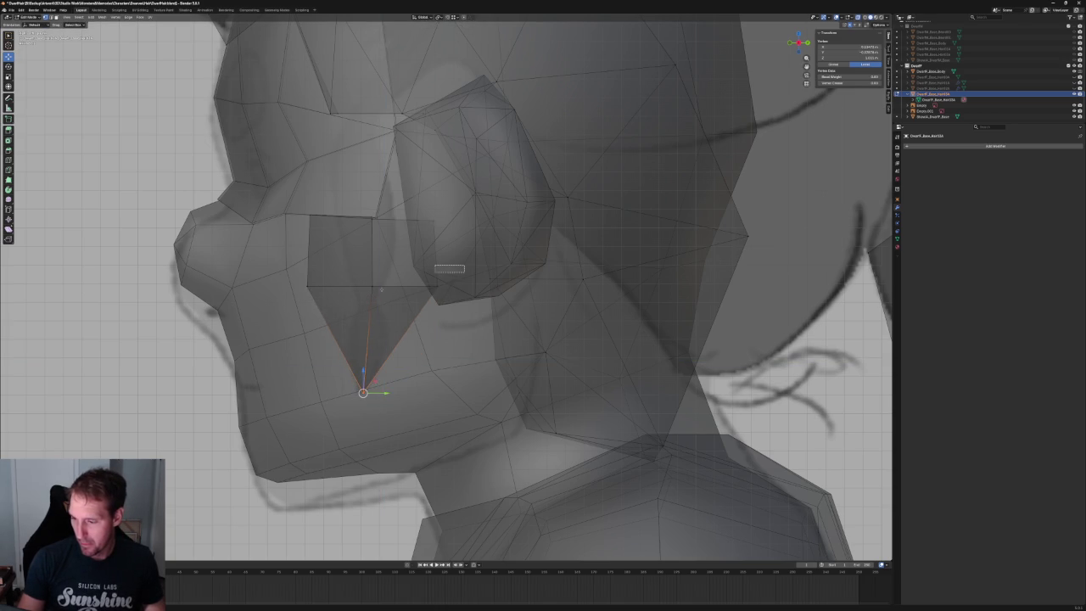
# - Lower the strand's middle edge and shrink it
pyautogui.click(428, 279)
pyautogui.press('g')
pyautogui.hotkey('shift', 'x')
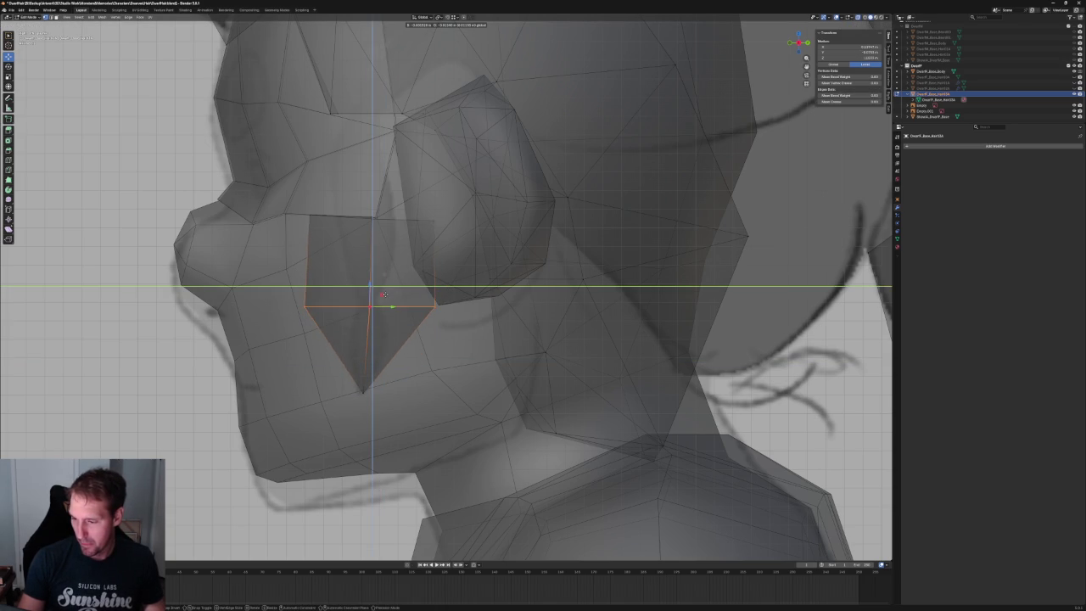
pyautogui.click(385, 323)
pyautogui.press('s')
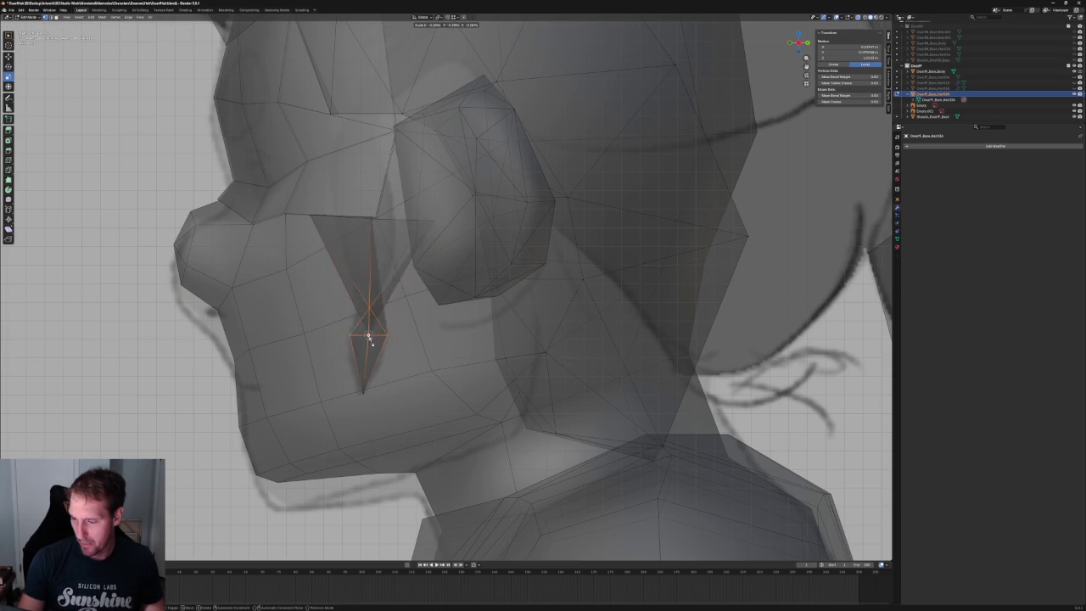
pyautogui.click(374, 335)
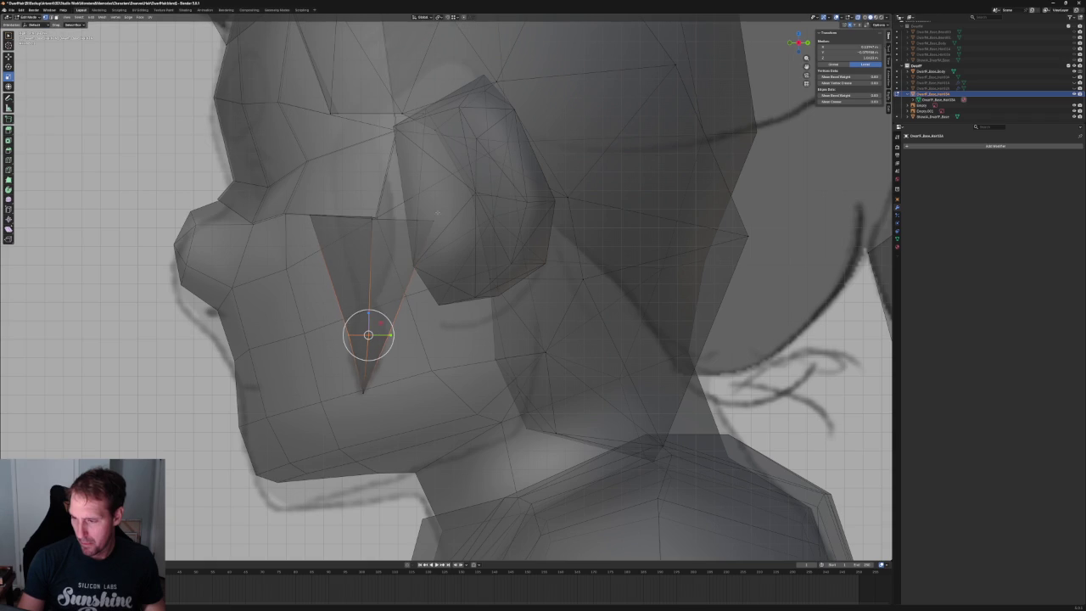
# - Lower the strand's top edge straight down along Z and narrow it twice
pyautogui.moveTo(461, 201); pyautogui.dragTo(315, 243)
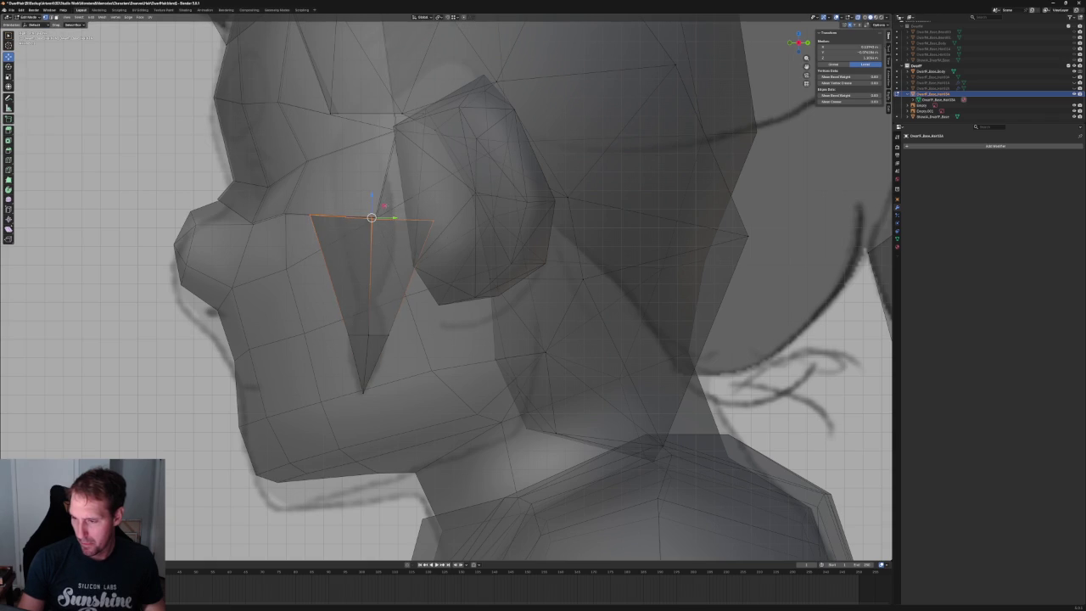
pyautogui.press('g')
pyautogui.press('z')
pyautogui.press('Return')
pyautogui.press('s')
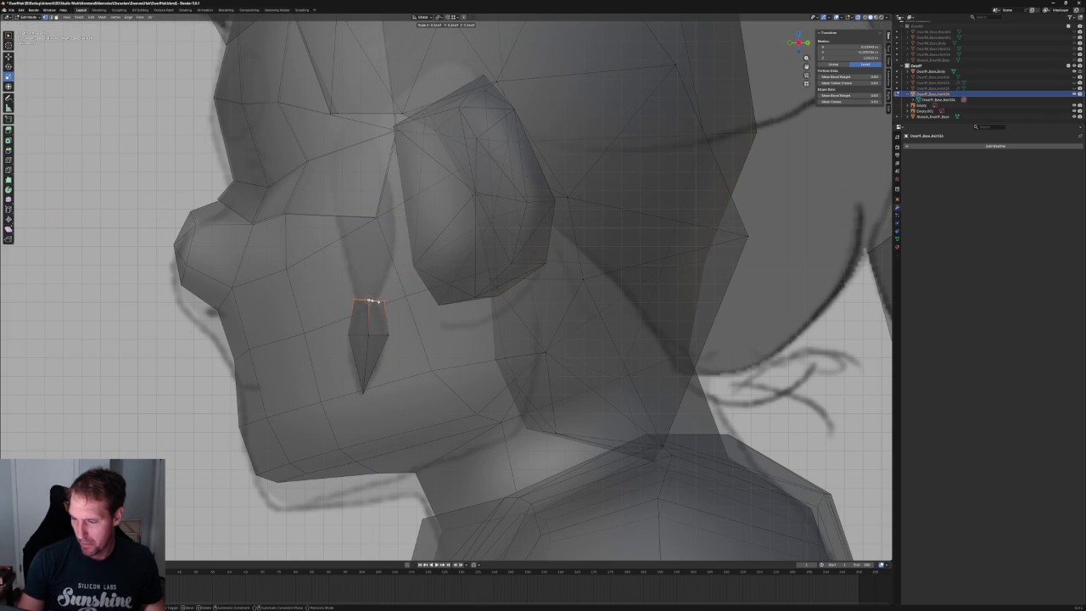
pyautogui.click(372, 301)
pyautogui.press('s')
pyautogui.click(385, 293)
# - Try a vertical stretch and height adjustment, cancelling both to keep the pointed spike
pyautogui.press('s')
pyautogui.press('z')
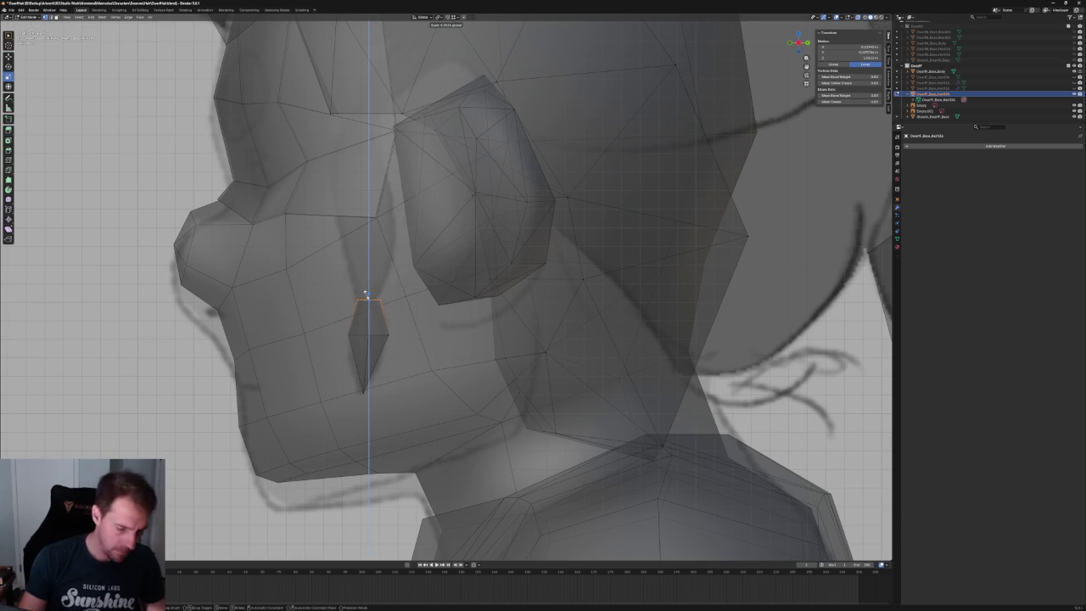
pyautogui.press('Escape')
pyautogui.moveTo(421, 319); pyautogui.dragTo(339, 350)
pyautogui.press('g')
pyautogui.press('z')
pyautogui.press('Escape')
pyautogui.scroll(3, 318, 295)
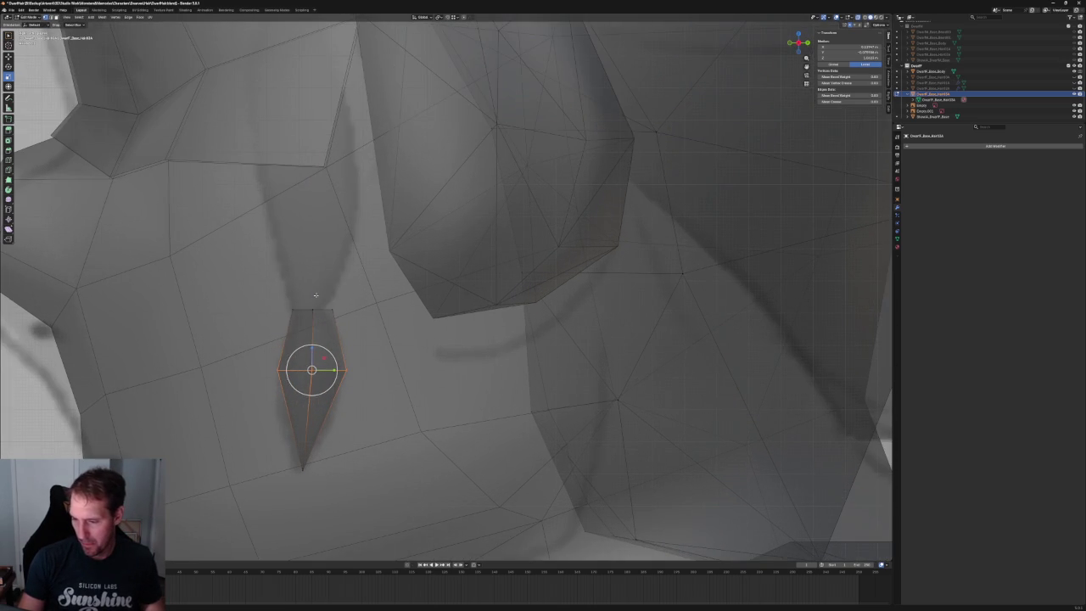
# - In front ortho view, select the sideburn strand and flatten it to zero width along X
pyautogui.click(328, 374)
pyautogui.press('g')
pyautogui.press('y')
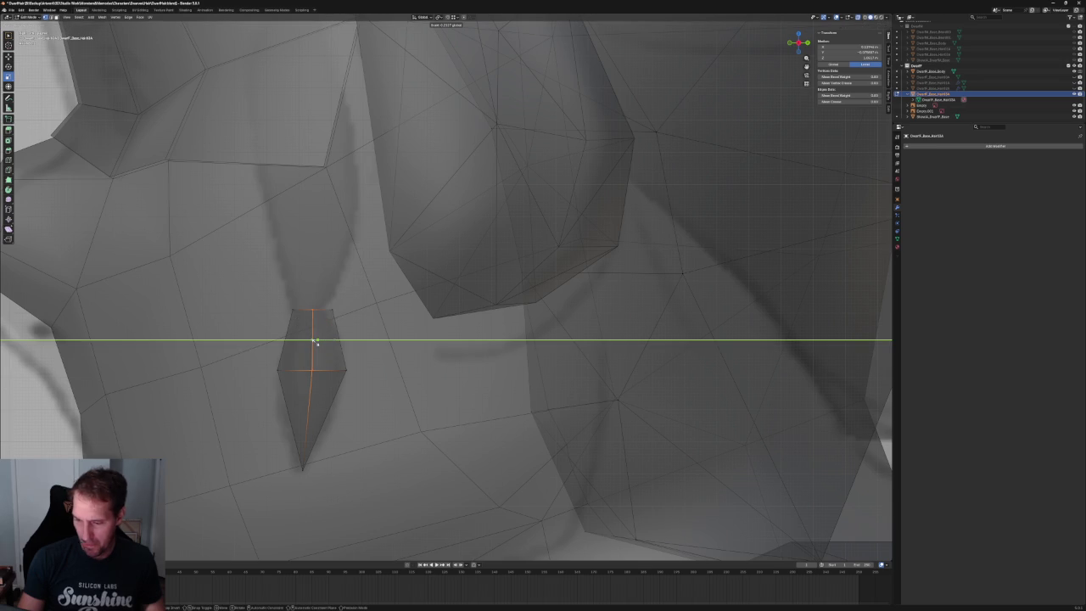
pyautogui.press('Escape')
pyautogui.scroll(-3, 343, 349)
pyautogui.moveTo(343, 350); pyautogui.dragTo(321, 352, button='middle')
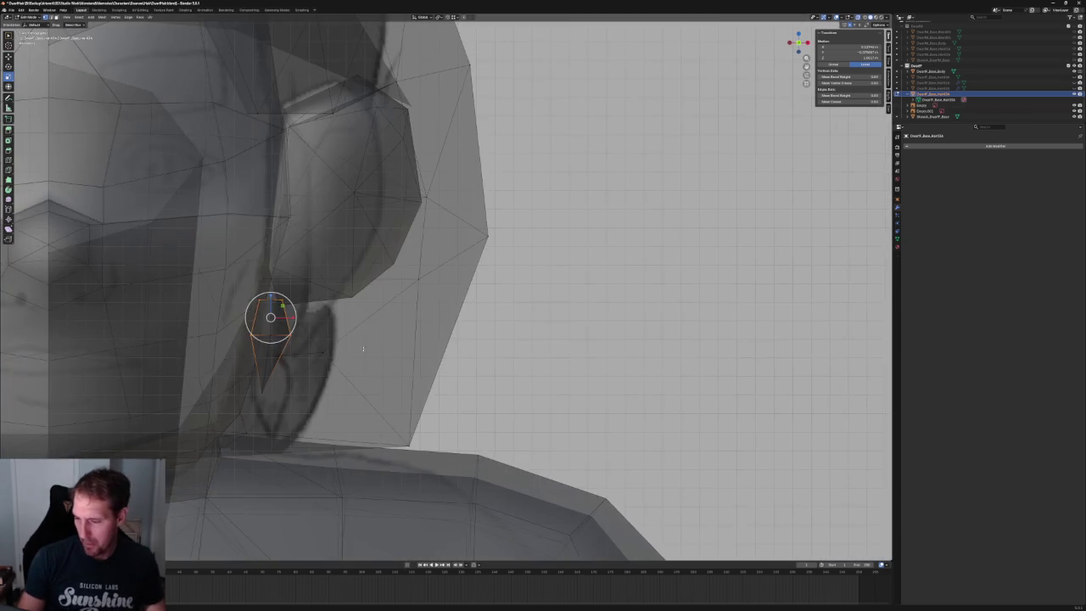
pyautogui.press('KP_1')
pyautogui.hotkey('alt', 'a')
pyautogui.scroll(3, 247, 358)
pyautogui.moveTo(321, 256); pyautogui.dragTo(286, 411)
pyautogui.press('s')
pyautogui.press('x')
pyautogui.press('0')
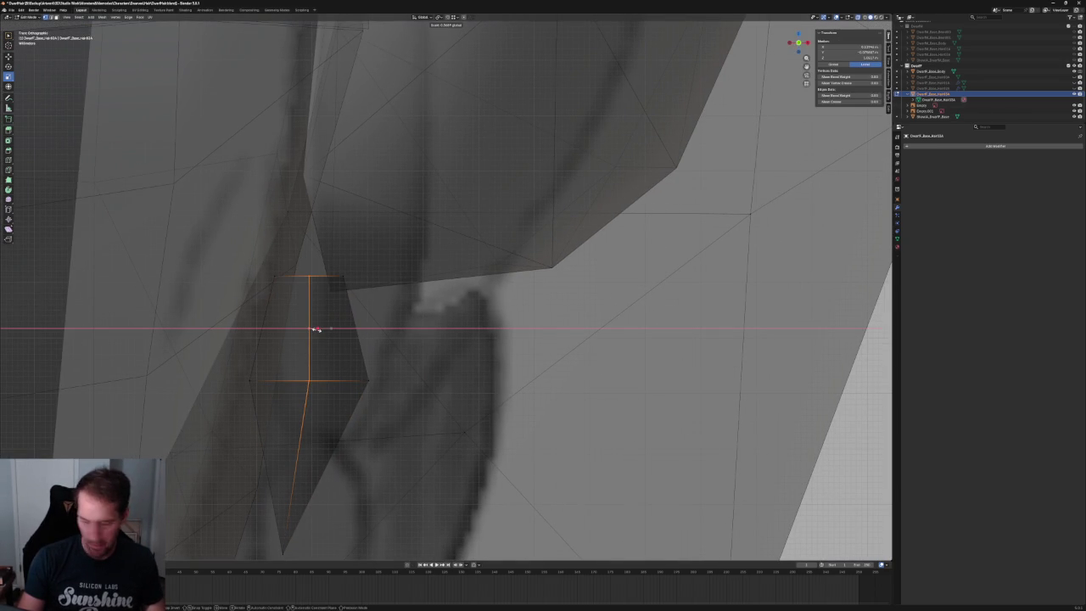
pyautogui.press('Return')
# - Shift the strand's bottom tip vertex sideways along X
pyautogui.scroll(-2, 359, 392)
pyautogui.moveTo(376, 420); pyautogui.dragTo(314, 461)
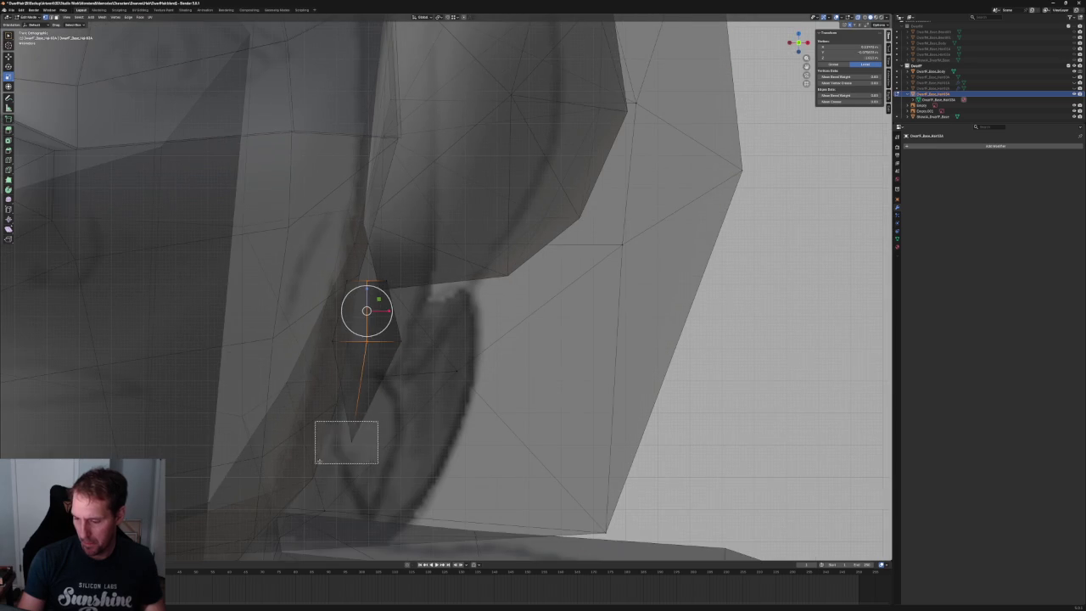
pyautogui.press('g')
pyautogui.press('x')
pyautogui.click(384, 442)
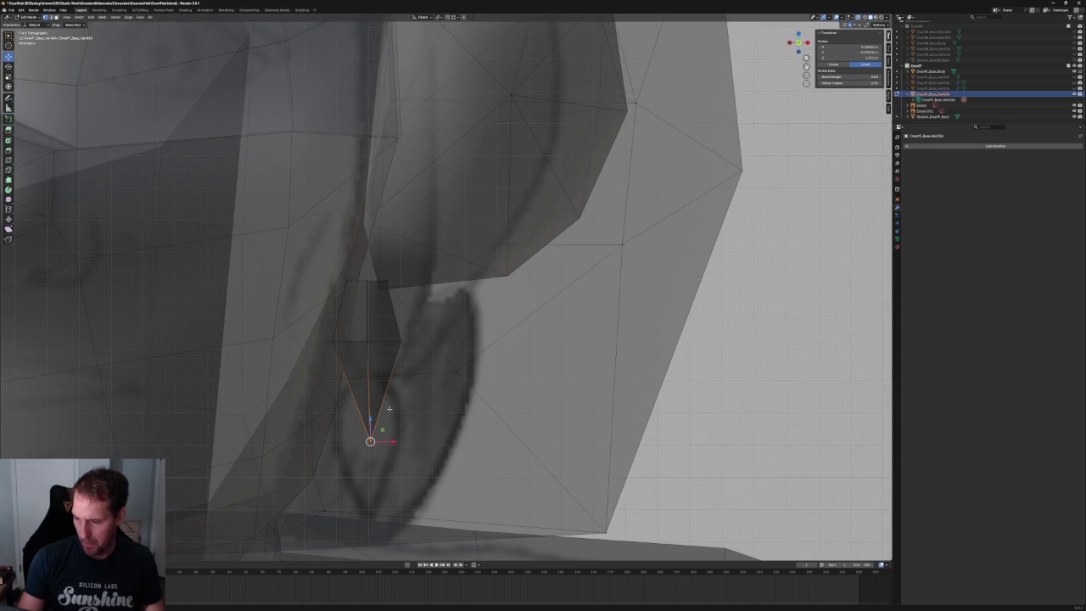
# - From the side profile, raise the strand's top edge vertically along Z
pyautogui.scroll(-3, 407, 266)
pyautogui.hotkey('alt', 'z')
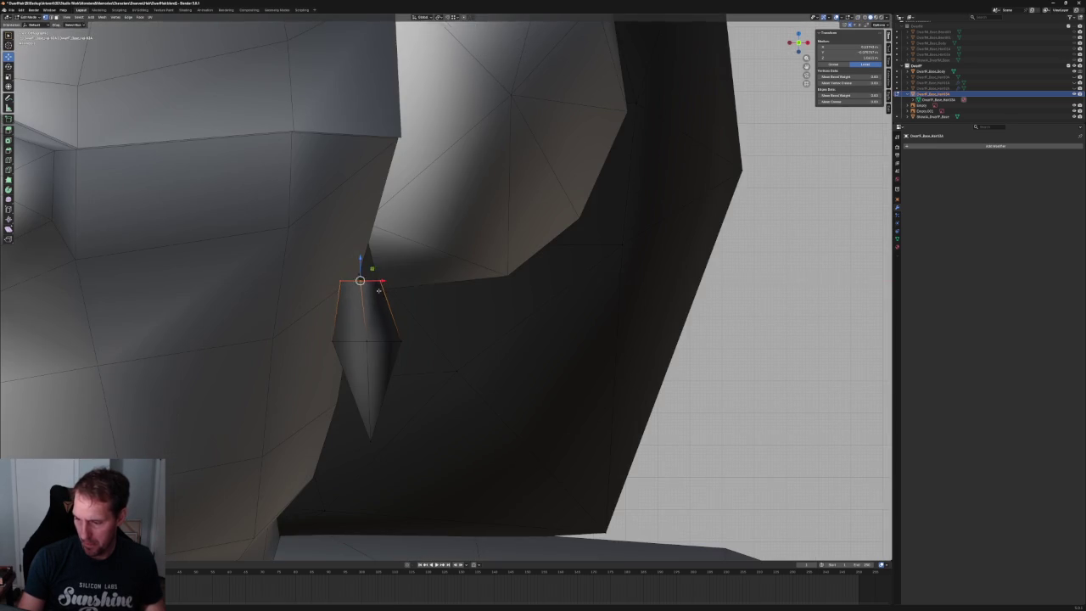
pyautogui.scroll(-2, 390, 331)
pyautogui.moveTo(389, 331); pyautogui.dragTo(441, 332, button='middle')
pyautogui.hotkey('alt', 'z')
pyautogui.scroll(3, 398, 286)
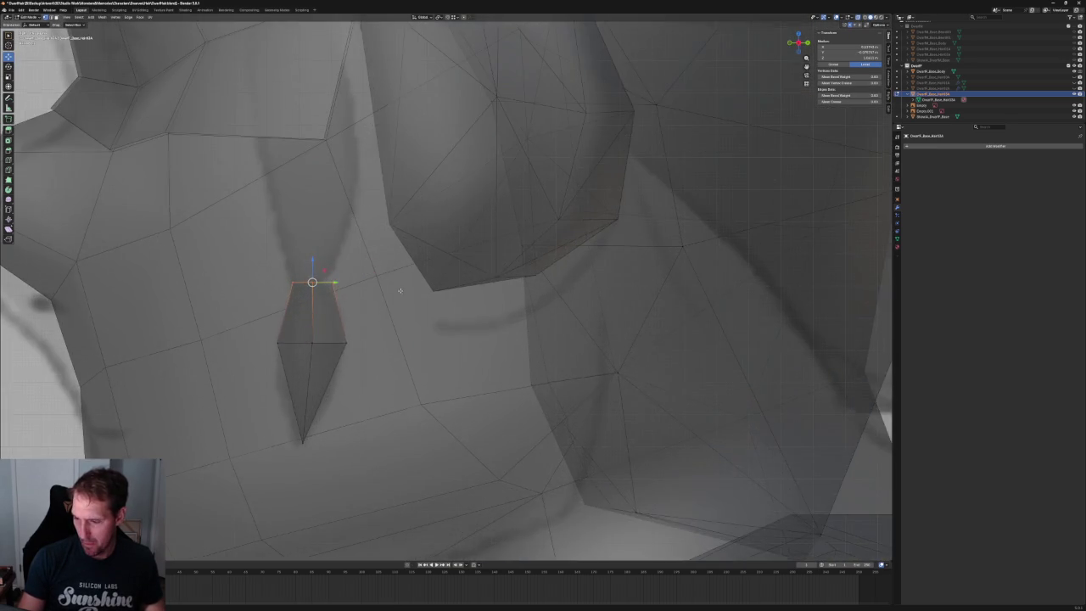
pyautogui.scroll(2, 337, 364)
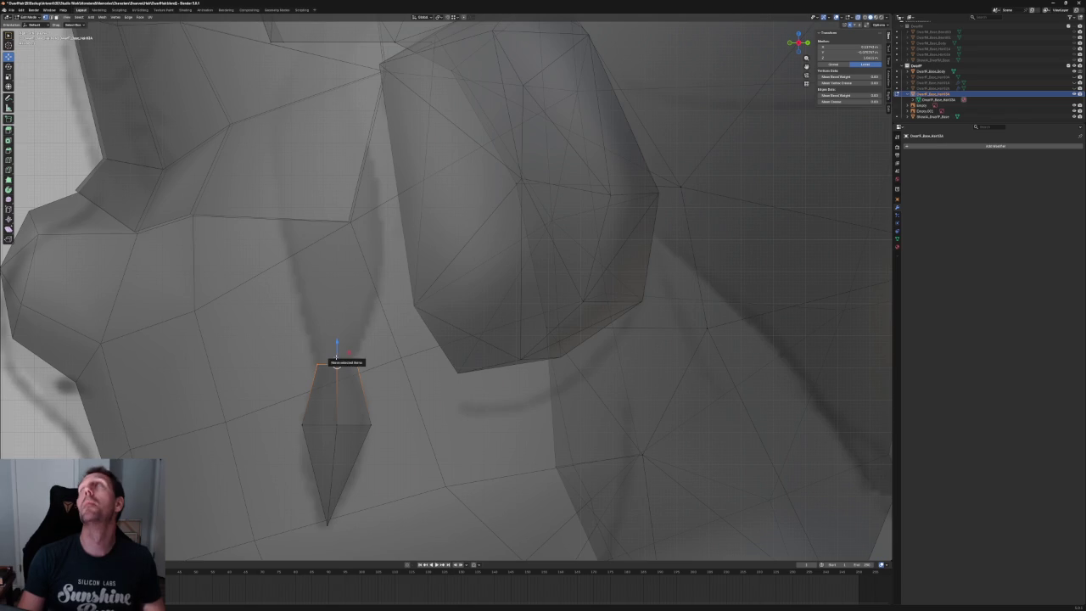
pyautogui.scroll(-2, 339, 360)
pyautogui.scroll(-2, 356, 348)
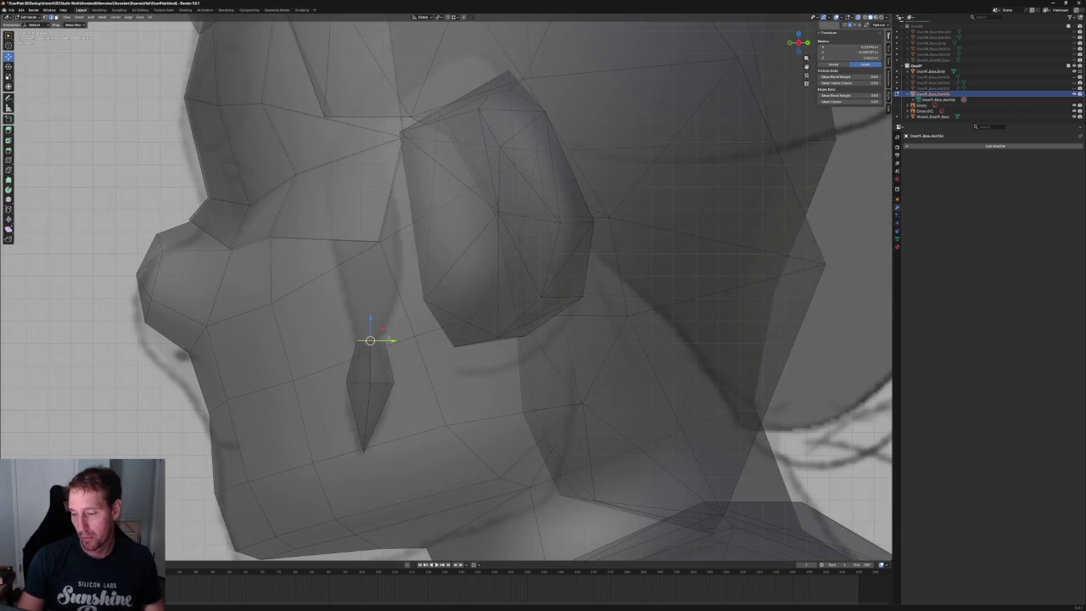
pyautogui.press('g')
pyautogui.press('z')
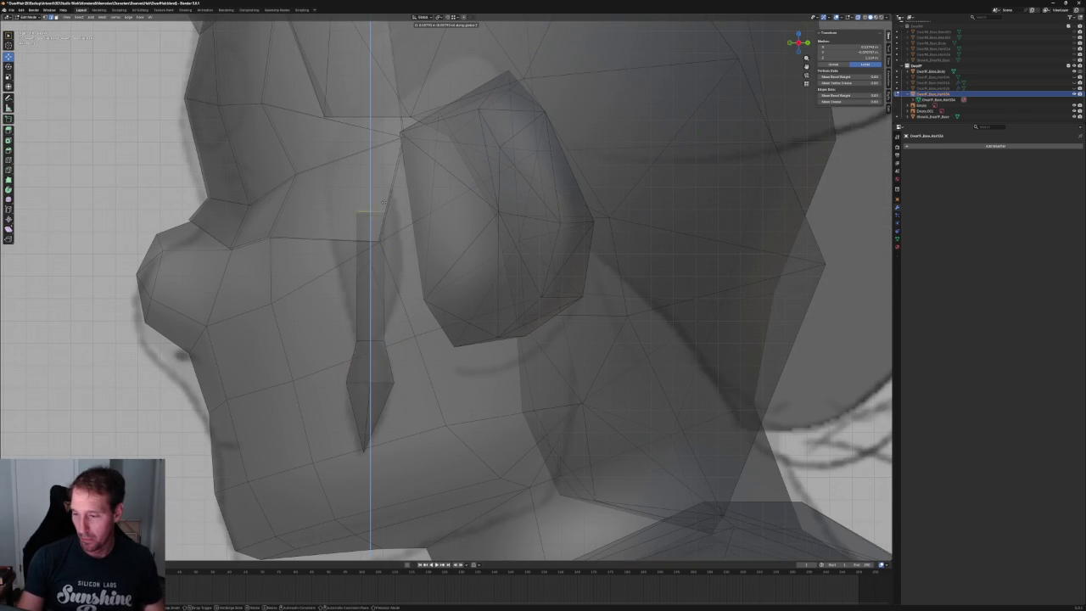
pyautogui.click(388, 230)
# - Widen the top edge and reposition it, keeping it off the X axis
pyautogui.press('s')
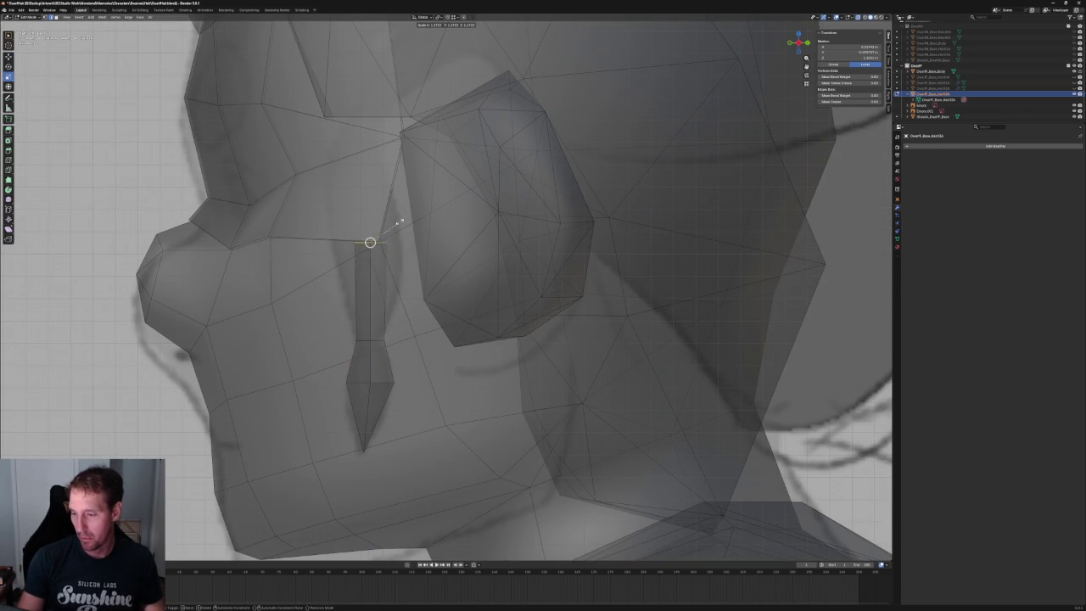
pyautogui.click(370, 244)
pyautogui.press('g')
pyautogui.hotkey('shift', 'x')
pyautogui.click(378, 240)
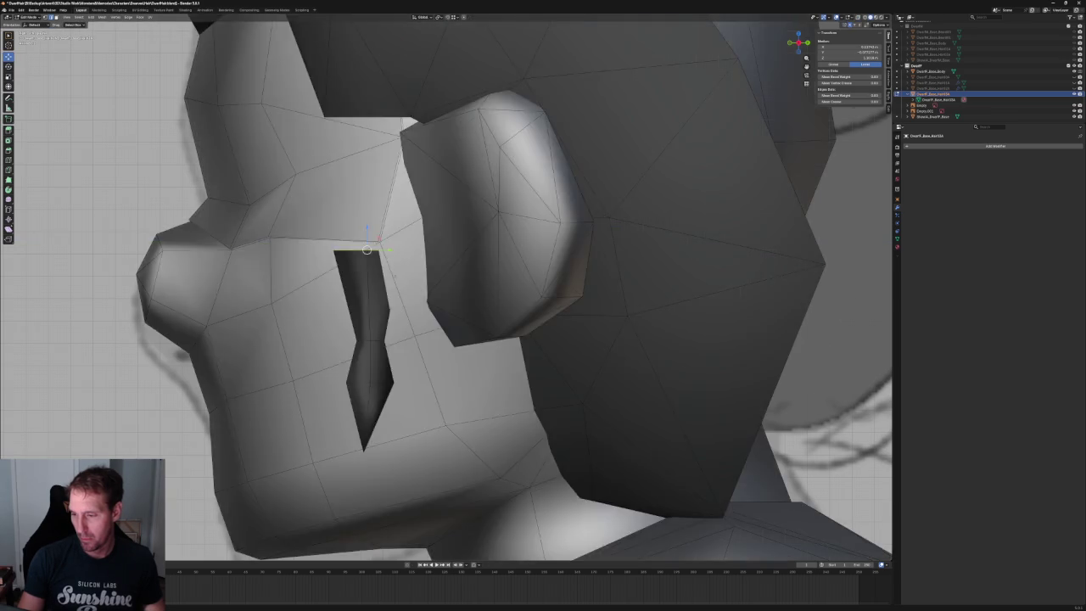
# - In front view, move the ear-side vertices in the front plane and nudge them along X
pyautogui.moveTo(379, 239); pyautogui.dragTo(429, 276, button='middle')
pyautogui.press('KP_1')
pyautogui.scroll(8, 429, 276)
pyautogui.press('g')
pyautogui.hotkey('shift', 'y')
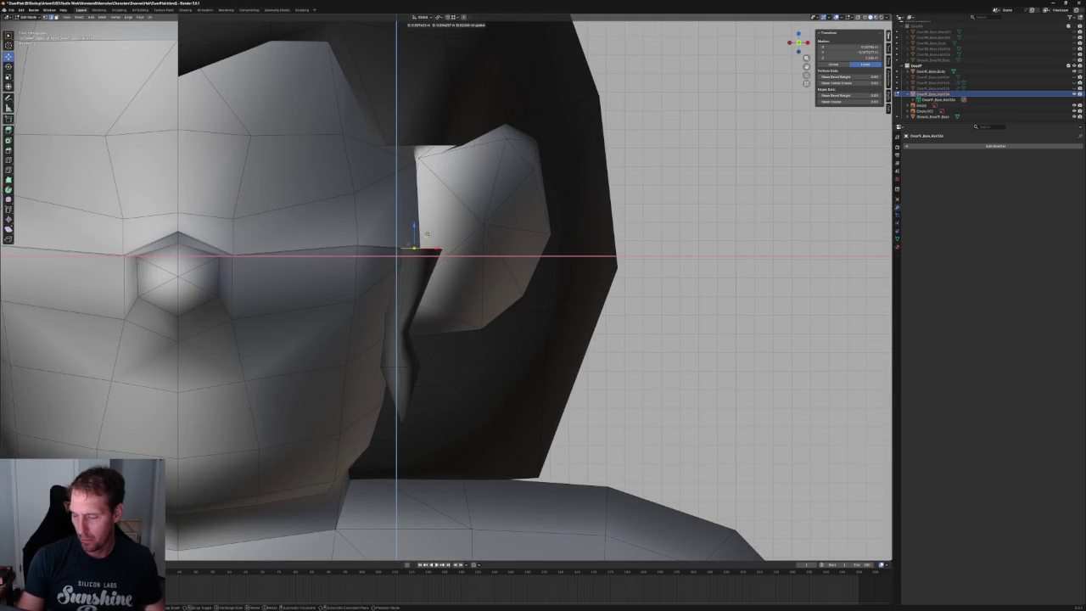
pyautogui.click(426, 234)
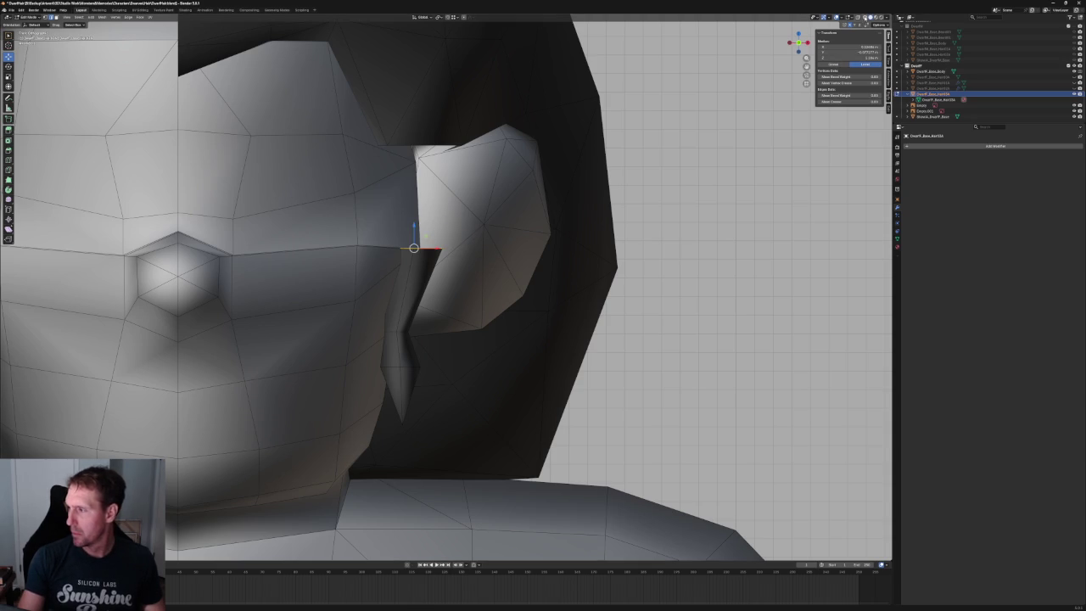
pyautogui.hotkey('alt', 'z')
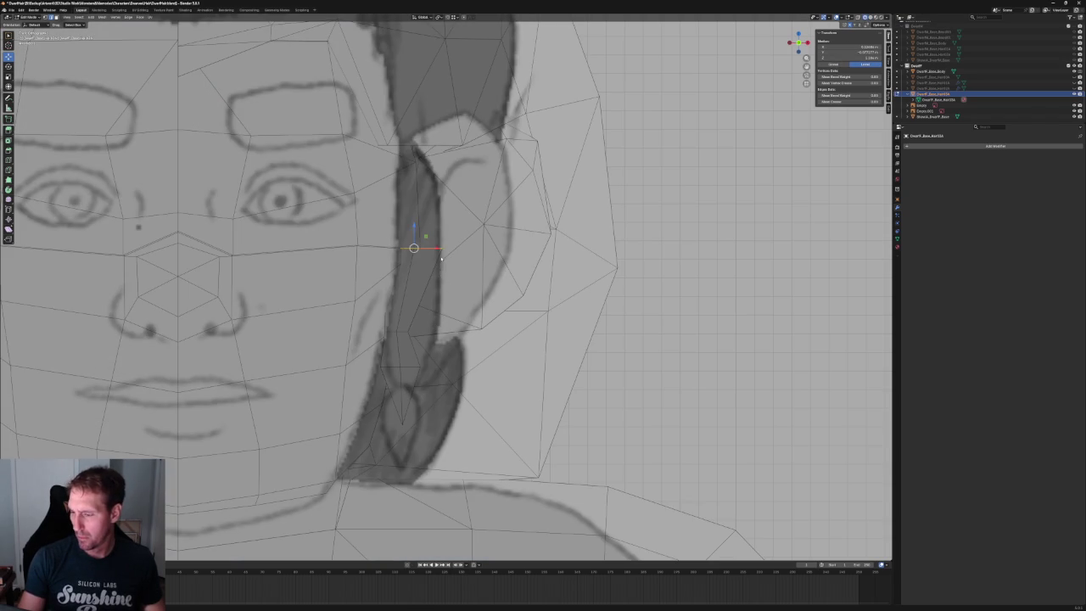
pyautogui.press('g')
pyautogui.press('x')
pyautogui.click(435, 251)
# - Check the strand in side and front views, return to object mode and select the front reference empty
pyautogui.scroll(-2, 436, 252)
pyautogui.scroll(1, 425, 255)
pyautogui.scroll(-1, 426, 287)
pyautogui.scroll(-4, 421, 295)
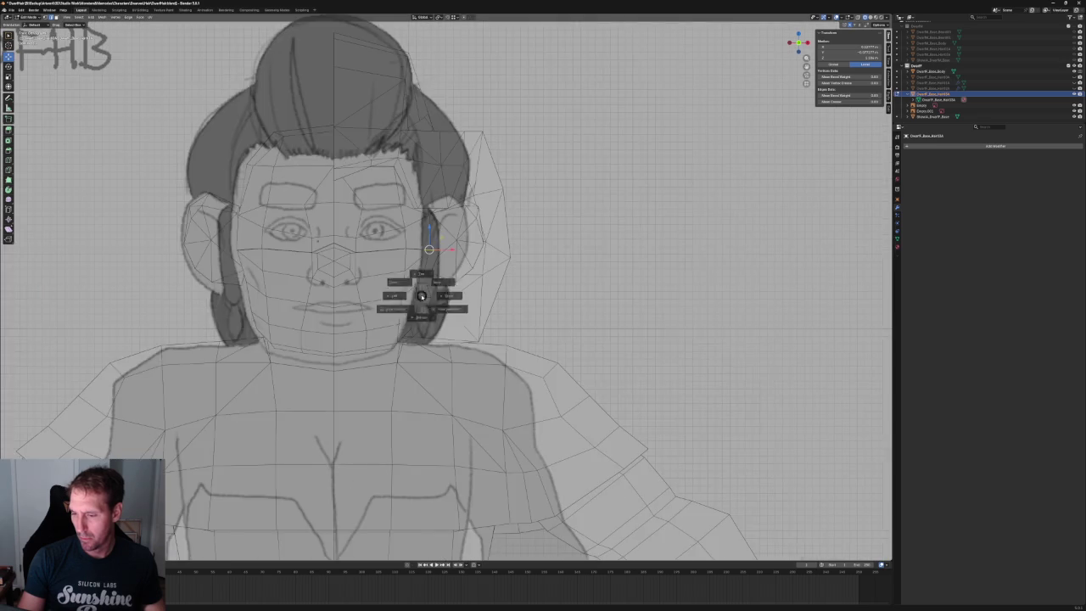
pyautogui.press('KP_3')
pyautogui.press('KP_1')
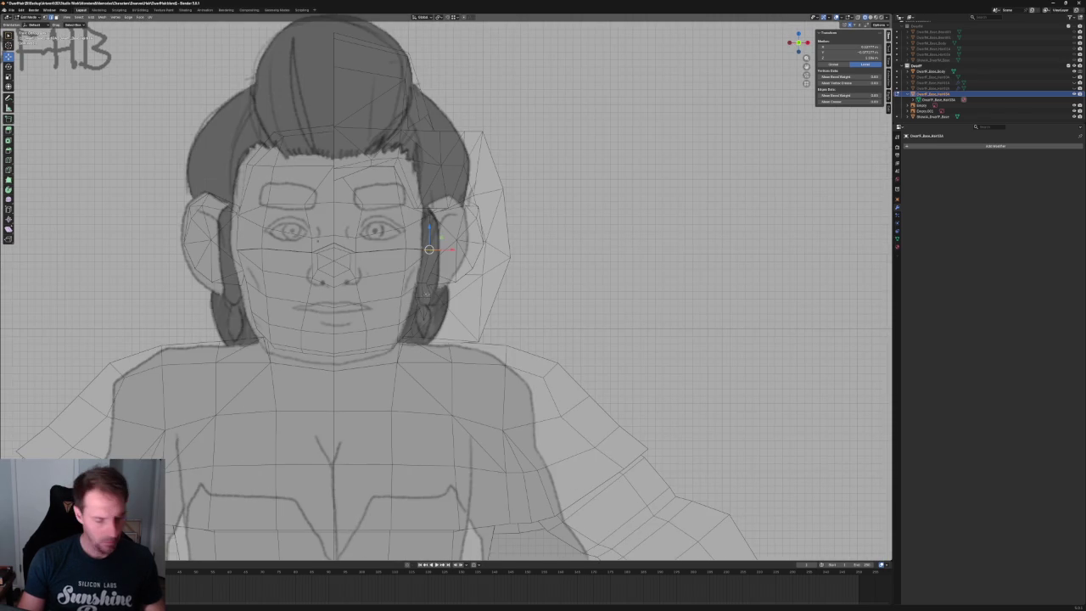
pyautogui.press('Tab')
pyautogui.click(521, 261)
pyautogui.scroll(-5, 521, 261)
pyautogui.scroll(-4, 448, 260)
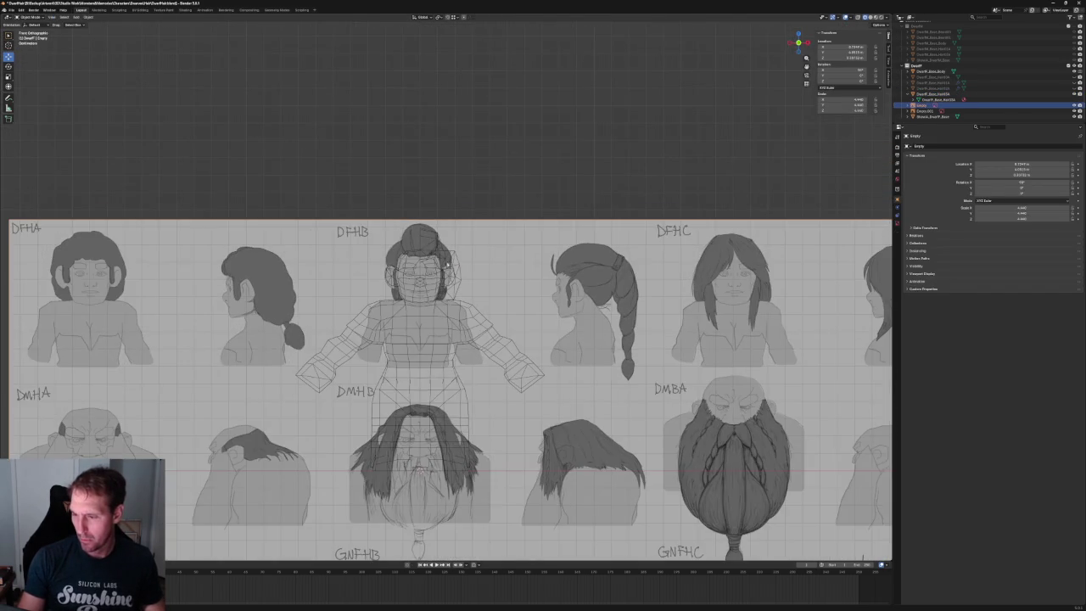
# - Pan to the DFHB head drawing and select the sideburn hair mesh near the ear
pyautogui.scroll(5, 431, 385)
pyautogui.scroll(3, 431, 384)
pyautogui.keyDown('shift'); pyautogui.moveTo(519, 249); pyautogui.dragTo(553, 300, button='middle'); pyautogui.keyUp('shift')
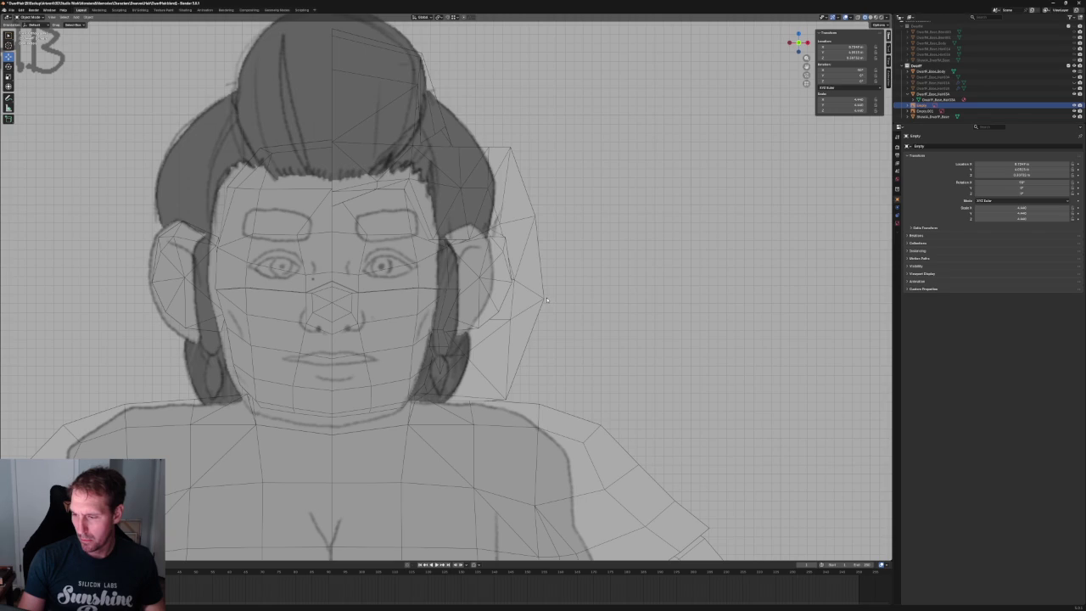
pyautogui.click(439, 338)
pyautogui.scroll(2, 442, 340)
pyautogui.keyDown('shift'); pyautogui.moveTo(442, 340); pyautogui.dragTo(440, 313, button='middle'); pyautogui.keyUp('shift')
pyautogui.scroll(3, 438, 280)
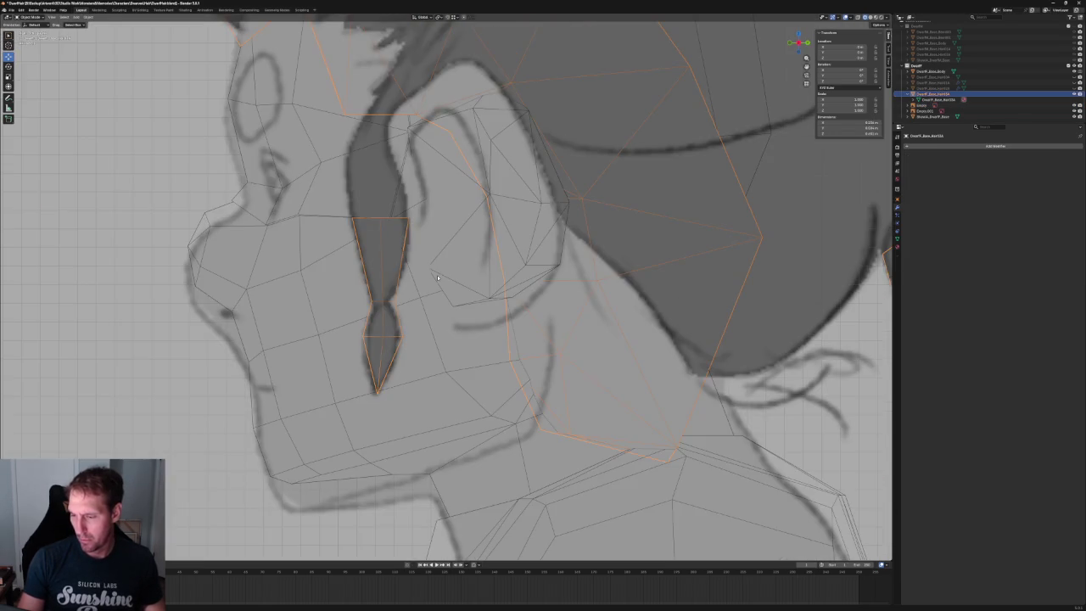
pyautogui.scroll(-5, 438, 279)
# - Select and reposition the side-view reference drawing
pyautogui.click(359, 329)
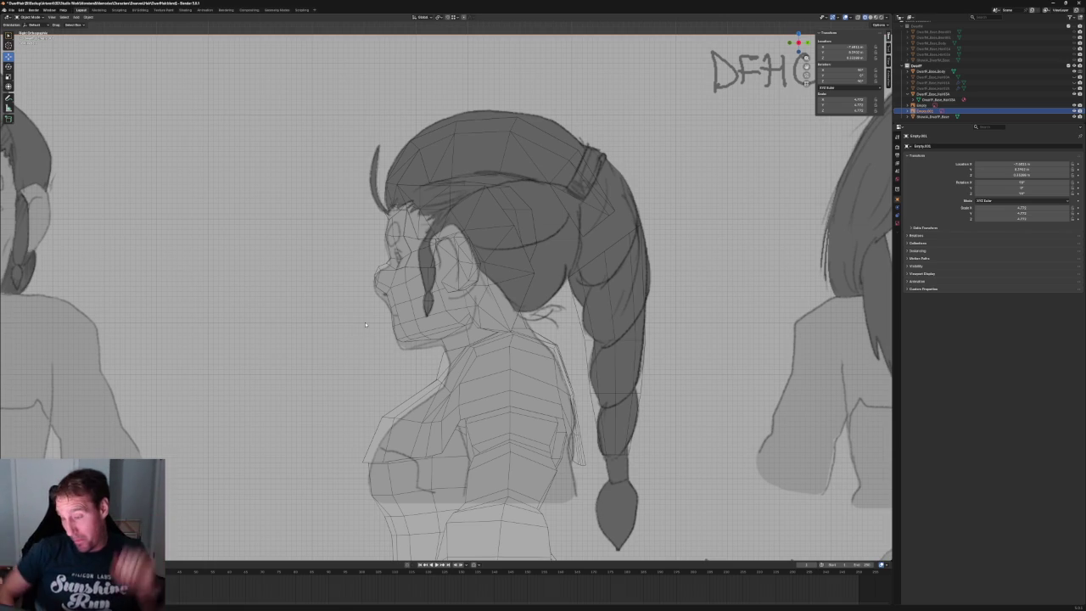
pyautogui.scroll(2, 450, 281)
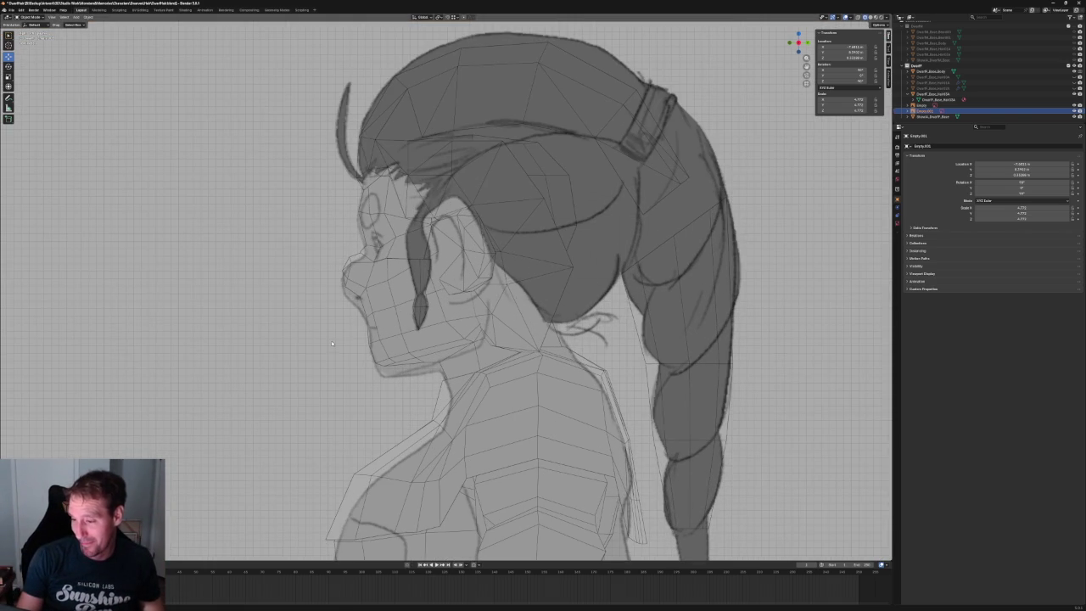
pyautogui.press('g')
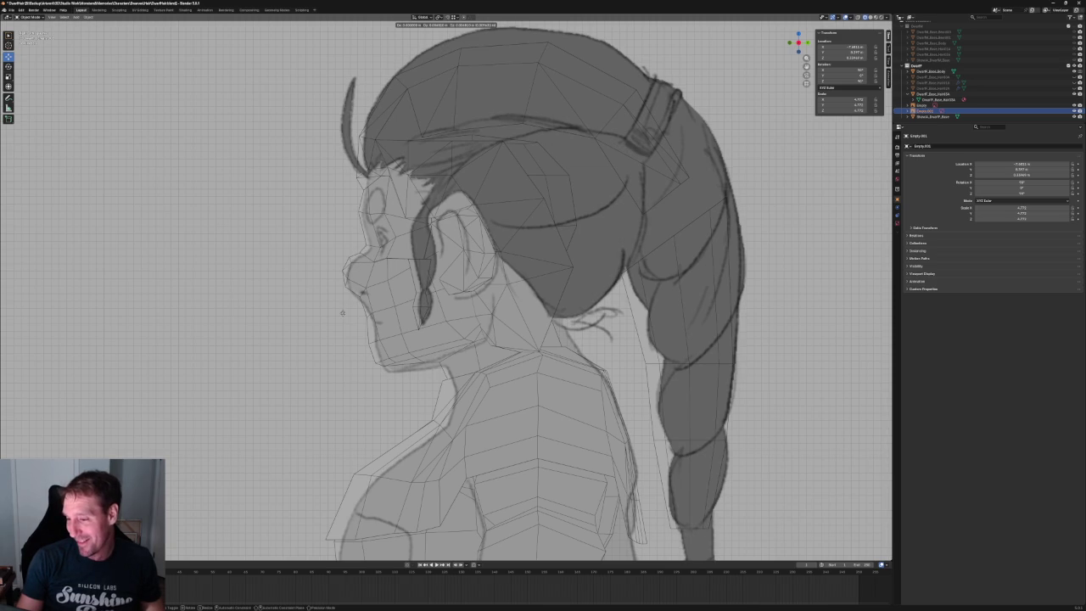
pyautogui.click(342, 312)
# - Frame the whole reference strip in front view and select the other reference image empty
pyautogui.press('Home')
pyautogui.press('KP_1')
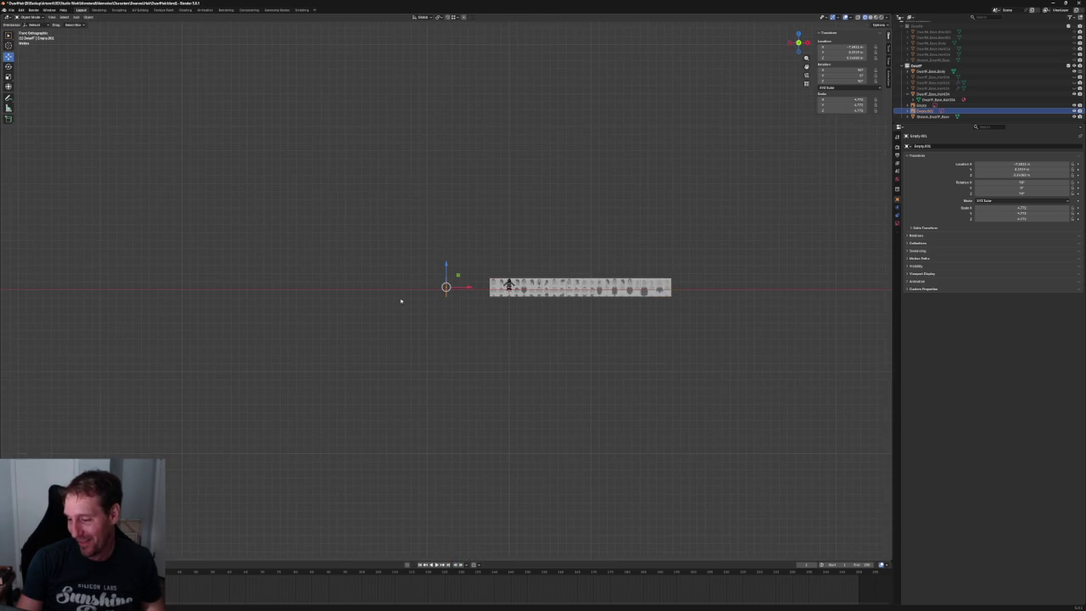
pyautogui.scroll(8, 385, 305)
pyautogui.keyDown('shift'); pyautogui.moveTo(565, 296); pyautogui.dragTo(255, 311, button='middle'); pyautogui.keyUp('shift')
pyautogui.scroll(8, 254, 311)
pyautogui.scroll(3, 370, 312)
pyautogui.scroll(4, 411, 287)
pyautogui.click(411, 287)
pyautogui.scroll(3, 509, 293)
pyautogui.scroll(1, 579, 296)
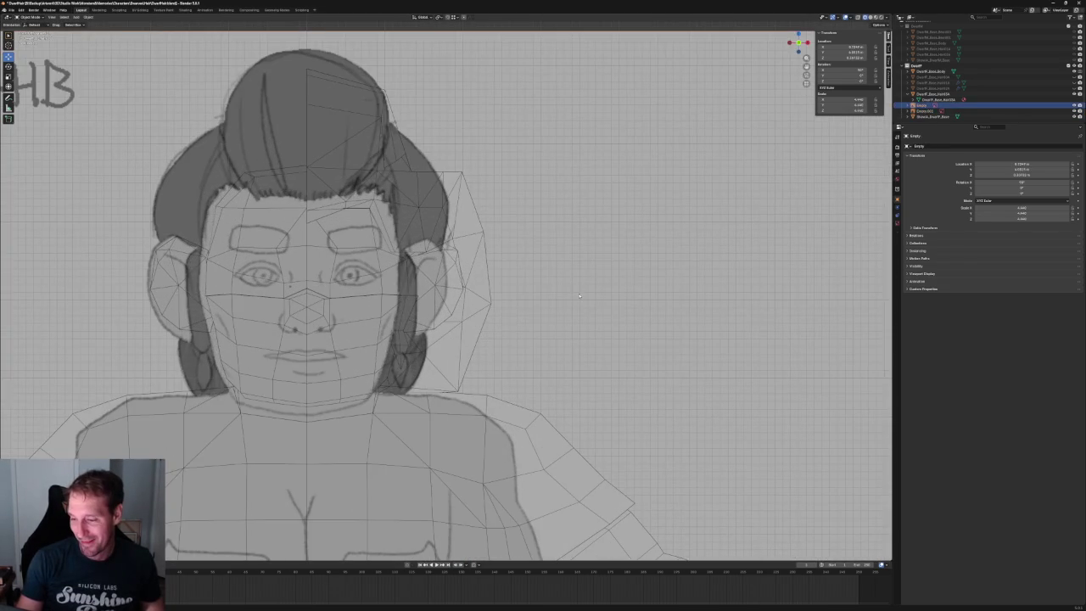
pyautogui.scroll(-1, 355, 367)
pyautogui.scroll(-1, 391, 348)
pyautogui.scroll(-2, 425, 328)
# - In side view, pan to the hair model and select the hair mesh rather than the body
pyautogui.press('KP_3')
pyautogui.keyDown('shift'); pyautogui.moveTo(441, 275); pyautogui.dragTo(340, 289, button='middle'); pyautogui.keyUp('shift')
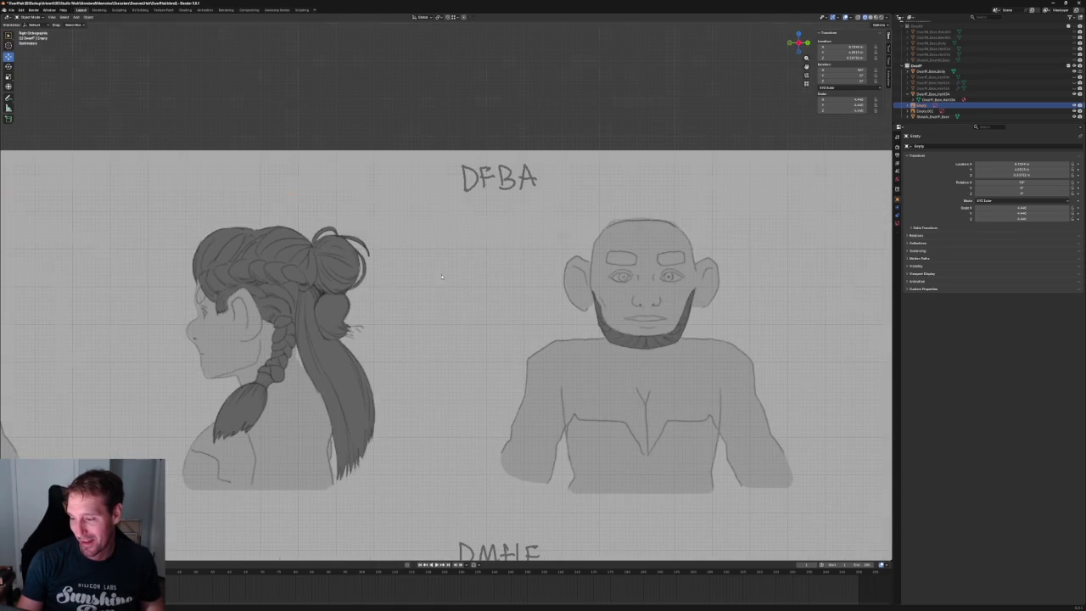
pyautogui.scroll(-3, 339, 289)
pyautogui.scroll(-3, 251, 293)
pyautogui.keyDown('shift'); pyautogui.moveTo(262, 325); pyautogui.dragTo(475, 340, button='middle'); pyautogui.keyUp('shift')
pyautogui.scroll(3, 475, 340)
pyautogui.scroll(2, 475, 314)
pyautogui.scroll(2, 474, 281)
pyautogui.click(478, 279)
pyautogui.scroll(2, 446, 284)
pyautogui.click(451, 299)
pyautogui.scroll(3, 494, 310)
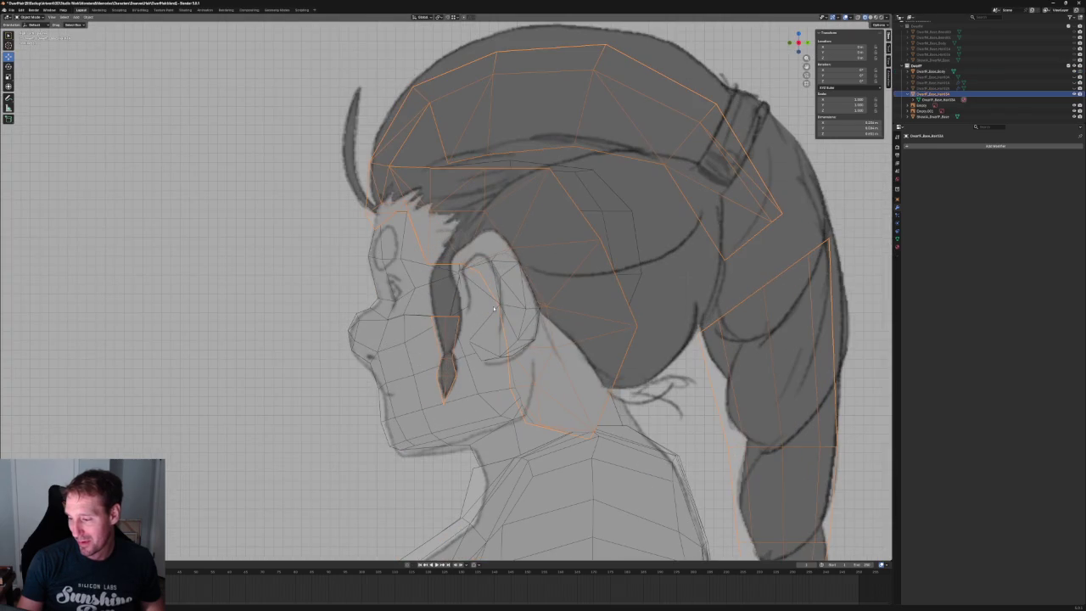
# - Check the head in front and side views, then enter Edit Mode on the hair mesh
pyautogui.press('KP_1')
pyautogui.scroll(3, 494, 309)
pyautogui.scroll(-3, 435, 376)
pyautogui.press('KP_3')
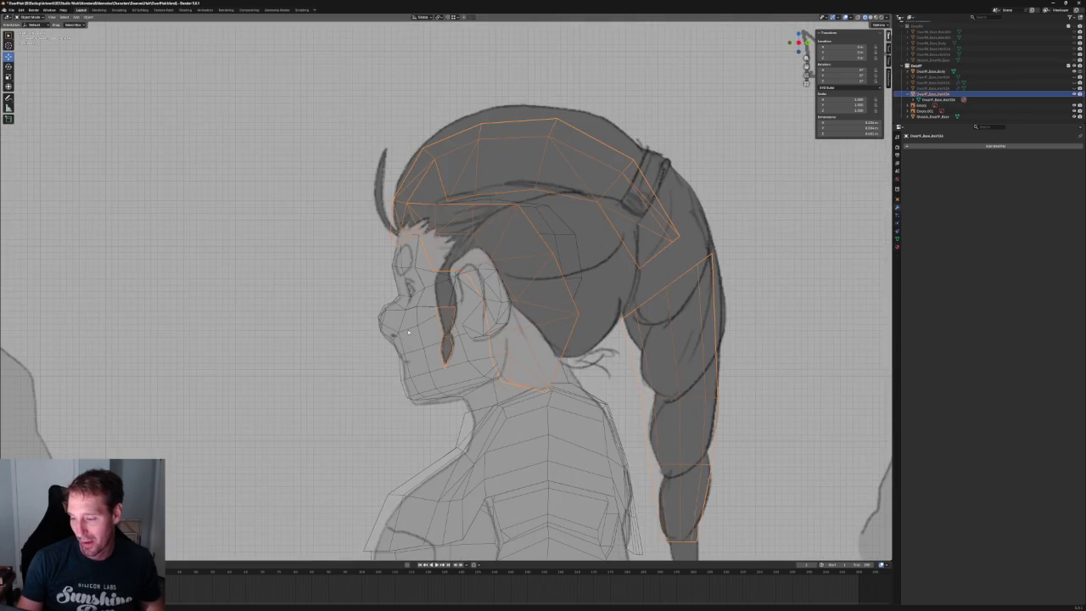
pyautogui.scroll(5, 369, 301)
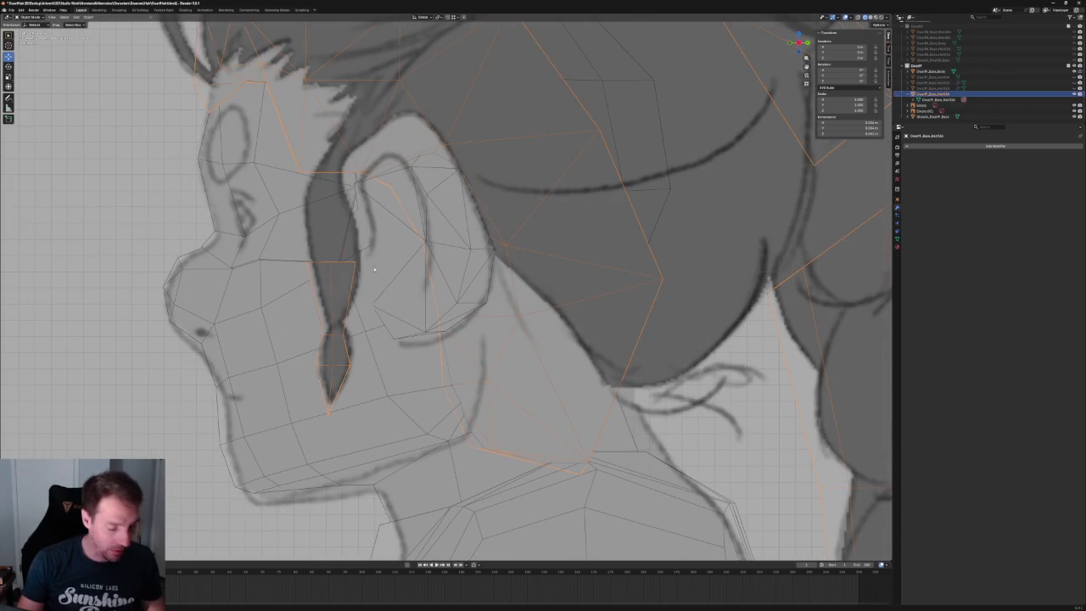
pyautogui.press('Tab')
# - Select the sideburn strand's linked faces and rotate it to match the sketch
pyautogui.press('l')
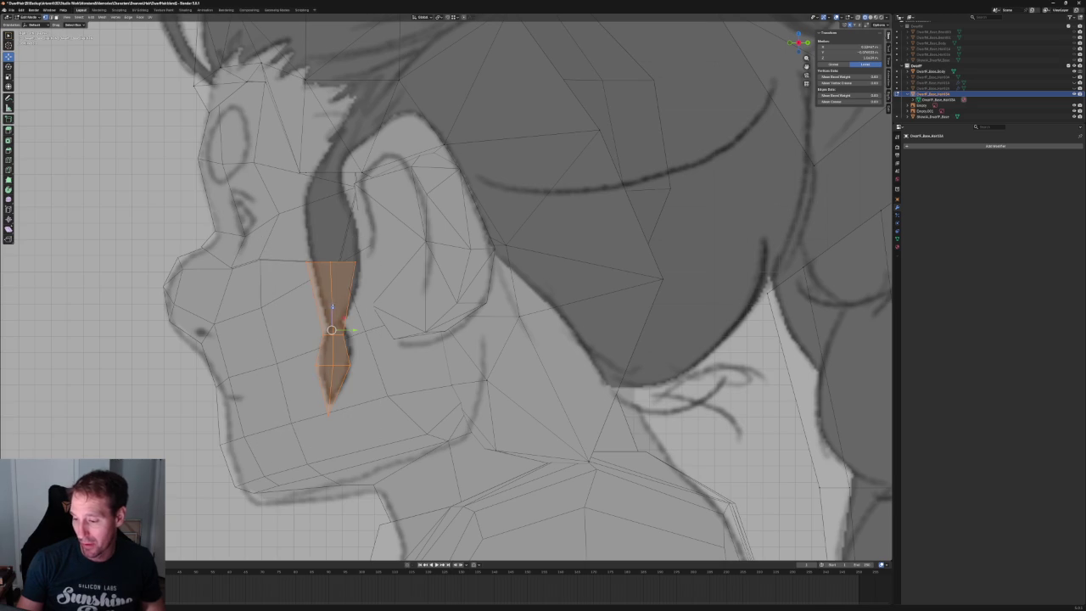
pyautogui.press('KP_1')
pyautogui.hotkey('alt', 'z')
pyautogui.hotkey('alt', 'z')
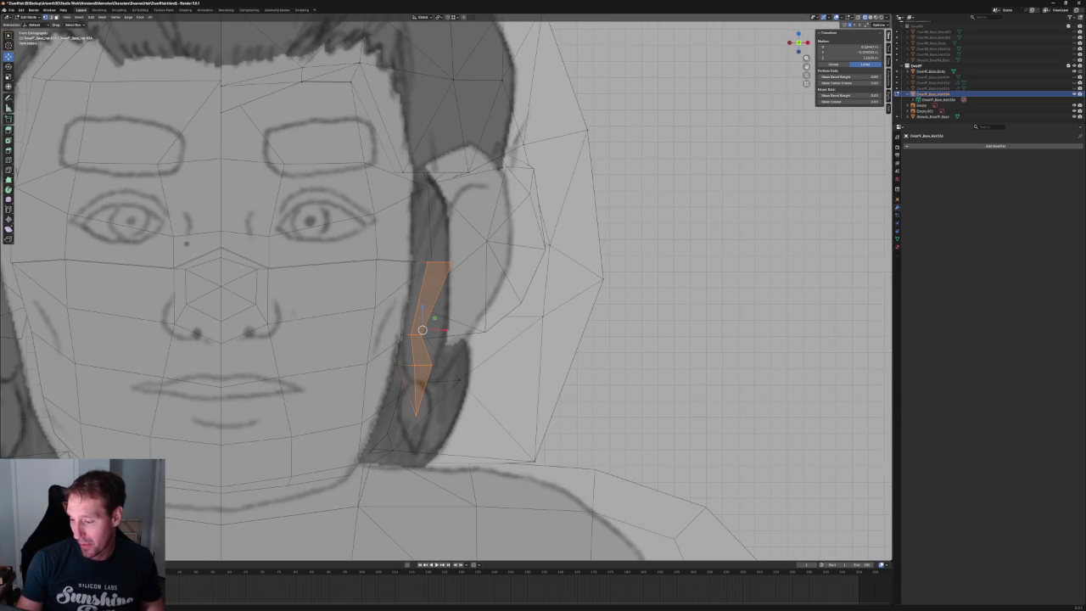
pyautogui.hotkey('alt', 'z')
pyautogui.press('l')
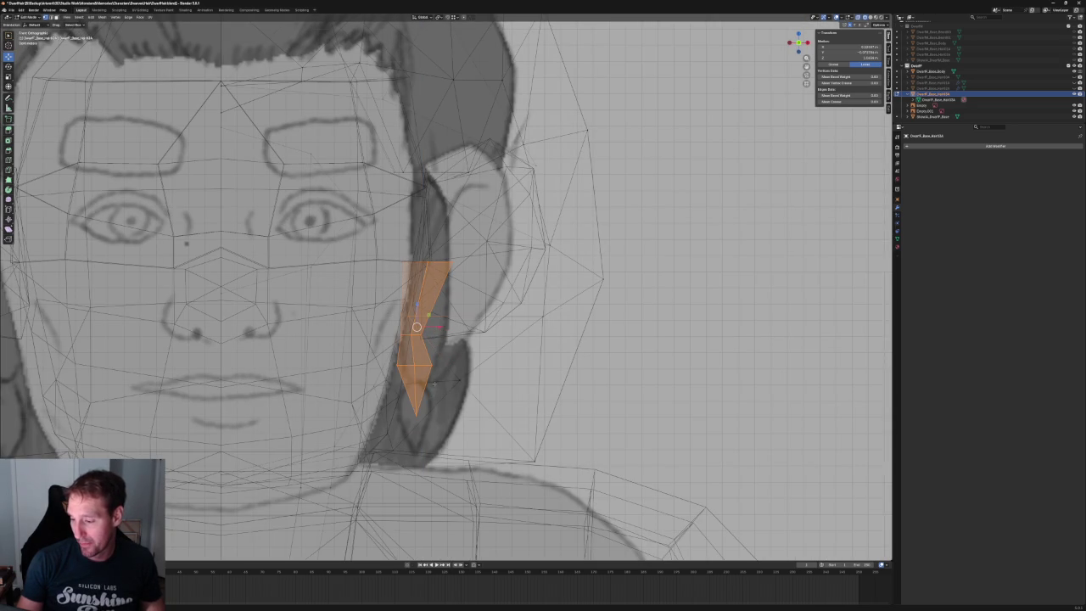
pyautogui.press('r')
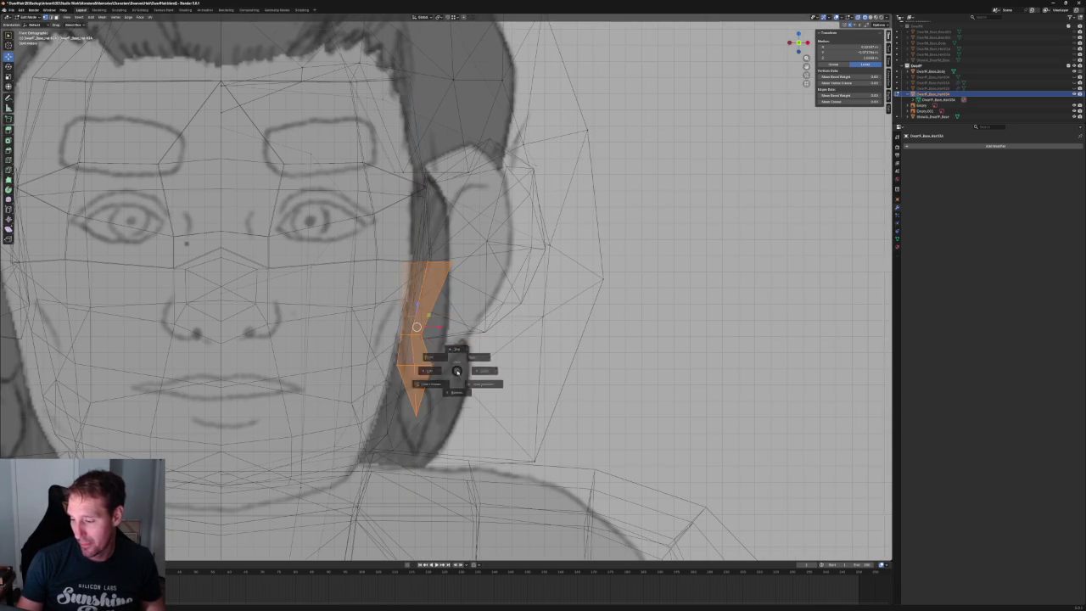
pyautogui.press('KP_3')
pyautogui.press('r')
pyautogui.click(364, 384)
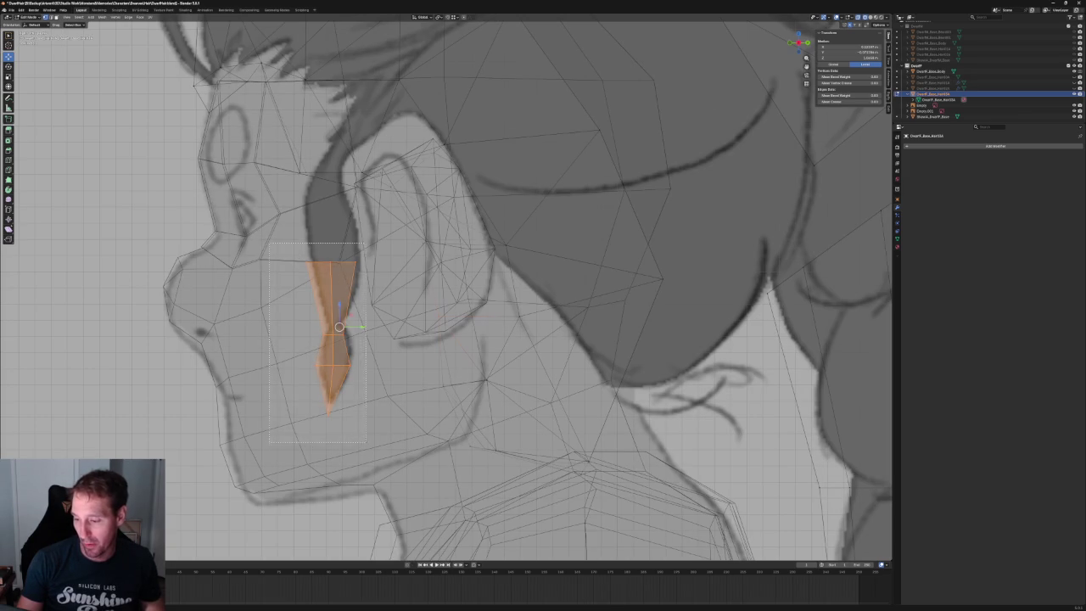
# - Lower the sideburn strand straight down along Z in front view
pyautogui.press('KP_1')
pyautogui.press('g')
pyautogui.press('z')
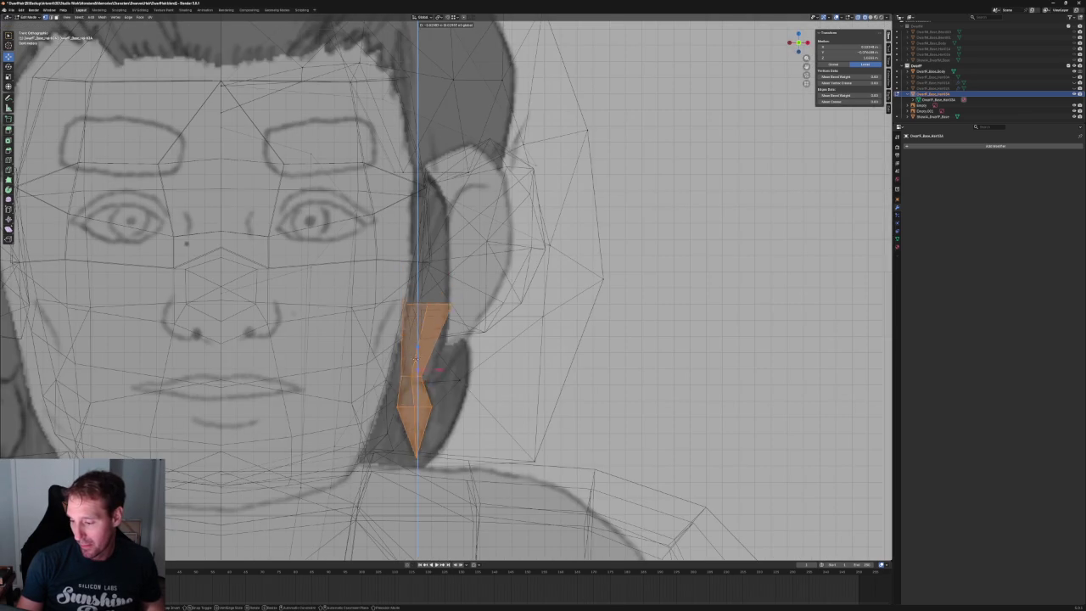
pyautogui.click(417, 348)
# - Nudge one sideburn vertex slightly left and check the result in side and front views
pyautogui.click(431, 405)
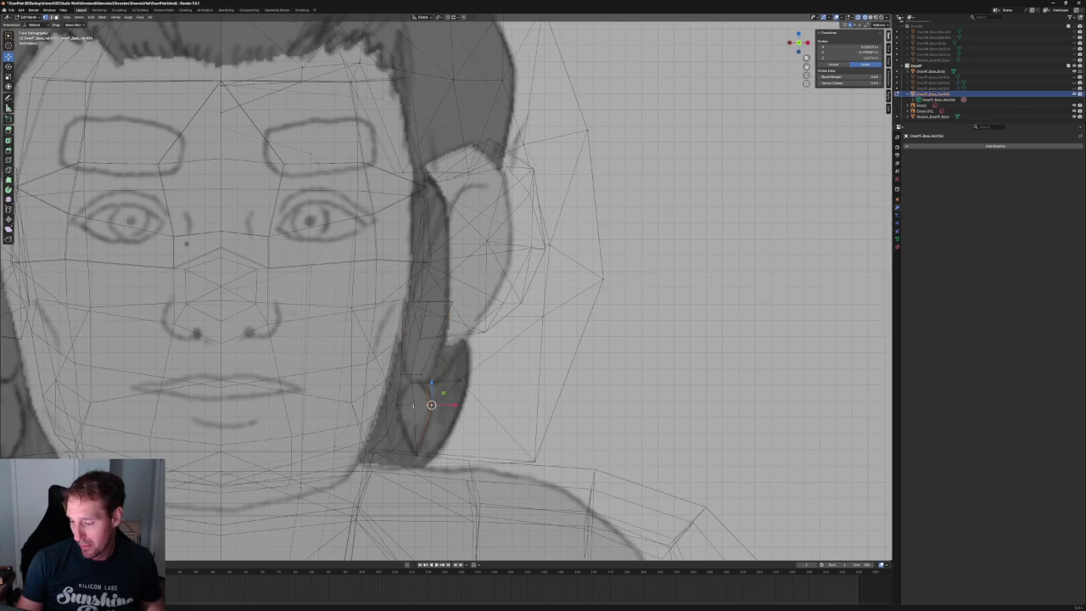
pyautogui.press('g')
pyautogui.click(424, 405)
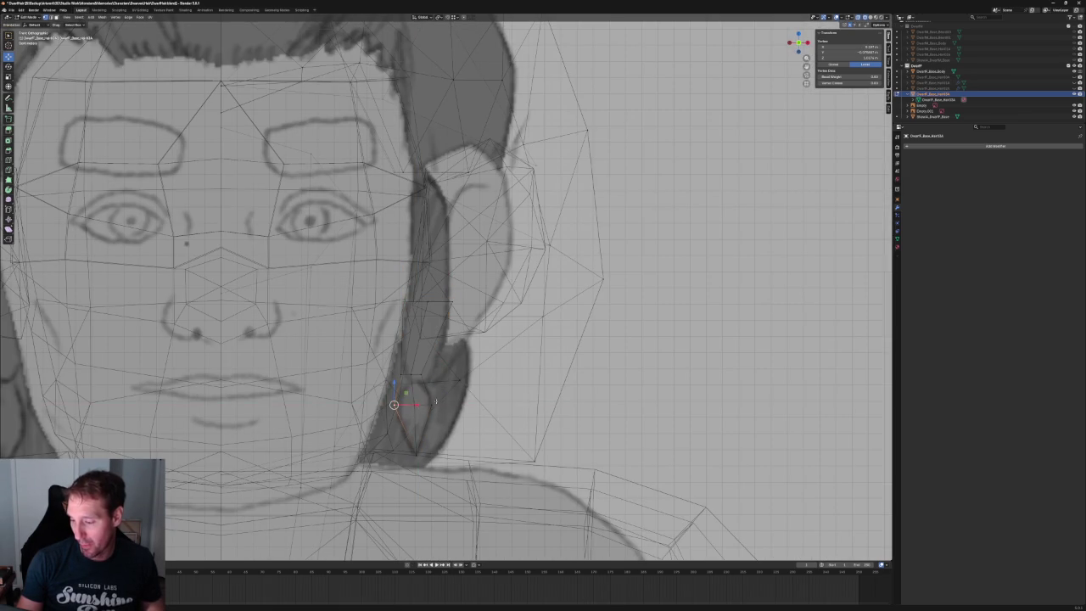
pyautogui.press('KP_3')
pyautogui.scroll(-2, 422, 369)
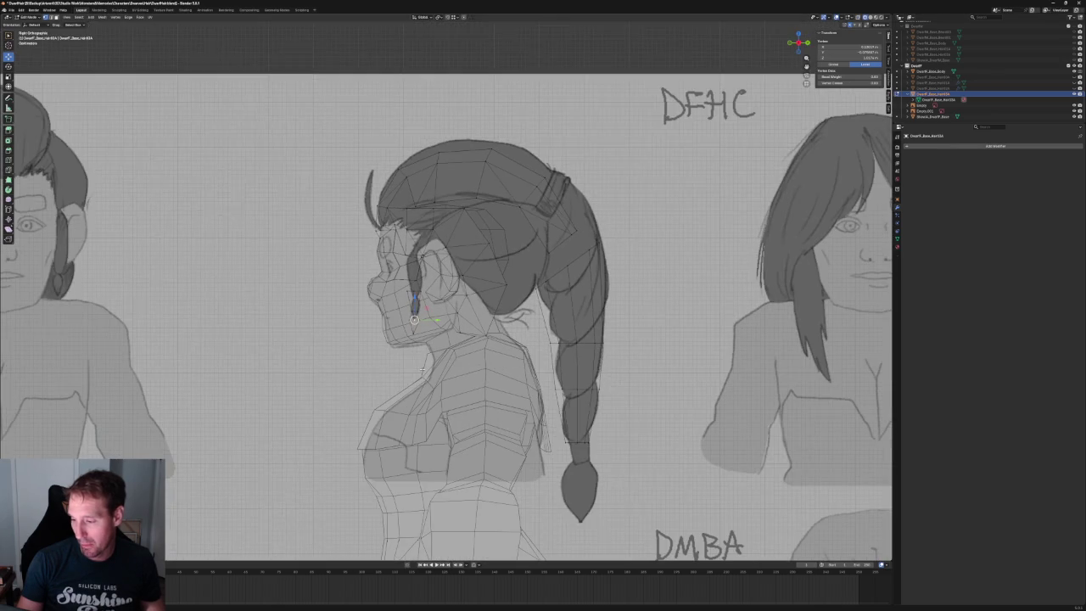
pyautogui.scroll(3, 410, 310)
pyautogui.scroll(-3, 410, 311)
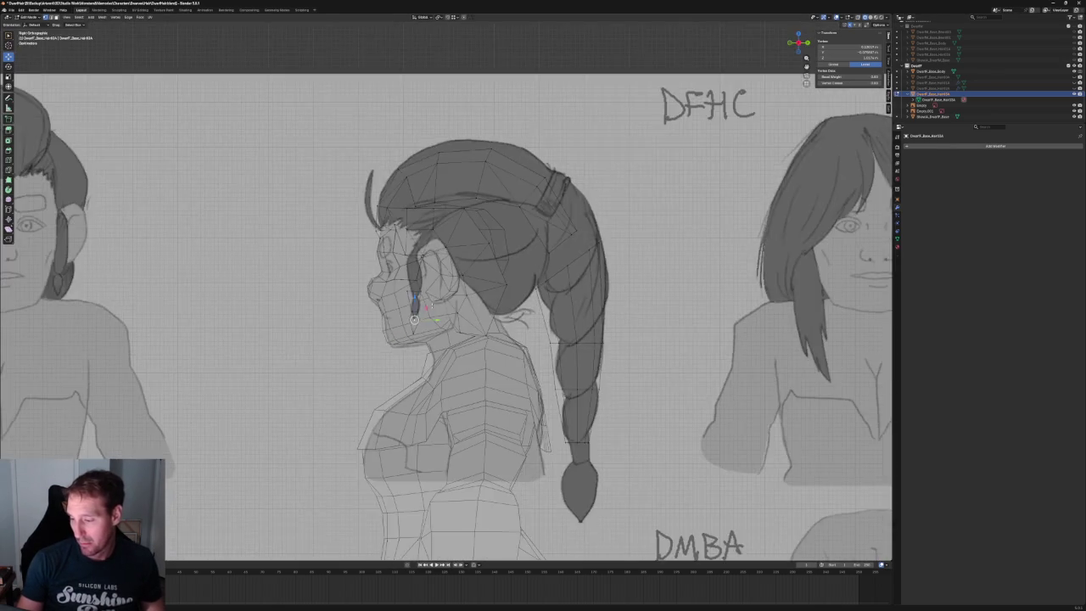
pyautogui.press('KP_1')
pyautogui.scroll(-2, 424, 306)
pyautogui.scroll(2, 441, 304)
pyautogui.scroll(3, 443, 305)
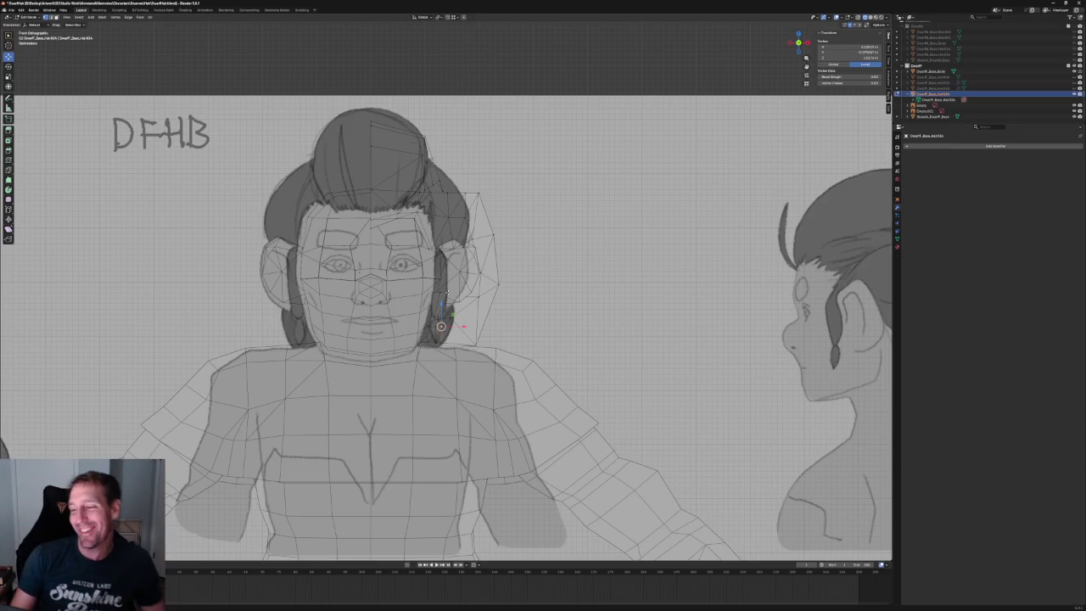
# - In a close side view, move the sideburn's top vertex within the side plane (Shift+X)
pyautogui.scroll(2, 447, 293)
pyautogui.scroll(2, 531, 188)
pyautogui.moveTo(532, 188); pyautogui.dragTo(399, 276, button='middle')
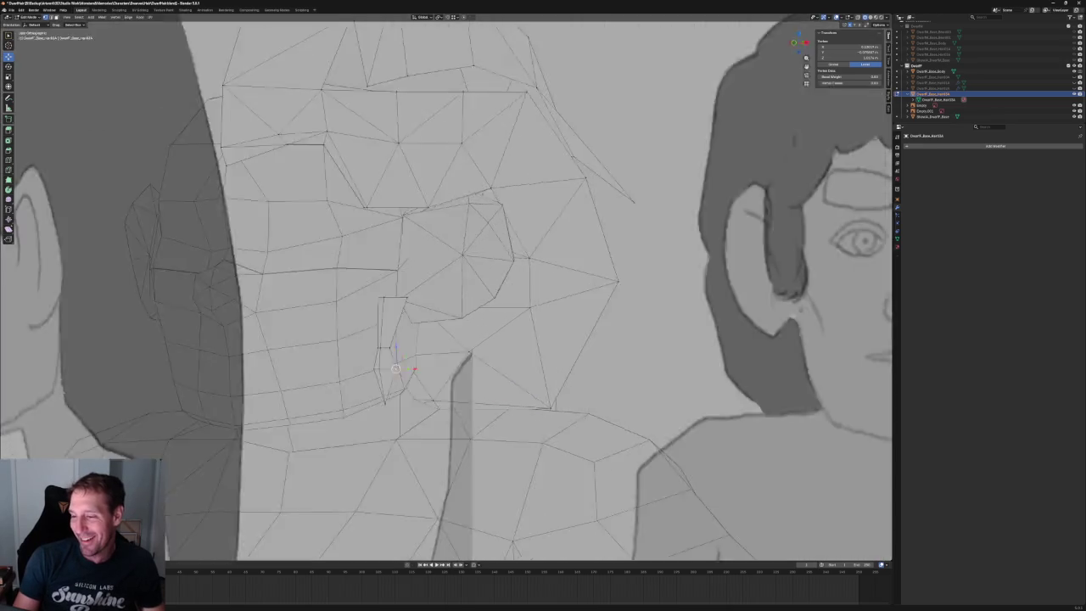
pyautogui.scroll(2, 399, 276)
pyautogui.moveTo(375, 255); pyautogui.dragTo(340, 306)
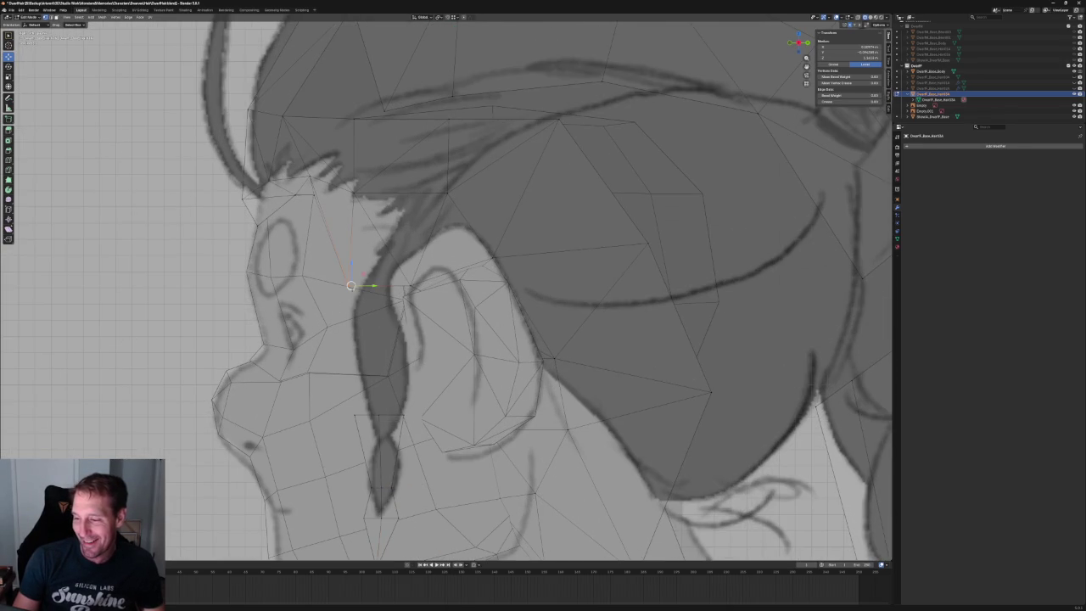
pyautogui.press('g')
pyautogui.hotkey('shift', 'x')
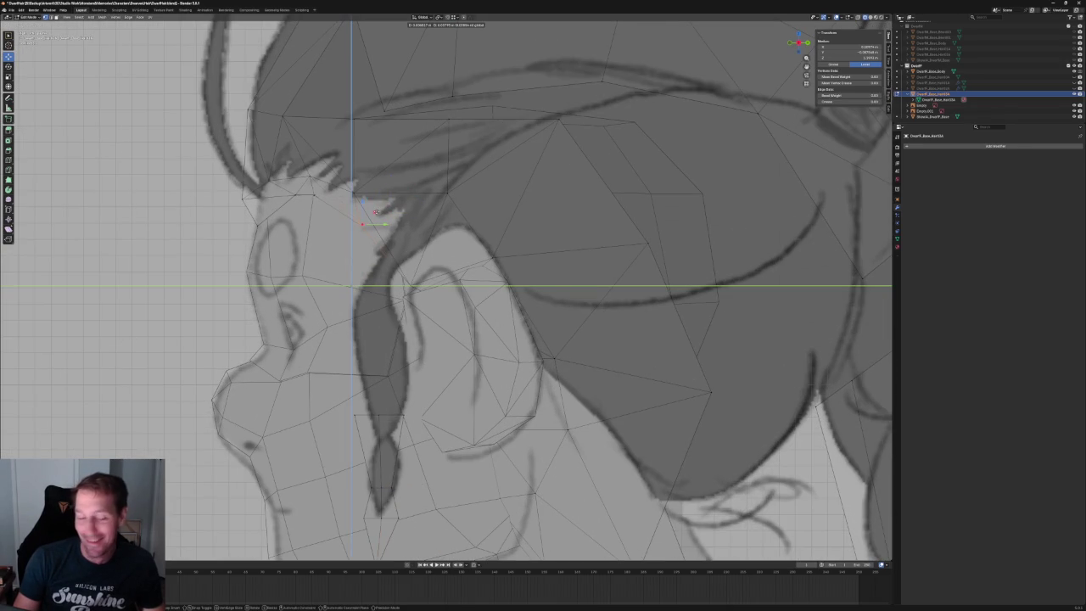
pyautogui.click(376, 211)
# - In front view, slide the temple hairline vertex sideways along X onto the sketched hairline
pyautogui.scroll(5, 387, 217)
pyautogui.scroll(4, 376, 225)
pyautogui.scroll(-10, 451, 286)
pyautogui.scroll(2, 452, 233)
pyautogui.scroll(4, 452, 233)
pyautogui.scroll(-3, 480, 246)
pyautogui.press('KP_1')
pyautogui.scroll(-4, 480, 262)
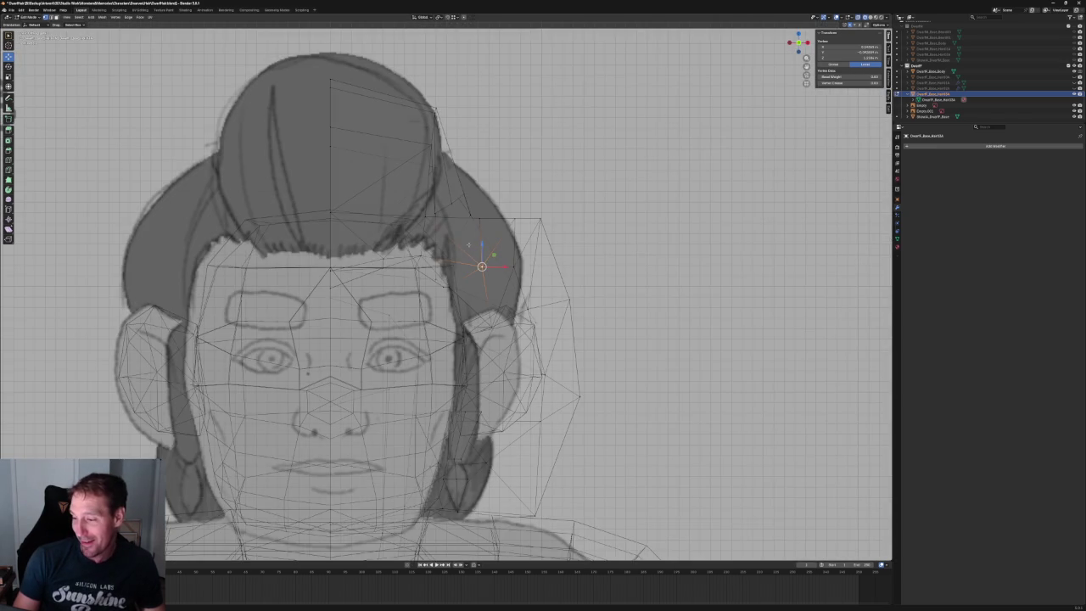
pyautogui.scroll(5, 463, 249)
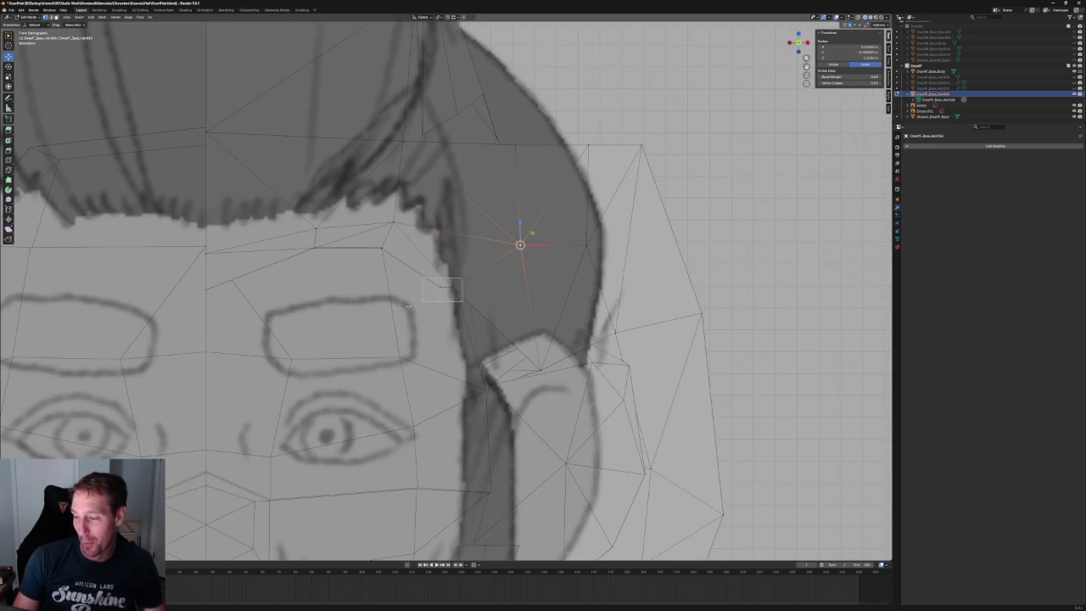
pyautogui.click(450, 284)
pyautogui.press('g')
pyautogui.press('z')
pyautogui.rightClick(452, 245)
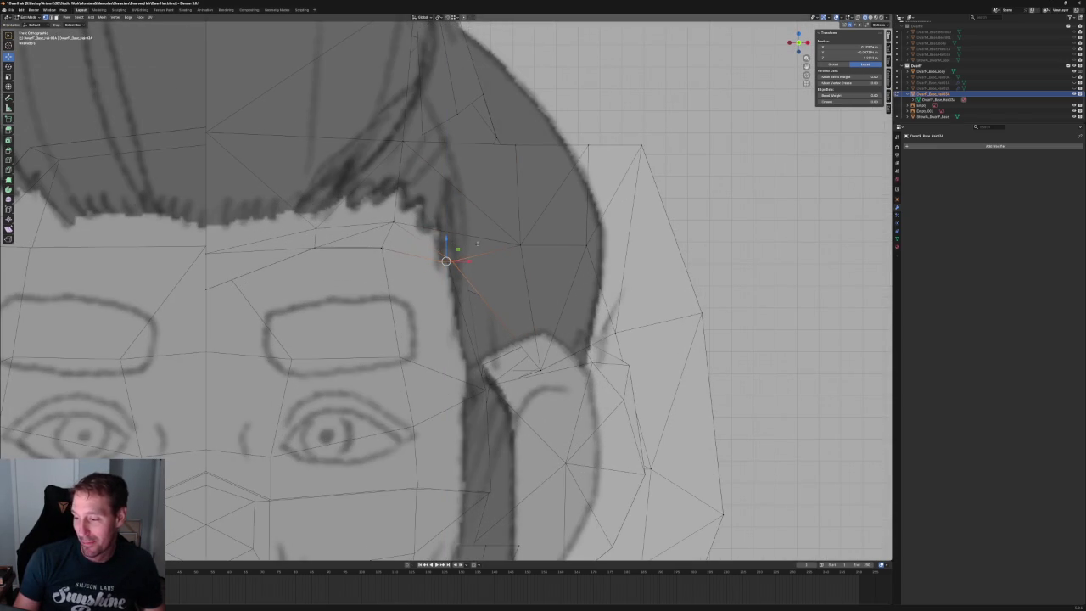
pyautogui.press('g')
pyautogui.press('x')
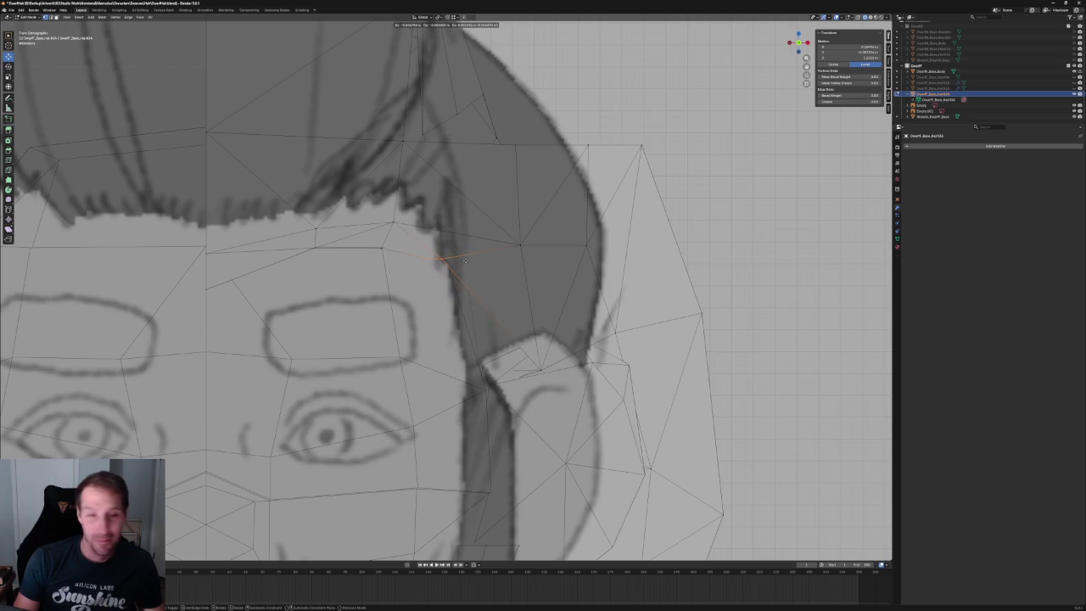
pyautogui.rightClick(464, 261)
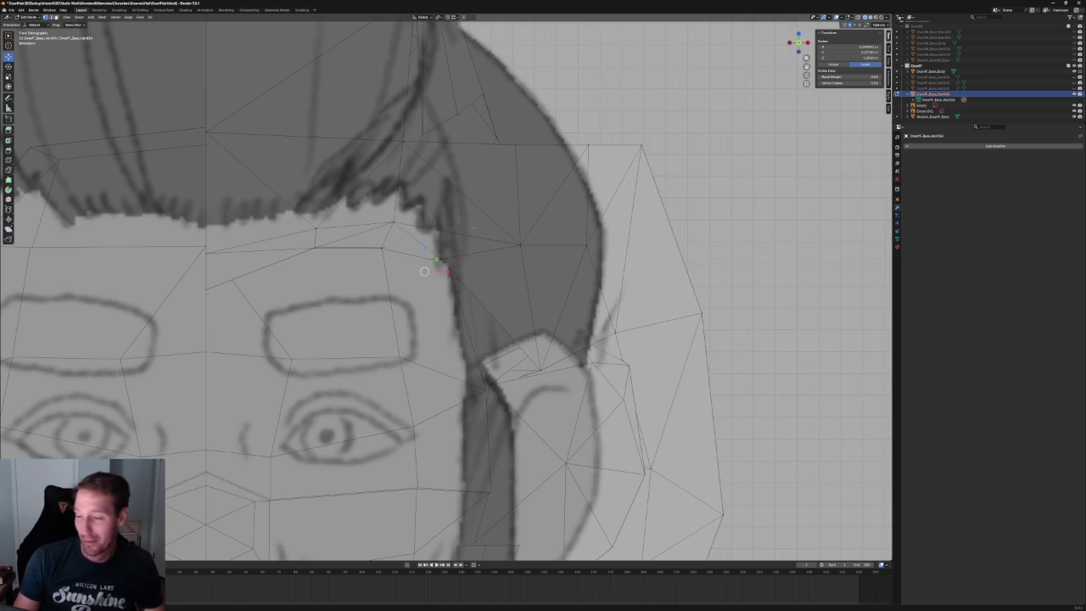
pyautogui.scroll(2, 403, 216)
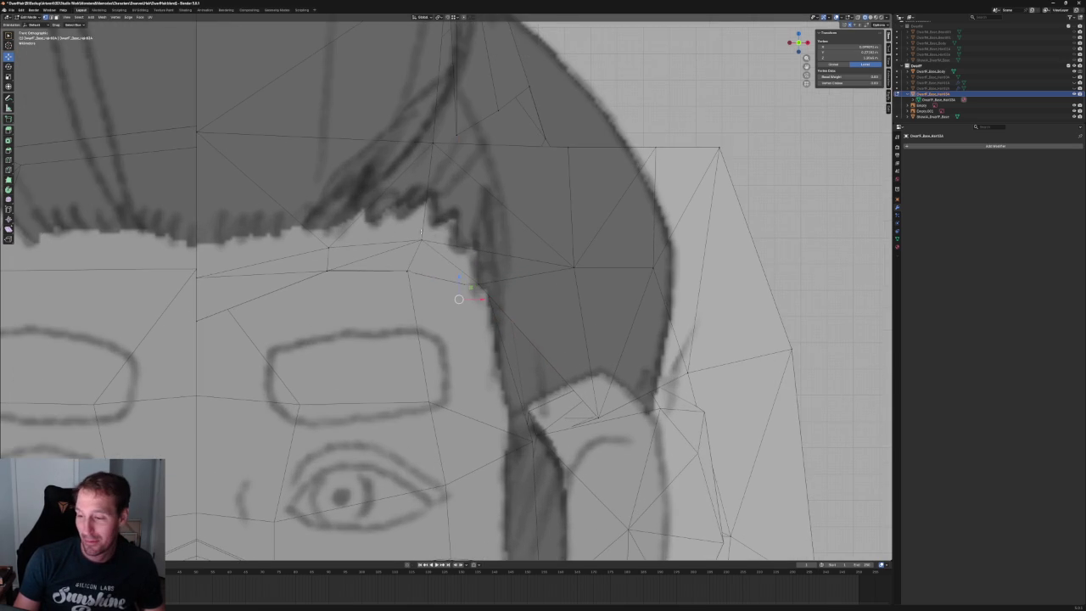
pyautogui.press('g')
pyautogui.press('x')
pyautogui.click(430, 238)
pyautogui.scroll(-5, 431, 238)
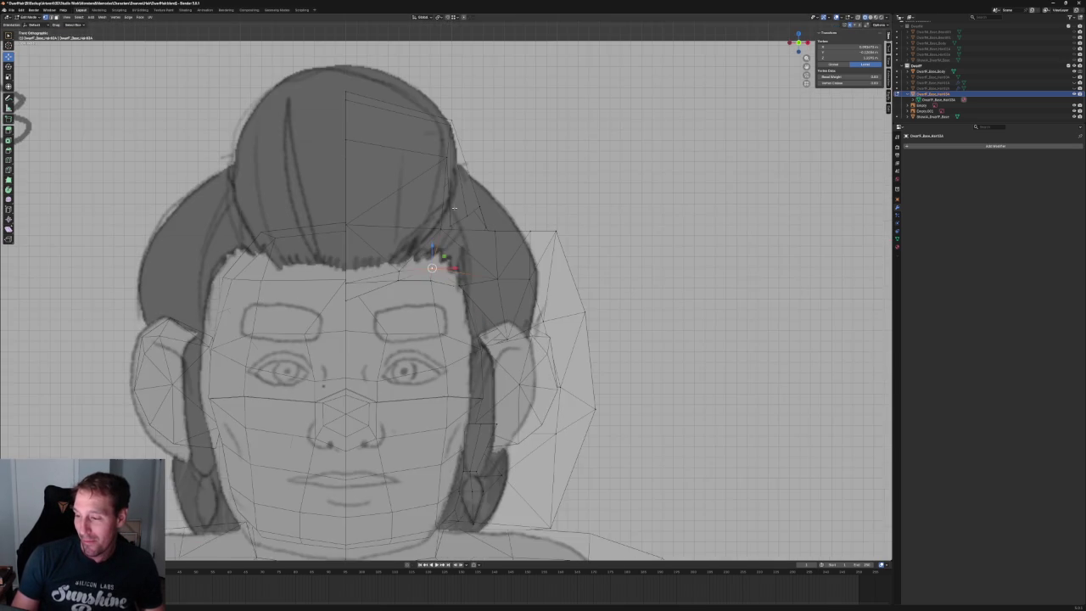
pyautogui.scroll(-3, 532, 174)
pyautogui.press('`')
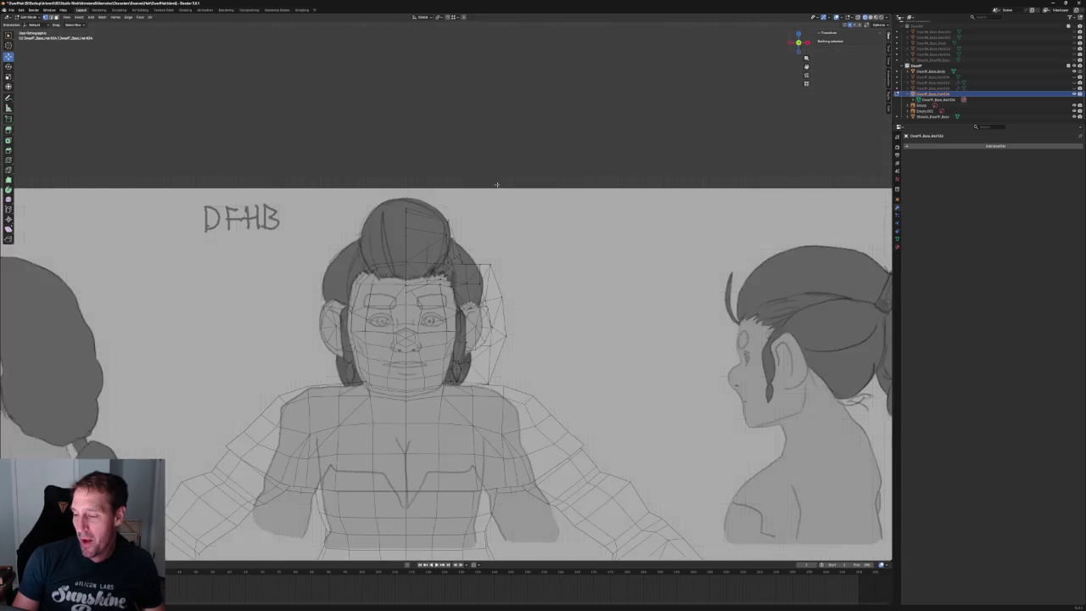
# - In side view, move the top row of hair vertices and nudge the top vertex left
pyautogui.click(534, 184)
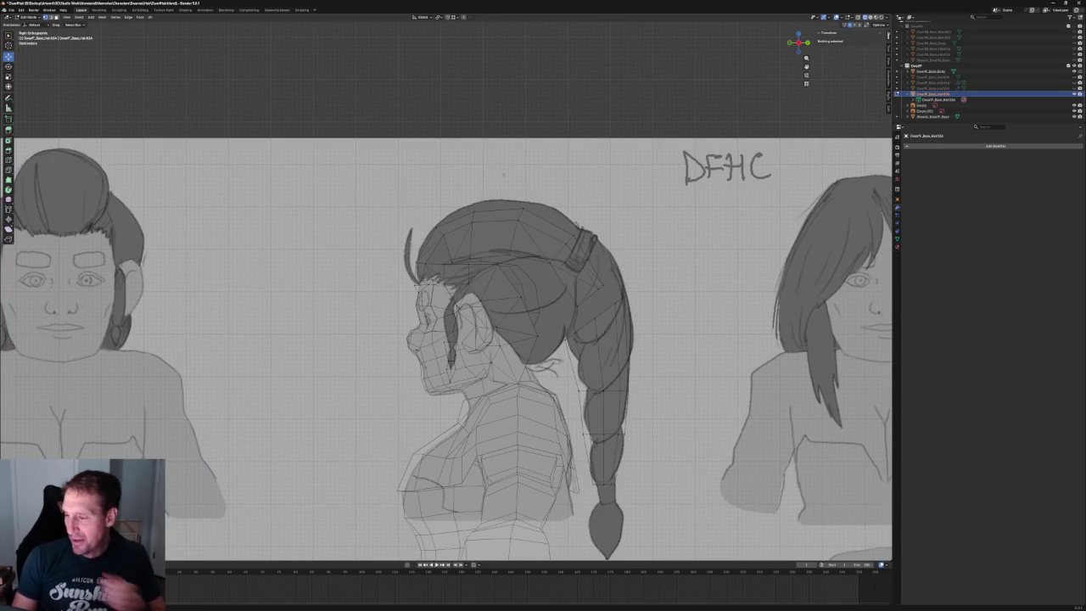
pyautogui.scroll(3, 484, 182)
pyautogui.scroll(3, 495, 177)
pyautogui.moveTo(514, 160); pyautogui.dragTo(410, 310)
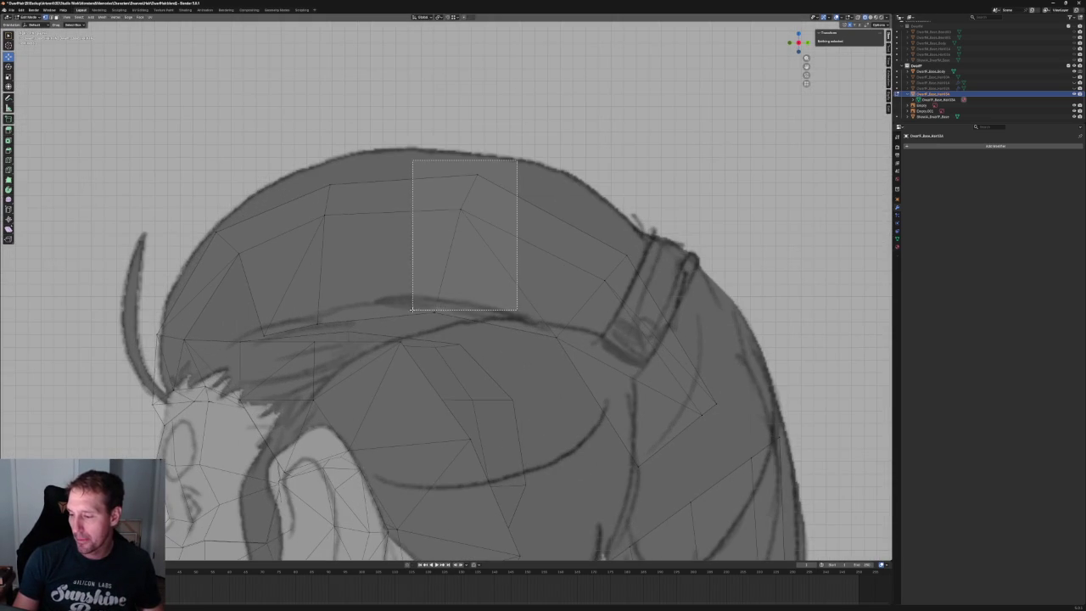
pyautogui.press('g')
pyautogui.click(440, 237)
pyautogui.press('g')
pyautogui.click(440, 238)
pyautogui.click(485, 158)
pyautogui.press('g')
pyautogui.click(481, 158)
# - Rotate the vertices along the hair's left edge to follow the sketch
pyautogui.moveTo(314, 156); pyautogui.dragTo(369, 316)
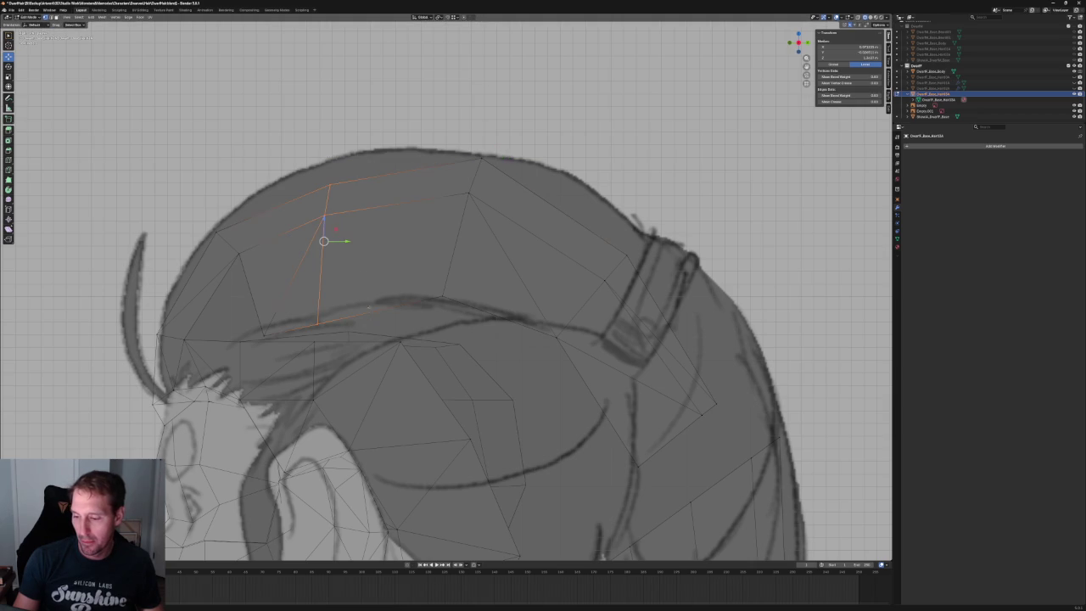
pyautogui.press('r')
pyautogui.click(323, 218)
pyautogui.hotkey('shift', 'space')
pyautogui.press('r')
pyautogui.moveTo(323, 218); pyautogui.dragTo(341, 195)
pyautogui.hotkey('alt', 'a')
# - Move a lower fringe vertex up and right onto the sketched line
pyautogui.click(310, 159)
pyautogui.hotkey('shift', 'space')
pyautogui.press('g')
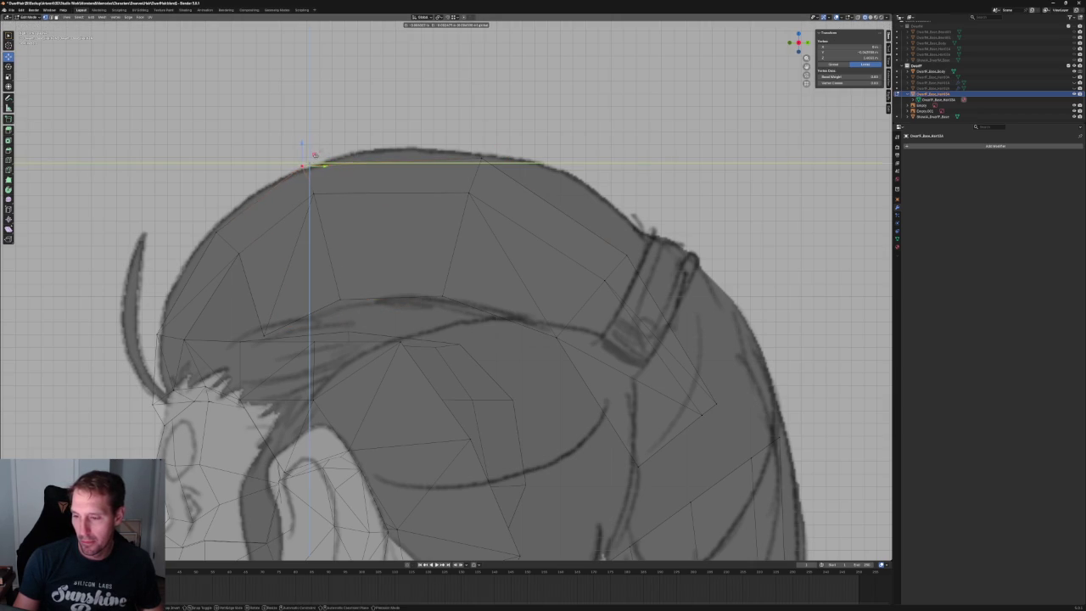
pyautogui.scroll(-1, 327, 185)
pyautogui.scroll(1, 326, 185)
pyautogui.click(340, 339)
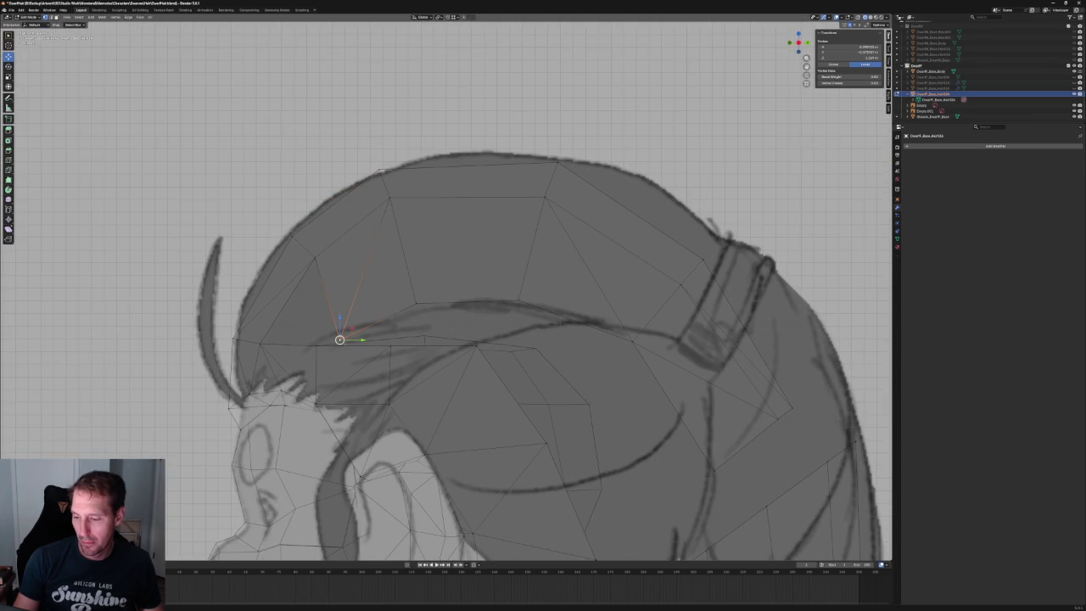
pyautogui.moveTo(339, 340); pyautogui.dragTo(359, 308)
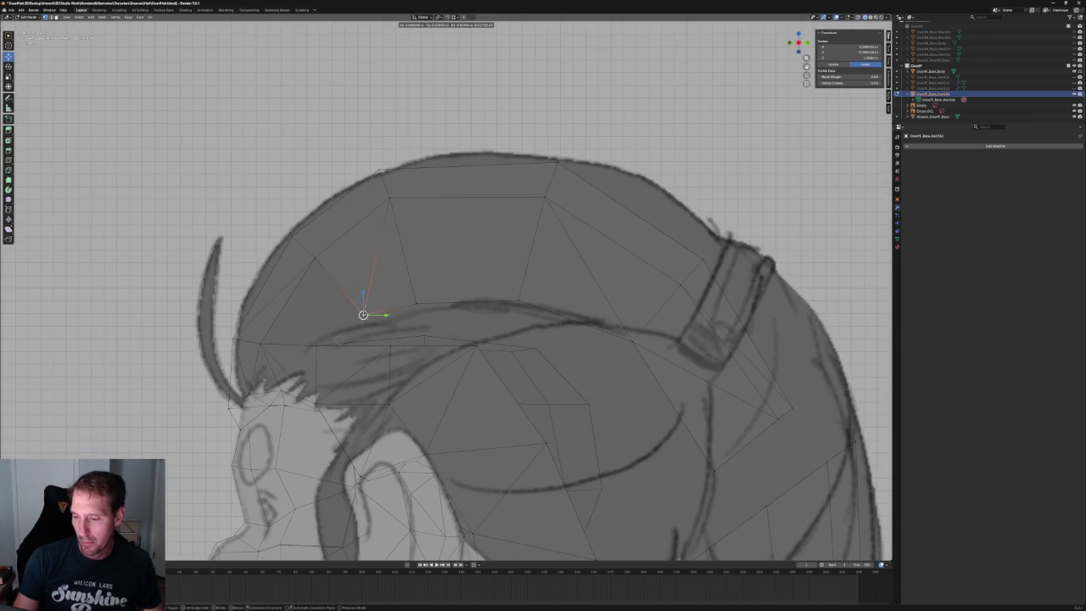
pyautogui.hotkey('alt', 'a')
# - Move the hair tip faces at the fringe's front end onto the sketch
pyautogui.scroll(-3, 363, 317)
pyautogui.scroll(4, 363, 316)
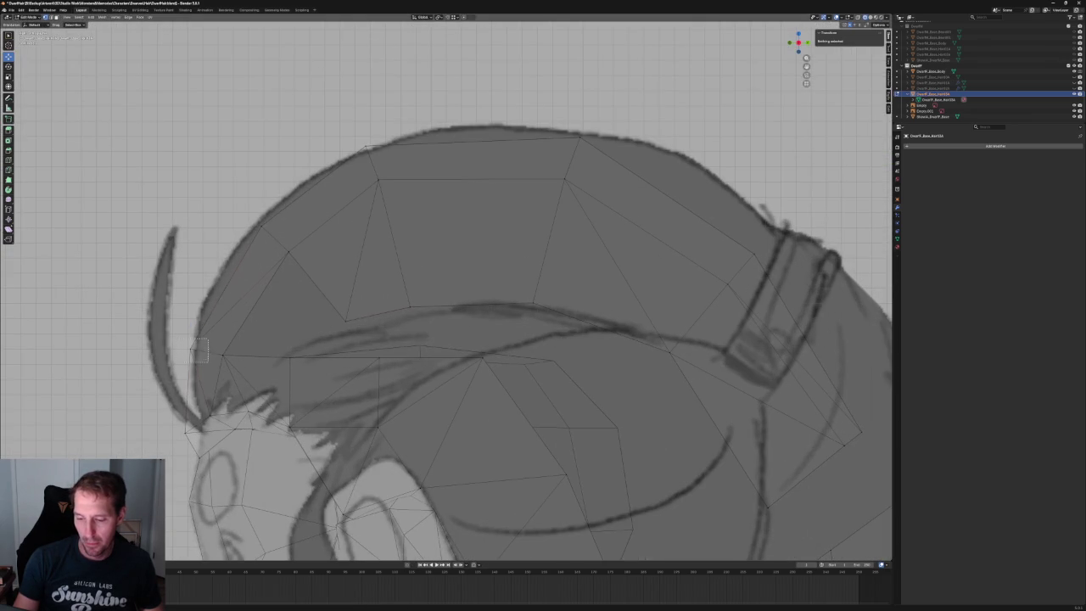
pyautogui.click(195, 348)
pyautogui.keyDown('shift'); pyautogui.moveTo(199, 348); pyautogui.dragTo(263, 285, button='middle'); pyautogui.keyUp('shift')
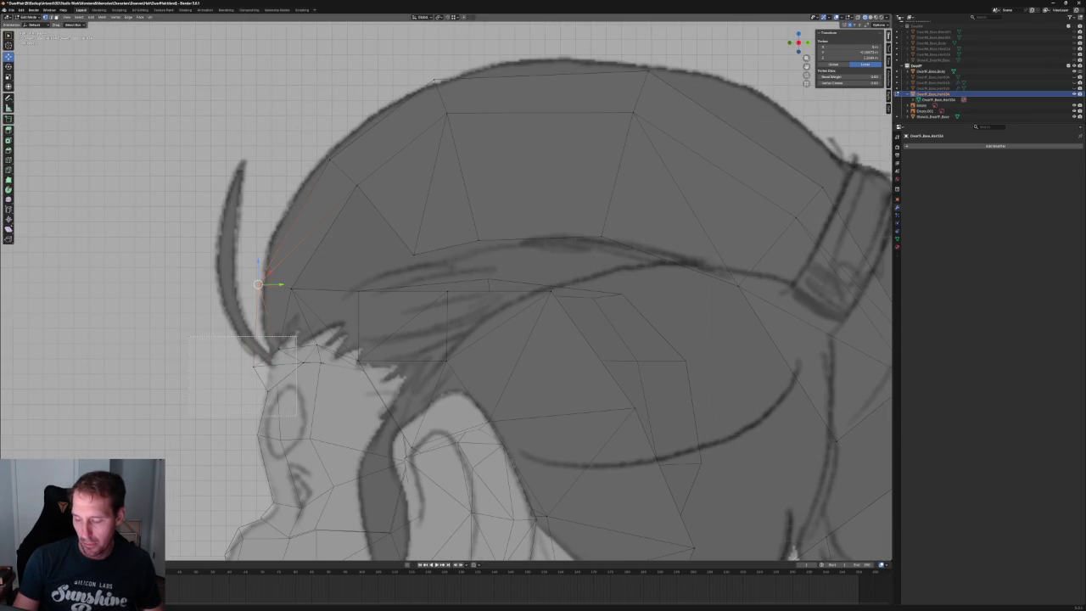
pyautogui.moveTo(337, 409); pyautogui.dragTo(337, 410)
pyautogui.press('g')
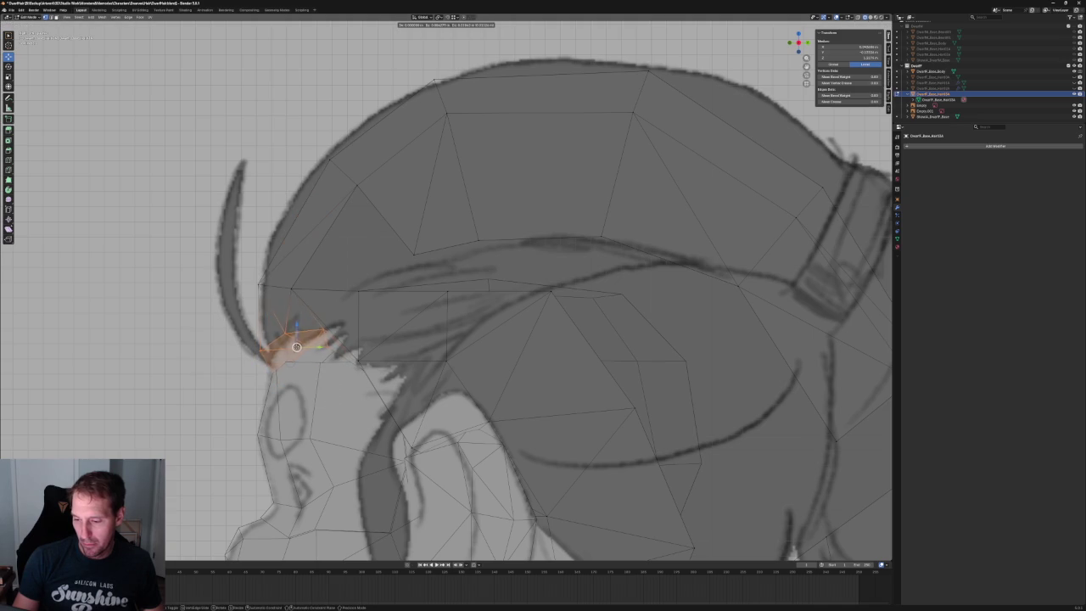
pyautogui.click(343, 315)
# - Move the tip vertices vertically, fill a new face between them, and shift it along Z
pyautogui.moveTo(355, 308); pyautogui.dragTo(311, 354)
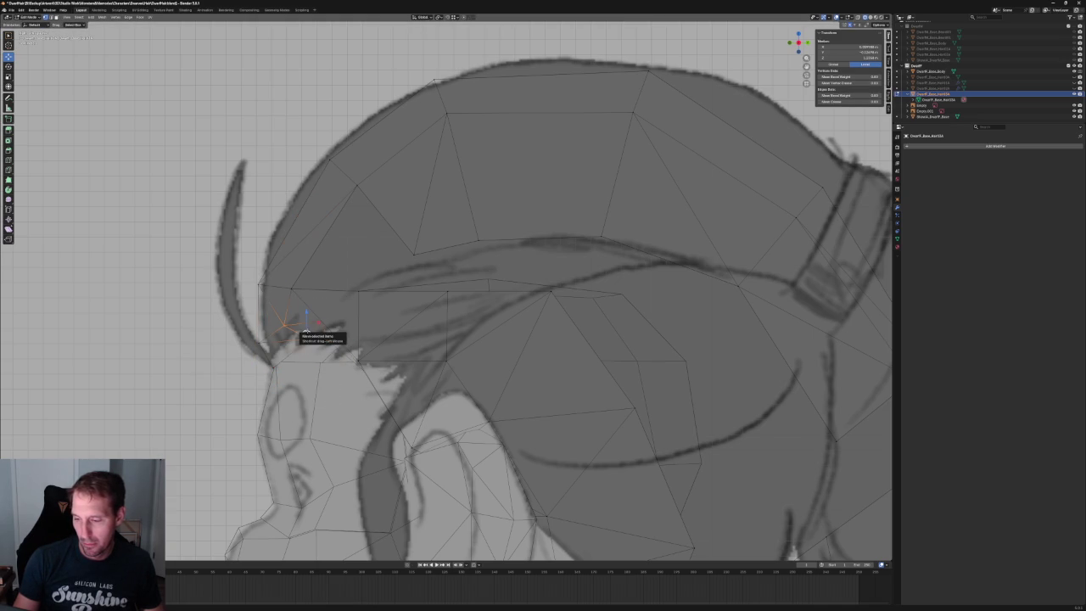
pyautogui.scroll(3, 307, 331)
pyautogui.scroll(-1, 306, 331)
pyautogui.press('g')
pyautogui.press('z')
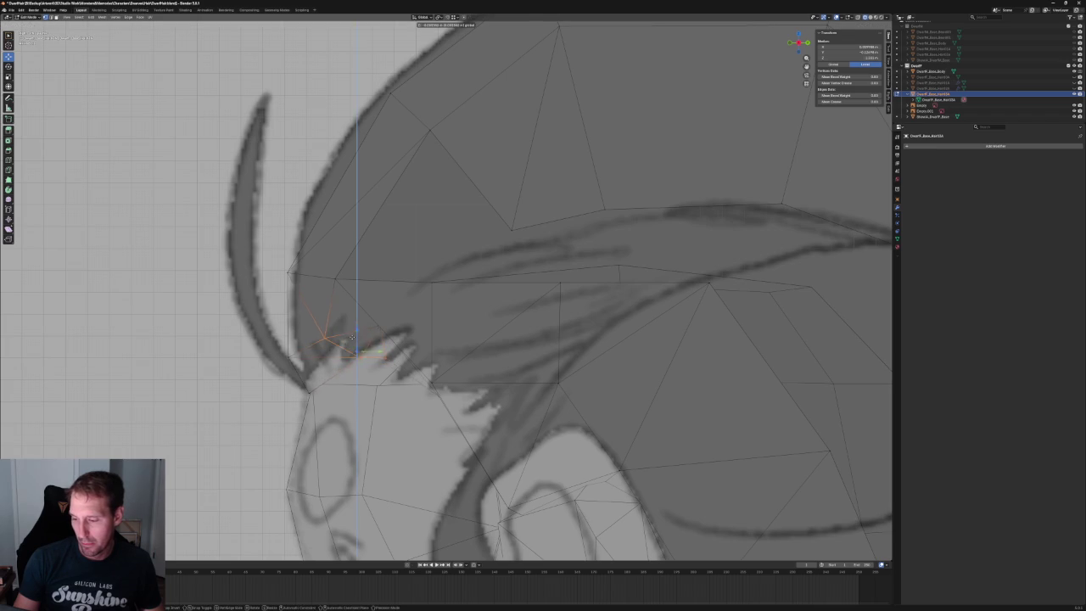
pyautogui.click(352, 338)
pyautogui.press('f')
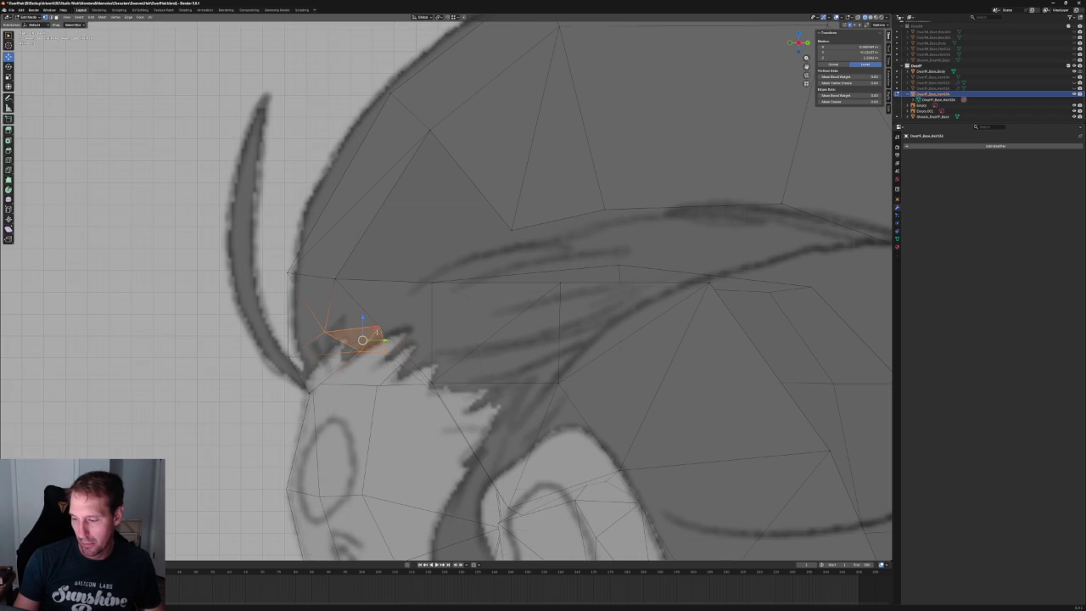
pyautogui.press('g')
pyautogui.press('z')
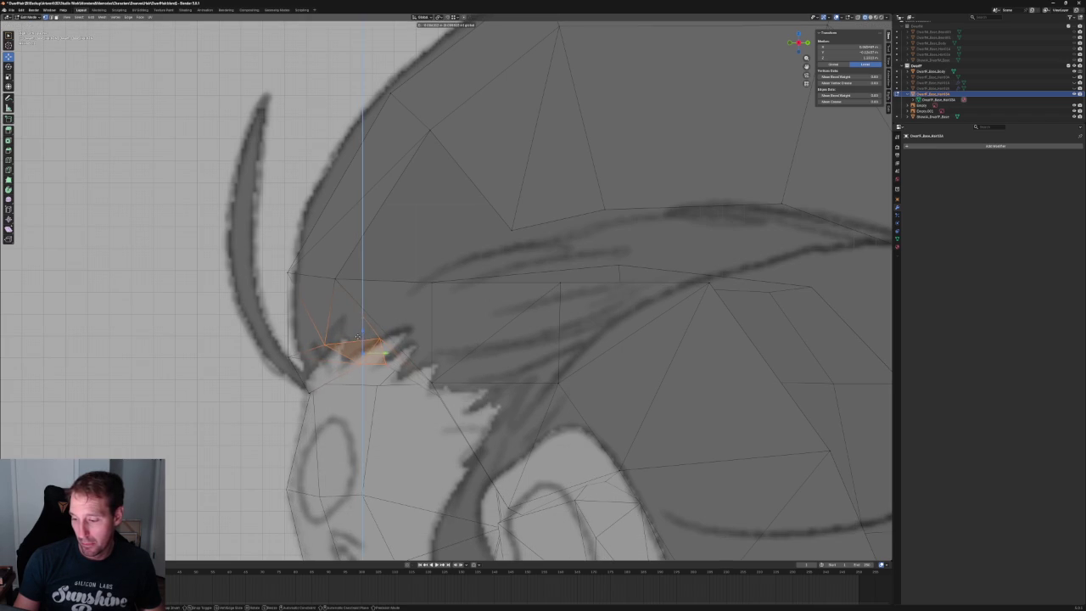
pyautogui.click(358, 337)
# - Move a single hair tip vertex along Y, then view the hair in perspective
pyautogui.click(322, 346)
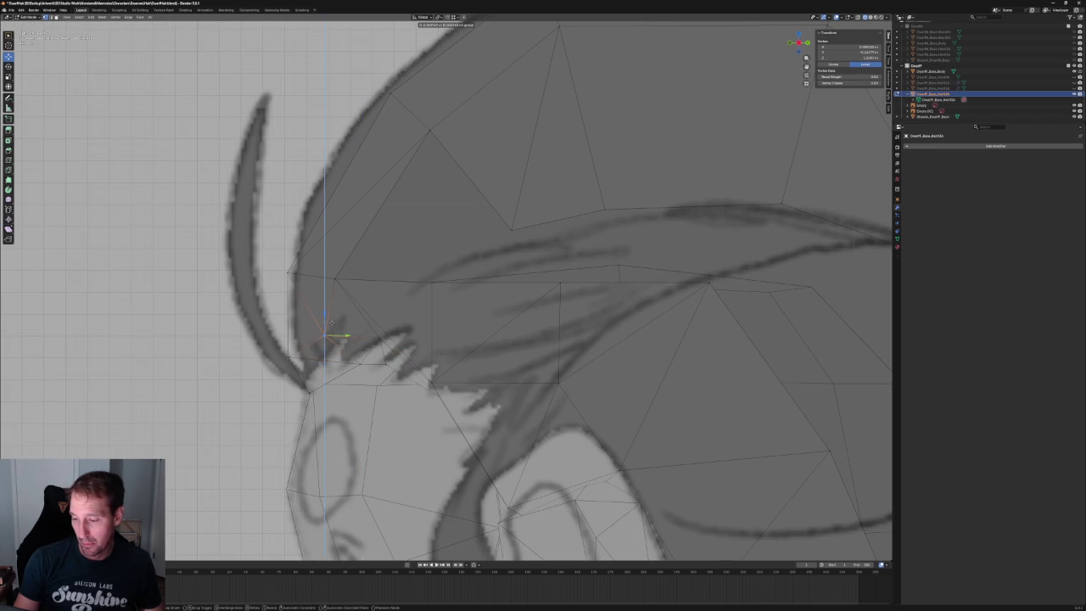
pyautogui.press('g')
pyautogui.press('y')
pyautogui.click(354, 337)
pyautogui.hotkey('alt', 'a')
pyautogui.scroll(-5, 370, 350)
pyautogui.scroll(3, 355, 363)
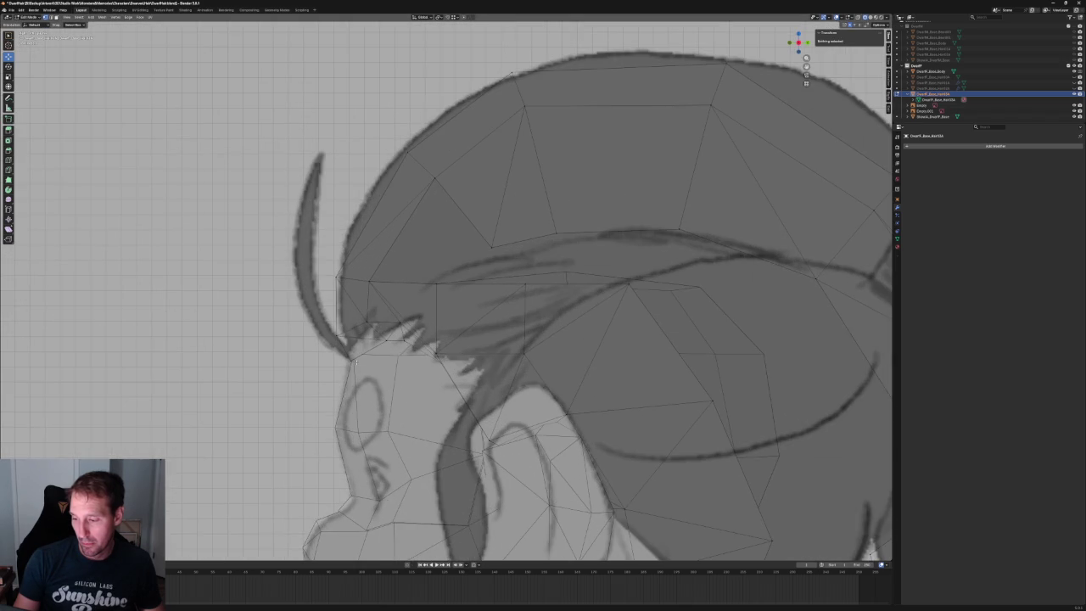
pyautogui.scroll(1, 354, 363)
pyautogui.moveTo(348, 364); pyautogui.dragTo(296, 345, button='middle')
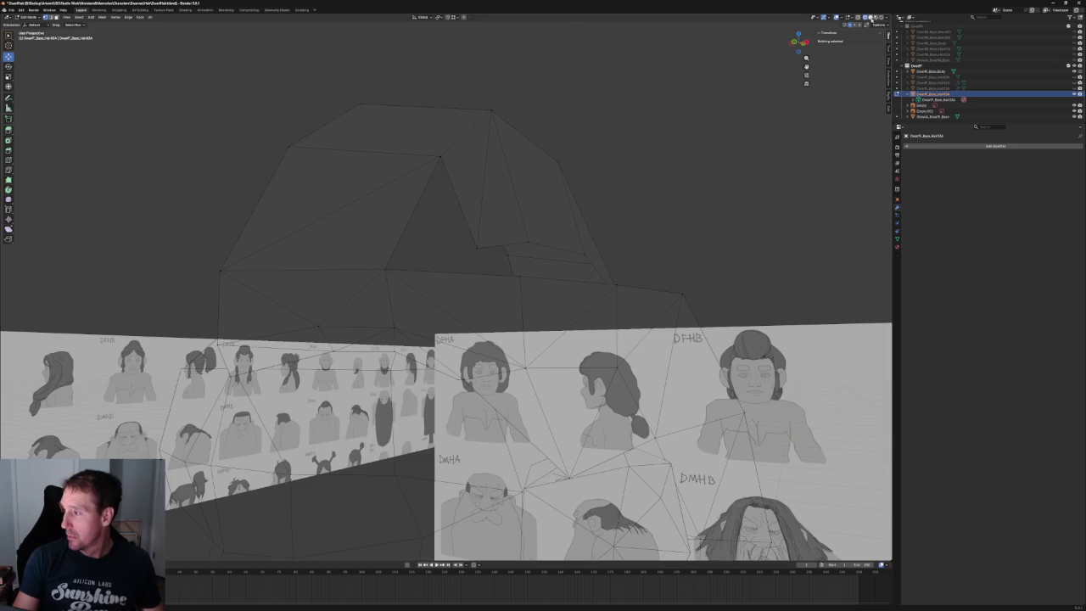
# - Turn X-ray off to hide the reference sheets and inspect the hair's lower rim loop
pyautogui.click(871, 17)
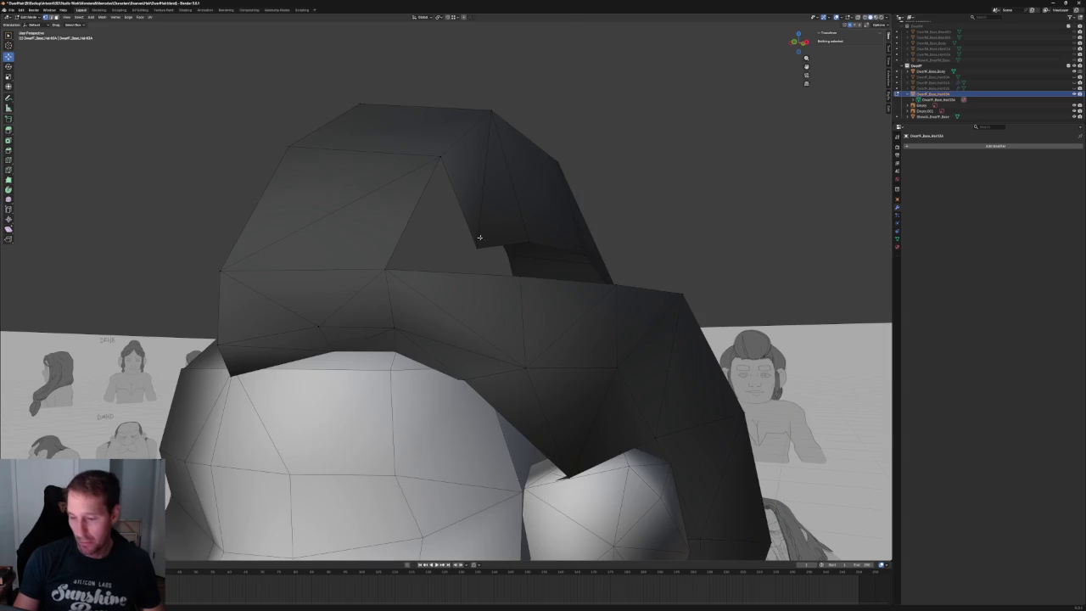
pyautogui.click(292, 348)
pyautogui.keyDown('alt'); pyautogui.click(292, 349); pyautogui.keyUp('alt')
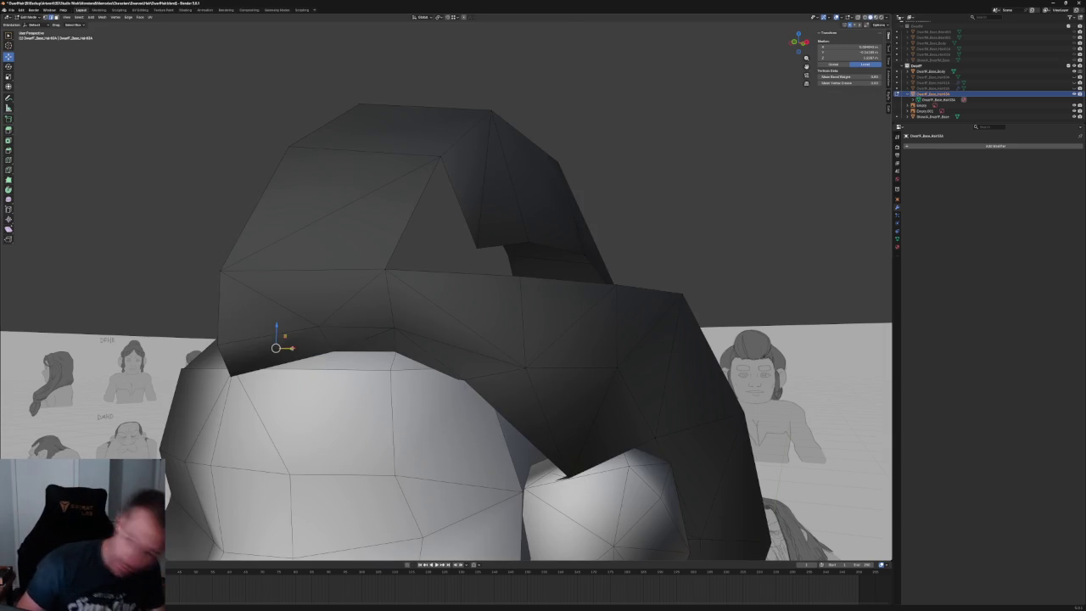
pyautogui.click(320, 325)
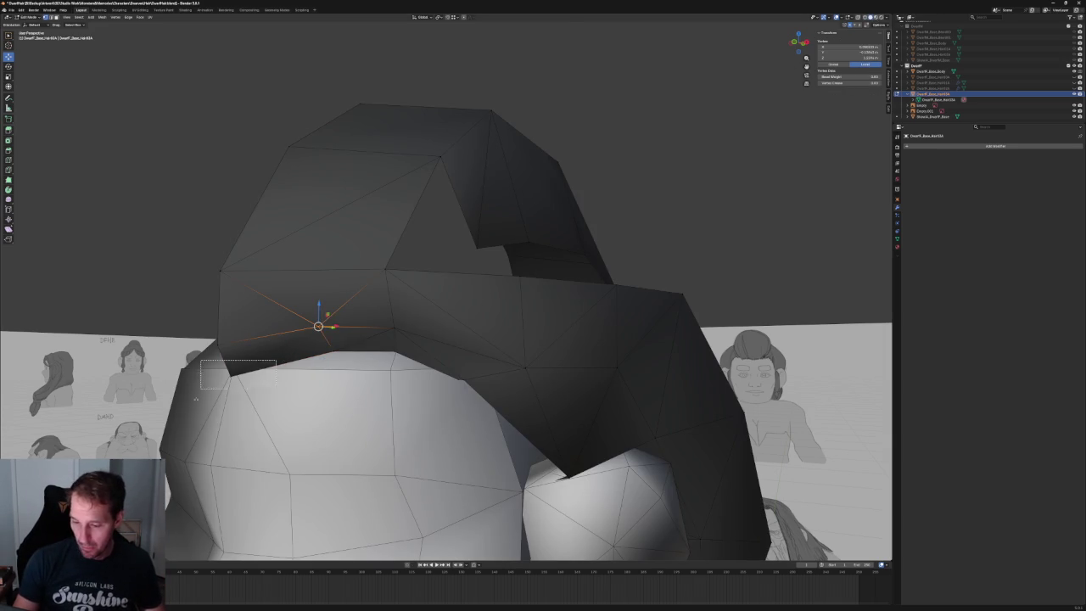
pyautogui.moveTo(180, 230)
pyautogui.mouseDown(button='middle')
pyautogui.moveTo(286, 235)
pyautogui.moveTo(281, 287)
pyautogui.mouseUp(button='middle')
pyautogui.hotkey('alt', 'a')
# - Delete two adjacent faces on top of the hair to open a gap
pyautogui.press('KP_3')
pyautogui.scroll(5, 396, 285)
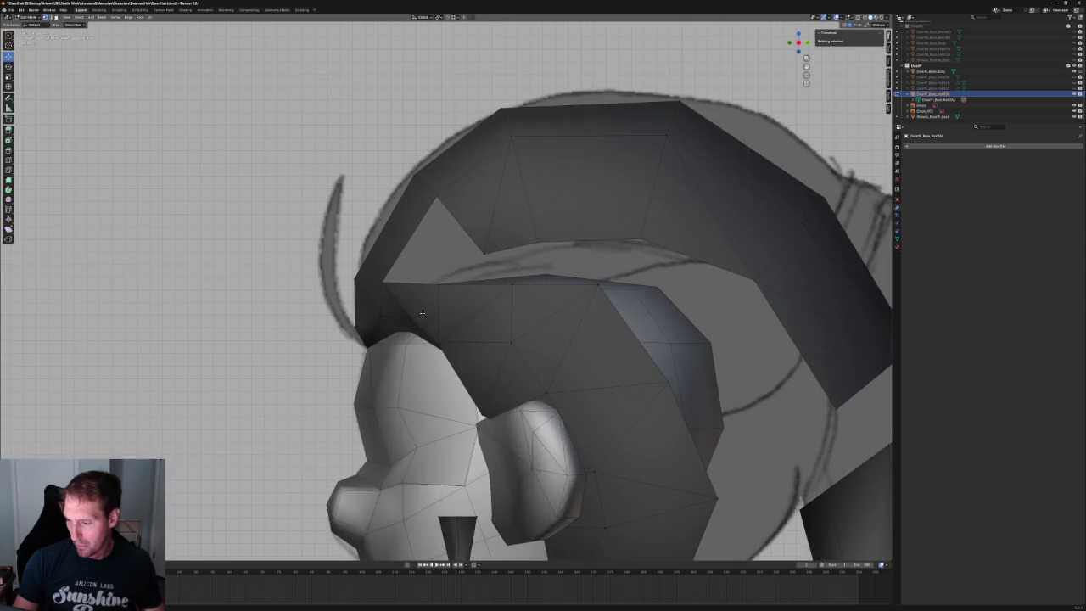
pyautogui.click(384, 282)
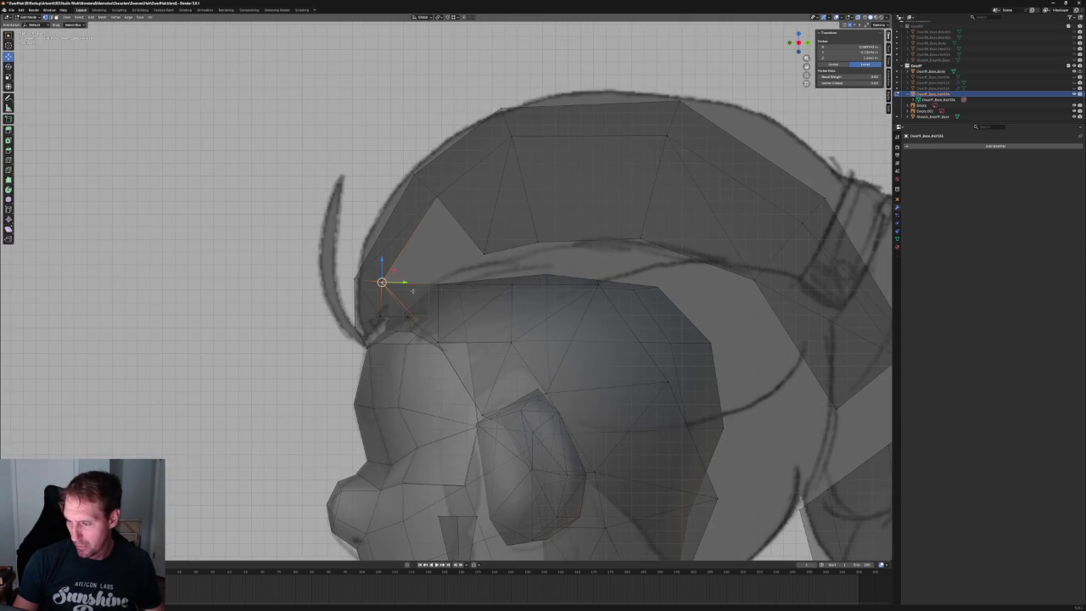
pyautogui.moveTo(413, 290); pyautogui.dragTo(463, 309, button='middle')
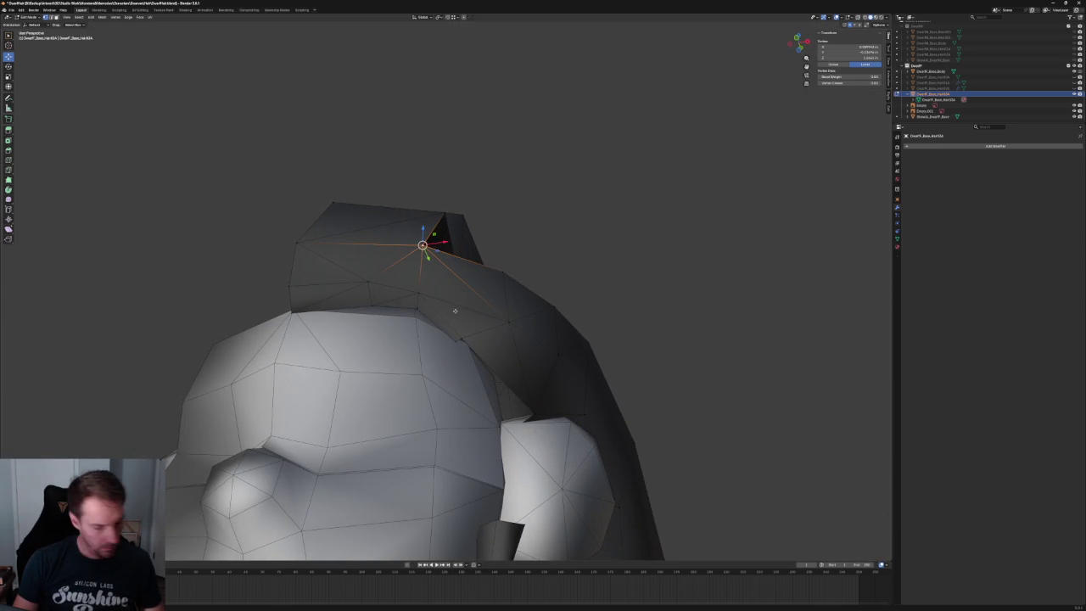
pyautogui.click(473, 279)
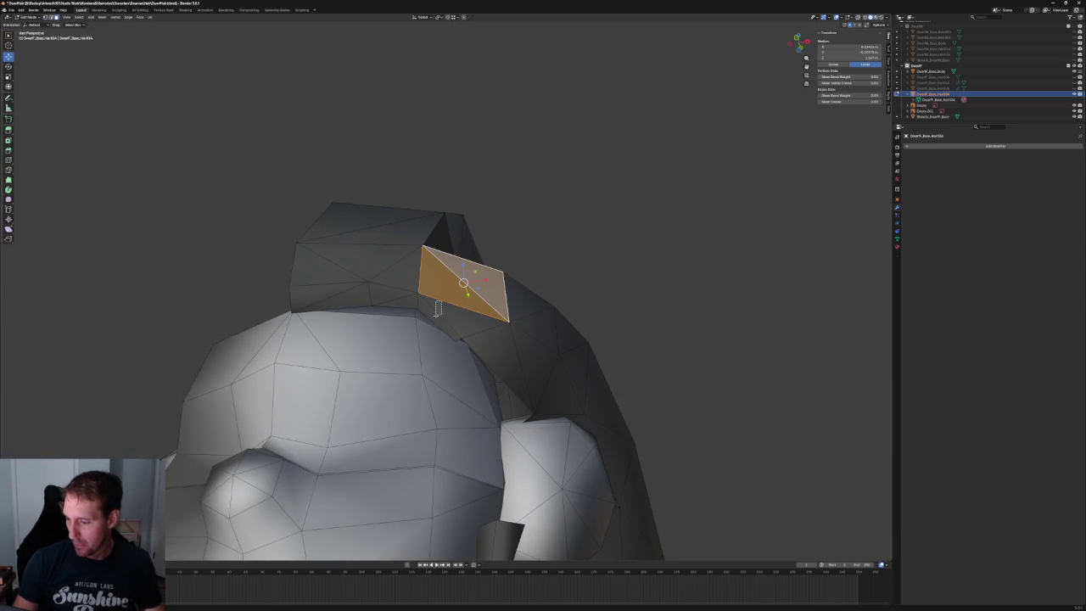
pyautogui.keyDown('shift'); pyautogui.click(438, 315); pyautogui.keyUp('shift')
pyautogui.press('x')
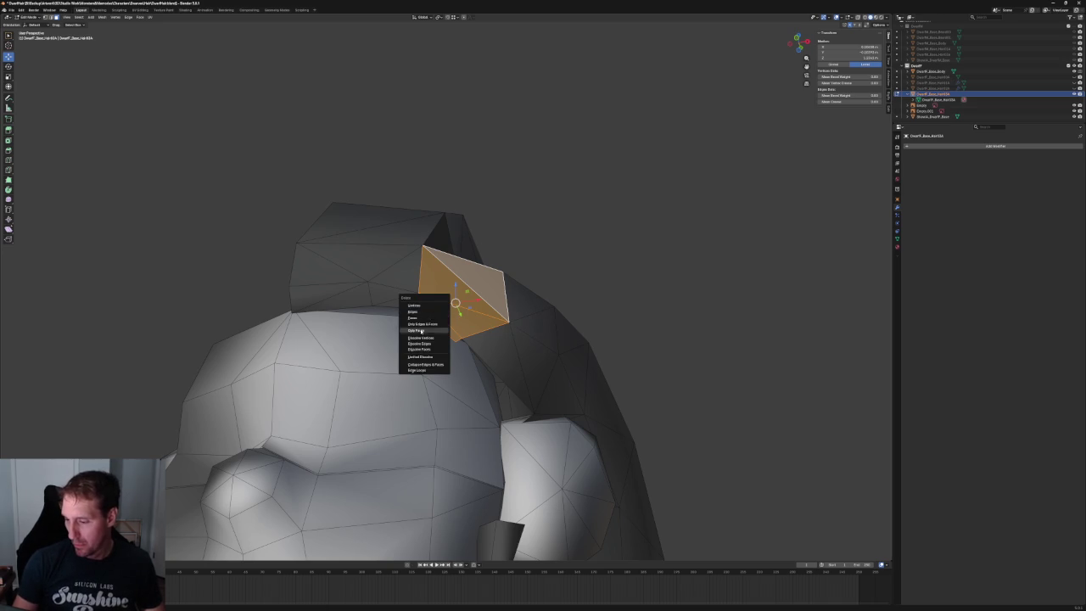
pyautogui.click(422, 330)
pyautogui.moveTo(638, 260); pyautogui.dragTo(538, 308, button='middle')
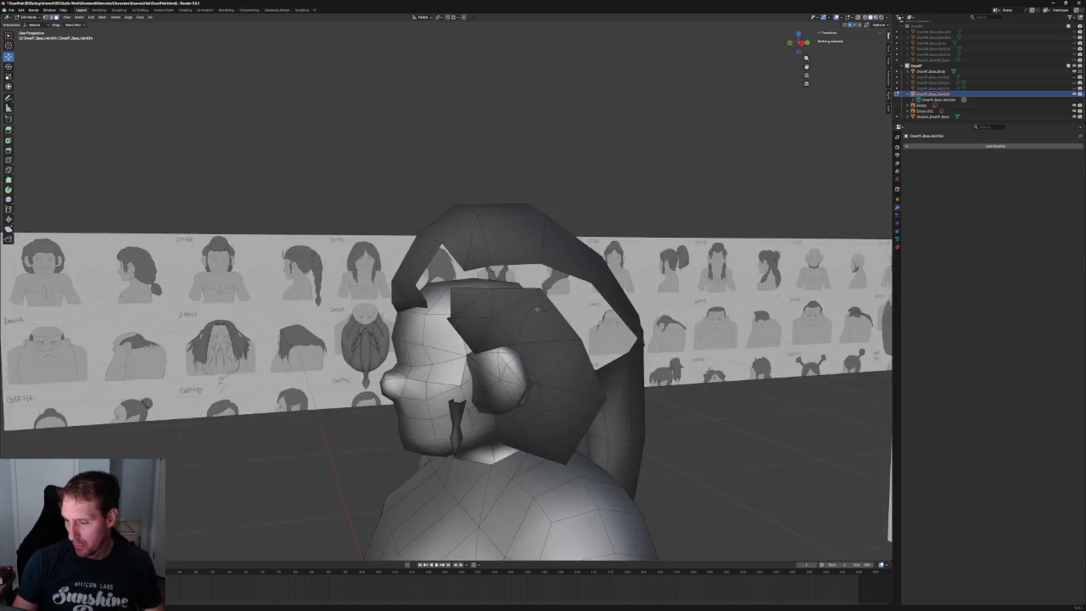
pyautogui.press('KP_7')
pyautogui.press('KP_3')
# - In side ortho view, move the front hair tip vertex up and left to match the sketch
pyautogui.scroll(5, 449, 312)
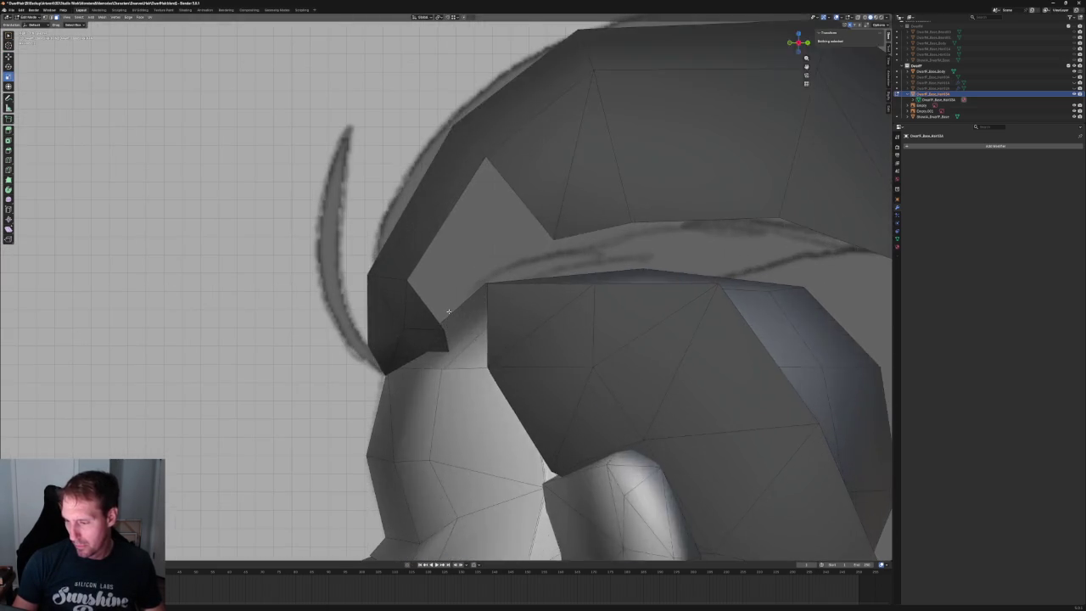
pyautogui.hotkey('alt', 'z')
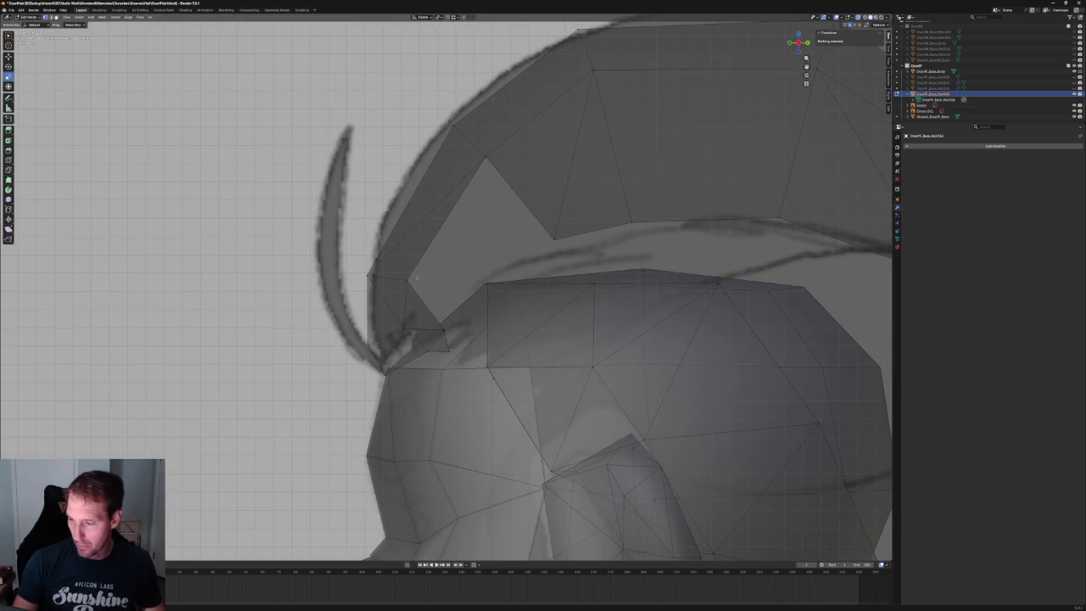
pyautogui.click(408, 280)
pyautogui.moveTo(407, 280); pyautogui.dragTo(407, 274)
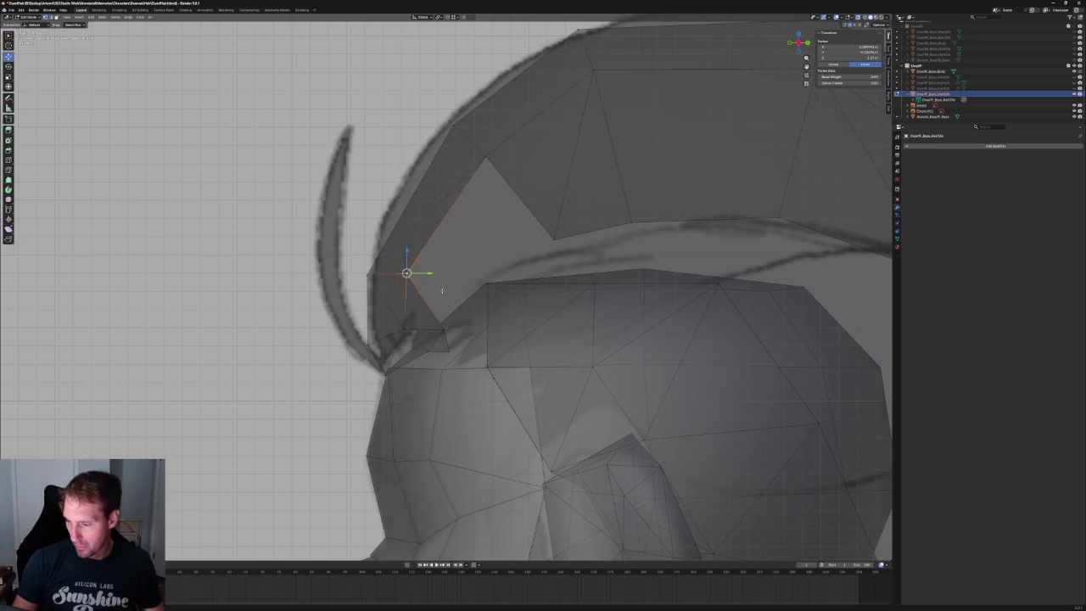
pyautogui.hotkey('alt', 'z')
pyautogui.moveTo(422, 329); pyautogui.dragTo(406, 326)
pyautogui.hotkey('alt', 'z')
pyautogui.moveTo(405, 324); pyautogui.dragTo(488, 331, button='middle')
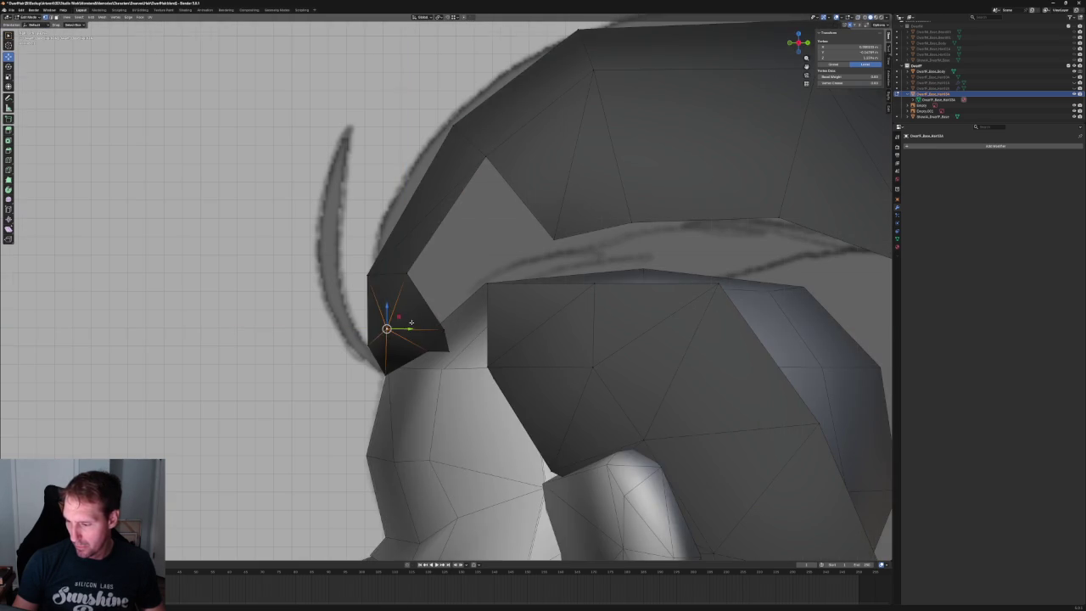
pyautogui.scroll(-3, 488, 331)
pyautogui.press('KP_1')
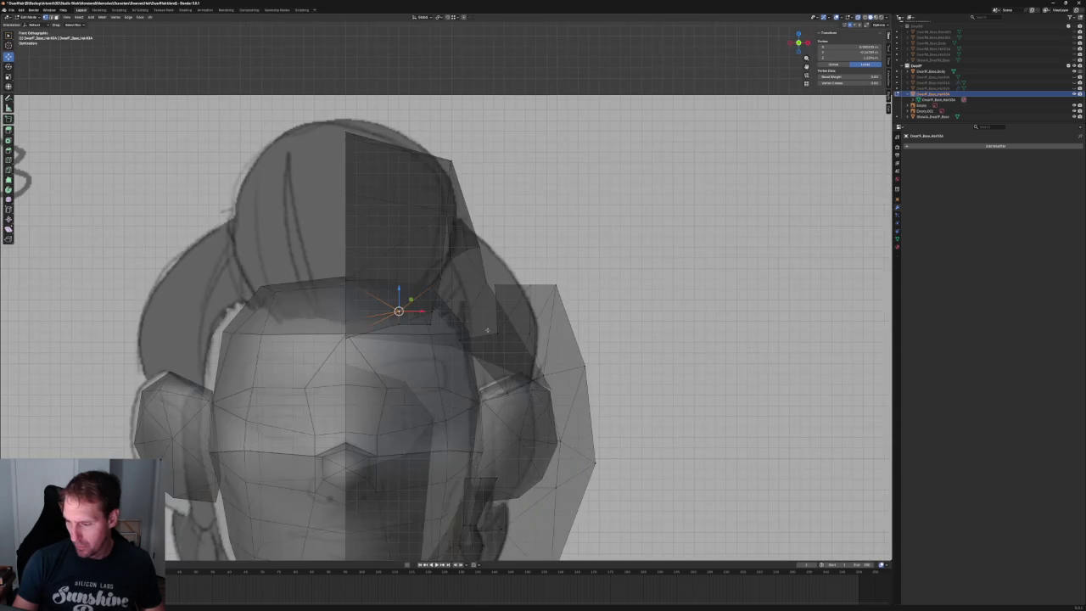
# - Add a second hairline vertex and move both with a Shift+Y lock onto the sketched outline
pyautogui.scroll(3, 419, 339)
pyautogui.hotkey('alt', 'z')
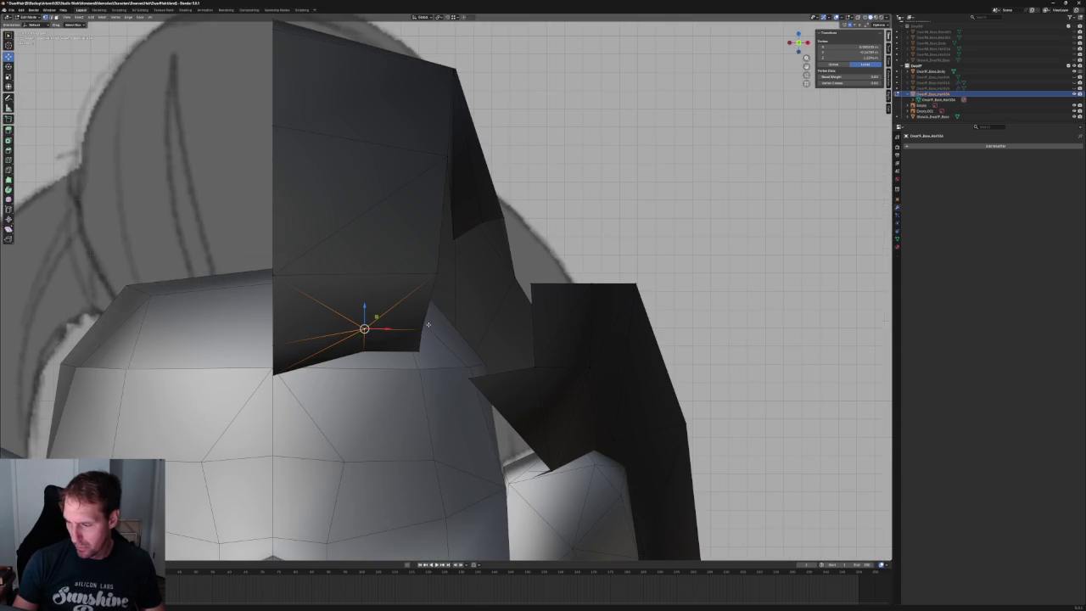
pyautogui.keyDown('shift'); pyautogui.click(421, 342); pyautogui.keyUp('shift')
pyautogui.hotkey('alt', 'z')
pyautogui.press('g')
pyautogui.hotkey('shift', 'y')
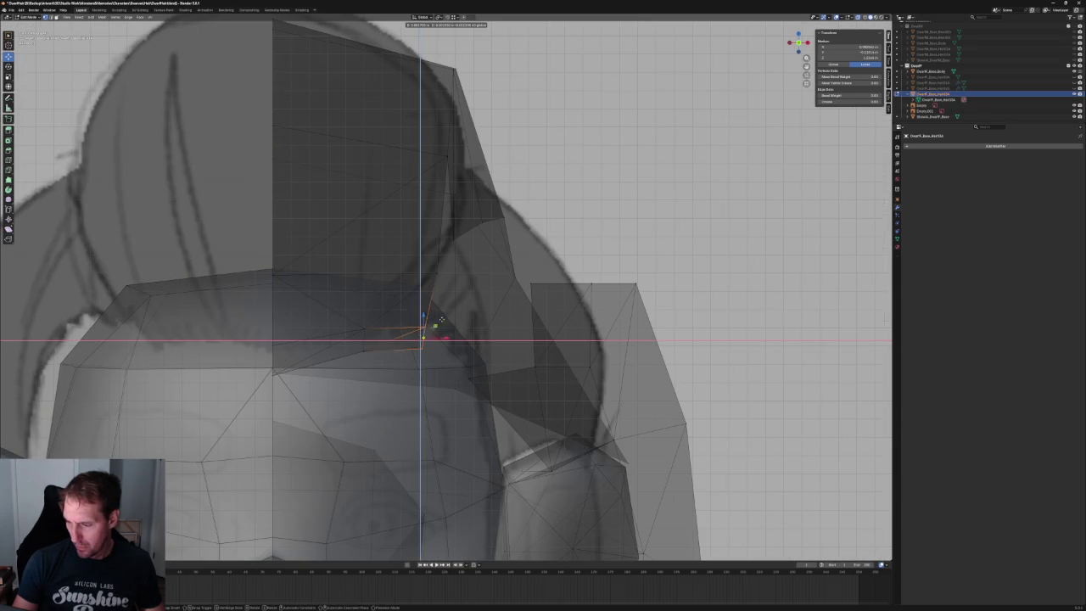
pyautogui.click(423, 316)
pyautogui.scroll(-3, 412, 315)
pyautogui.scroll(-2, 413, 315)
# - Check the adjusted hairline by orbiting and returning to front view with X-ray on
pyautogui.hotkey('alt', 'z')
pyautogui.moveTo(413, 315)
pyautogui.mouseDown(button='middle')
pyautogui.moveTo(476, 306)
pyautogui.moveTo(421, 307)
pyautogui.moveTo(441, 314)
pyautogui.mouseUp(button='middle')
pyautogui.scroll(3, 442, 314)
pyautogui.click(470, 330)
pyautogui.press('KP_1')
pyautogui.hotkey('alt', 'z')
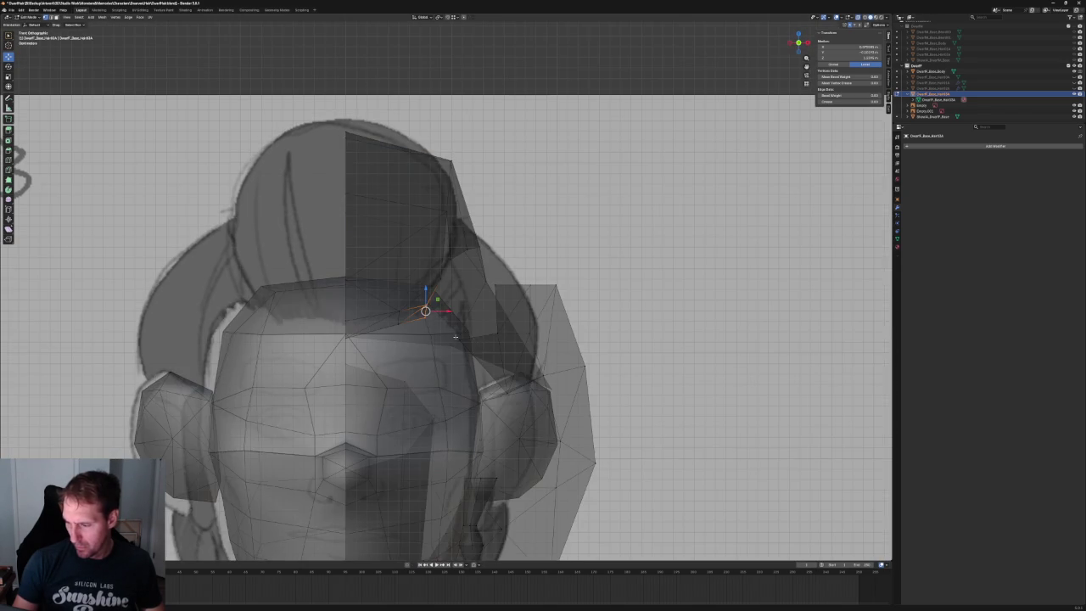
pyautogui.scroll(4, 464, 339)
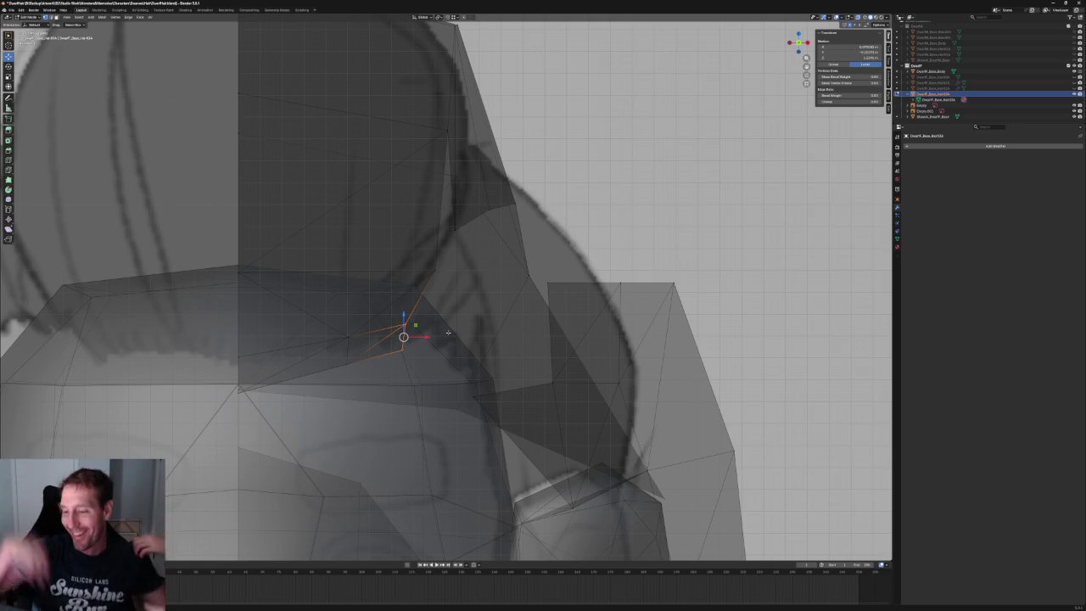
pyautogui.scroll(-5, 451, 303)
# - Fill the gap in the hair mesh with a face between its lower and upper edges
pyautogui.press('KP_3')
pyautogui.scroll(4, 448, 313)
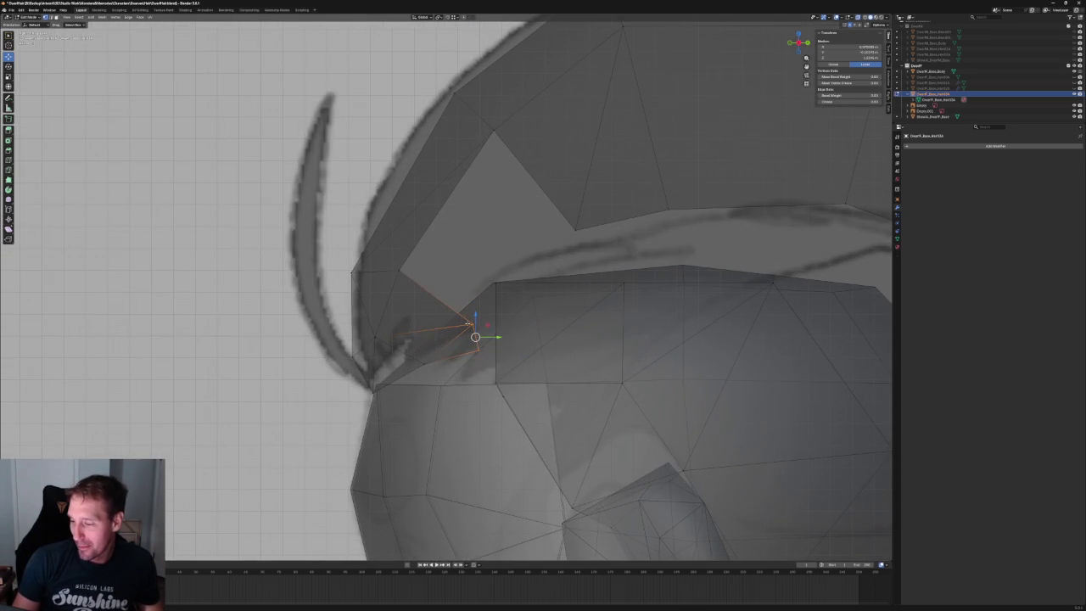
pyautogui.scroll(-5, 470, 325)
pyautogui.moveTo(471, 325)
pyautogui.mouseDown(button='middle')
pyautogui.moveTo(533, 311)
pyautogui.moveTo(543, 323)
pyautogui.moveTo(450, 280)
pyautogui.mouseUp(button='middle')
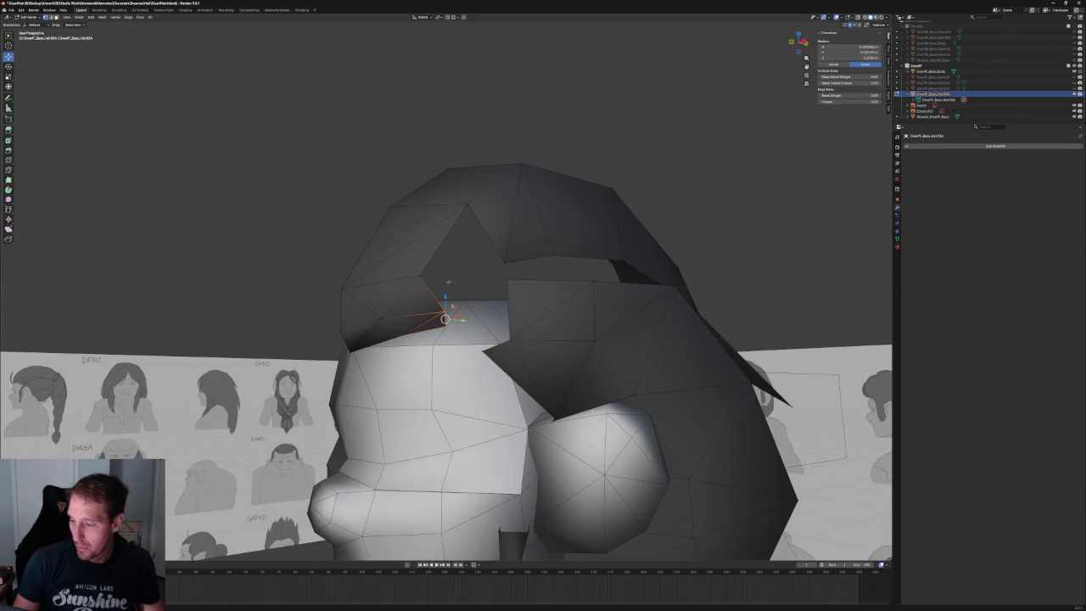
pyautogui.click(435, 299)
pyautogui.keyDown('shift'); pyautogui.click(482, 237); pyautogui.keyUp('shift')
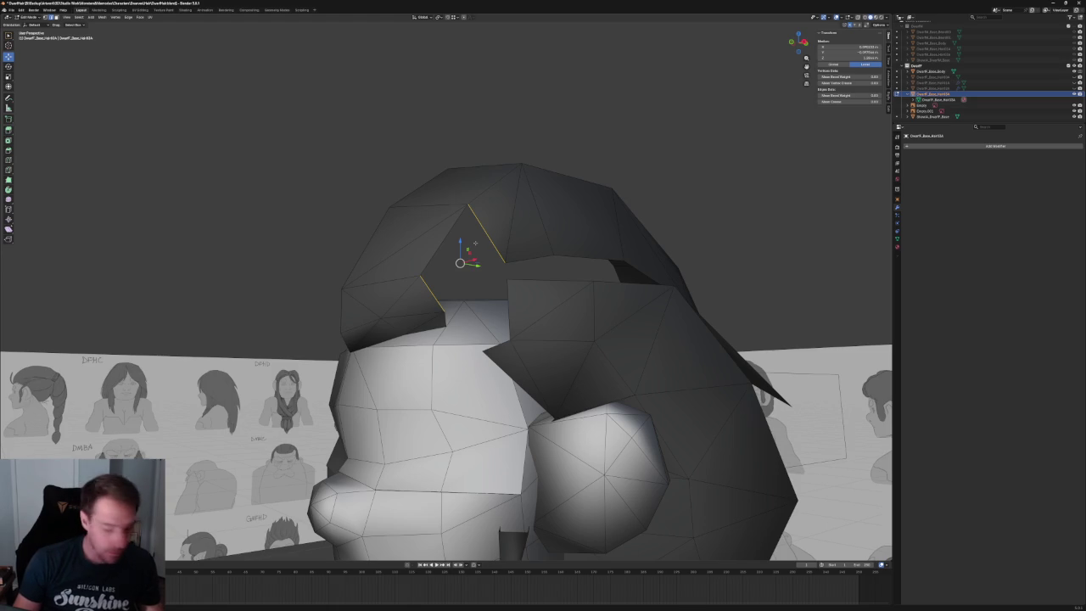
pyautogui.press('f')
pyautogui.moveTo(475, 243); pyautogui.dragTo(488, 242, button='middle')
# - In front view, move a hair-edge vertex sideways along X to even out the fringe
pyautogui.press('KP_1')
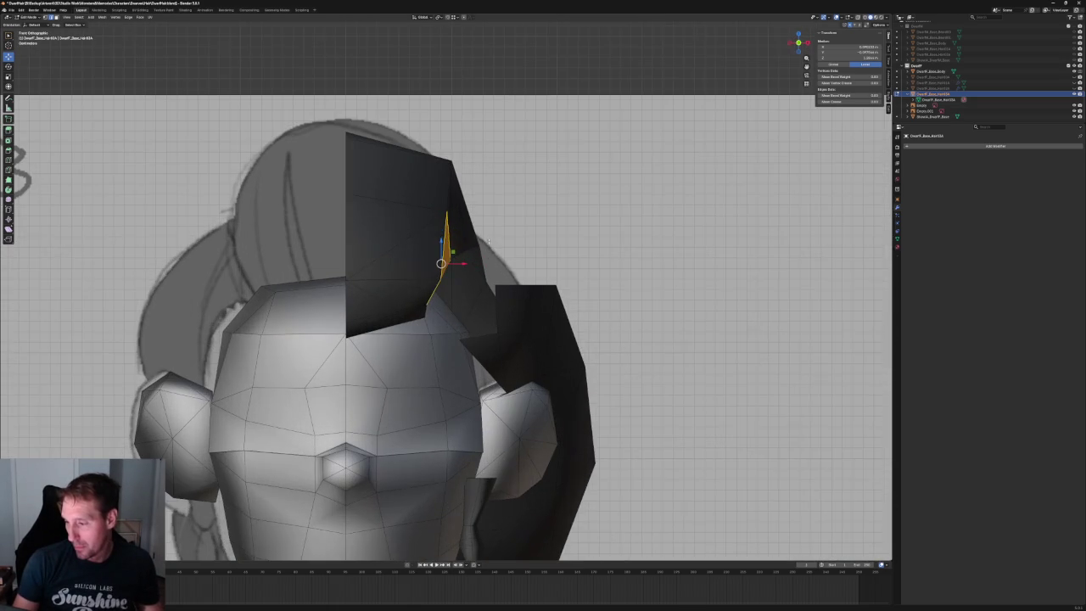
pyautogui.hotkey('ctrl', 'l')
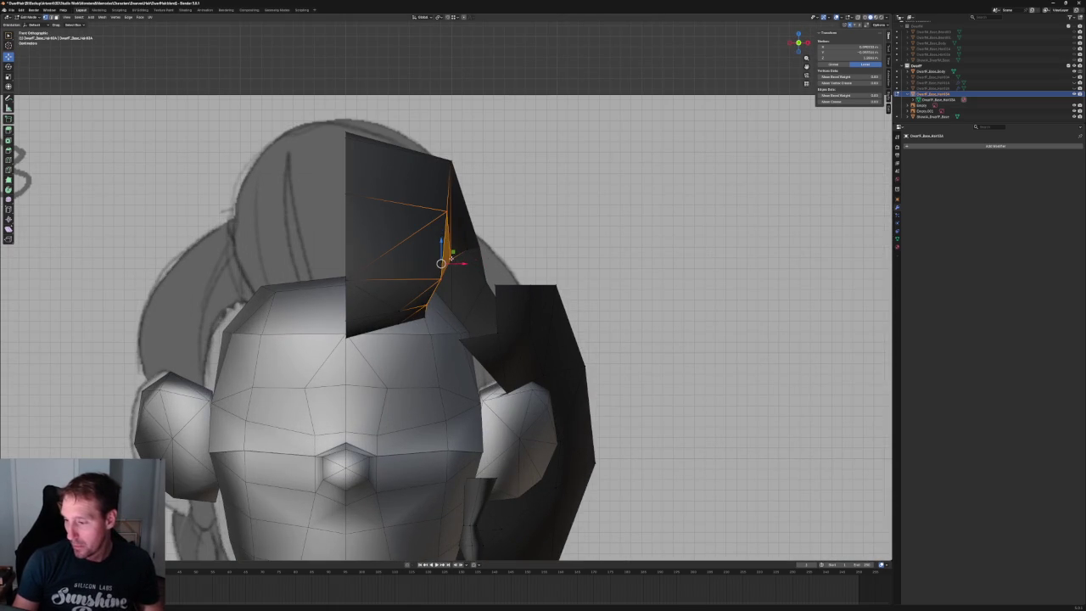
pyautogui.hotkey('alt', 'z')
pyautogui.click(464, 257)
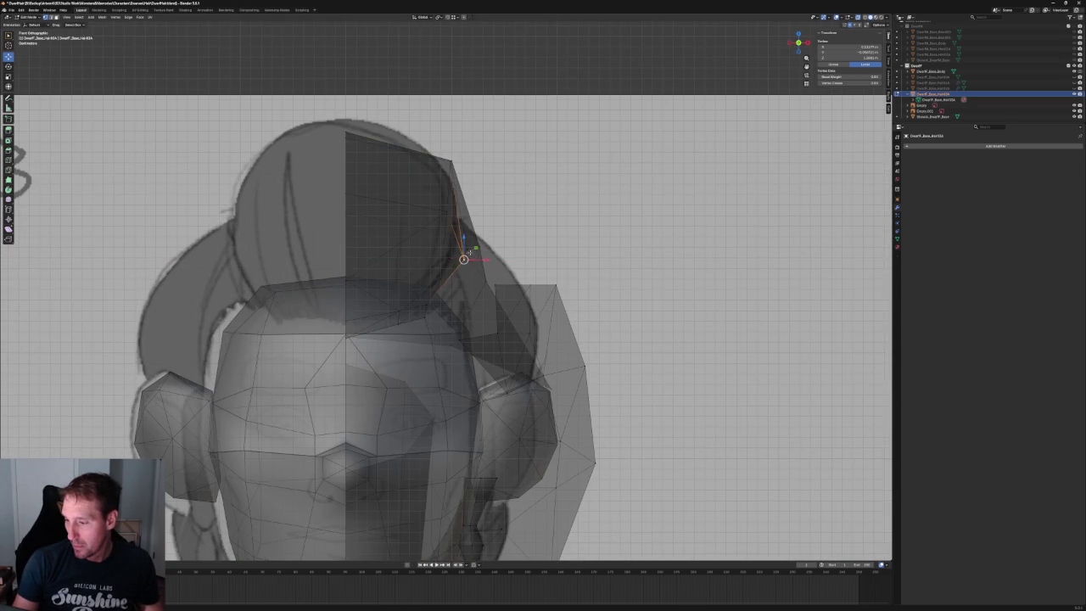
pyautogui.hotkey('alt', 'z')
pyautogui.press('g')
pyautogui.press('x')
pyautogui.click(426, 265)
# - Slide a higher vertex along its edge onto the sketched hair corner
pyautogui.click(444, 195)
pyautogui.press('g')
pyautogui.press('g')
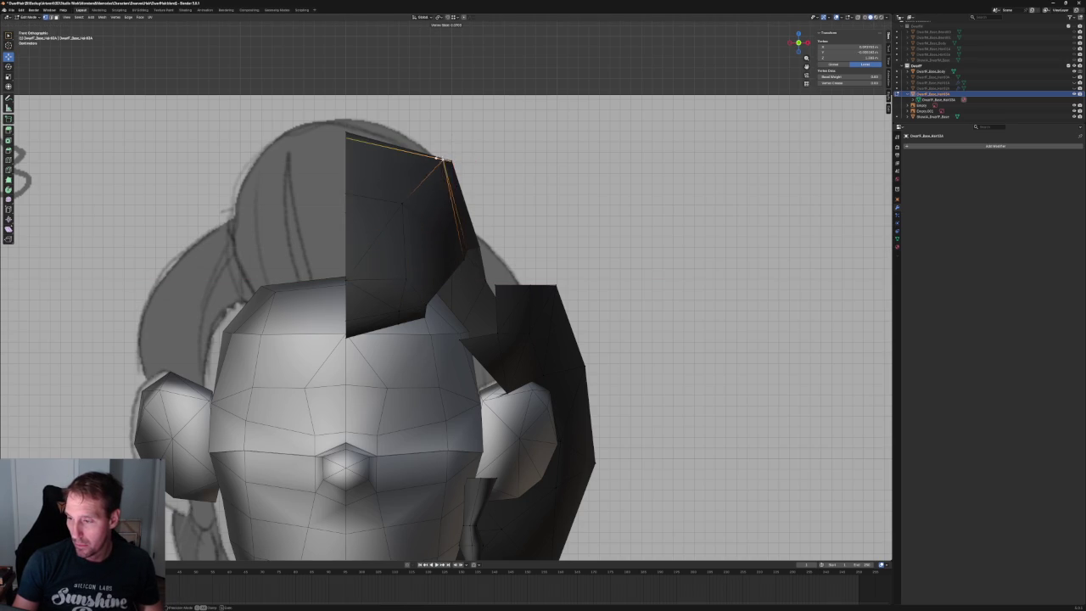
pyautogui.click(447, 160)
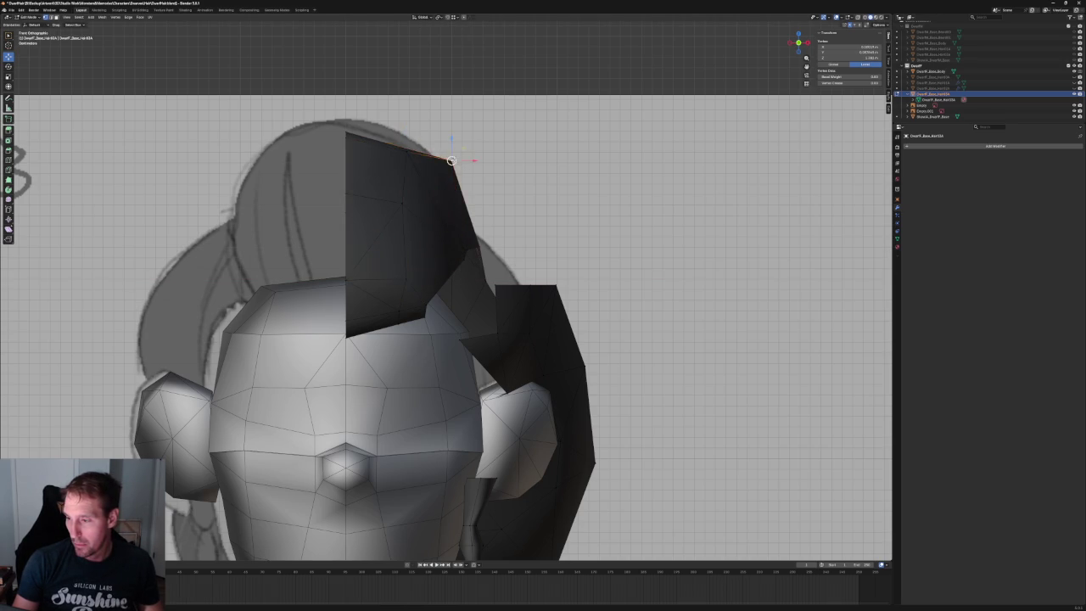
pyautogui.moveTo(451, 160); pyautogui.dragTo(471, 244, button='middle')
# - In side view, raise the selected vertex and extrude two new vertices along the sketched hair outline
pyautogui.press('KP_3')
pyautogui.scroll(3, 470, 243)
pyautogui.scroll(3, 470, 243)
pyautogui.scroll(2, 470, 243)
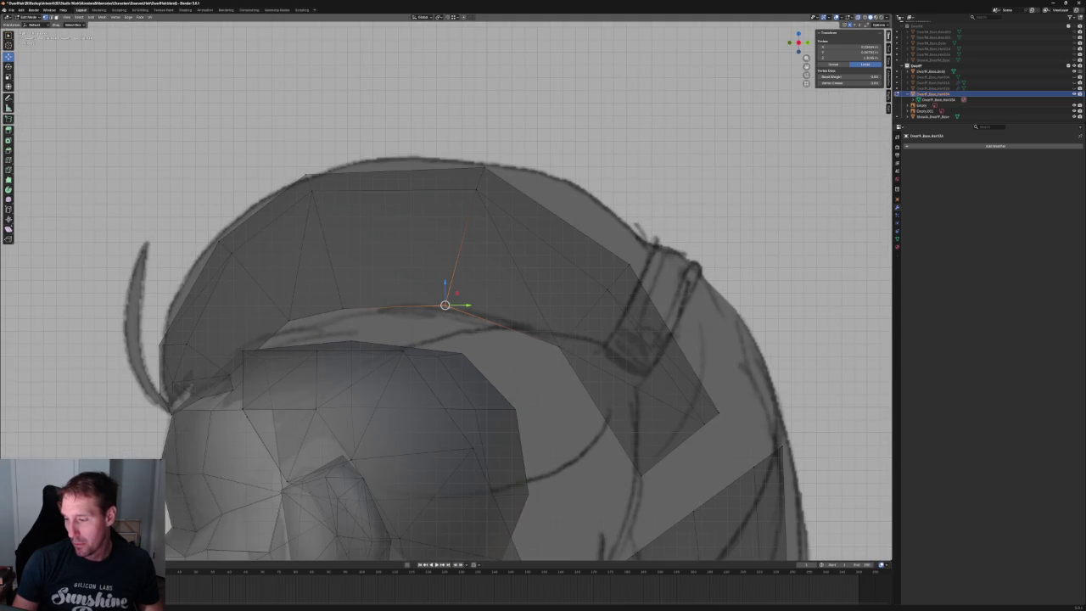
pyautogui.press('g')
pyautogui.click(362, 289)
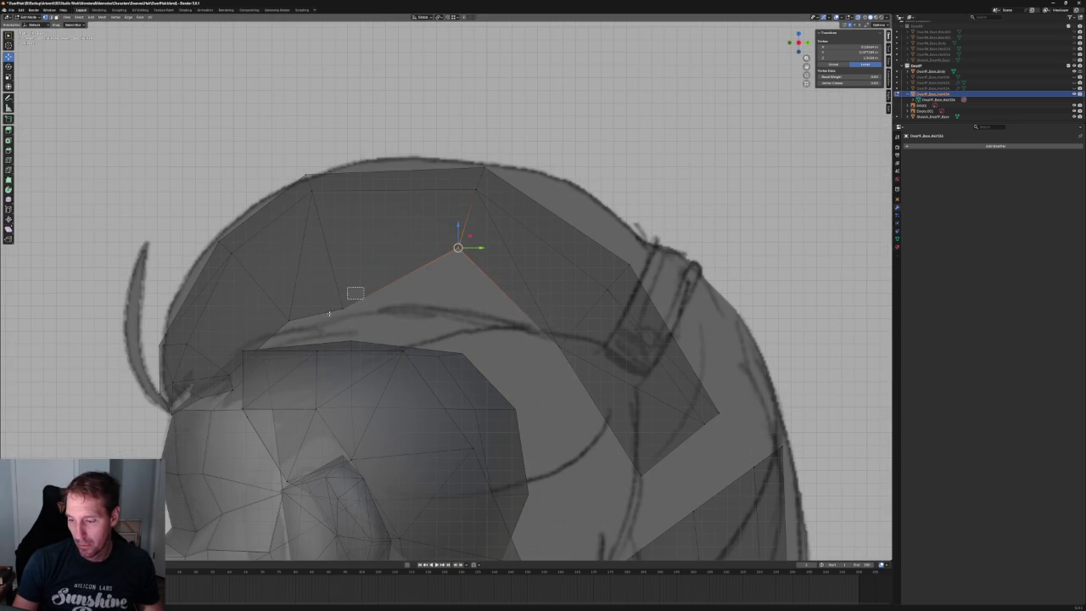
pyautogui.press('e')
pyautogui.click(334, 251)
pyautogui.press('e')
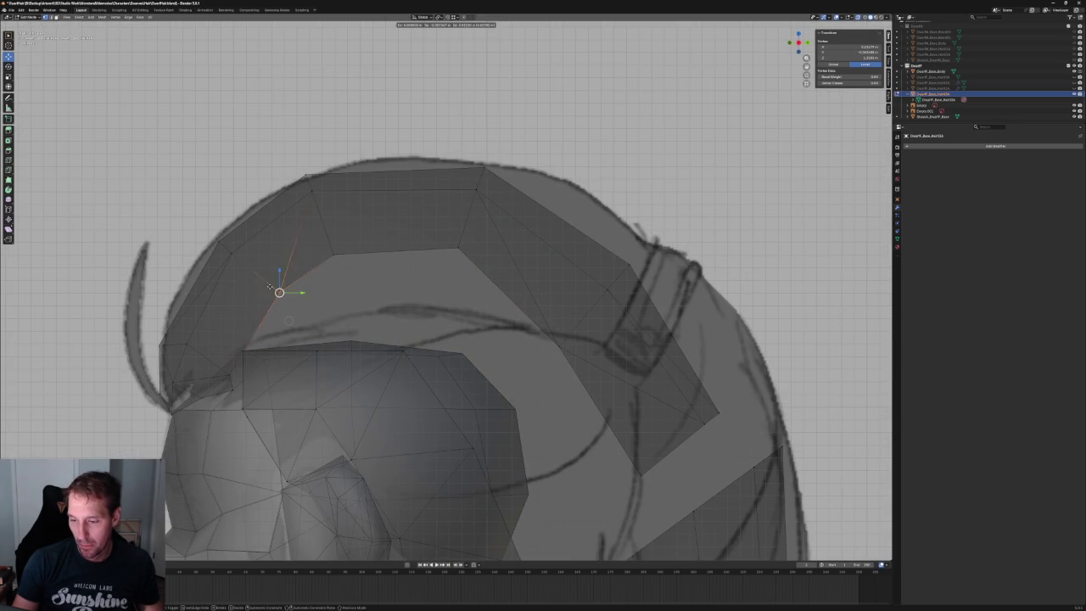
pyautogui.click(267, 291)
pyautogui.scroll(-4, 267, 291)
pyautogui.moveTo(328, 286); pyautogui.dragTo(457, 293, button='middle')
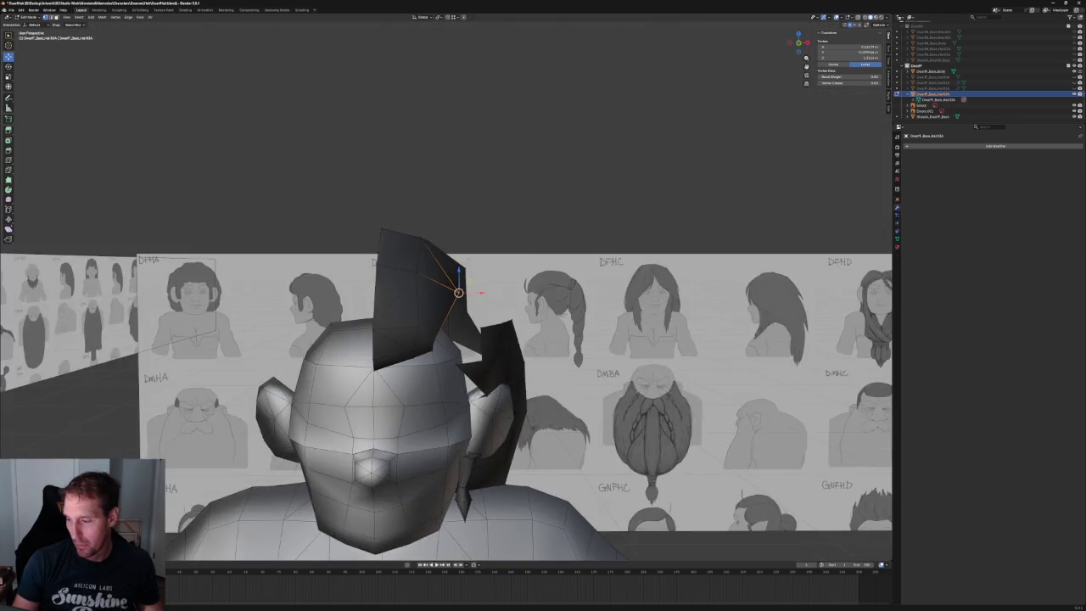
# - In front view, move the new vertex along X onto the hair outline
pyautogui.press('KP_1')
pyautogui.hotkey('alt', 'z')
pyautogui.scroll(2, 450, 296)
pyautogui.scroll(2, 450, 296)
pyautogui.scroll(2, 445, 299)
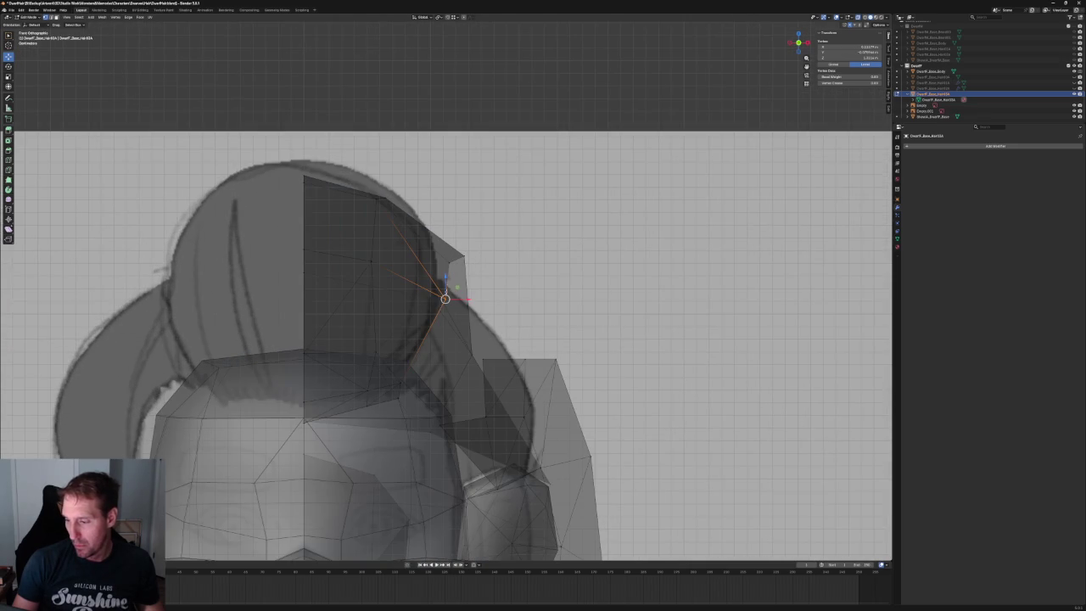
pyautogui.press('g')
pyautogui.press('x')
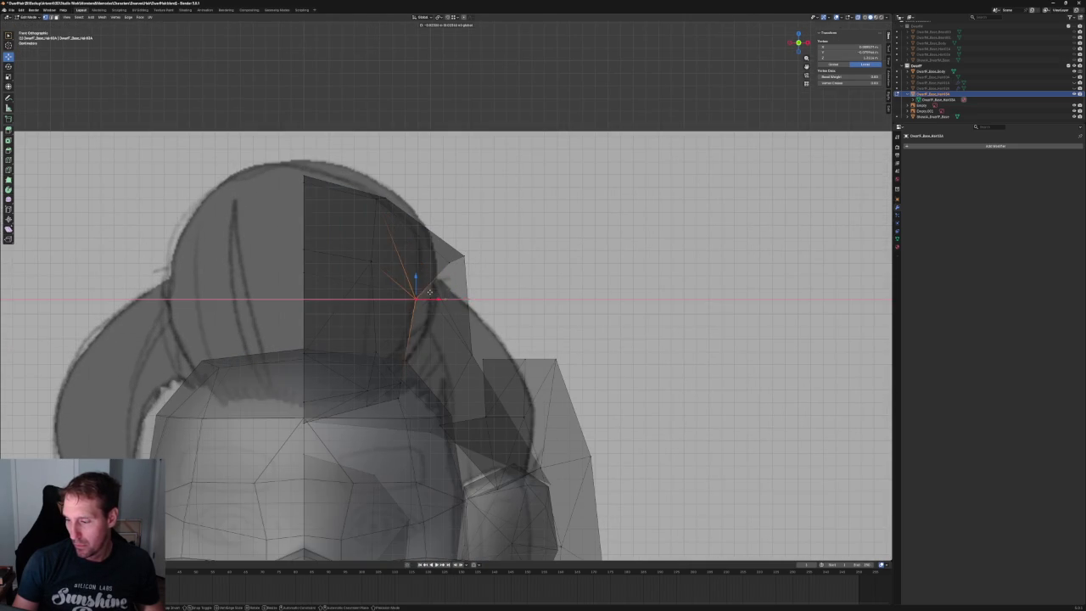
pyautogui.press('x')
pyautogui.click(422, 263)
pyautogui.press('g')
pyautogui.press('x')
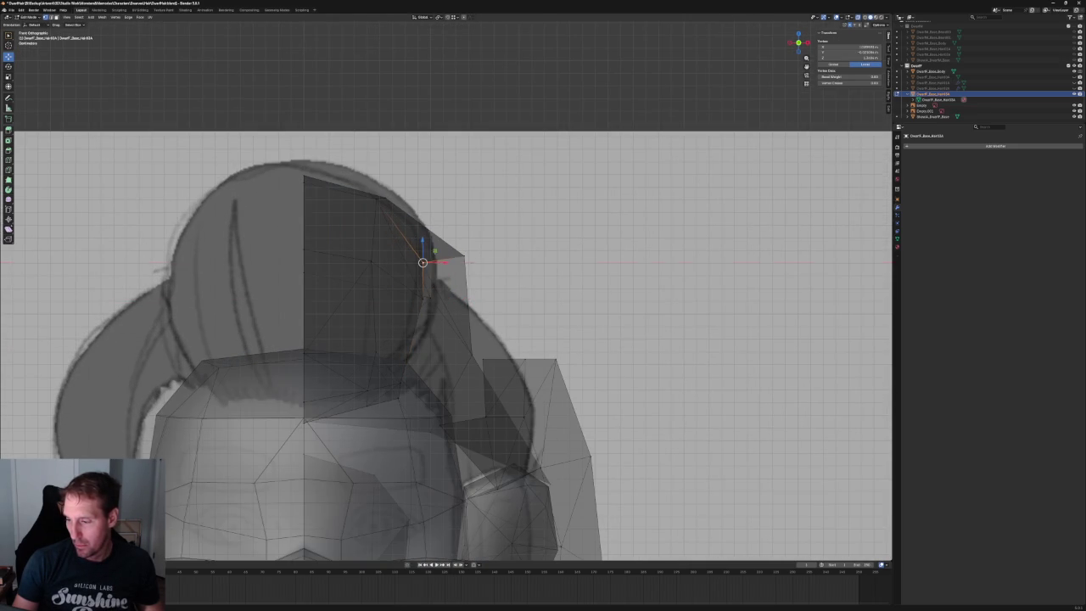
pyautogui.click(432, 252)
pyautogui.hotkey('alt', 'z')
pyautogui.scroll(-1, 433, 261)
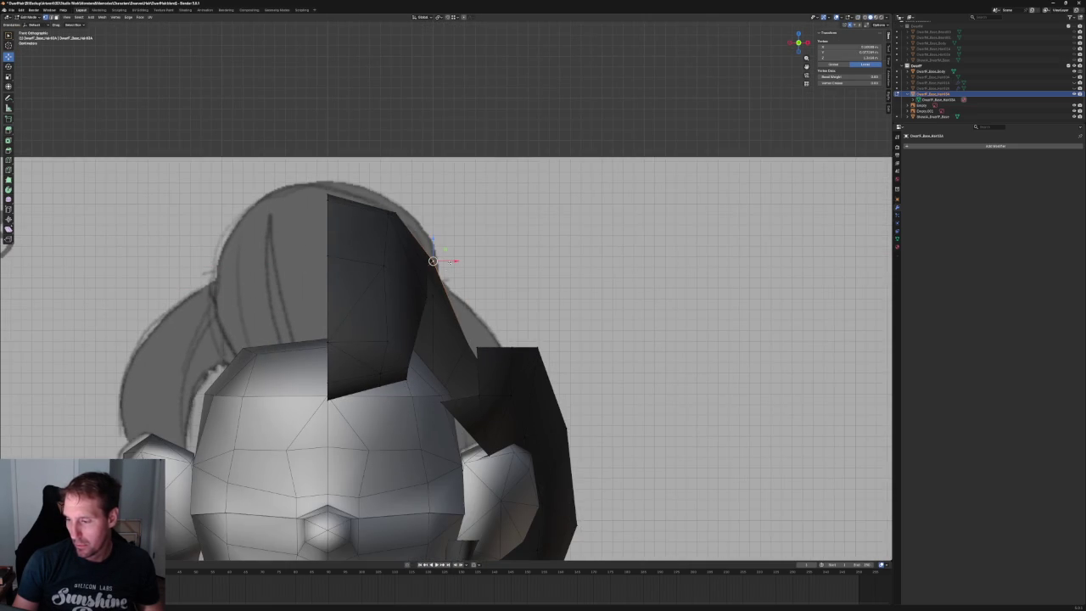
# - Extrude the top hair edge downward into a new face and frame it in front view
pyautogui.click(431, 279)
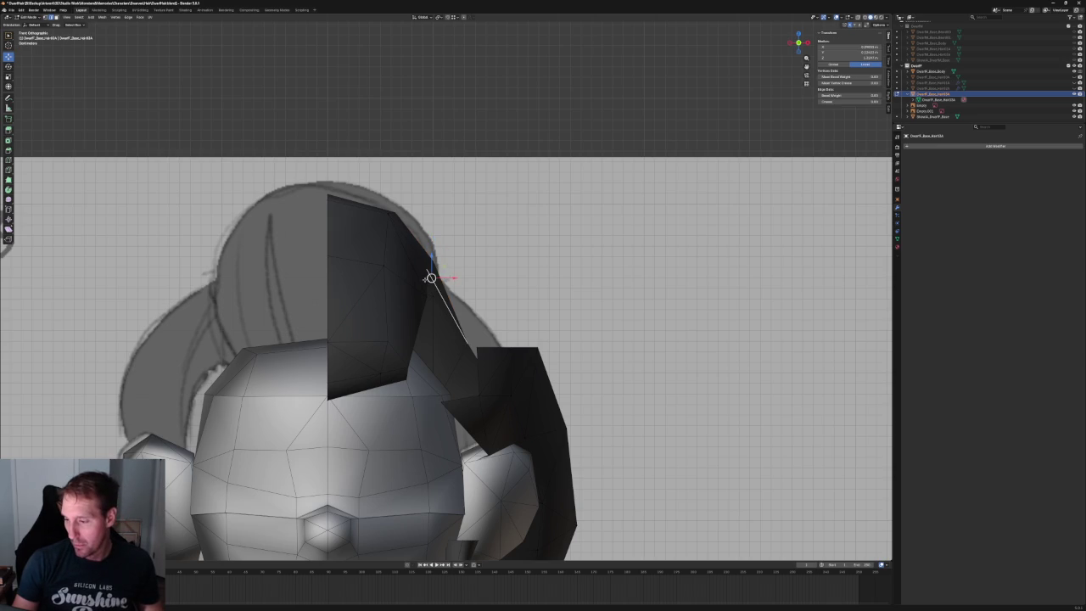
pyautogui.moveTo(426, 278); pyautogui.dragTo(422, 267, button='middle')
pyautogui.click(394, 261)
pyautogui.press('e')
pyautogui.click(416, 302)
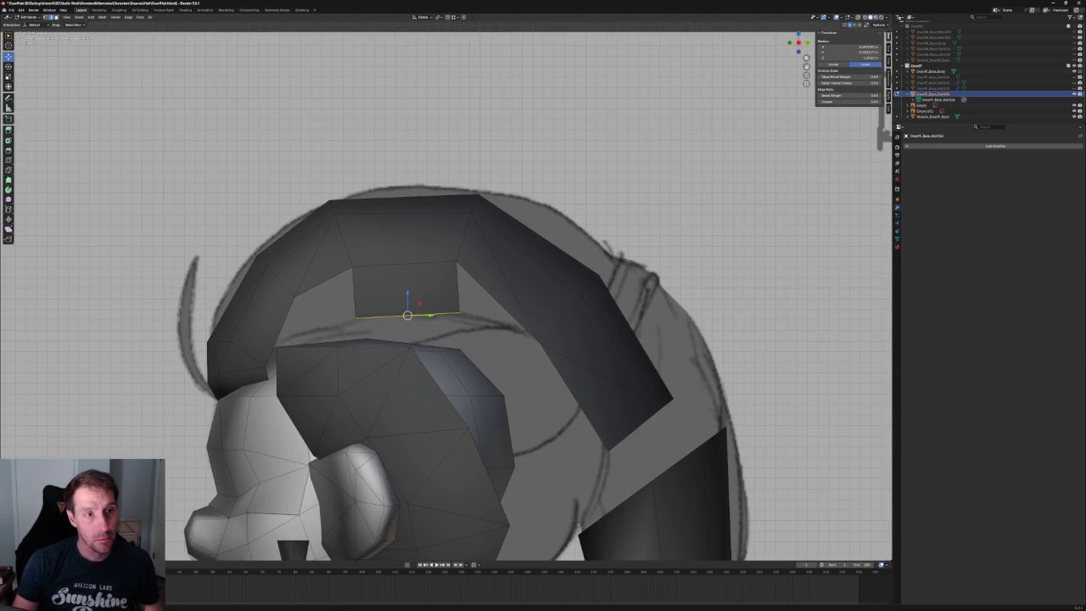
pyautogui.moveTo(433, 322)
pyautogui.mouseDown(button='middle')
pyautogui.moveTo(441, 350)
pyautogui.moveTo(500, 297)
pyautogui.mouseUp(button='middle')
pyautogui.press('KP_1')
pyautogui.press('KP_Decimal')
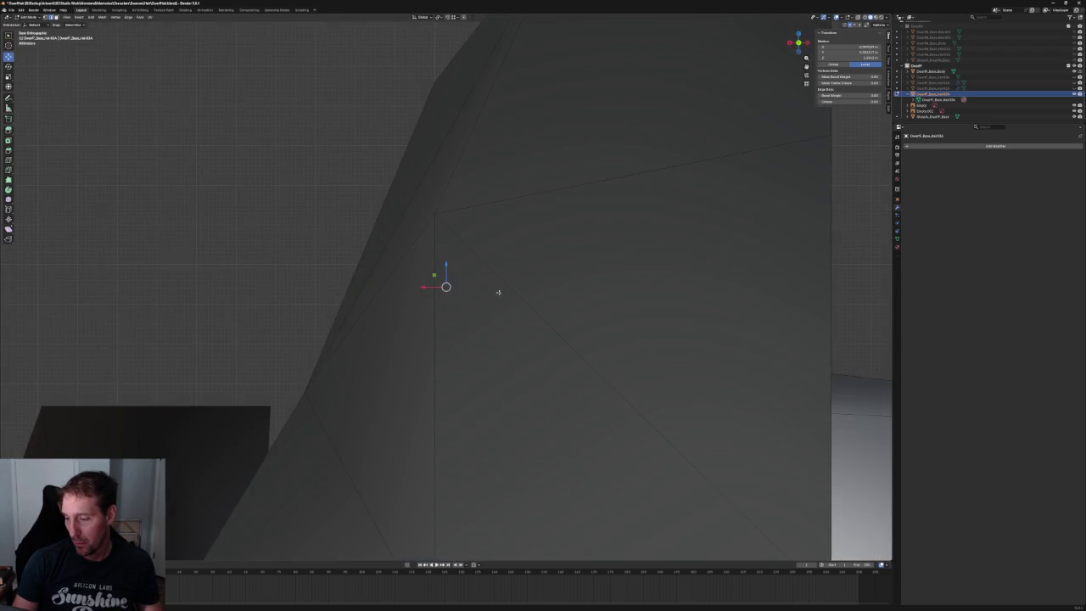
pyautogui.scroll(-2, 500, 296)
pyautogui.scroll(-5, 499, 296)
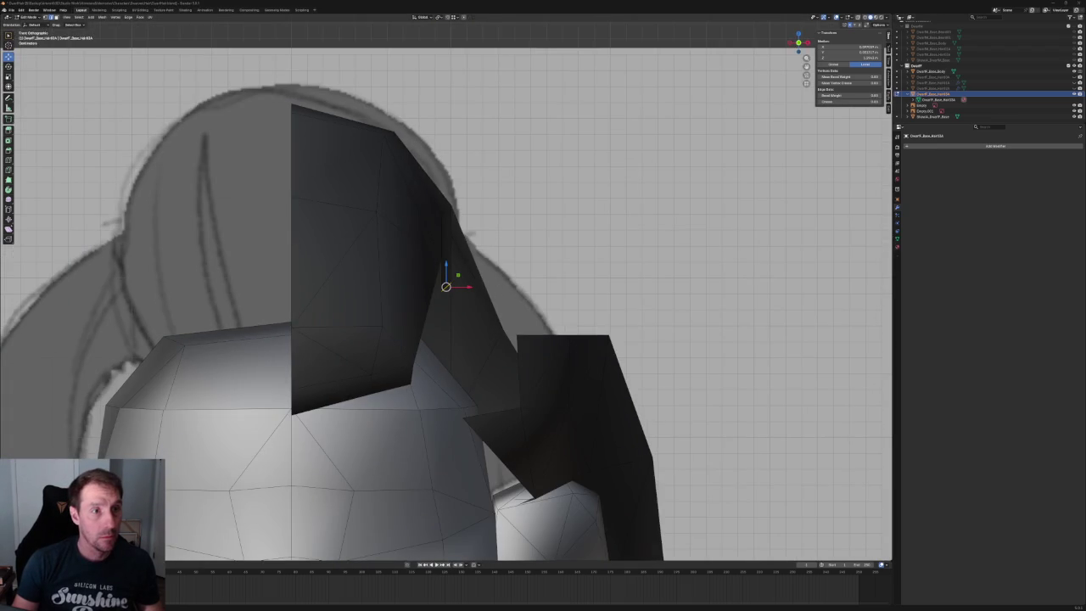
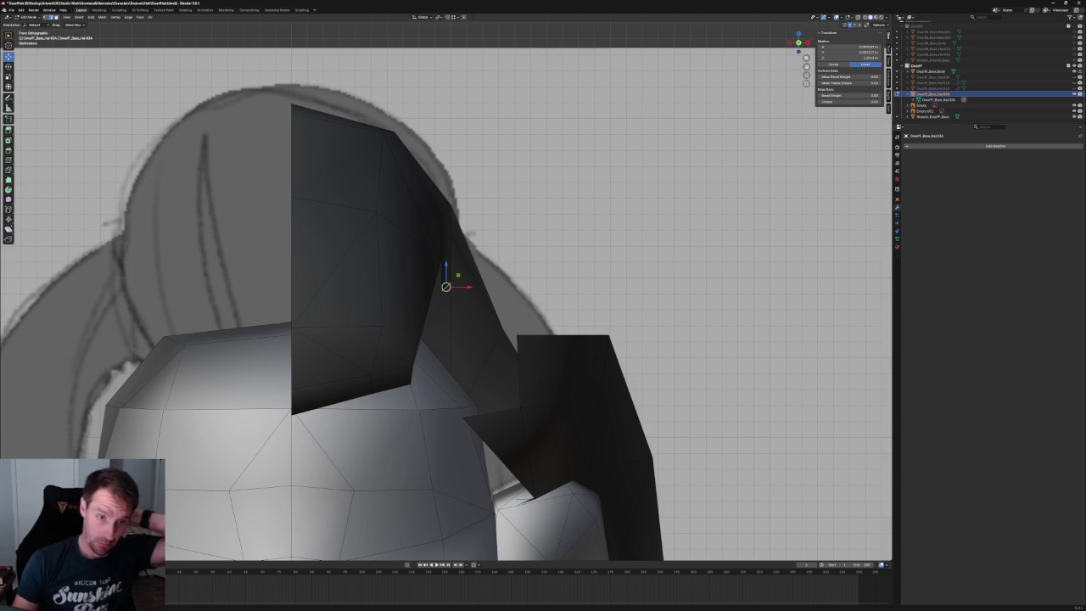
# - Move the crown vertex of the hair shell up onto the front sketch's hair outline
pyautogui.scroll(-5, 446, 305)
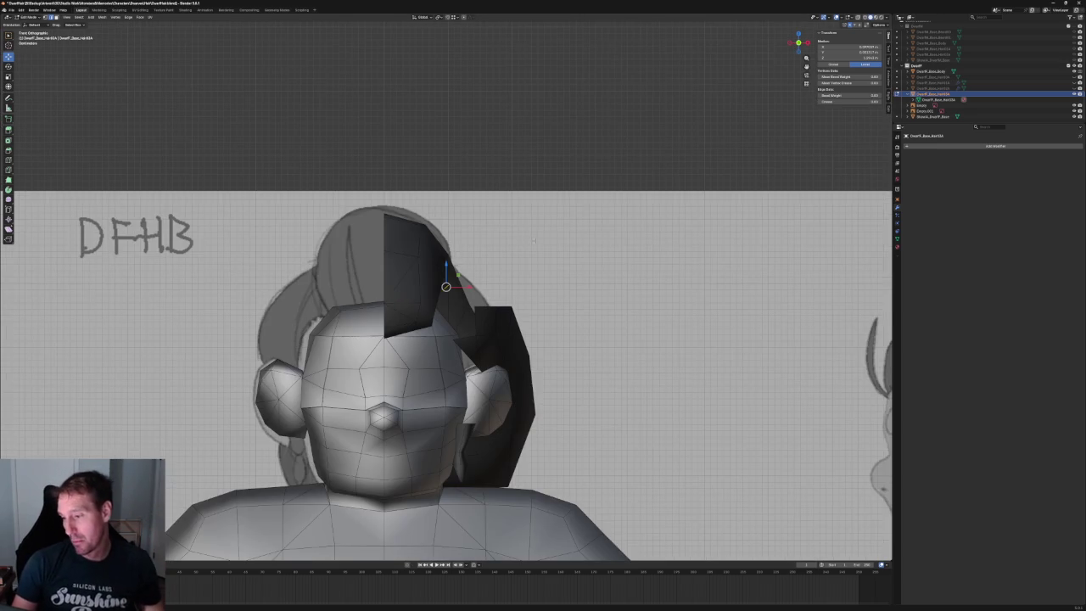
pyautogui.scroll(3, 445, 286)
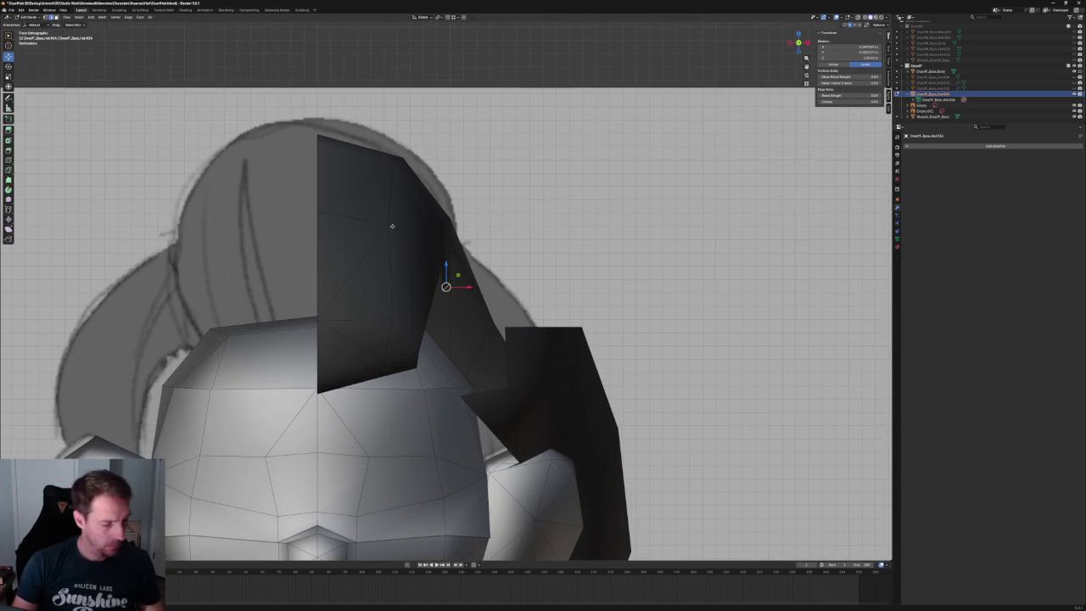
pyautogui.click(389, 225)
pyautogui.press('g')
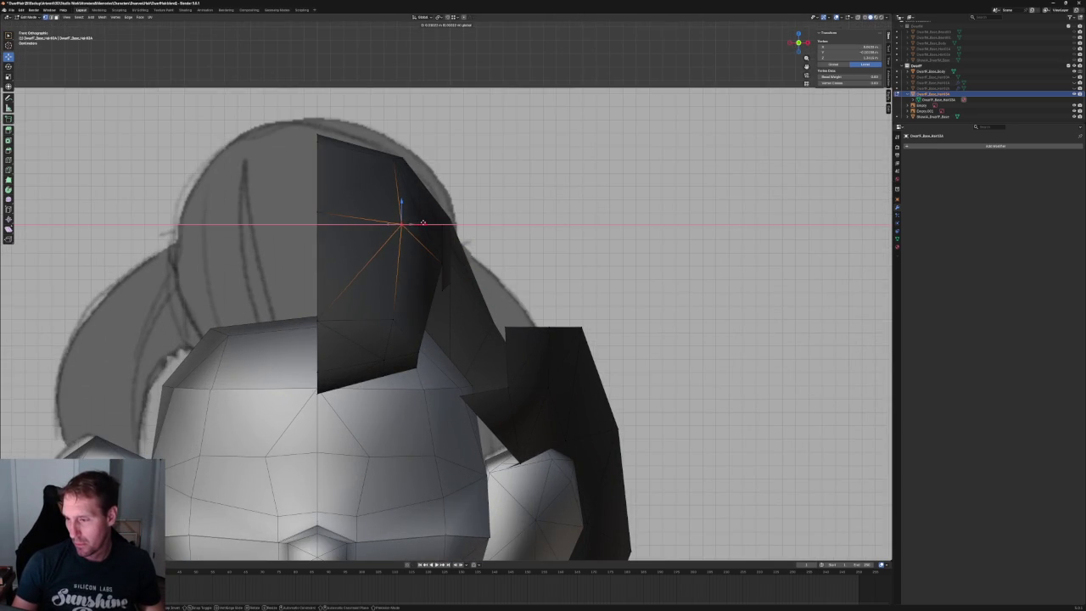
pyautogui.click(422, 160)
pyautogui.hotkey('alt', 'a')
pyautogui.scroll(-3, 538, 228)
pyautogui.scroll(-2, 538, 228)
pyautogui.scroll(5, 538, 229)
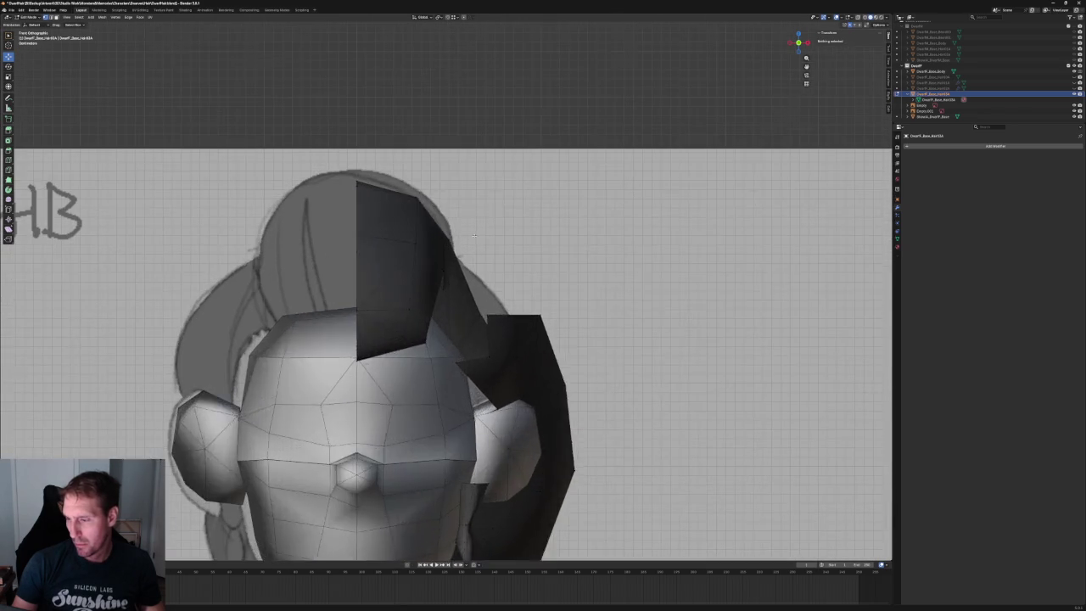
# - Pick the top and right-side hair vertices in X-ray, then clear the selection
pyautogui.hotkey('alt', 'z')
pyautogui.click(416, 197)
pyautogui.hotkey('alt', 'z')
pyautogui.hotkey('alt', 'a')
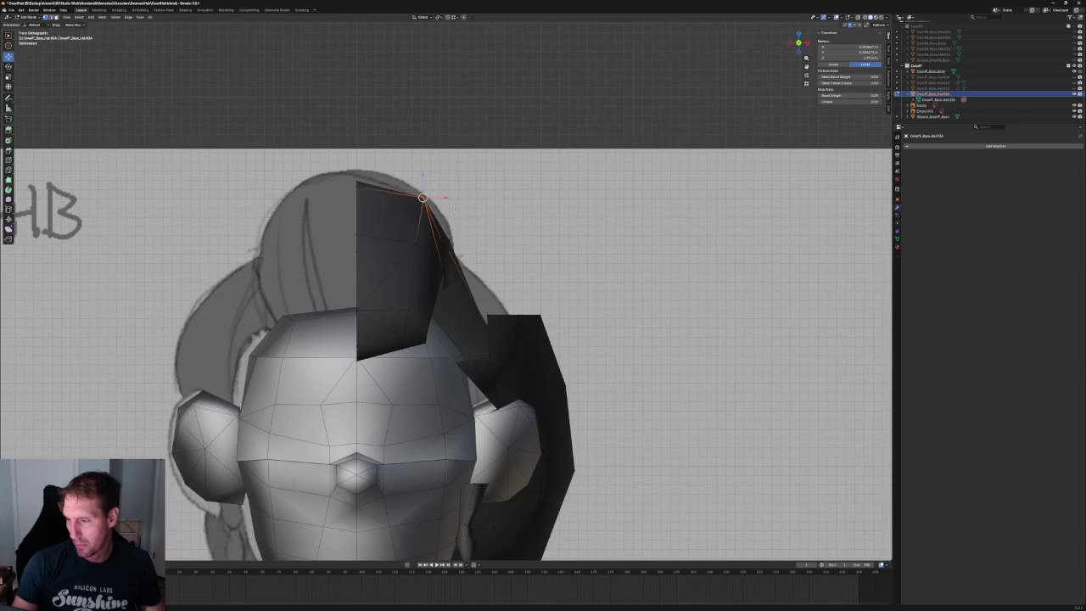
pyautogui.hotkey('alt', 'z')
pyautogui.hotkey('alt', 'z')
pyautogui.hotkey('alt', 'z')
pyautogui.click(451, 237)
pyautogui.hotkey('alt', 'z')
pyautogui.hotkey('alt', 'a')
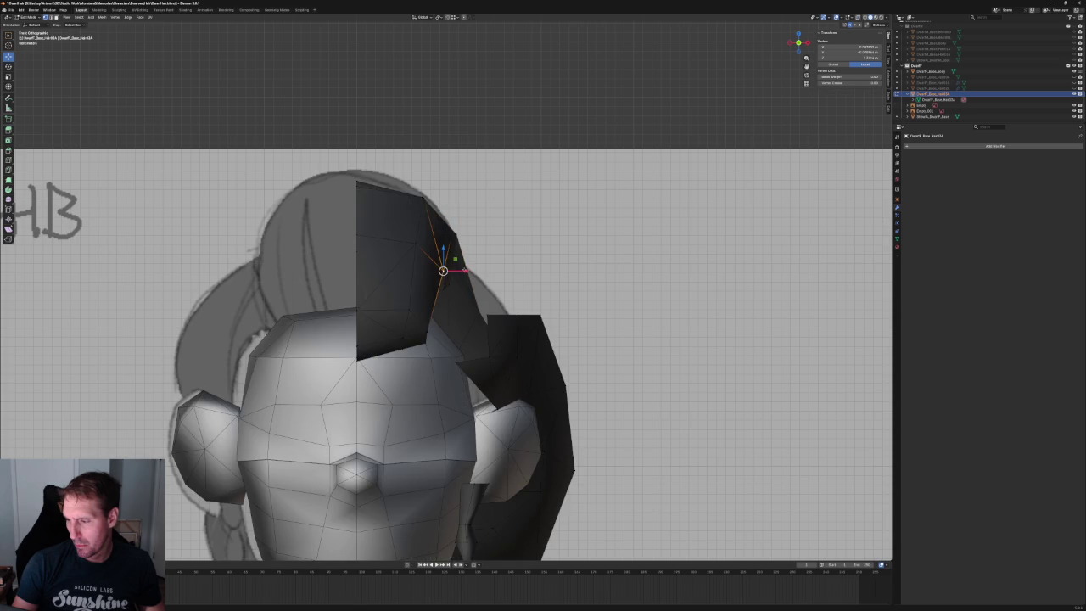
# - Switch to Right view to see the head in profile
pyautogui.scroll(-4, 443, 255)
pyautogui.press('`')
pyautogui.click(487, 241)
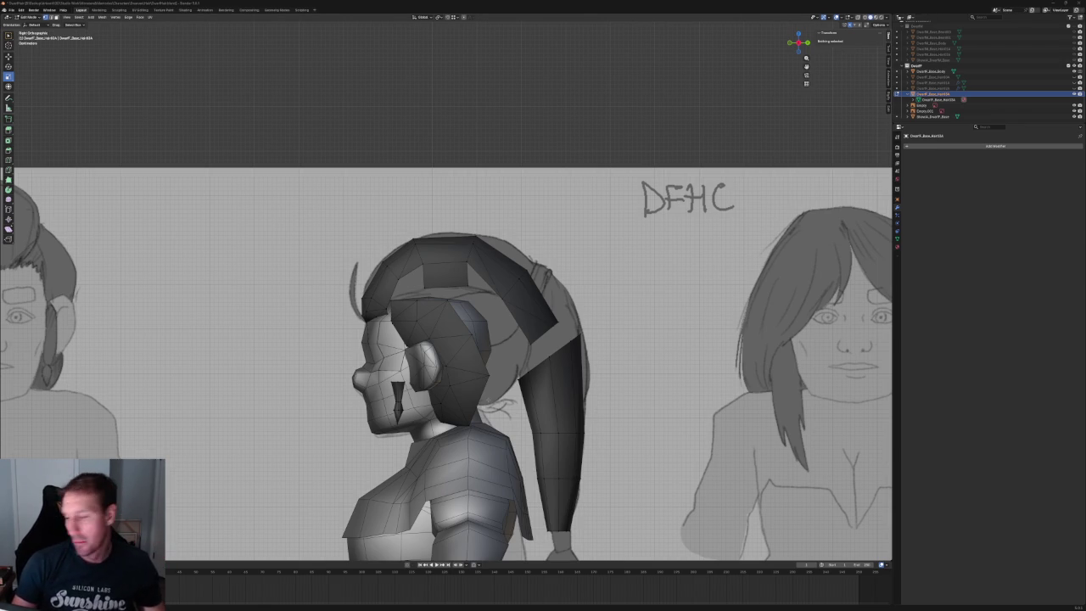
# - Box-select the back hair strip's edges in X-ray and move them up and back
pyautogui.scroll(2, 512, 249)
pyautogui.scroll(2, 511, 249)
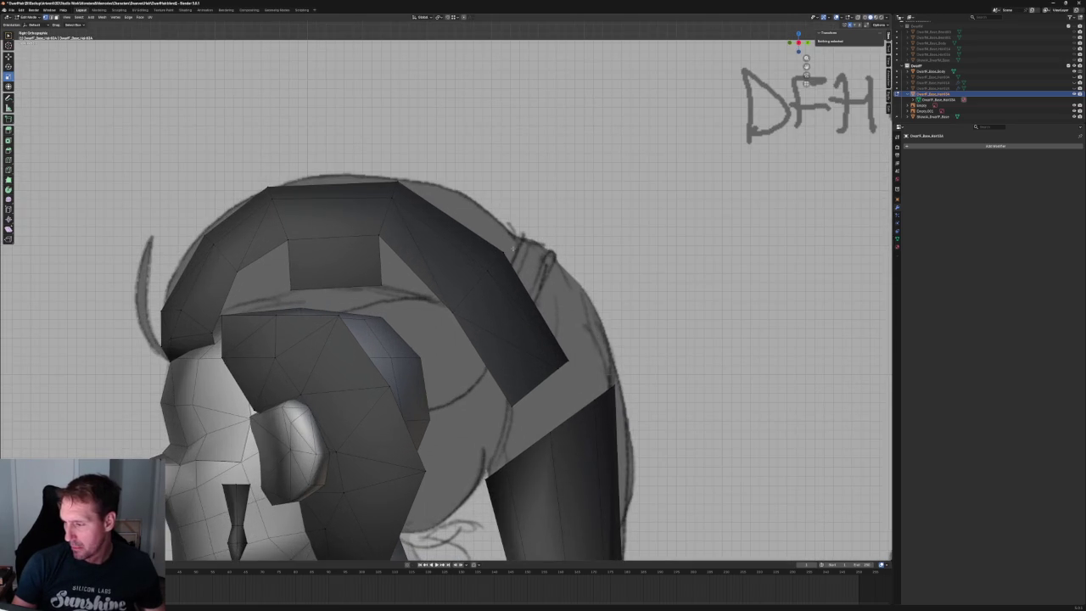
pyautogui.hotkey('alt', 'z')
pyautogui.moveTo(528, 236); pyautogui.dragTo(427, 330)
pyautogui.hotkey('alt', 'z')
pyautogui.press('g')
pyautogui.press('y')
pyautogui.hotkey('alt', 'z')
pyautogui.click(522, 251)
# - Rotate the strip, then shift its vertices up and forward along the side plane
pyautogui.hotkey('alt', 'z')
pyautogui.hotkey('shift', 'space')
pyautogui.press('r')
pyautogui.hotkey('alt', 'z')
pyautogui.hotkey('shift', 'space')
pyautogui.press('g')
pyautogui.moveTo(510, 243)
pyautogui.mouseDown()
pyautogui.moveTo(472, 219)
pyautogui.moveTo(466, 226)
pyautogui.mouseUp()
pyautogui.hotkey('alt', 'z')
# - Rotate the strip's lower diagonal edge upward and move edges up and back along the sketch
pyautogui.click(498, 327)
pyautogui.click(524, 299)
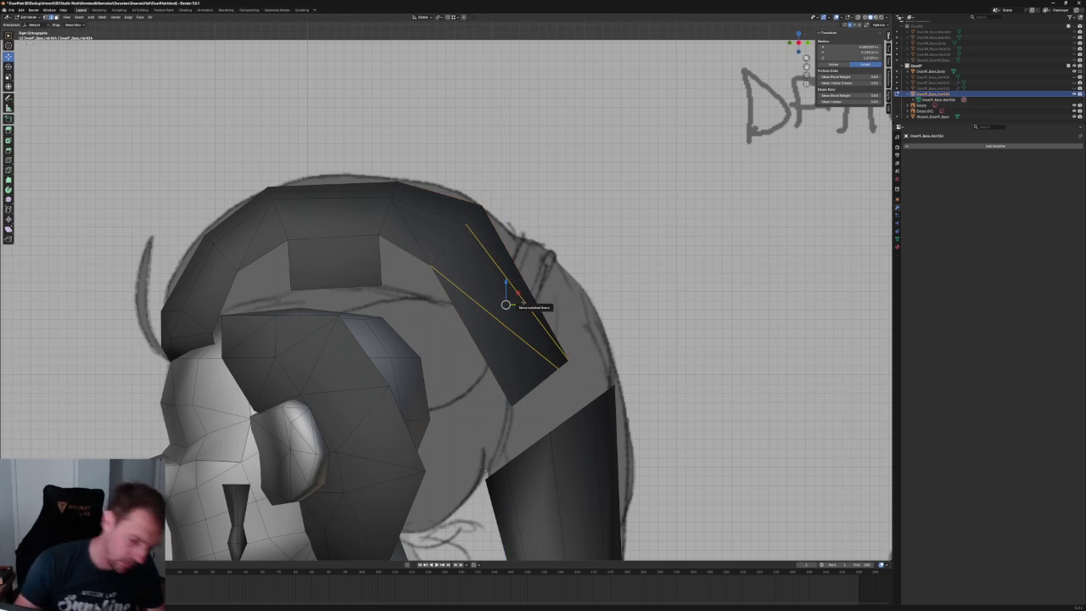
pyautogui.click(562, 367)
pyautogui.press('r')
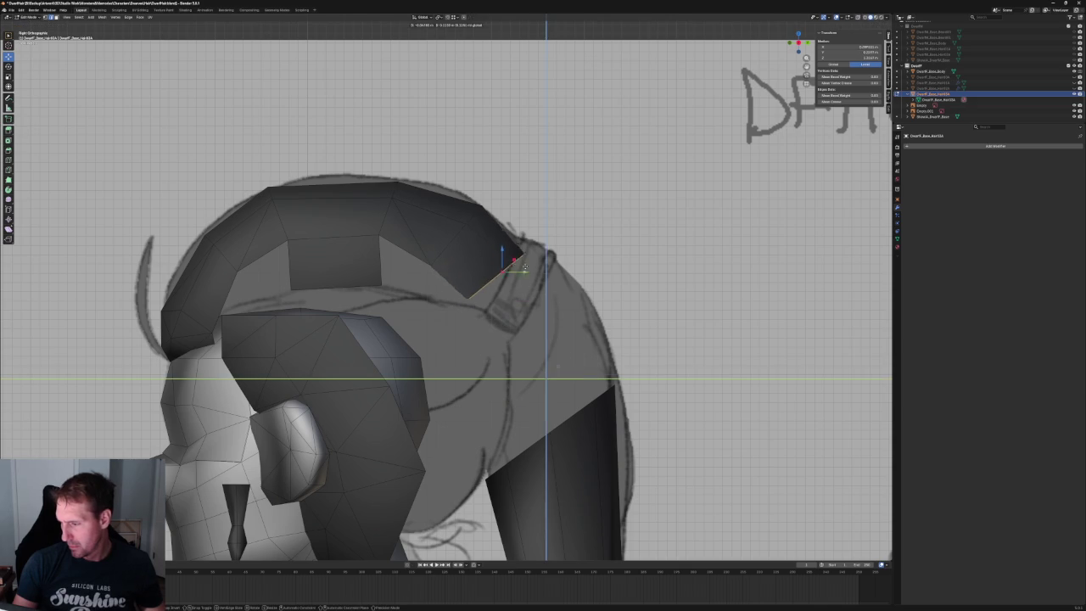
pyautogui.press('g')
pyautogui.click(517, 280)
pyautogui.press('g')
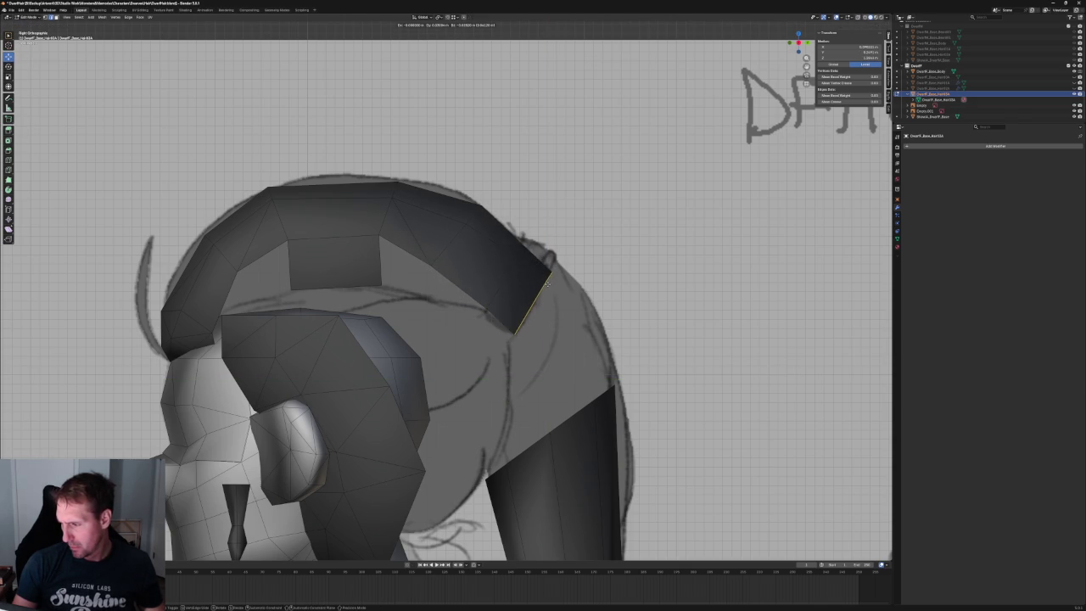
pyautogui.click(550, 276)
# - Bring the strip's last edge down, tilted and nudged, to meet the top of the ponytail
pyautogui.press('g')
pyautogui.click(602, 343)
pyautogui.press('r')
pyautogui.click(600, 343)
pyautogui.press('g')
pyautogui.click(591, 340)
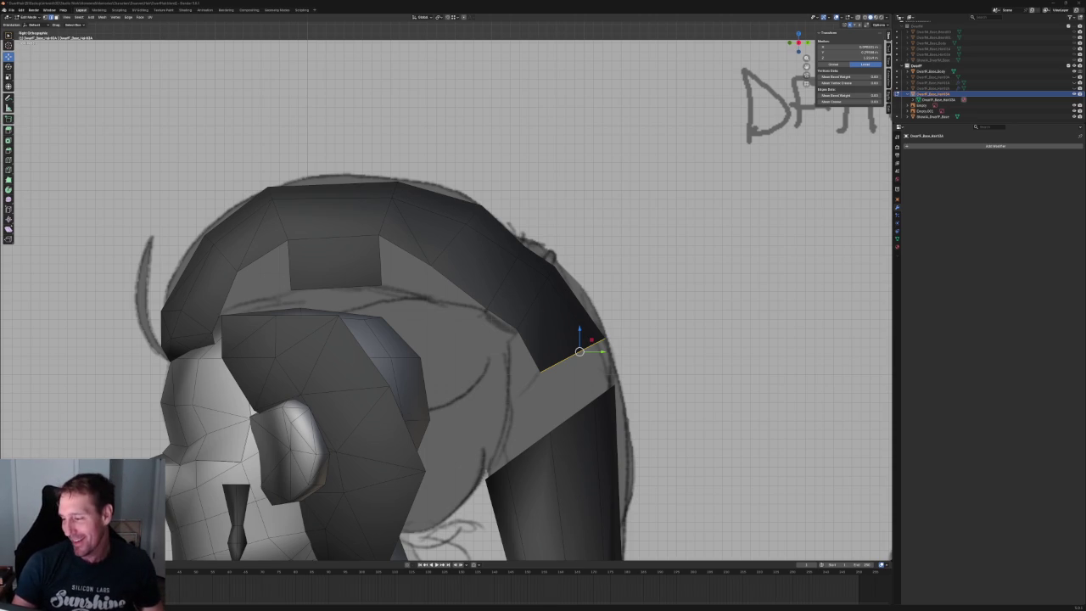
pyautogui.scroll(-5, 436, 359)
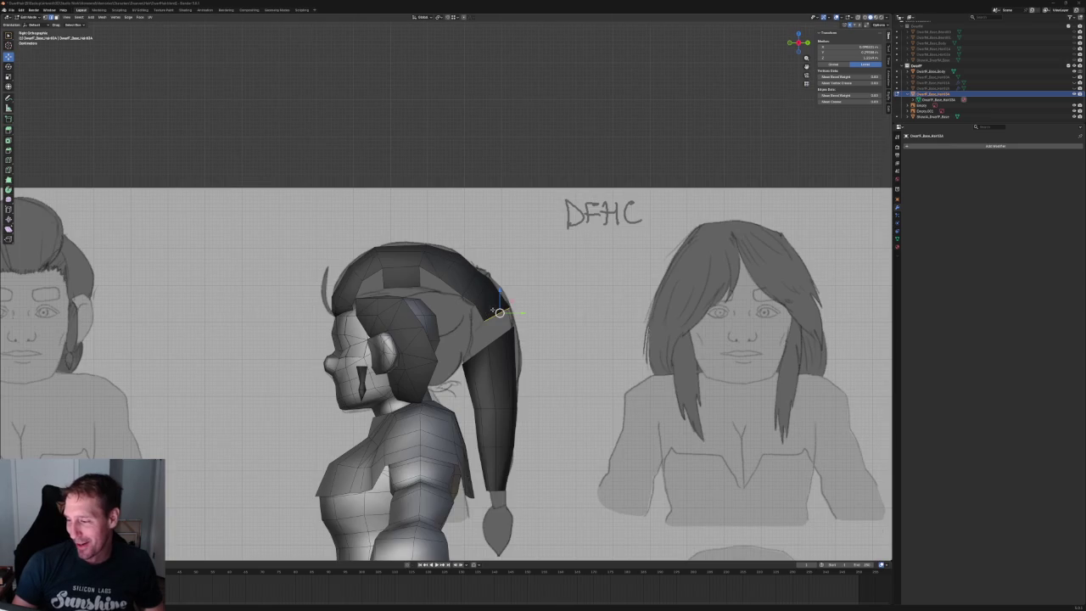
pyautogui.scroll(2, 436, 359)
pyautogui.scroll(2, 436, 359)
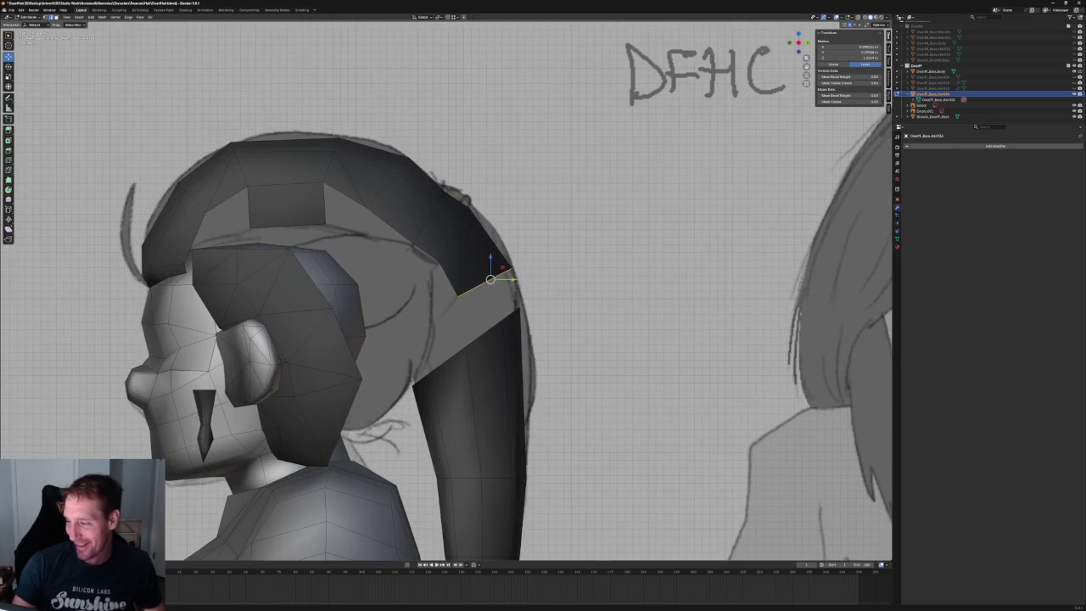
pyautogui.scroll(3, 543, 313)
# - Fill a face between the hair strip edge and the lower ponytail edge
pyautogui.keyDown('shift'); pyautogui.click(563, 342); pyautogui.keyUp('shift')
pyautogui.rightClick(521, 370)
pyautogui.press('f')
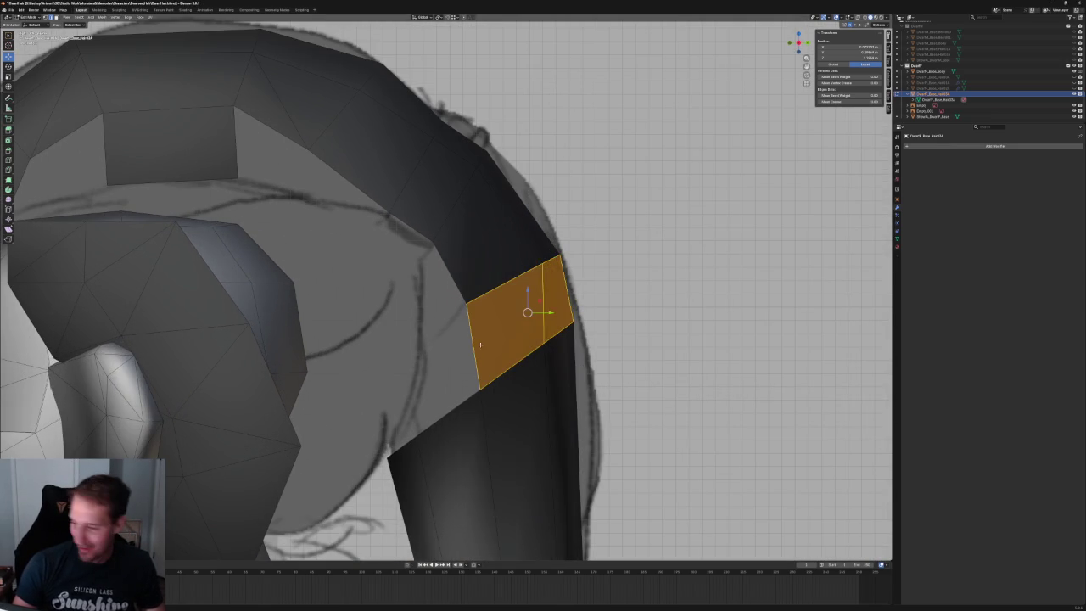
pyautogui.hotkey('alt', 'a')
# - Box-select the ponytail's edge loops in X-ray and shift them slightly back along X
pyautogui.scroll(-5, 531, 311)
pyautogui.scroll(5, 547, 307)
pyautogui.scroll(2, 547, 307)
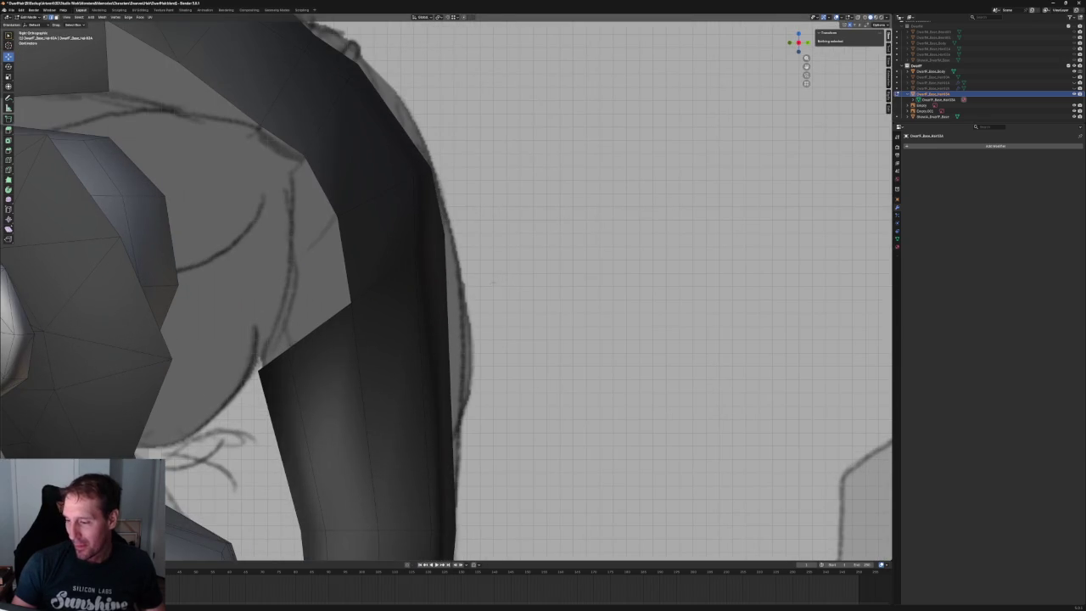
pyautogui.scroll(-4, 470, 289)
pyautogui.scroll(4, 463, 322)
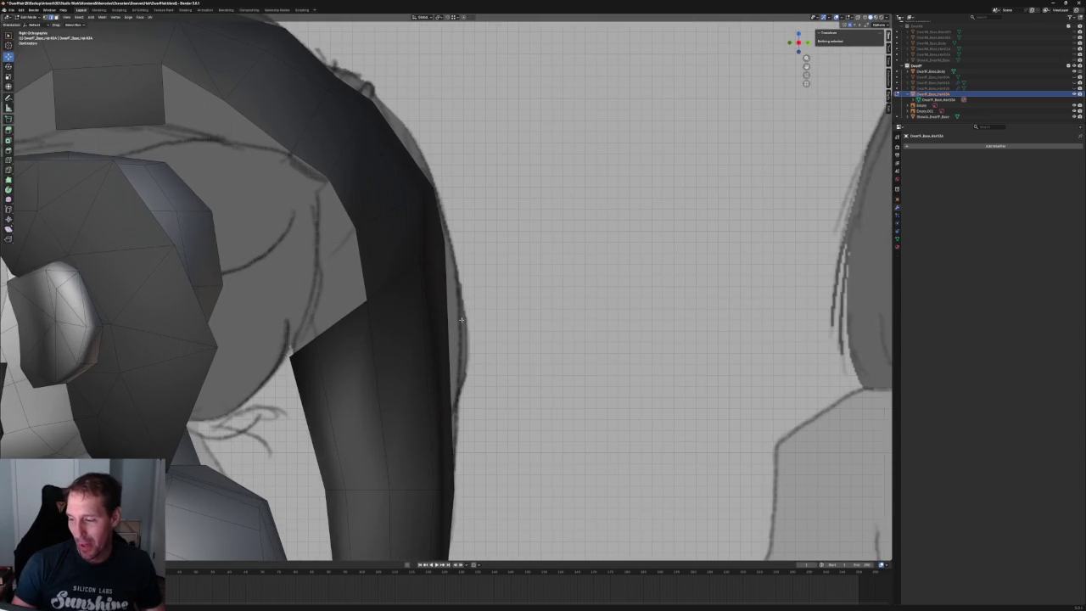
pyautogui.hotkey('alt', 'z')
pyautogui.moveTo(466, 231); pyautogui.dragTo(278, 397)
pyautogui.moveTo(382, 299); pyautogui.dragTo(390, 300)
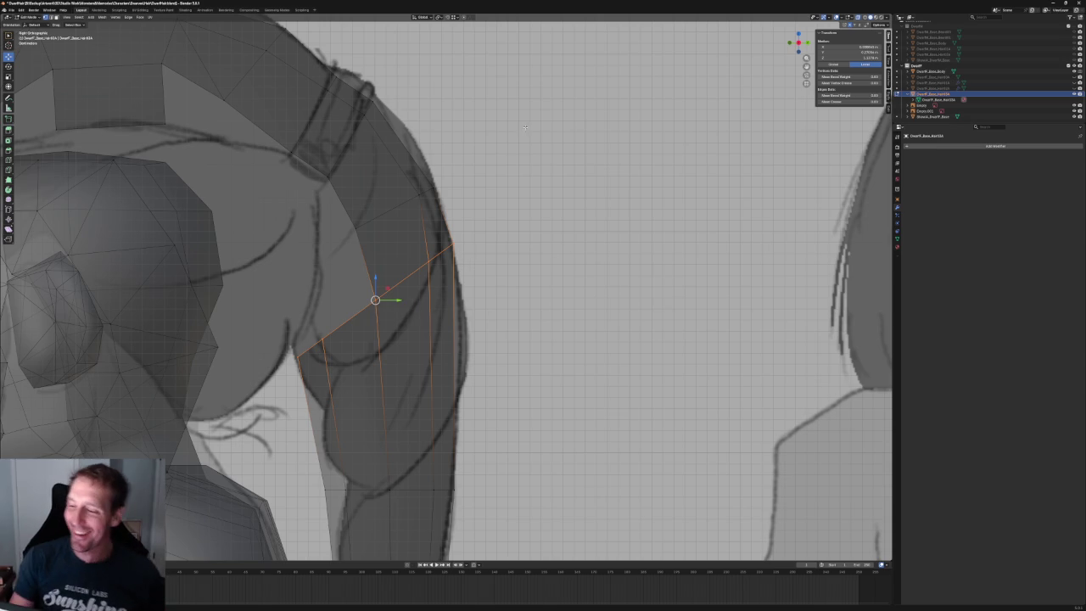
# - Rotate the hair faces near the shoulder to follow the sketch and move them up and forward
pyautogui.moveTo(450, 159); pyautogui.dragTo(347, 238)
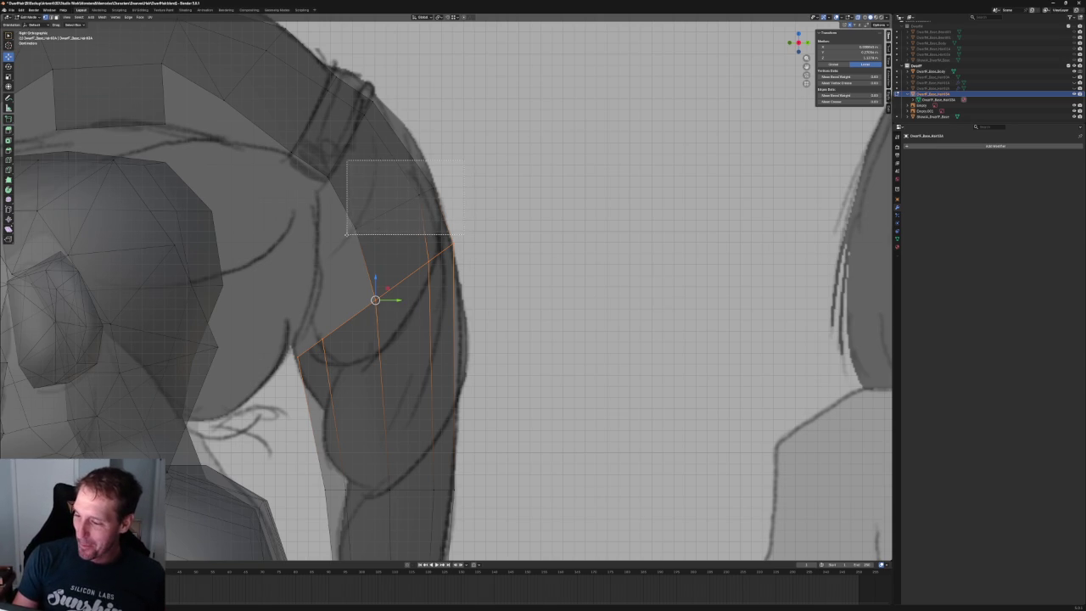
pyautogui.hotkey('shift', 'space')
pyautogui.press('r')
pyautogui.moveTo(416, 196); pyautogui.dragTo(397, 184)
pyautogui.hotkey('shift', 'space')
pyautogui.press('g')
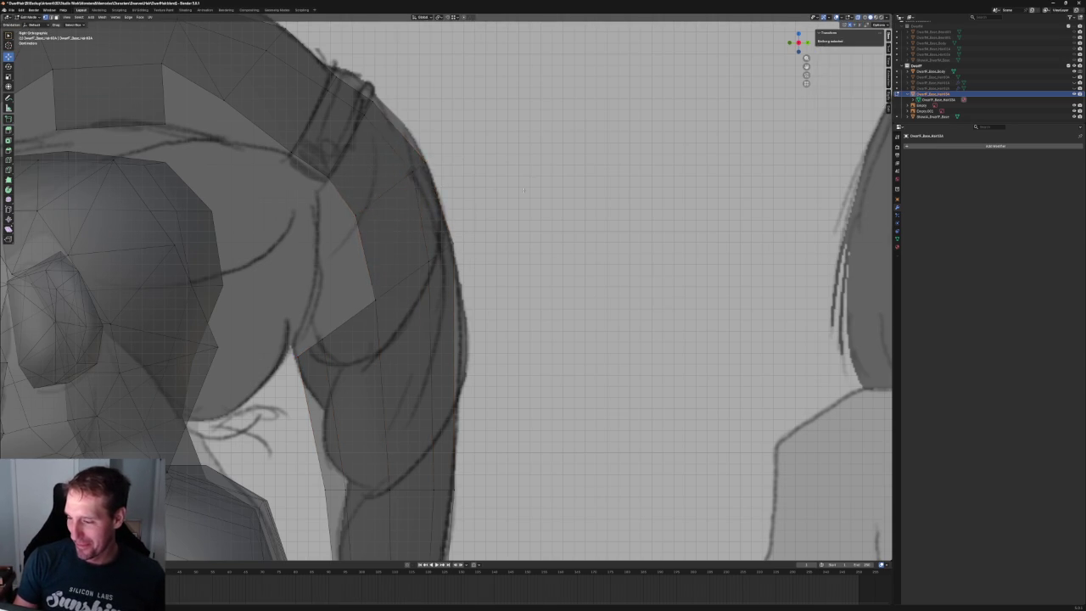
pyautogui.scroll(-6, 488, 229)
pyautogui.scroll(3, 401, 110)
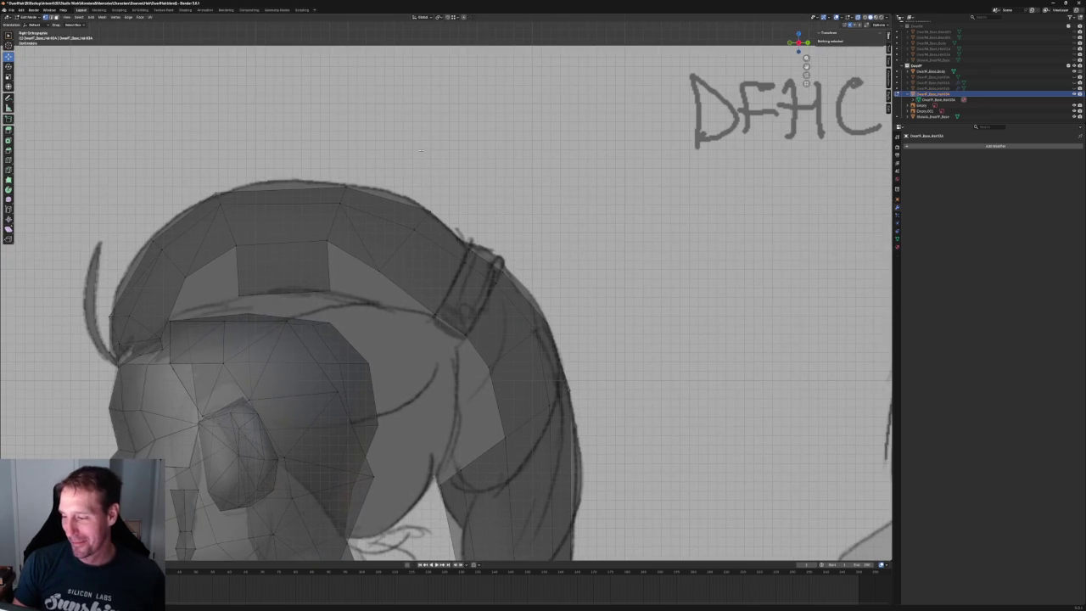
# - Tilt the crown hair faces about 11 degrees
pyautogui.click(405, 239)
pyautogui.hotkey('shift', 'space')
pyautogui.press('r')
pyautogui.moveTo(425, 222); pyautogui.dragTo(418, 219)
pyautogui.click(418, 219)
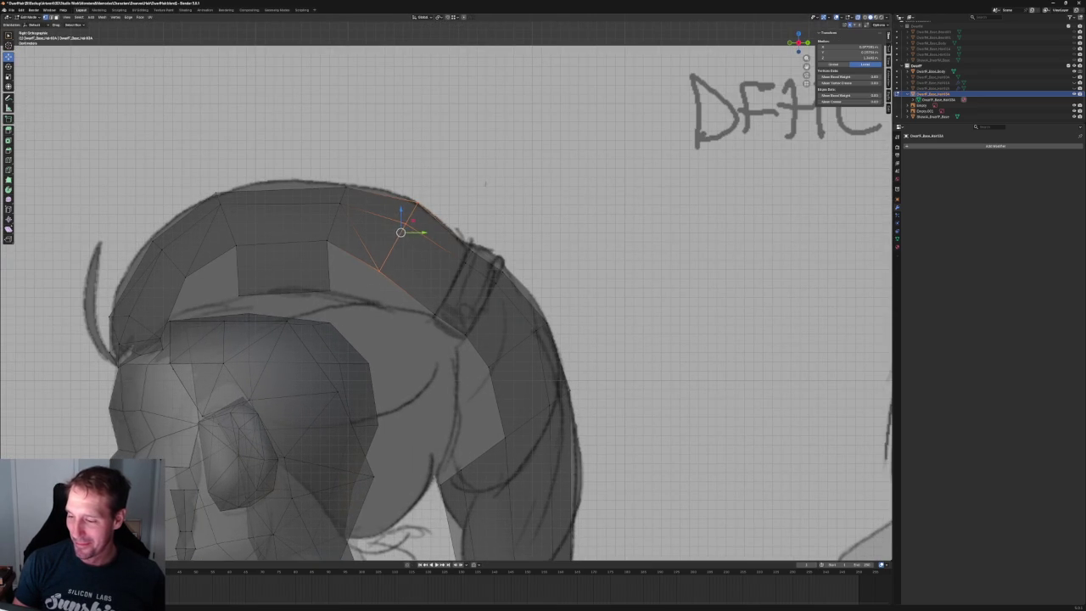
pyautogui.hotkey('alt', 'a')
pyautogui.scroll(-2, 379, 194)
pyautogui.scroll(3, 380, 195)
# - Tilt the top hair edges slightly and move them onto the sketch outline
pyautogui.moveTo(343, 161); pyautogui.dragTo(275, 234)
pyautogui.hotkey('shift', 'space')
pyautogui.press('r')
pyautogui.moveTo(331, 184); pyautogui.dragTo(312, 194)
pyautogui.hotkey('shift', 'space')
pyautogui.press('g')
# - Shift the front hair edges slightly and rotate them about 13 degrees
pyautogui.click(151, 246)
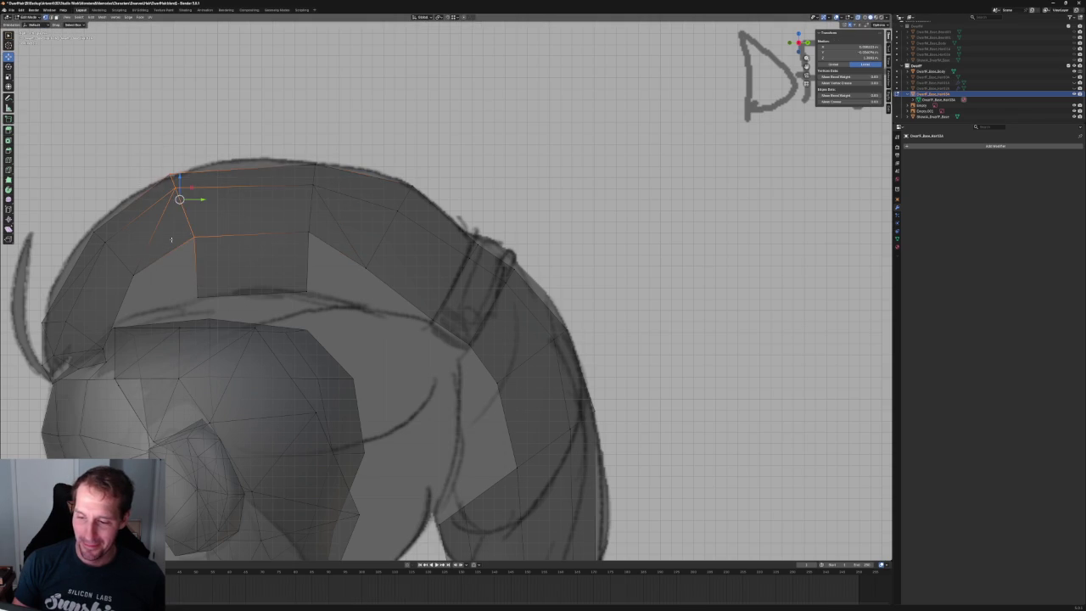
pyautogui.moveTo(179, 199)
pyautogui.mouseDown()
pyautogui.moveTo(189, 184)
pyautogui.moveTo(212, 194)
pyautogui.mouseUp()
pyautogui.hotkey('shift', 'space')
pyautogui.press('r')
pyautogui.click(212, 193)
# - Zoom out and center the head to check the side silhouette against the sketch
pyautogui.scroll(-3, 191, 195)
pyautogui.scroll(-3, 315, 180)
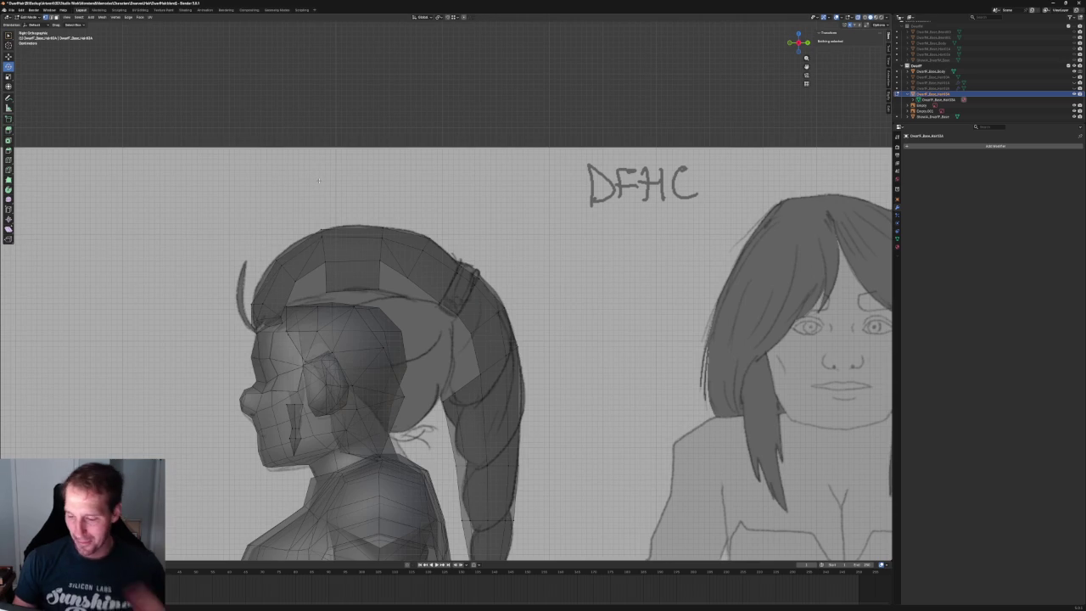
pyautogui.scroll(-4, 315, 180)
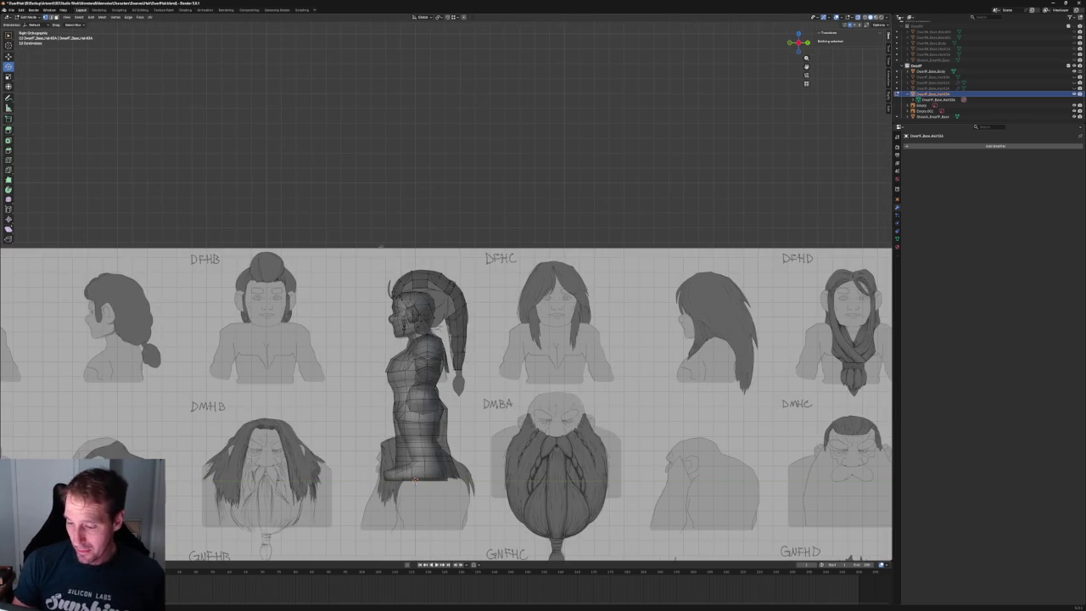
pyautogui.scroll(3, 230, 274)
pyautogui.keyDown('shift'); pyautogui.moveTo(230, 274); pyautogui.dragTo(381, 266, button='middle'); pyautogui.keyUp('shift')
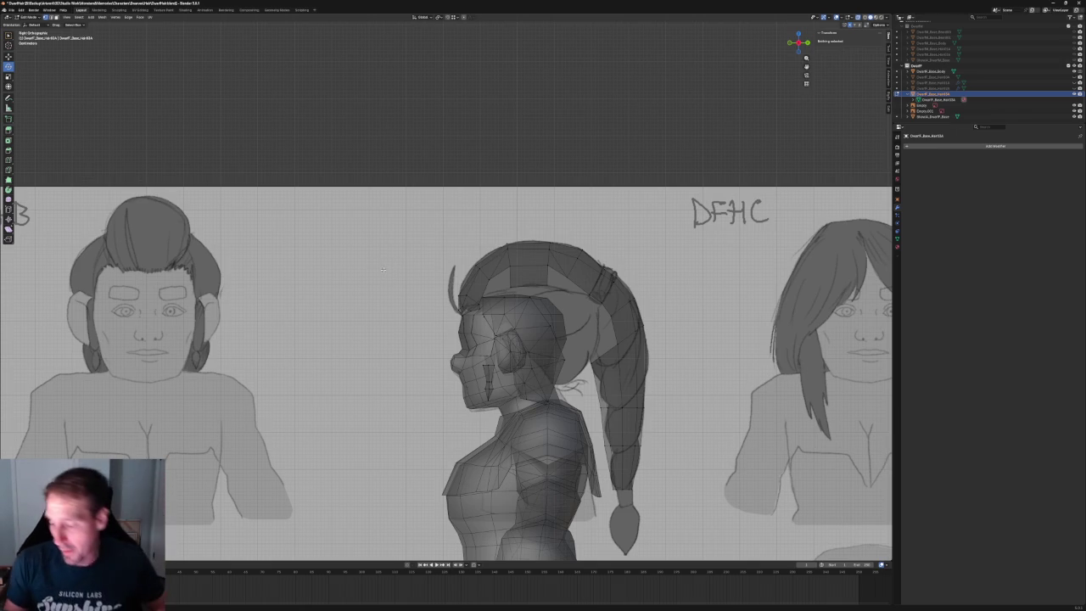
# - Centre the head in view and slide one hair vertex along Y
pyautogui.scroll(5, 576, 212)
pyautogui.scroll(1, 576, 212)
pyautogui.keyDown('shift'); pyautogui.moveTo(576, 212); pyautogui.dragTo(436, 231, button='middle'); pyautogui.keyUp('shift')
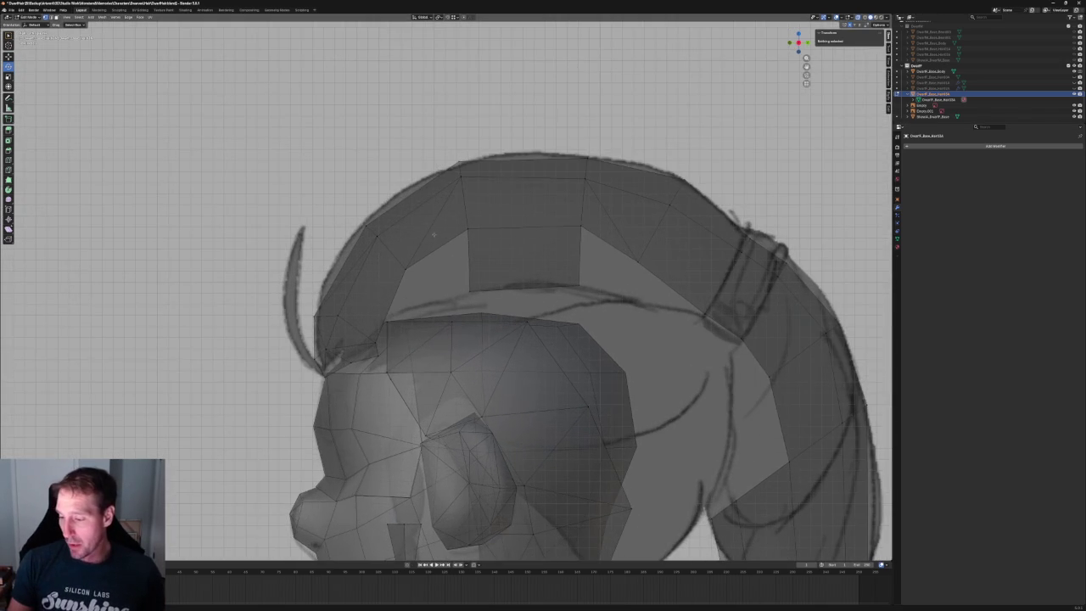
pyautogui.click(469, 290)
pyautogui.press('g')
pyautogui.press('y')
pyautogui.click(503, 290)
# - Slide a crown vertex along X, then move an inner-edge vertex down and back
pyautogui.click(469, 229)
pyautogui.press('g')
pyautogui.press('x')
pyautogui.click(450, 248)
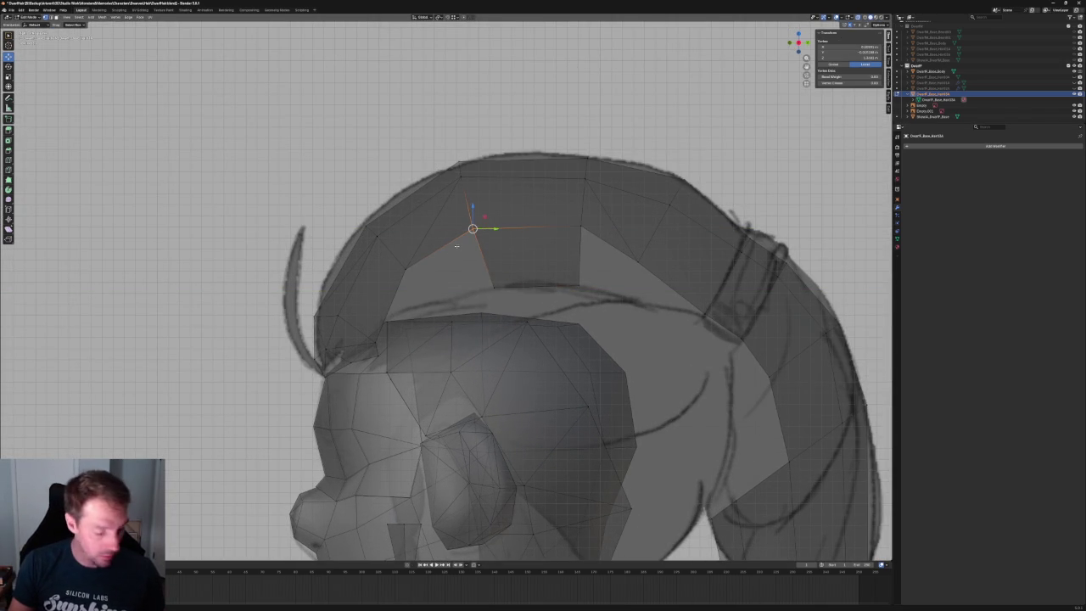
pyautogui.click(454, 246)
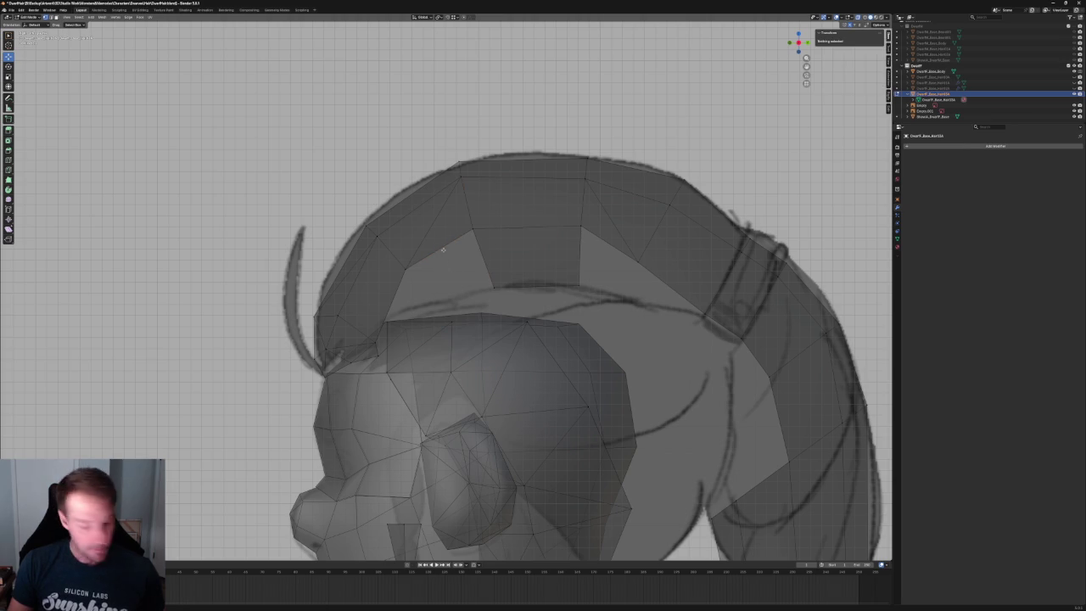
pyautogui.click(450, 247)
pyautogui.press('g')
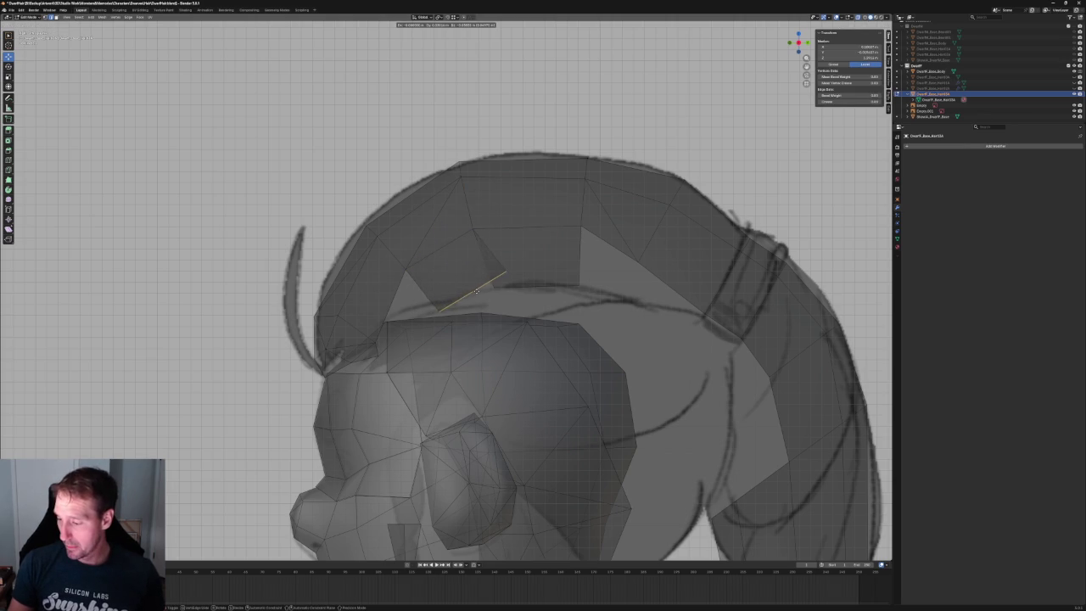
pyautogui.click(471, 290)
# - Rotate the edge to follow the hairline sketch and shift it sideways along X
pyautogui.press('r')
pyautogui.moveTo(484, 281); pyautogui.dragTo(490, 290)
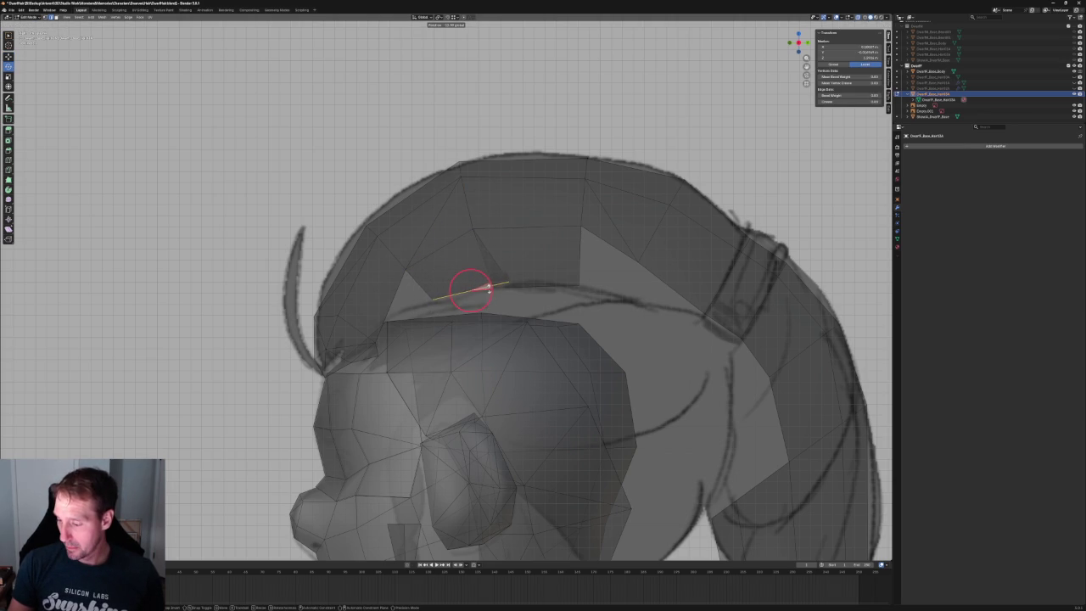
pyautogui.click(489, 288)
pyautogui.press('g')
pyautogui.press('x')
pyautogui.click(533, 273)
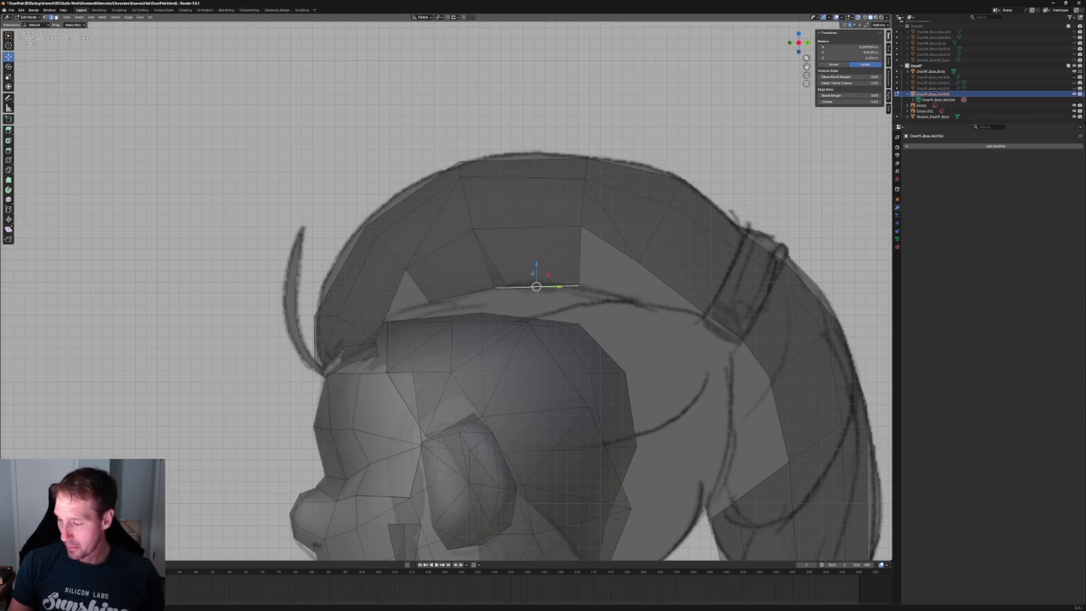
# - Slide a single part-line vertex along X and check it from the front
pyautogui.click(500, 286)
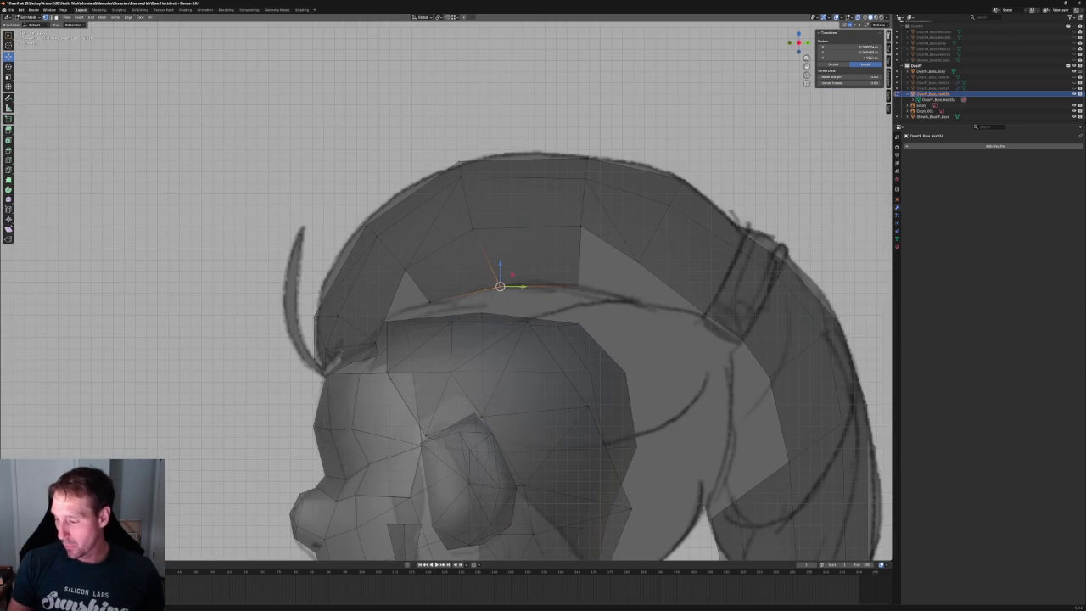
pyautogui.press('g')
pyautogui.press('x')
pyautogui.click(526, 269)
pyautogui.moveTo(526, 270); pyautogui.dragTo(553, 279, button='middle')
pyautogui.press('`')
pyautogui.click(510, 262)
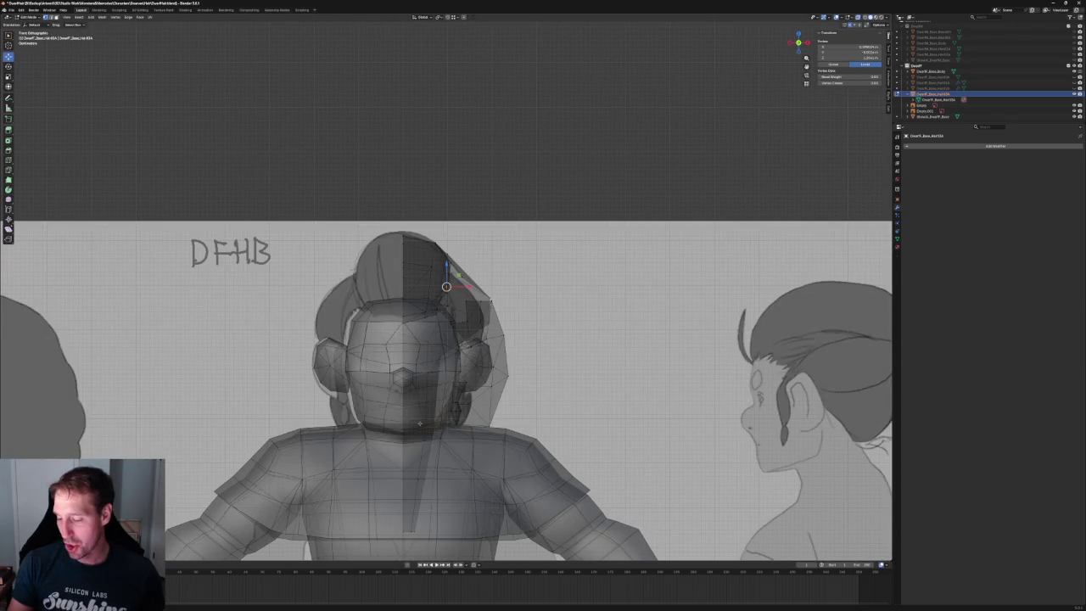
pyautogui.moveTo(555, 248)
pyautogui.mouseDown(button='middle')
pyautogui.moveTo(478, 286)
pyautogui.moveTo(513, 271)
pyautogui.mouseUp(button='middle')
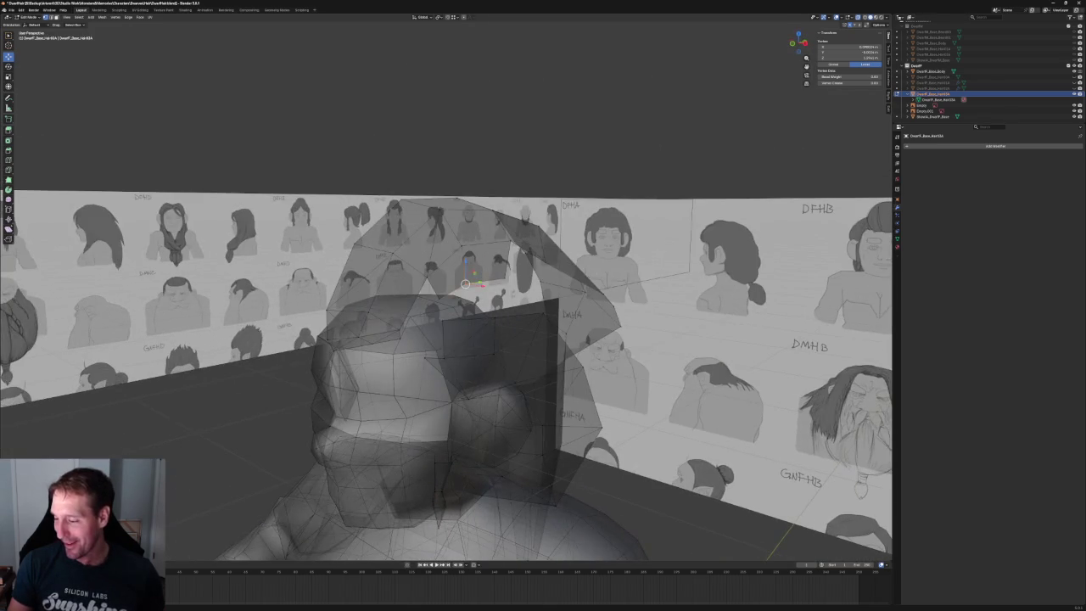
# - Add a second vertex and slide both along X in front view, checking from the side
pyautogui.keyDown('shift'); pyautogui.click(467, 284); pyautogui.keyUp('shift')
pyautogui.press('KP_1')
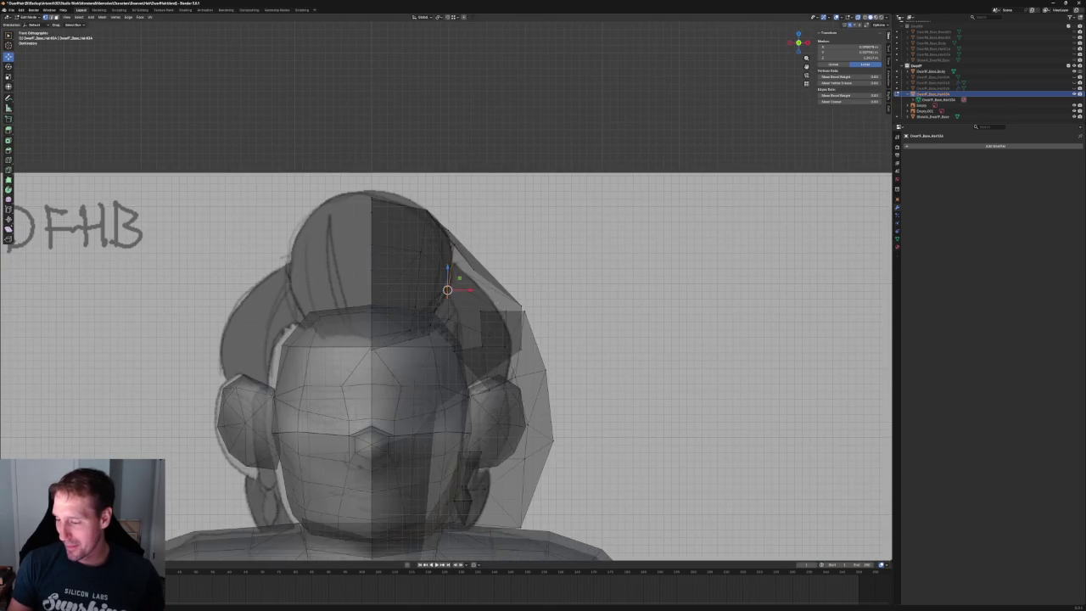
pyautogui.hotkey('alt', 'z')
pyautogui.press('g')
pyautogui.press('x')
pyautogui.click(469, 287)
pyautogui.press('KP_3')
pyautogui.hotkey('alt', 'z')
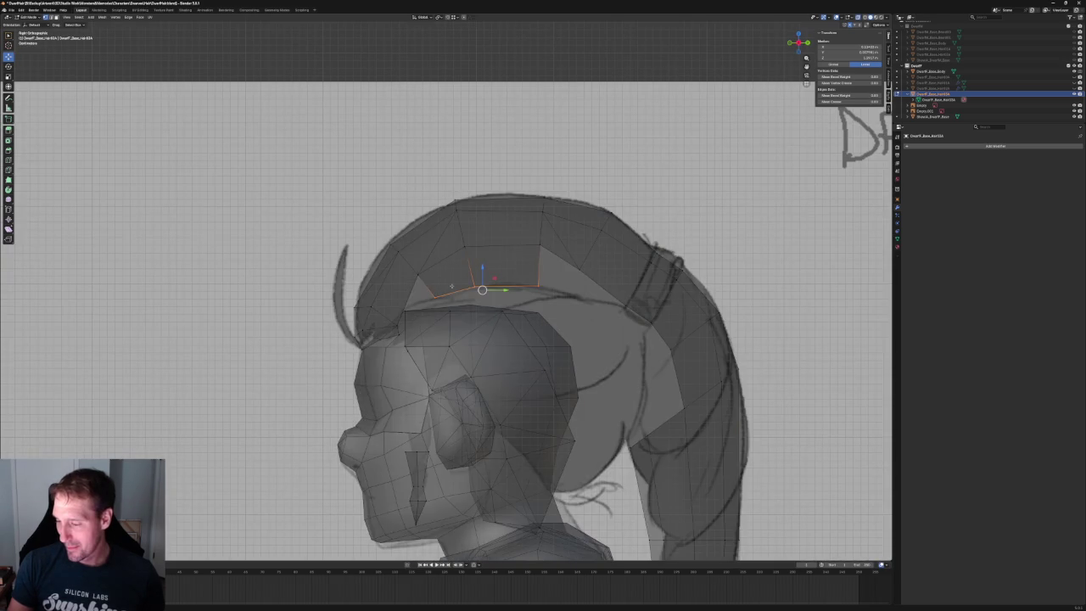
pyautogui.moveTo(451, 286); pyautogui.dragTo(507, 297, button='middle')
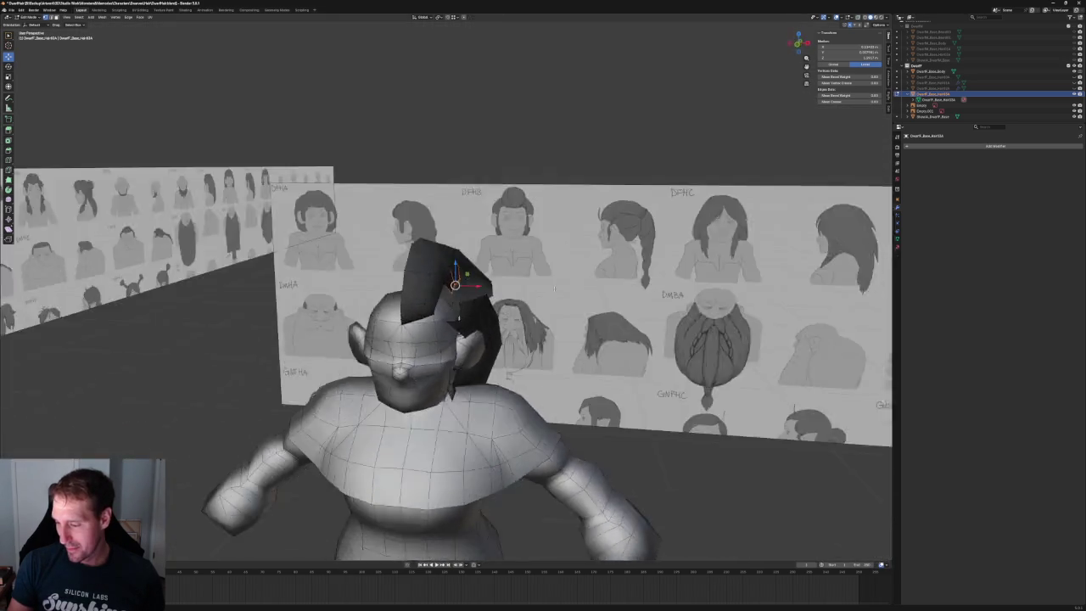
# - In front view, nudge the part-line vertex along X twice, toggling X-ray to compare with the sketch
pyautogui.press('KP_1')
pyautogui.scroll(5, 513, 280)
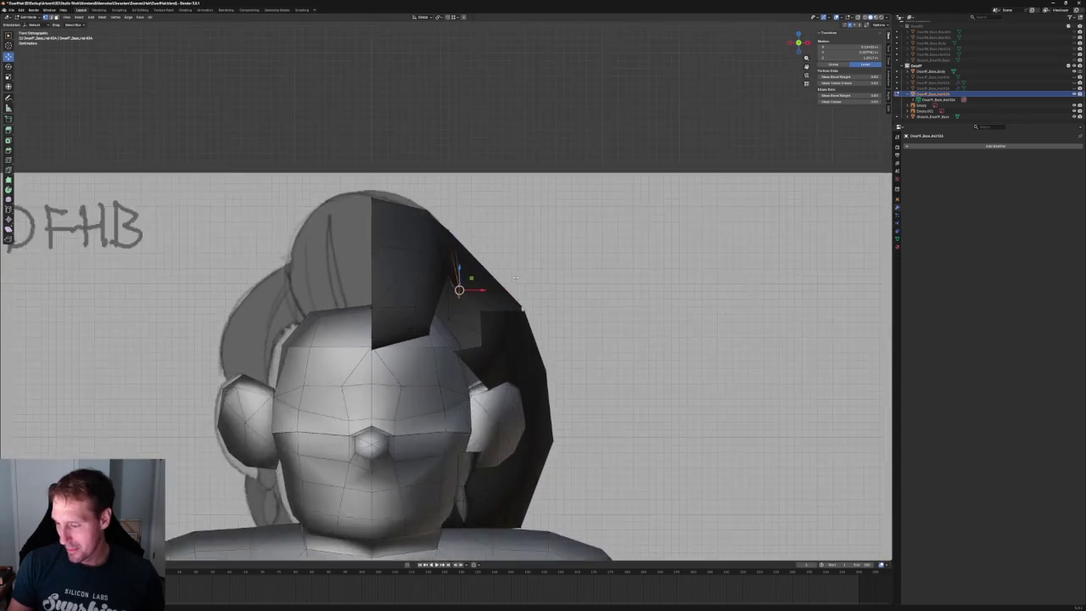
pyautogui.hotkey('alt', 'z')
pyautogui.press('g')
pyautogui.press('x')
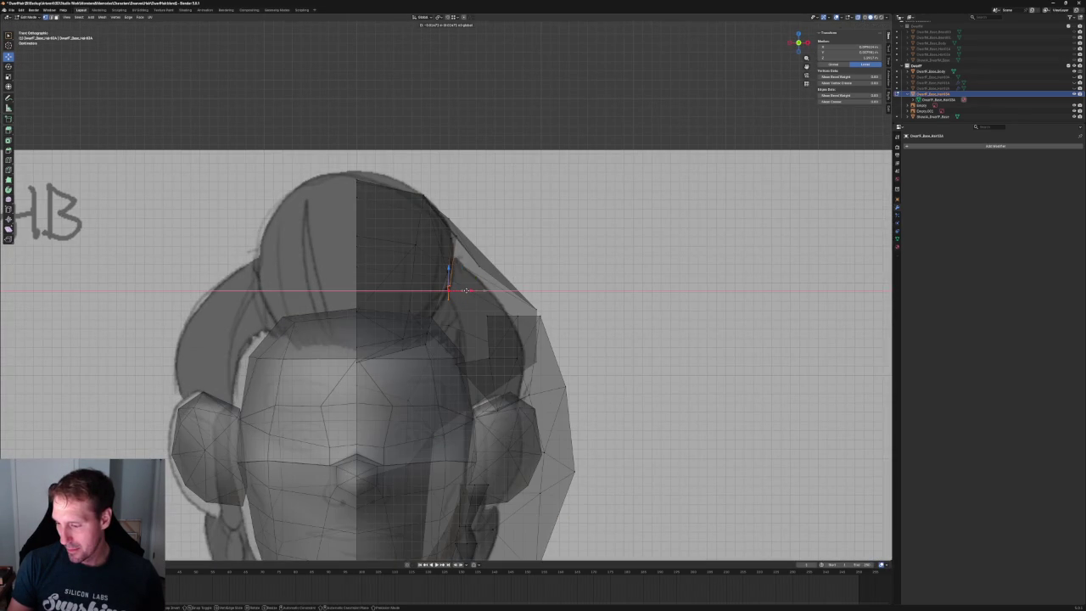
pyautogui.click(471, 290)
pyautogui.hotkey('alt', 'z')
pyautogui.press('g')
pyautogui.press('x')
pyautogui.click(448, 293)
pyautogui.hotkey('alt', 'z')
# - Give the vertex a final slight leftward X nudge and turn X-ray off
pyautogui.hotkey('alt', 'z')
pyautogui.press('g')
pyautogui.press('x')
pyautogui.click(476, 287)
pyautogui.hotkey('alt', 'z')
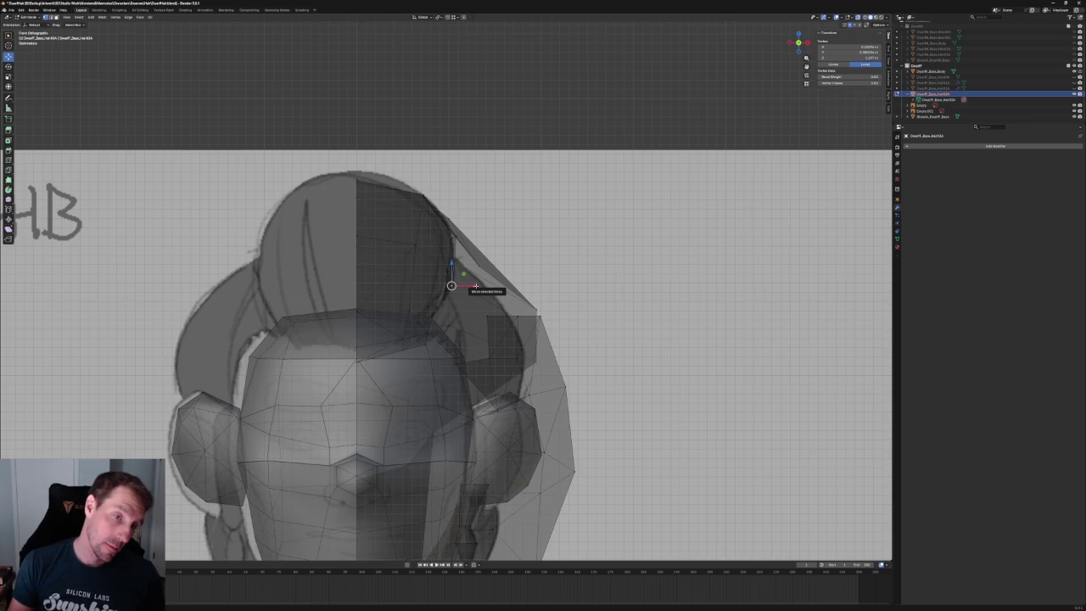
pyautogui.scroll(-5, 475, 288)
pyautogui.scroll(2, 488, 293)
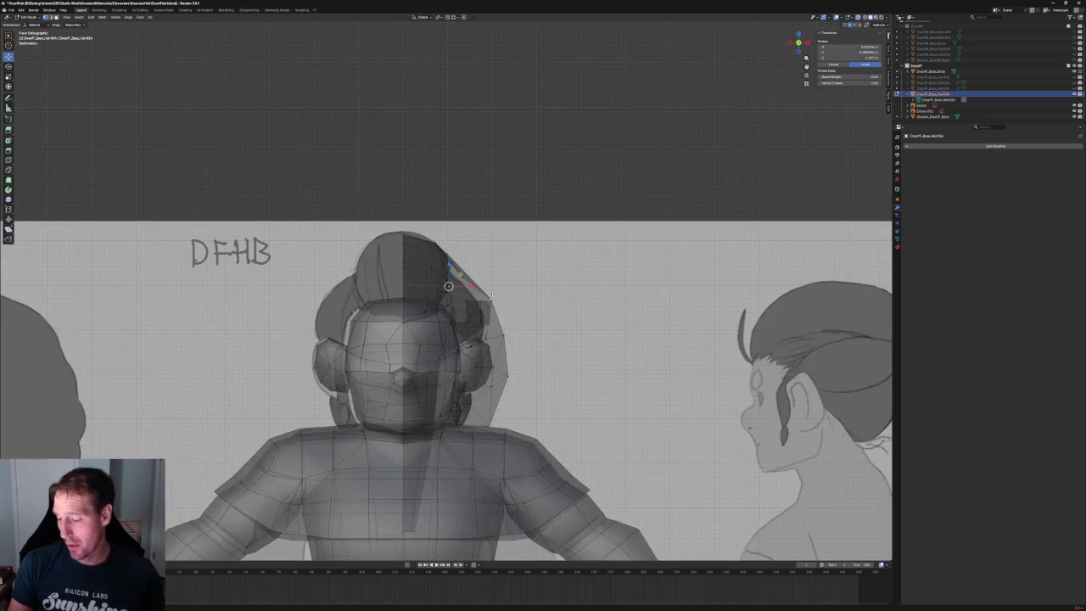
pyautogui.scroll(-8, 518, 283)
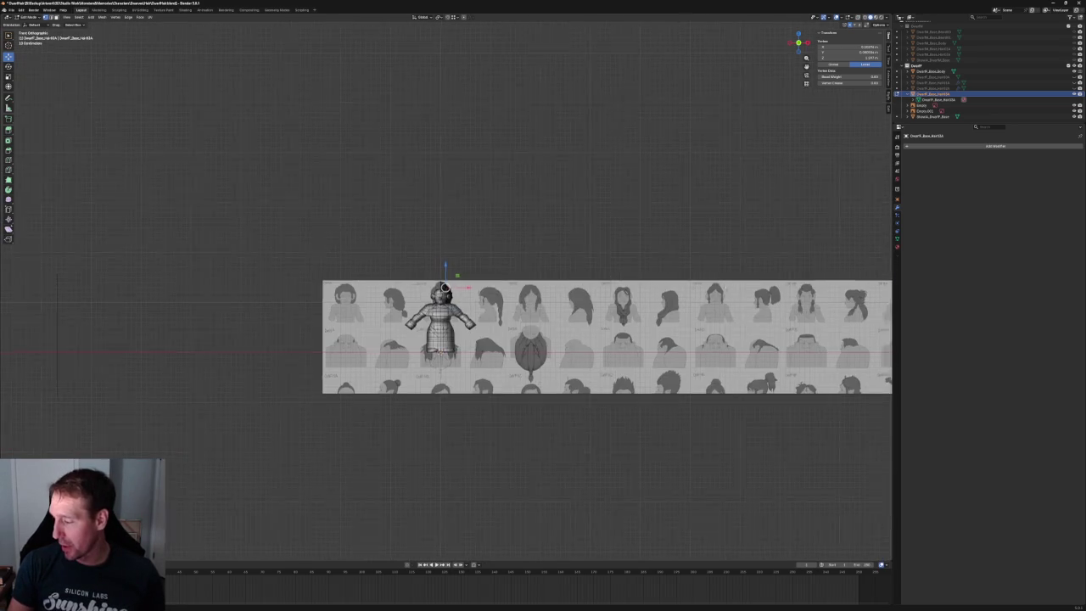
pyautogui.keyDown('ctrl'); pyautogui.scroll(-6, 519, 283); pyautogui.keyUp('ctrl')
pyautogui.scroll(5, 486, 346)
pyautogui.scroll(3, 486, 346)
pyautogui.scroll(3, 486, 346)
pyautogui.scroll(2, 485, 347)
pyautogui.scroll(-1, 486, 346)
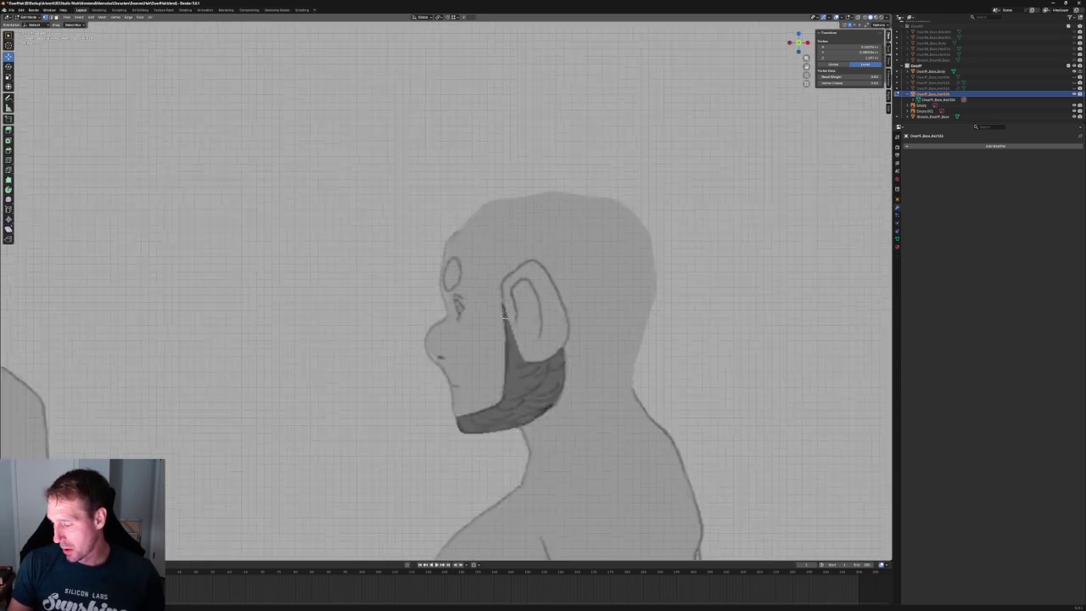
pyautogui.scroll(-3, 485, 347)
pyautogui.keyDown('ctrl'); pyautogui.scroll(-4, 486, 346); pyautogui.keyUp('ctrl')
pyautogui.scroll(5, 485, 346)
pyautogui.keyDown('ctrl'); pyautogui.scroll(-3, 486, 346); pyautogui.keyUp('ctrl')
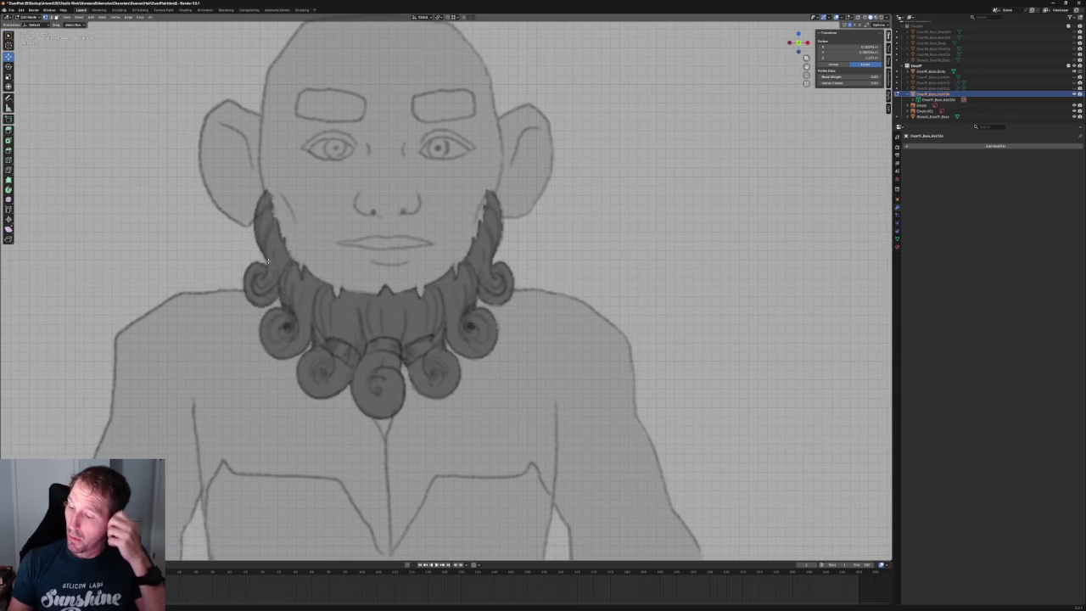
pyautogui.scroll(-4, 267, 262)
pyautogui.scroll(-5, 369, 317)
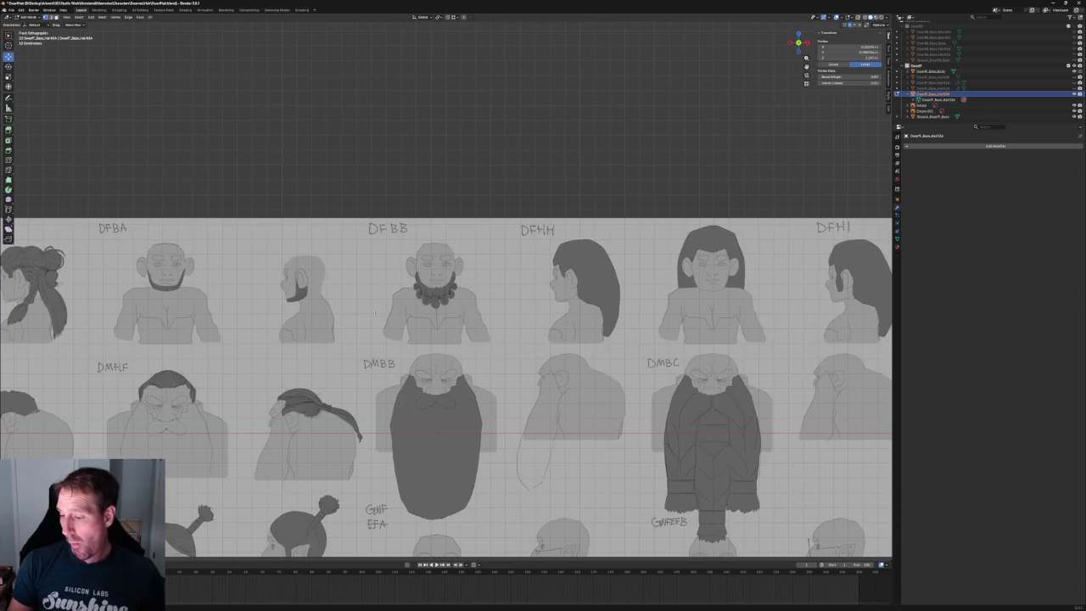
pyautogui.scroll(-2, 374, 313)
pyautogui.keyDown('shift'); pyautogui.moveTo(277, 300); pyautogui.dragTo(516, 315, button='middle'); pyautogui.keyUp('shift')
pyautogui.keyDown('shift'); pyautogui.moveTo(246, 277); pyautogui.dragTo(730, 304, button='middle'); pyautogui.keyUp('shift')
pyautogui.keyDown('shift'); pyautogui.moveTo(161, 293); pyautogui.dragTo(301, 296, button='middle'); pyautogui.keyUp('shift')
pyautogui.press('KP_3')
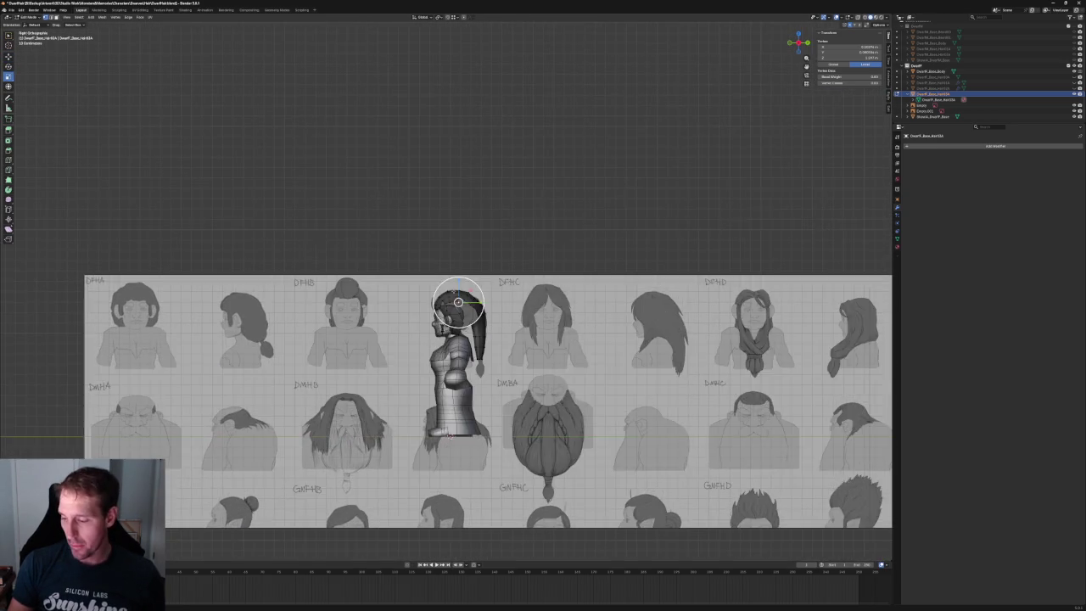
# - Frame the face, ear and hair, and box-select the edge loop near the ponytail tie in X-ray
pyautogui.scroll(3, 448, 339)
pyautogui.scroll(2, 442, 307)
pyautogui.scroll(5, 442, 307)
pyautogui.scroll(1, 446, 306)
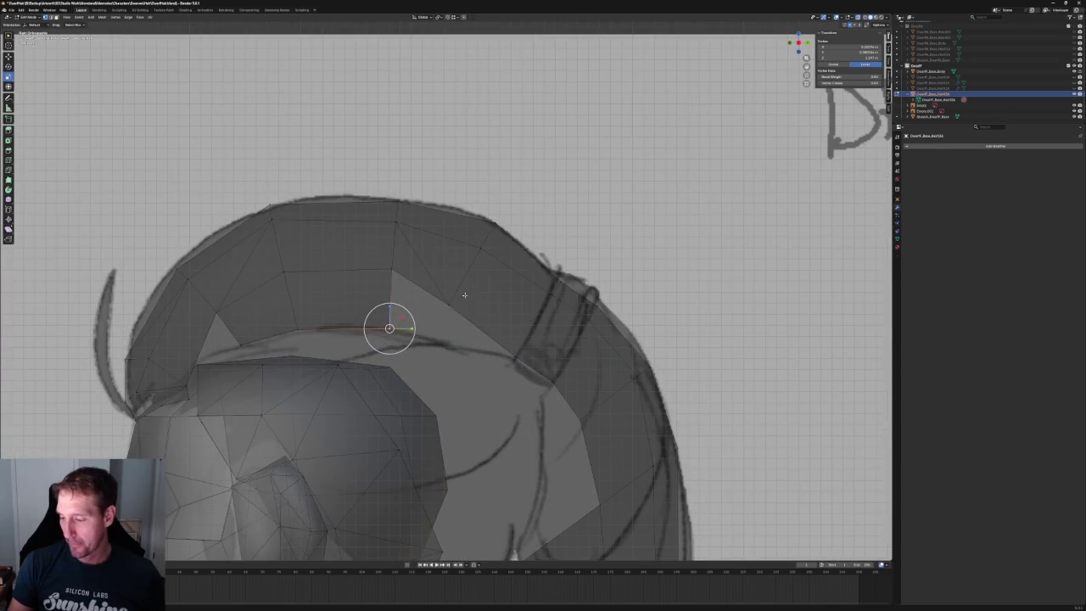
pyautogui.scroll(-2, 448, 305)
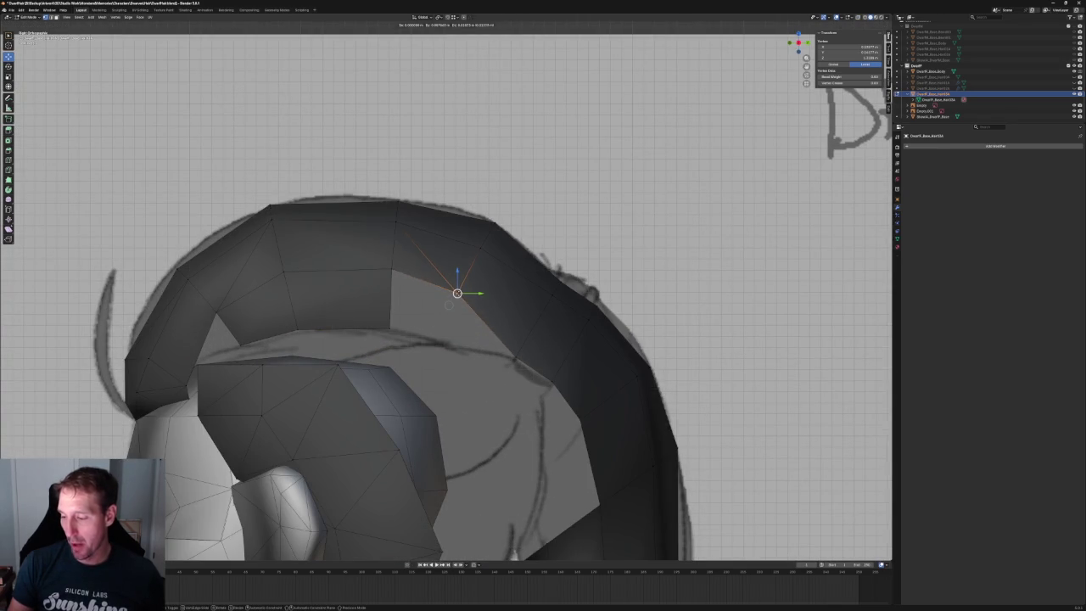
pyautogui.scroll(-4, 449, 288)
pyautogui.scroll(3, 449, 289)
pyautogui.scroll(2, 445, 229)
pyautogui.keyDown('shift'); pyautogui.moveTo(446, 229); pyautogui.dragTo(266, 266, button='middle'); pyautogui.keyUp('shift')
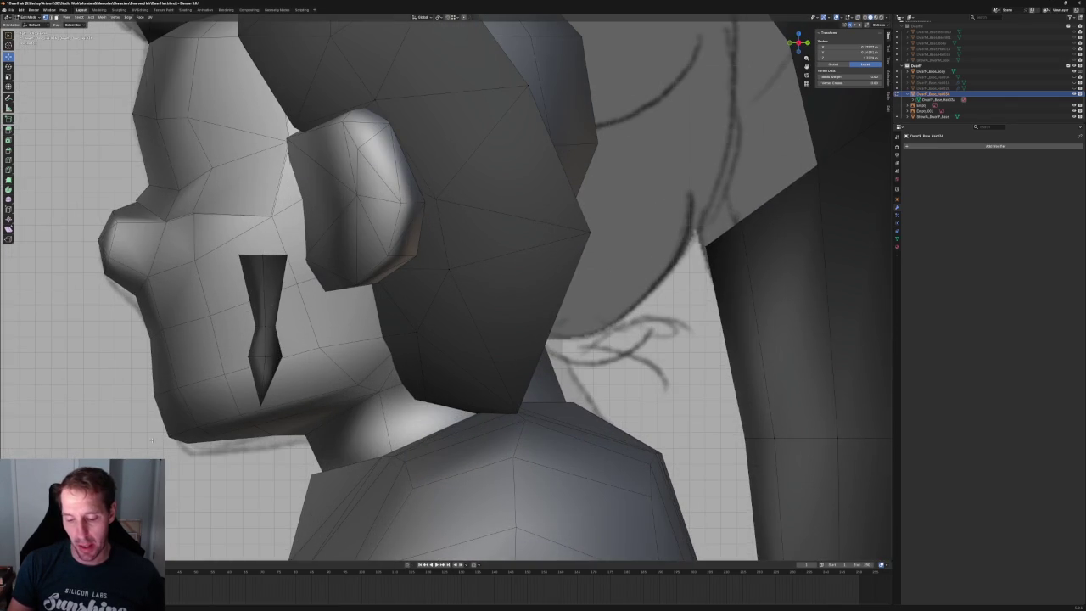
pyautogui.scroll(-4, 401, 363)
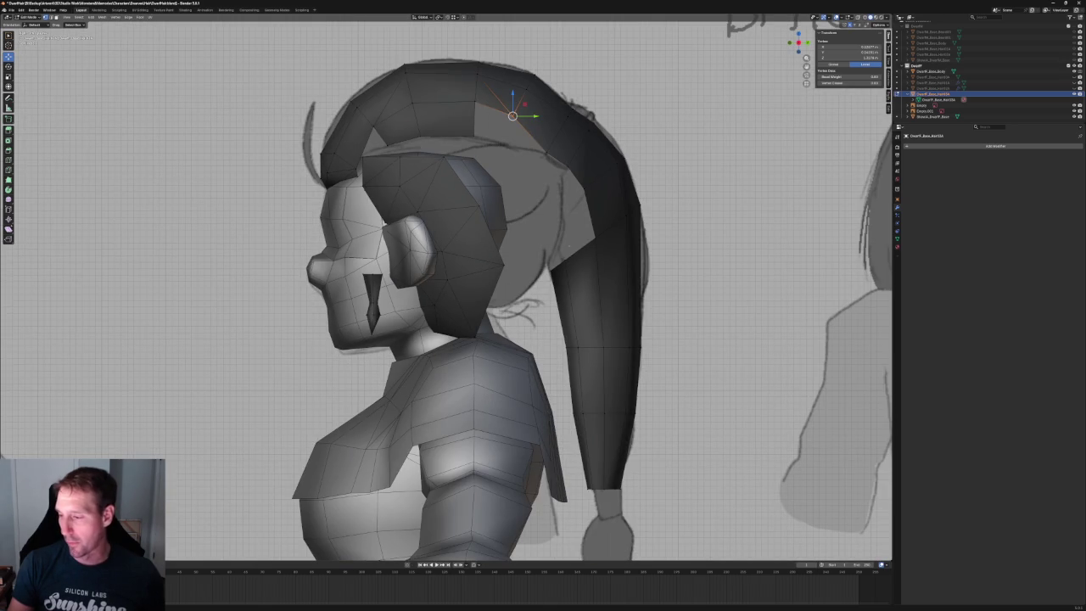
pyautogui.scroll(2, 565, 253)
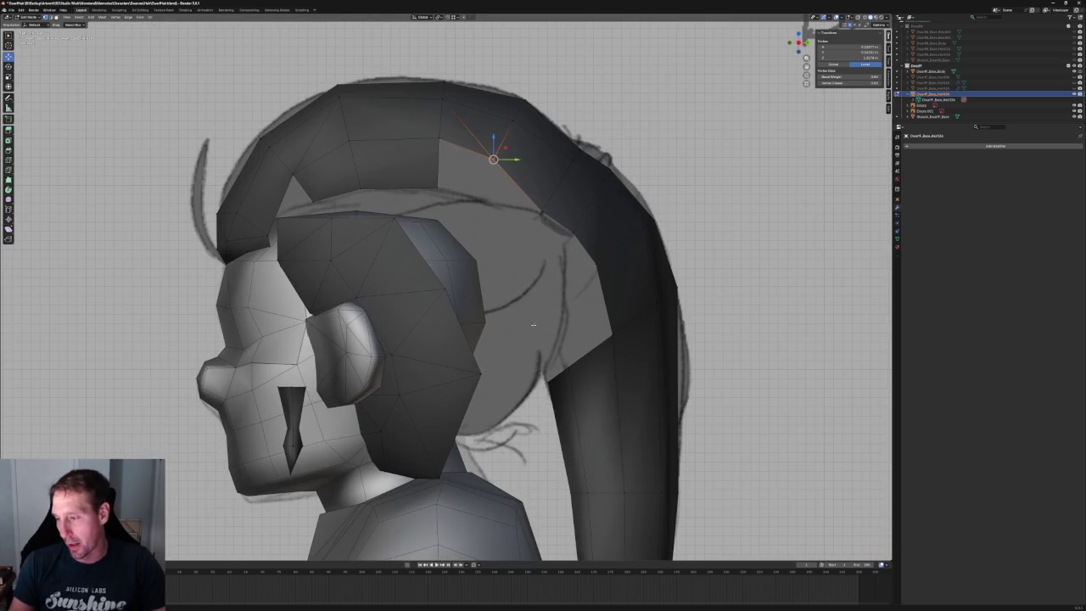
pyautogui.scroll(2, 535, 323)
pyautogui.scroll(-2, 535, 324)
pyautogui.hotkey('alt', 'z')
pyautogui.moveTo(535, 323); pyautogui.dragTo(566, 239, button='middle')
pyautogui.scroll(3, 566, 240)
pyautogui.hotkey('alt', 'z')
pyautogui.hotkey('alt', 'z')
pyautogui.moveTo(535, 264); pyautogui.dragTo(437, 319)
pyautogui.hotkey('alt', 'z')
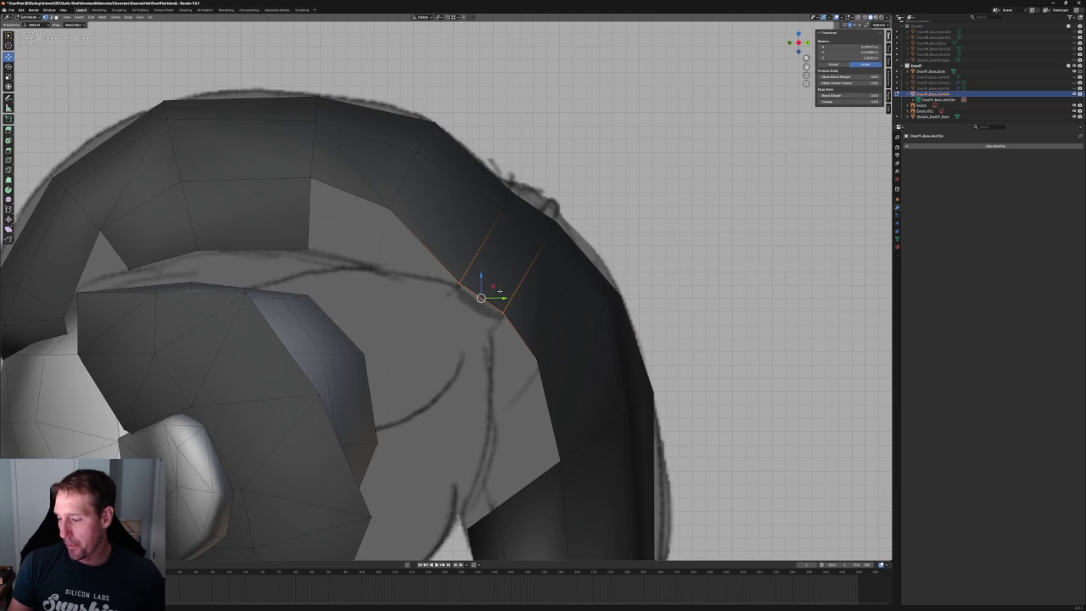
# - Raise the edge loop, then lower it to match the hair-tie band in the side sketch
pyautogui.press('g')
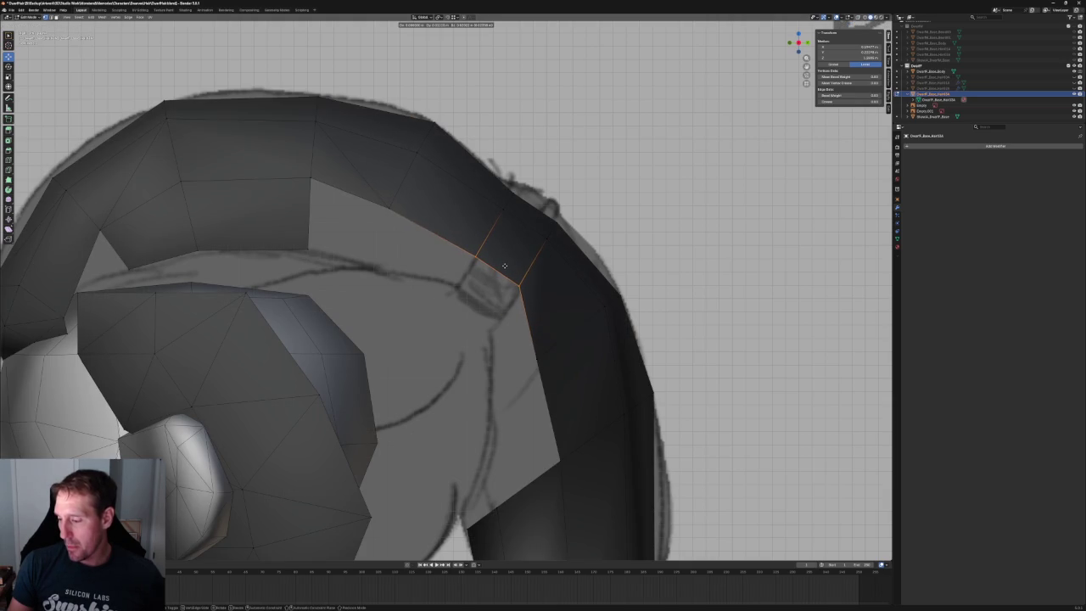
pyautogui.click(505, 262)
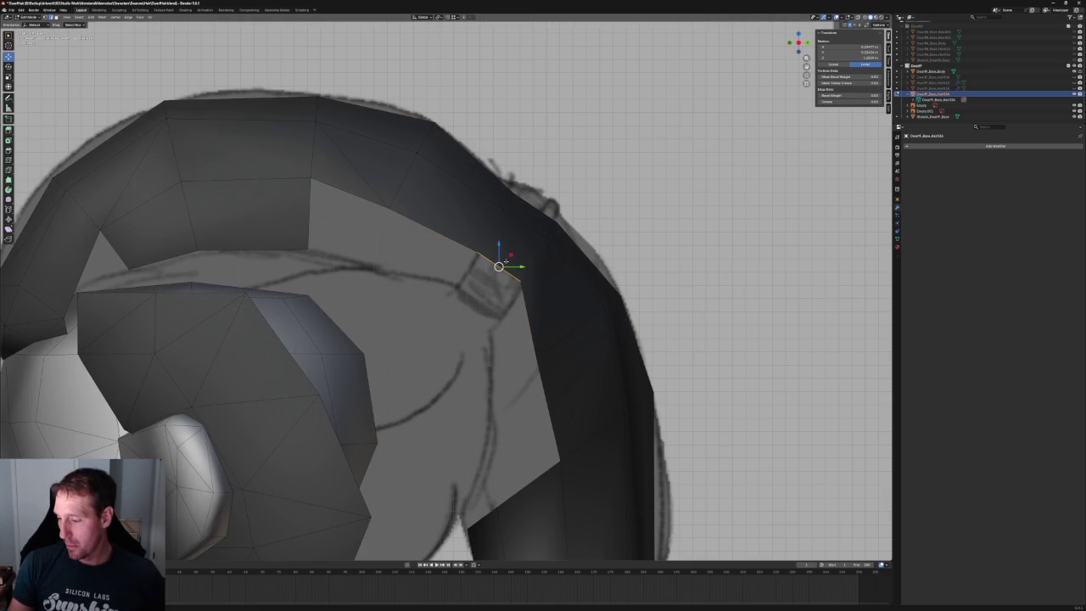
pyautogui.press('g')
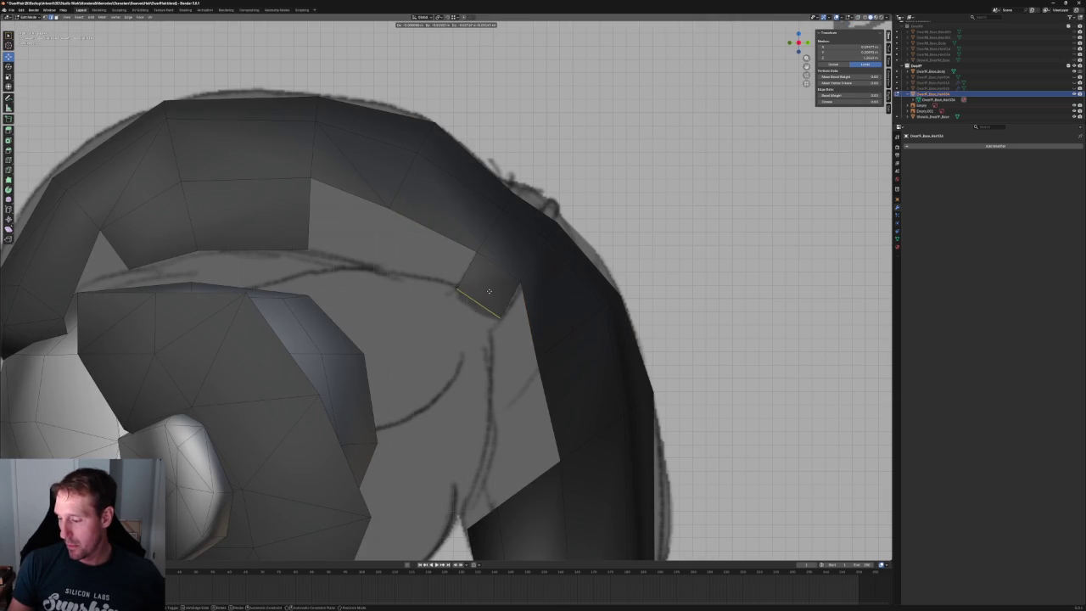
pyautogui.click(489, 291)
pyautogui.scroll(-6, 489, 291)
pyautogui.moveTo(489, 291)
pyautogui.mouseDown(button='middle')
pyautogui.moveTo(564, 321)
pyautogui.moveTo(475, 288)
pyautogui.moveTo(484, 298)
pyautogui.moveTo(516, 281)
pyautogui.moveTo(525, 289)
pyautogui.moveTo(497, 297)
pyautogui.mouseUp(button='middle')
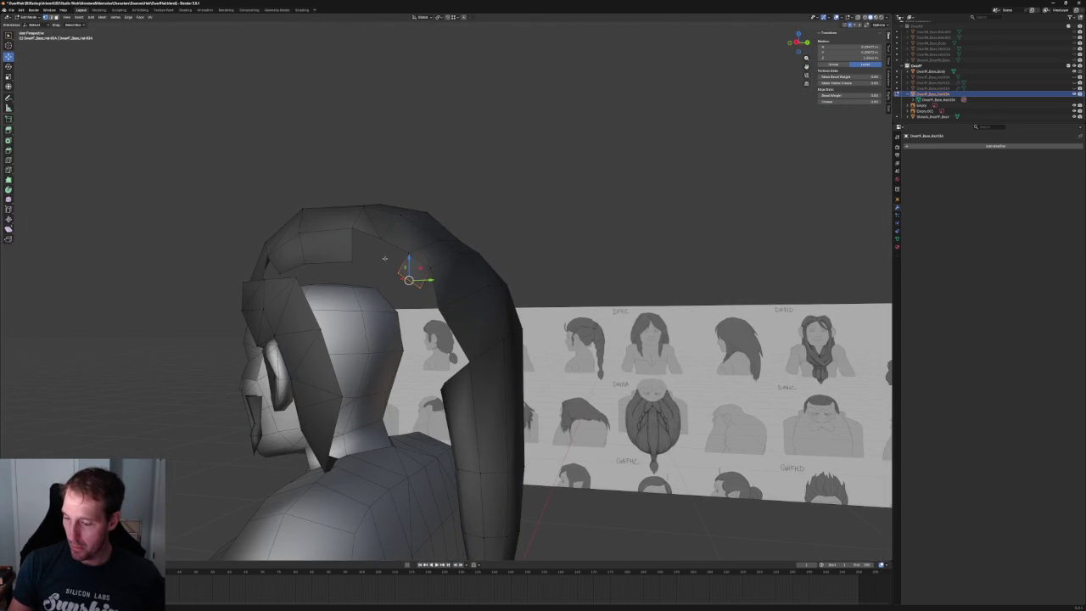
# - Switch to the combined transform gizmo and slide the vertices along X from the top view
pyautogui.moveTo(385, 258); pyautogui.dragTo(399, 265, button='middle')
pyautogui.scroll(-2, 424, 280)
pyautogui.hotkey('shift', 'space')
pyautogui.press('t')
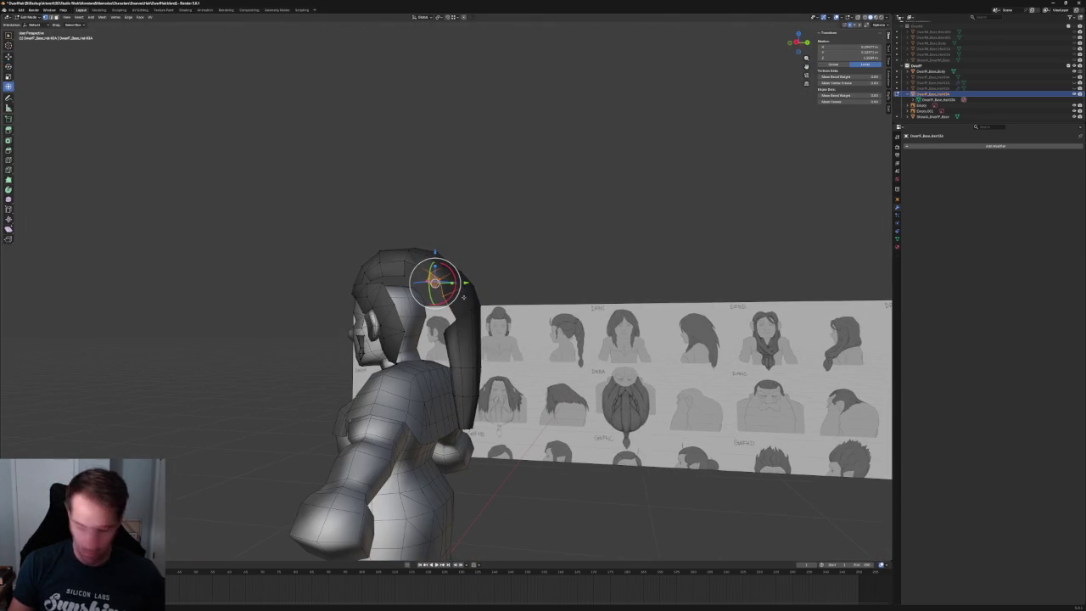
pyautogui.press('KP_7')
pyautogui.scroll(3, 595, 272)
pyautogui.moveTo(598, 263); pyautogui.dragTo(582, 265)
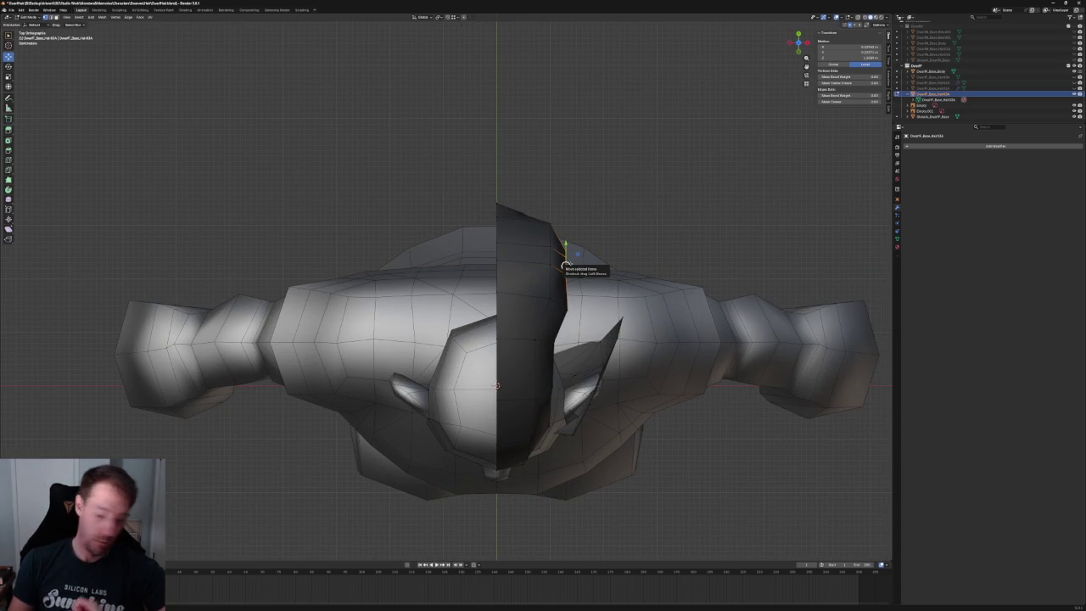
# - Frame the selected hair faces from above and slide them sideways along X
pyautogui.moveTo(557, 276); pyautogui.dragTo(514, 286, button='middle')
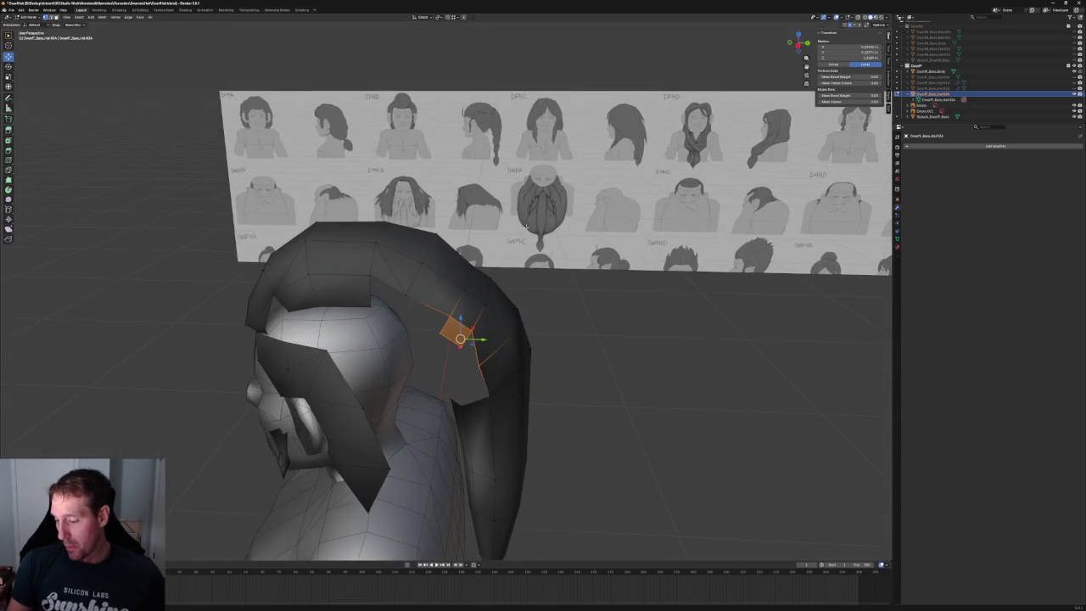
pyautogui.scroll(2, 514, 286)
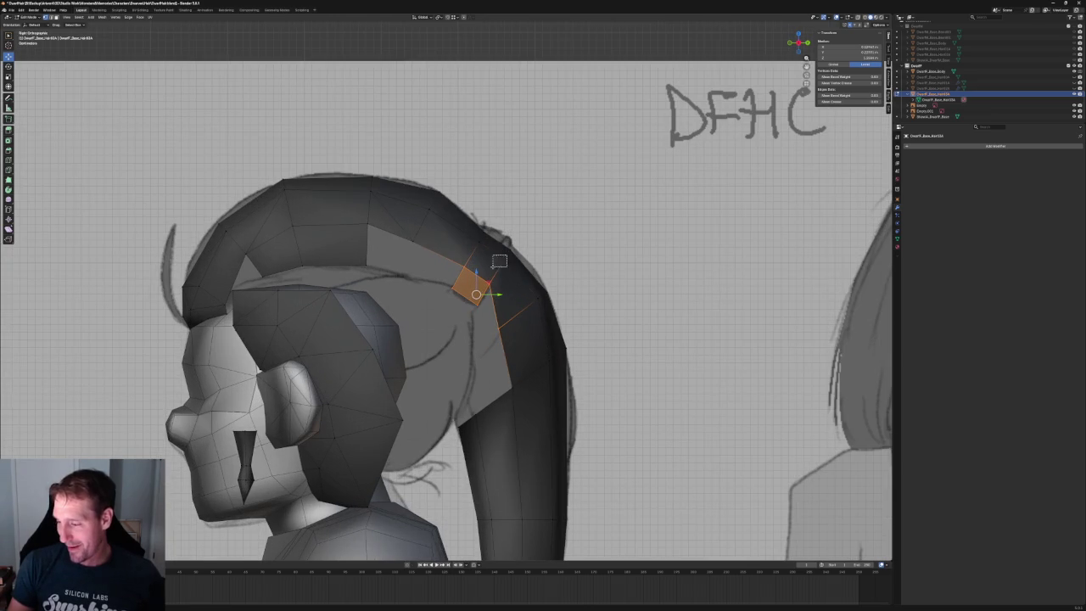
pyautogui.scroll(-2, 465, 247)
pyautogui.scroll(-3, 441, 221)
pyautogui.moveTo(441, 221)
pyautogui.mouseDown(button='middle')
pyautogui.moveTo(416, 297)
pyautogui.moveTo(458, 286)
pyautogui.mouseUp(button='middle')
pyautogui.hotkey('shift', 'space')
pyautogui.press('t')
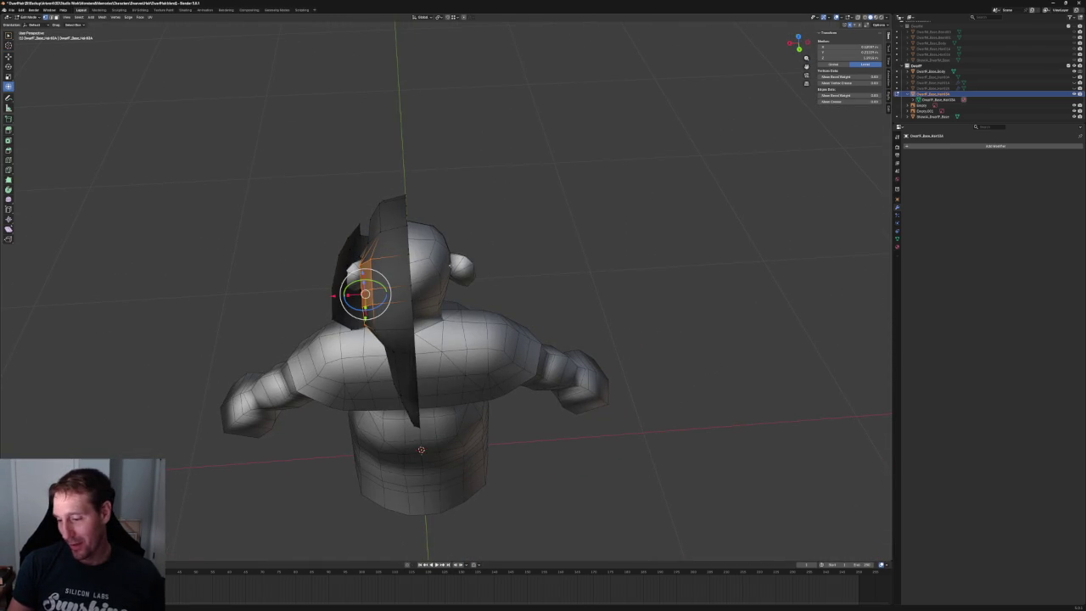
pyautogui.press('KP_7')
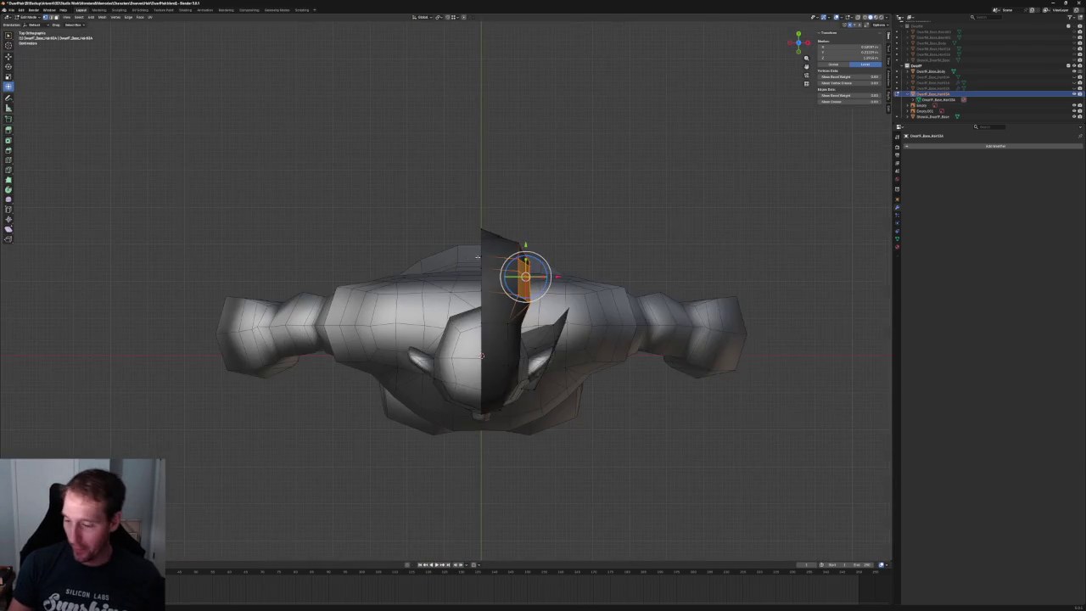
pyautogui.scroll(3, 408, 381)
pyautogui.press('KP_Decimal')
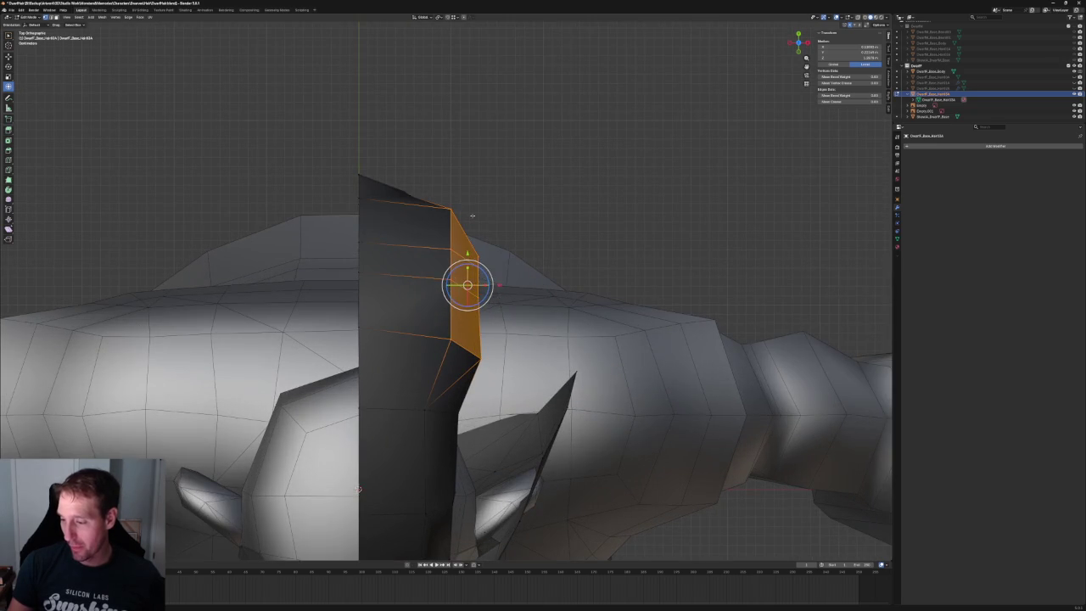
pyautogui.moveTo(486, 286); pyautogui.dragTo(456, 281)
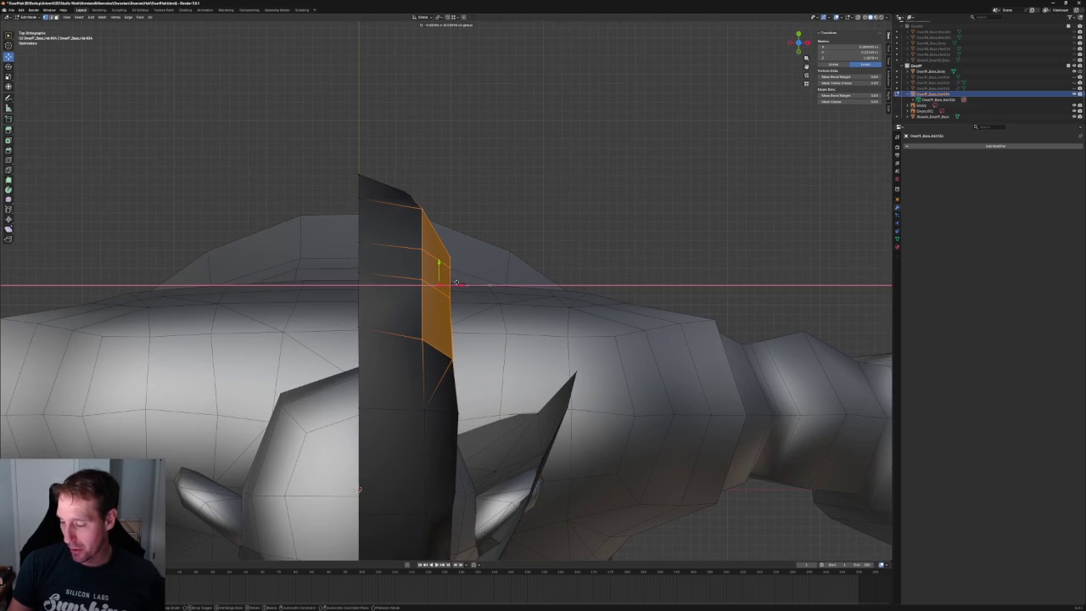
pyautogui.scroll(-3, 457, 282)
pyautogui.scroll(-4, 511, 195)
# - From a top-down view over the shoulders, shift the selected hair face along X
pyautogui.moveTo(512, 195)
pyautogui.mouseDown(button='middle')
pyautogui.moveTo(382, 233)
pyautogui.moveTo(388, 212)
pyautogui.moveTo(476, 217)
pyautogui.moveTo(441, 221)
pyautogui.mouseUp(button='middle')
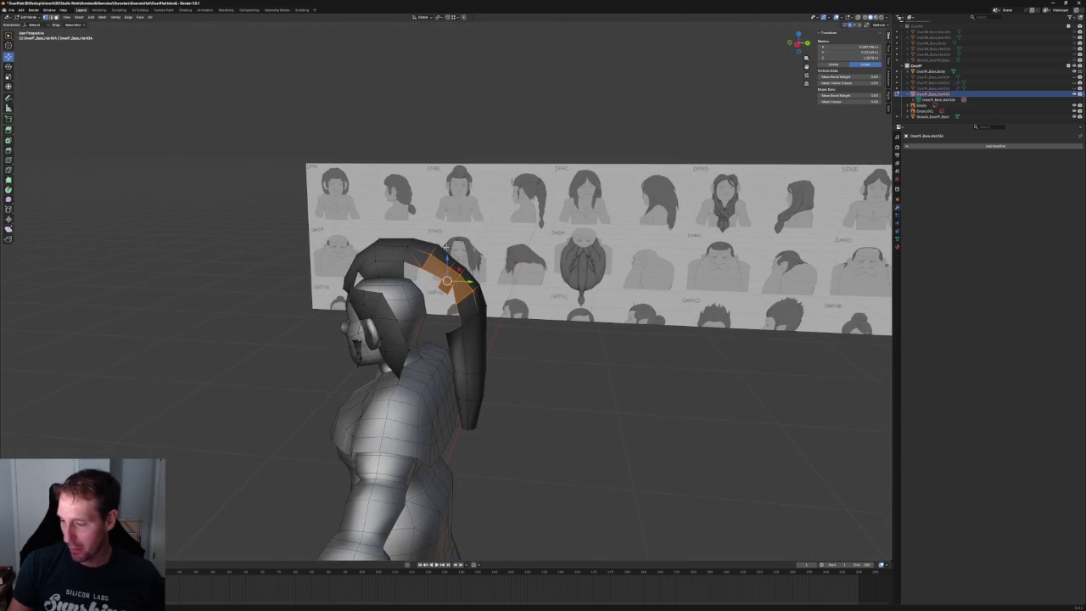
pyautogui.scroll(1, 446, 292)
pyautogui.moveTo(448, 288); pyautogui.dragTo(473, 255, button='middle')
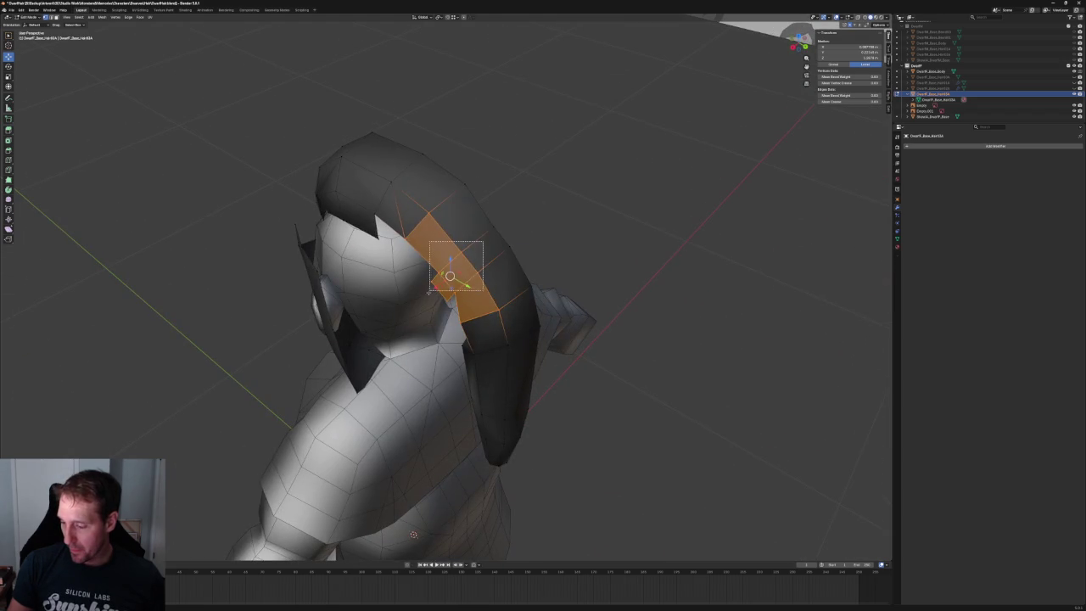
pyautogui.moveTo(429, 288); pyautogui.dragTo(433, 280, button='middle')
pyautogui.moveTo(427, 281); pyautogui.dragTo(444, 283)
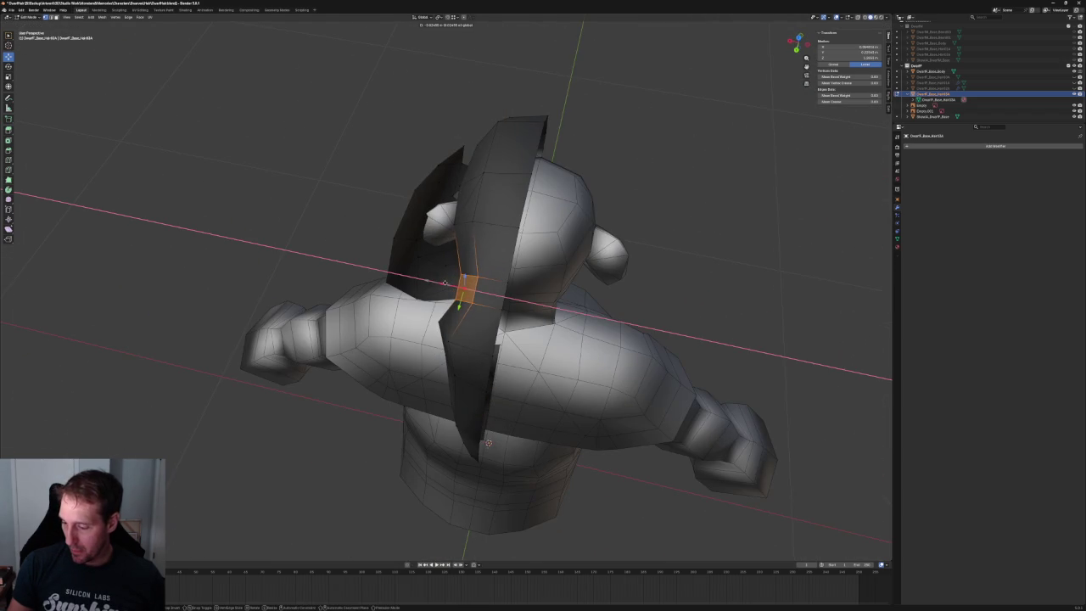
pyautogui.click(447, 282)
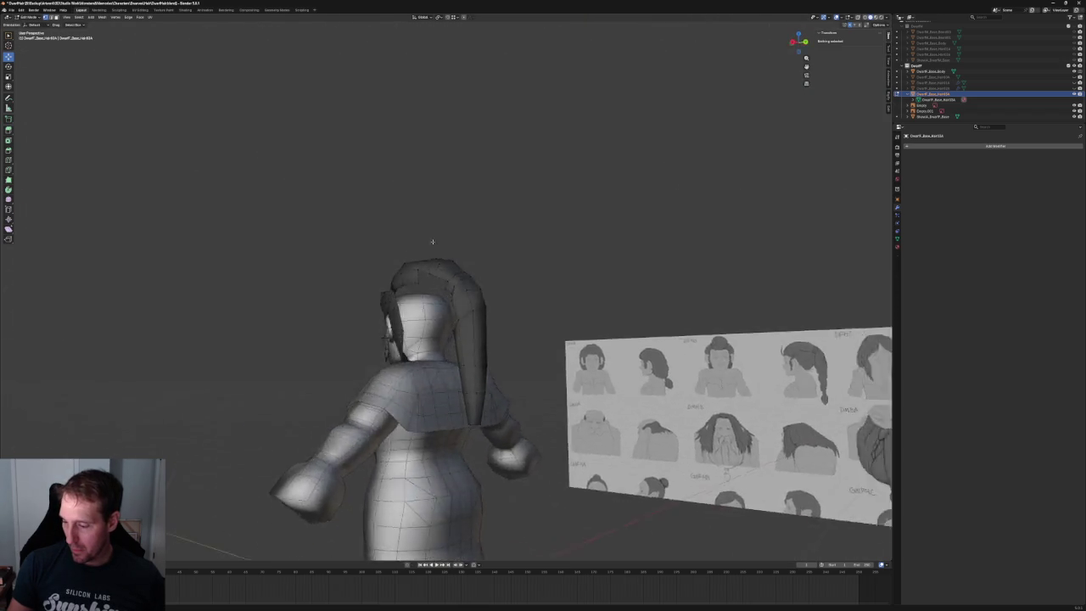
# - Select the hair vertices on top of the head and move them along X in front view
pyautogui.moveTo(446, 254)
pyautogui.mouseDown(button='middle')
pyautogui.moveTo(435, 314)
pyautogui.moveTo(444, 248)
pyautogui.mouseUp(button='middle')
pyautogui.moveTo(425, 242); pyautogui.dragTo(451, 266)
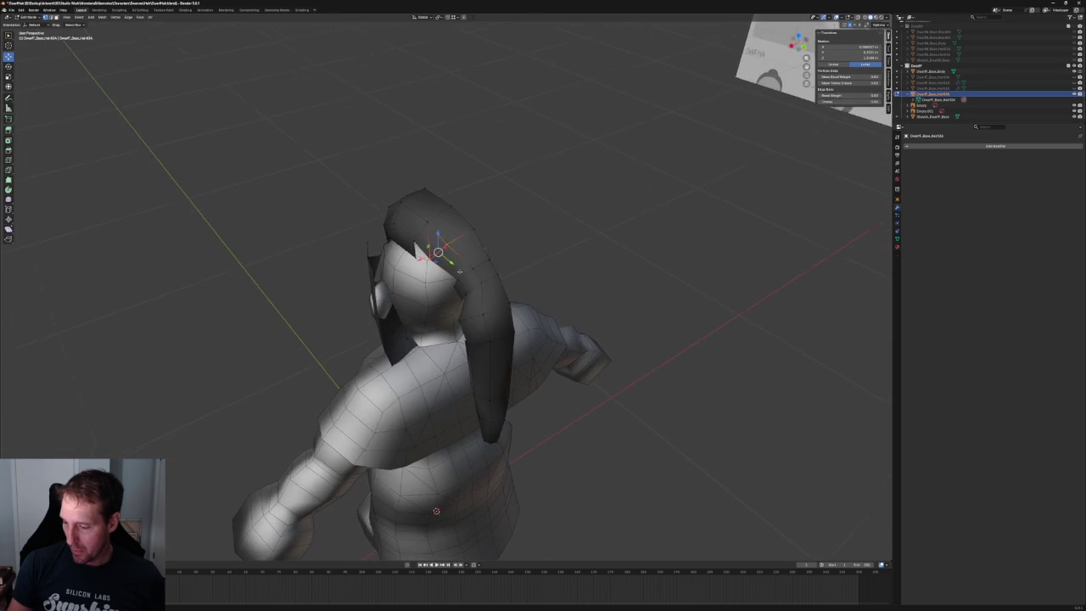
pyautogui.moveTo(451, 266); pyautogui.dragTo(434, 296, button='middle')
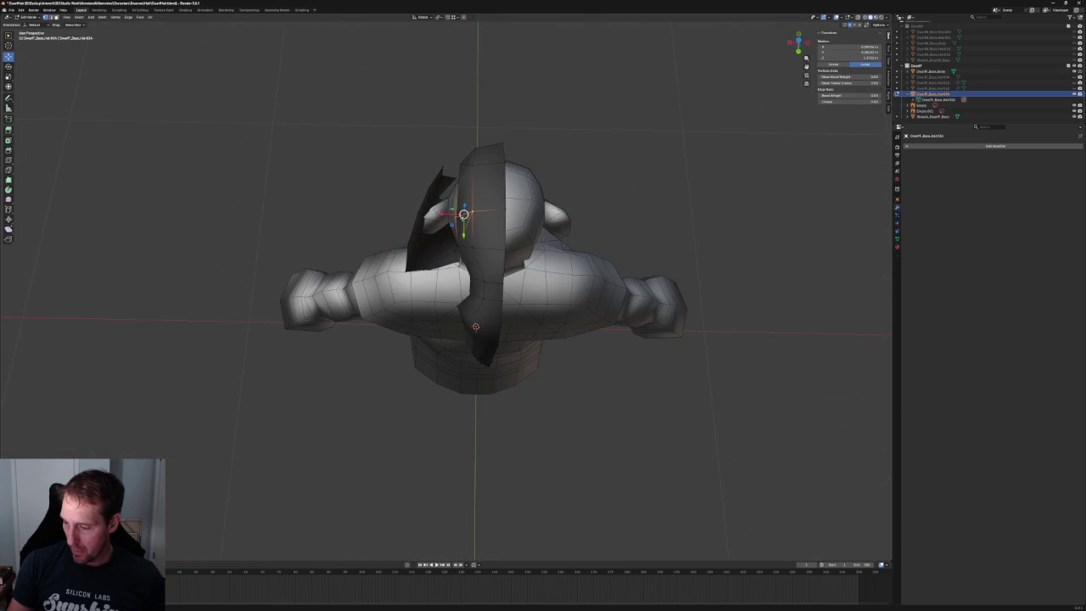
pyautogui.press('KP_1')
pyautogui.scroll(3, 485, 228)
pyautogui.press('g')
pyautogui.press('x')
pyautogui.click(449, 245)
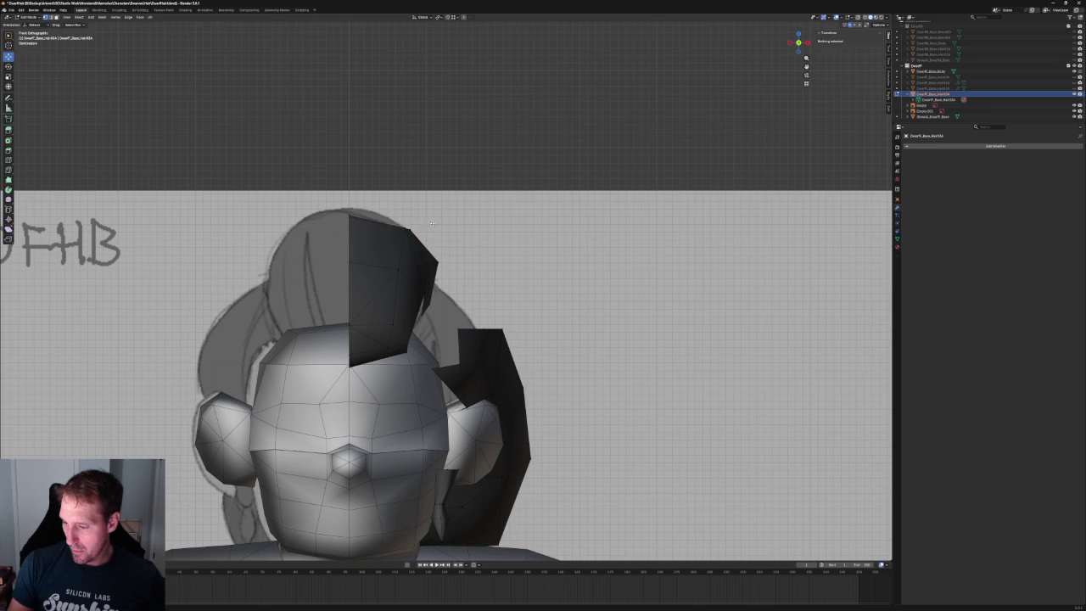
# - Select single vertices at the hair tip, viewing the head from the side
pyautogui.click(408, 225)
pyautogui.moveTo(408, 224)
pyautogui.mouseDown(button='middle')
pyautogui.moveTo(446, 244)
pyautogui.moveTo(489, 239)
pyautogui.mouseUp(button='middle')
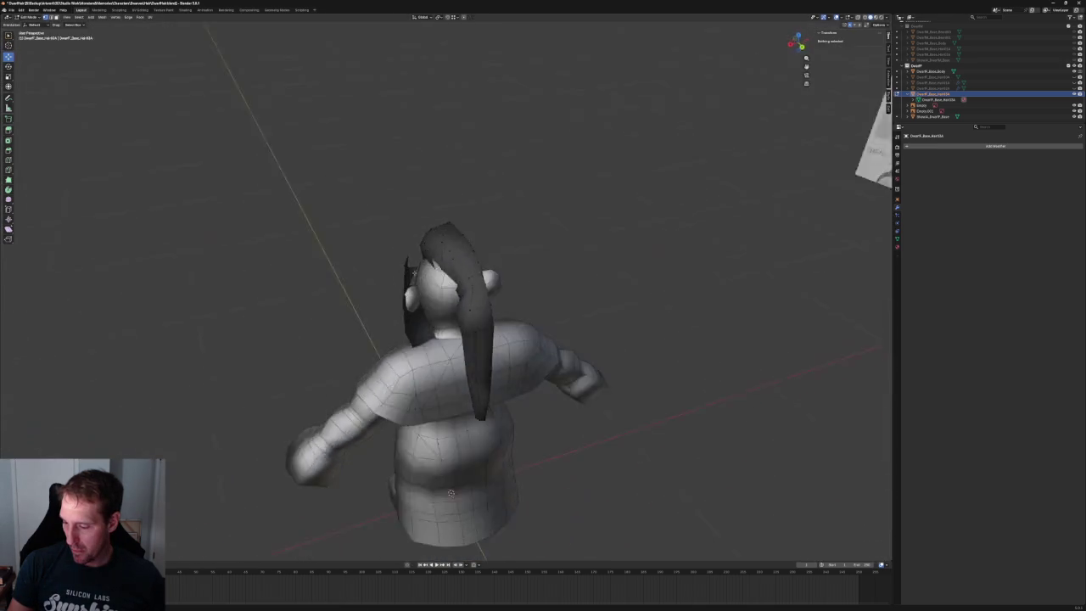
pyautogui.scroll(3, 490, 239)
pyautogui.click(484, 236)
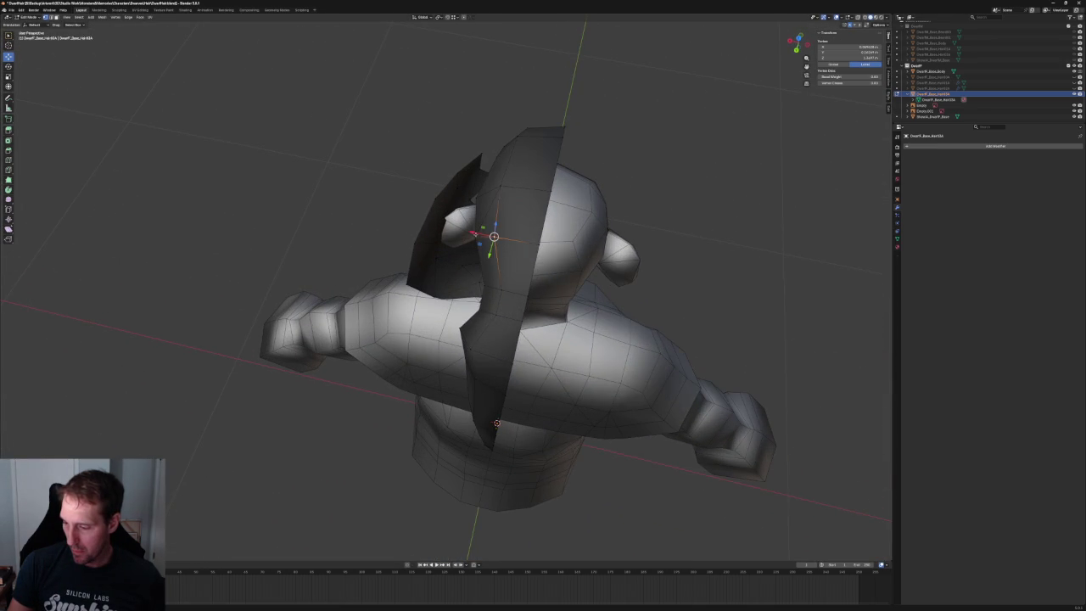
pyautogui.scroll(-5, 466, 232)
pyautogui.moveTo(400, 220); pyautogui.dragTo(485, 220, button='middle')
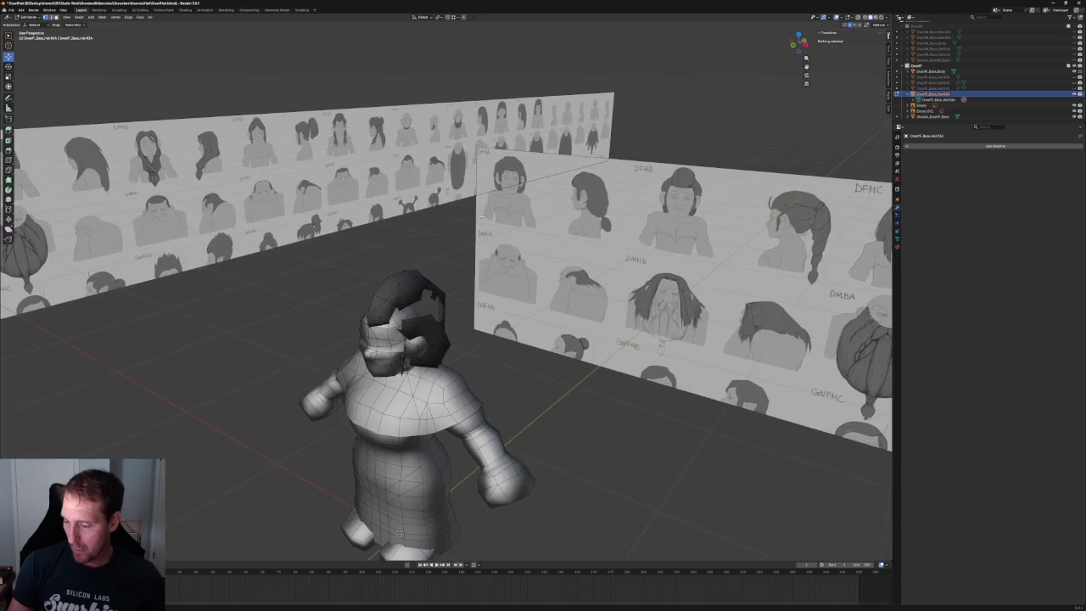
# - Compare the hair shell with the front reference sketch in X-ray, then make the mesh opaque
pyautogui.press('KP_1')
pyautogui.scroll(4, 527, 284)
pyautogui.hotkey('alt', 'z')
pyautogui.scroll(3, 514, 271)
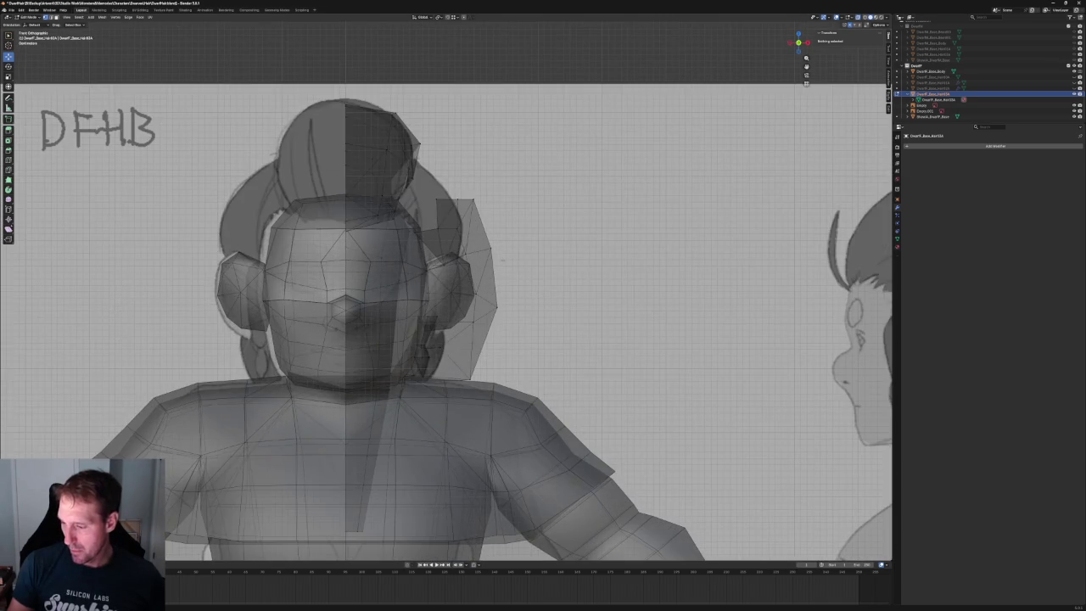
pyautogui.scroll(-4, 502, 260)
pyautogui.scroll(-2, 496, 254)
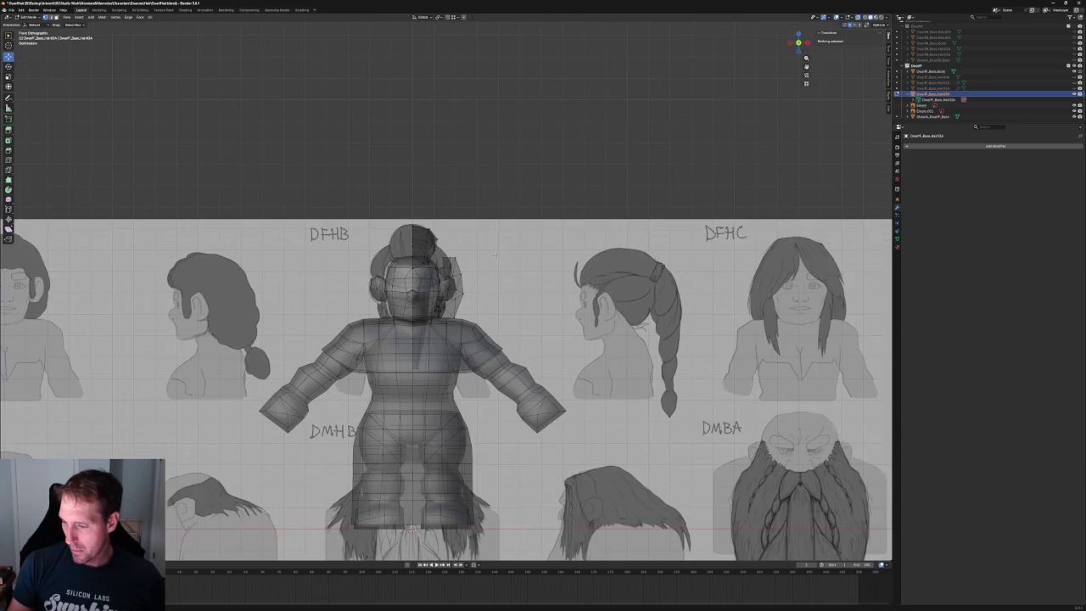
pyautogui.scroll(3, 495, 255)
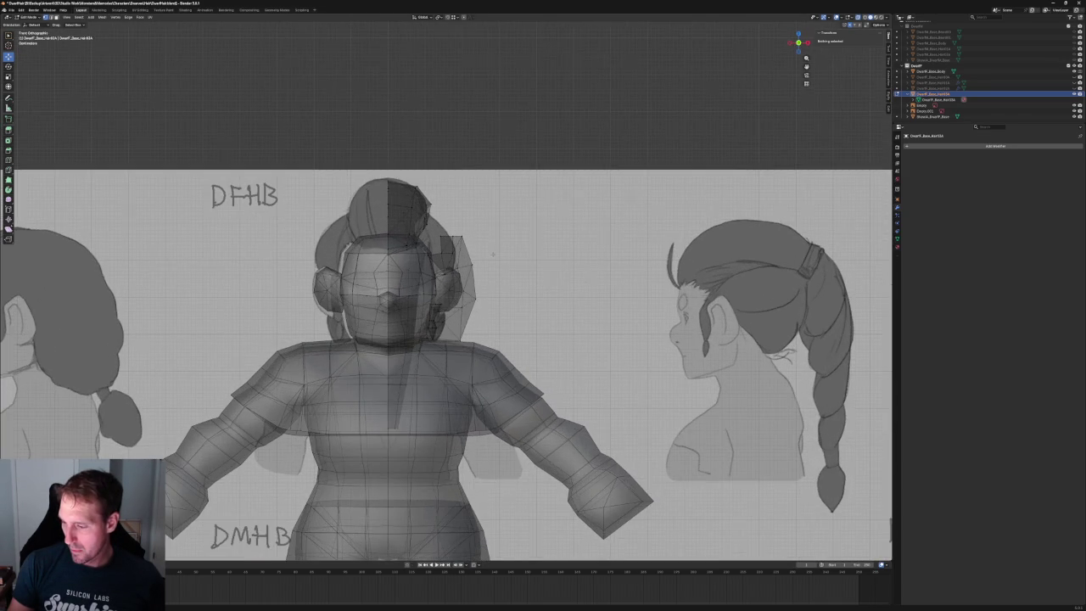
pyautogui.moveTo(497, 248); pyautogui.dragTo(485, 252, button='middle')
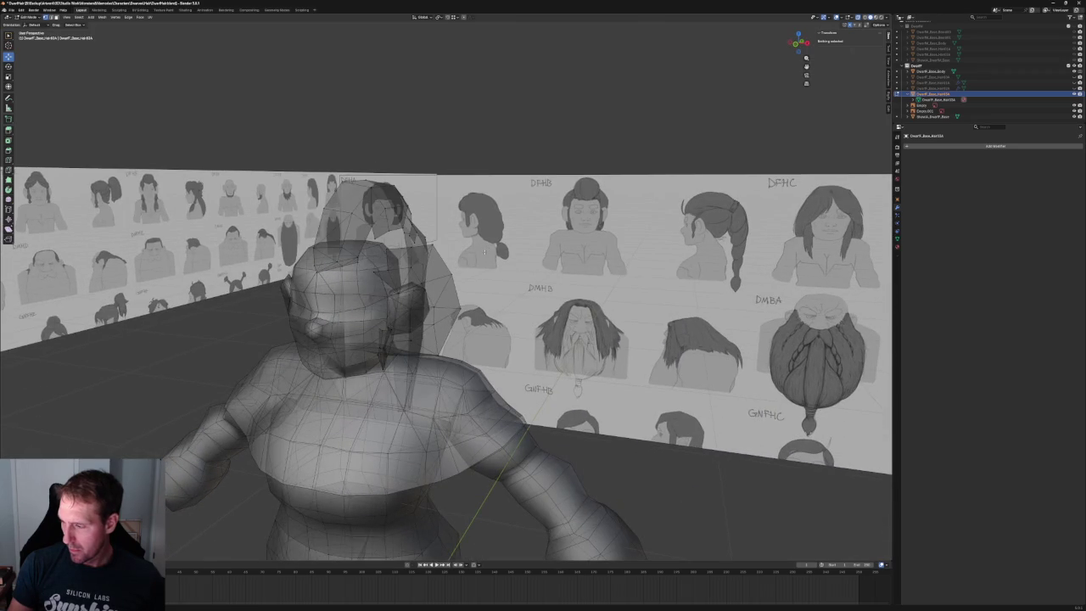
pyautogui.press('KP_1')
pyautogui.scroll(2, 482, 272)
pyautogui.scroll(2, 479, 285)
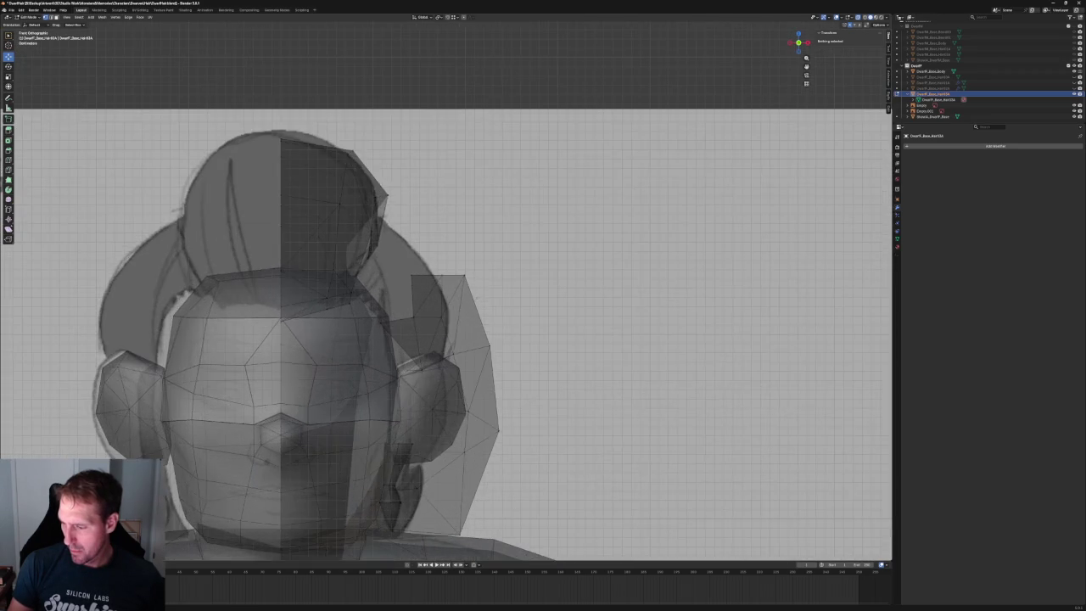
pyautogui.scroll(-2, 477, 294)
pyautogui.scroll(4, 464, 280)
pyautogui.hotkey('alt', 'z')
# - Select a face on the side hair lock from behind and return to front view
pyautogui.scroll(-3, 461, 340)
pyautogui.moveTo(461, 339)
pyautogui.mouseDown(button='middle')
pyautogui.moveTo(424, 336)
pyautogui.moveTo(473, 327)
pyautogui.moveTo(505, 339)
pyautogui.moveTo(500, 354)
pyautogui.mouseUp(button='middle')
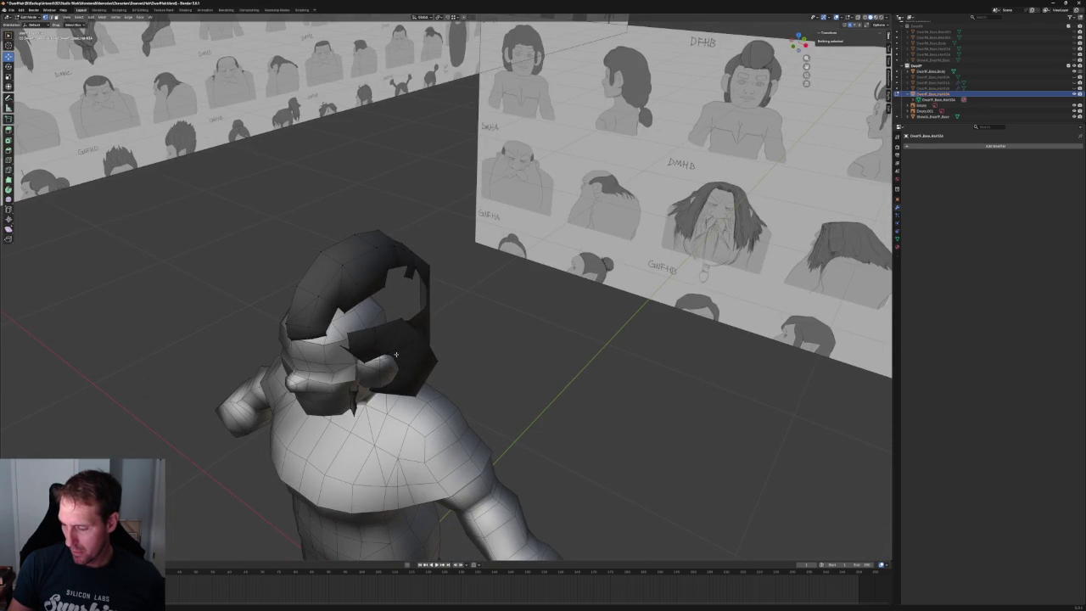
pyautogui.click(424, 342)
pyautogui.moveTo(424, 343); pyautogui.dragTo(436, 328, button='middle')
pyautogui.click(427, 291)
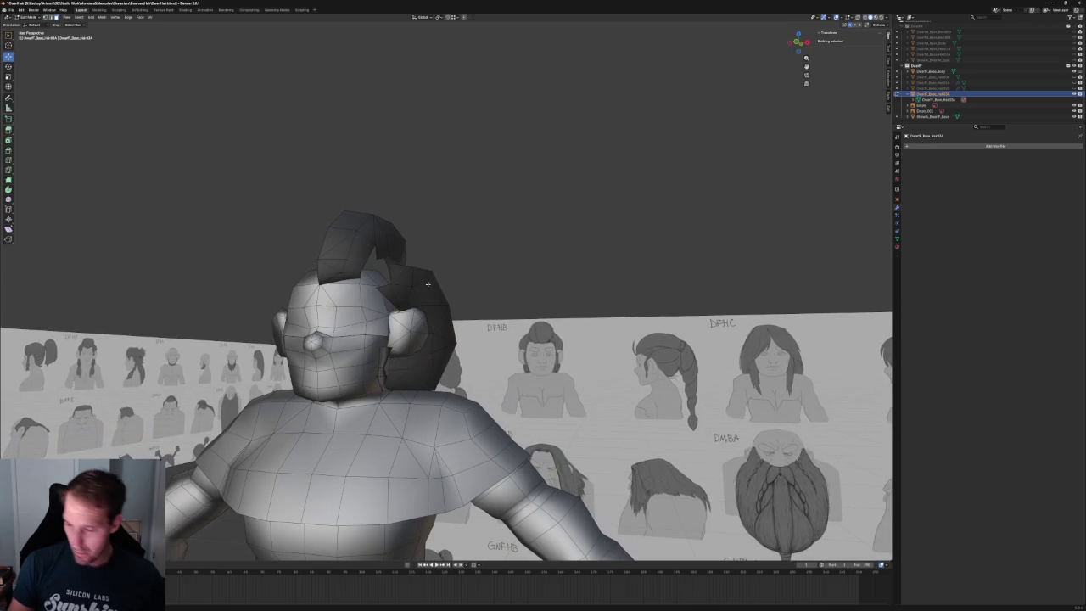
pyautogui.press('KP_1')
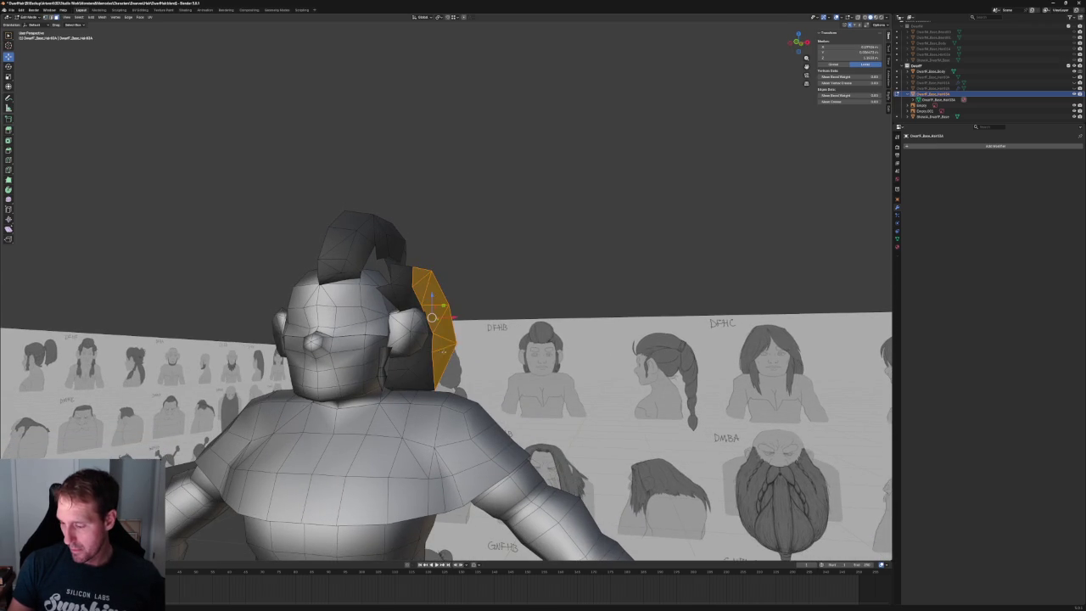
# - Slide the side lock face and the small triangular face near the ear along X
pyautogui.press('g')
pyautogui.press('x')
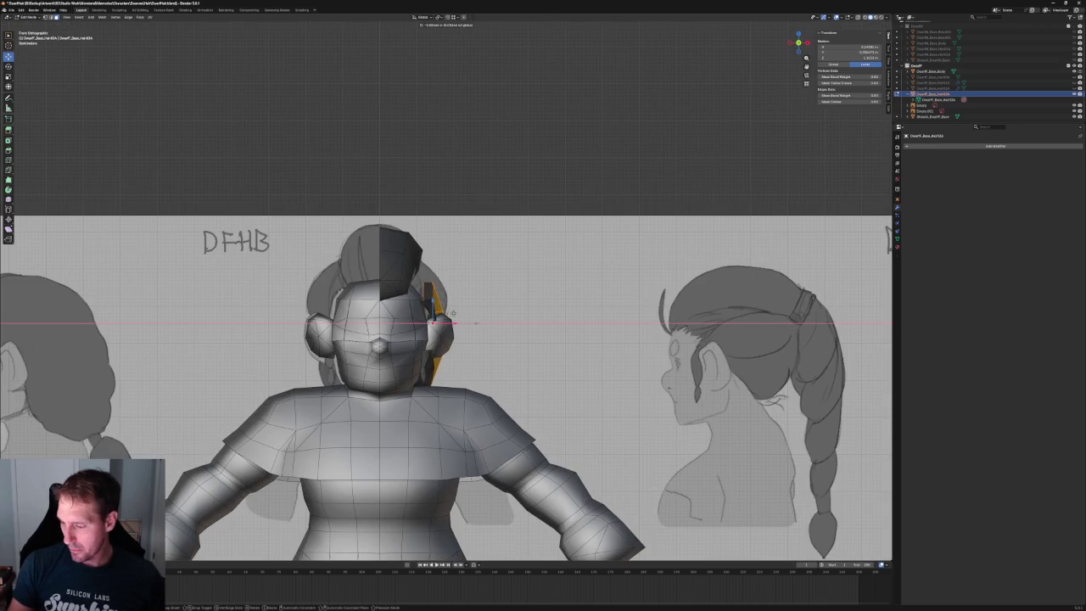
pyautogui.click(455, 314)
pyautogui.moveTo(456, 314)
pyautogui.mouseDown(button='middle')
pyautogui.moveTo(437, 308)
pyautogui.moveTo(480, 294)
pyautogui.mouseUp(button='middle')
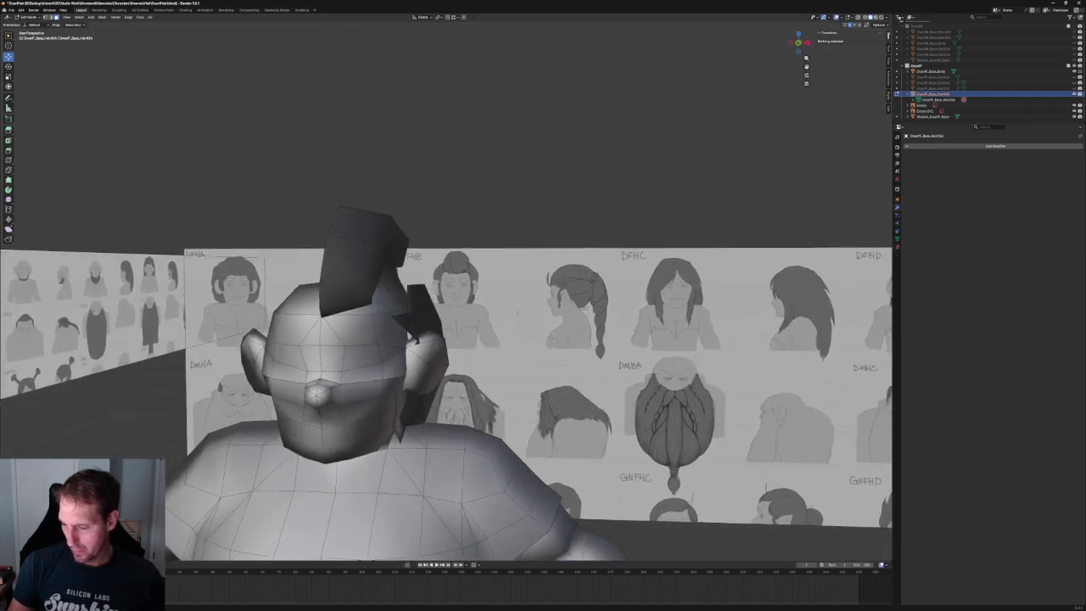
pyautogui.press('KP_1')
pyautogui.scroll(4, 462, 293)
pyautogui.click(404, 336)
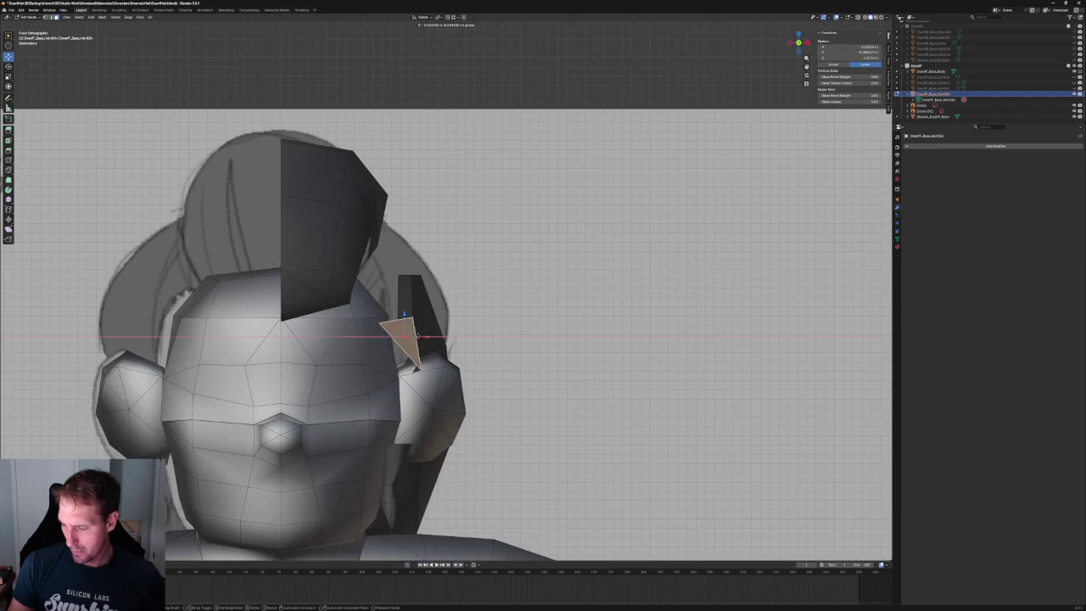
pyautogui.press('g')
pyautogui.press('x')
pyautogui.click(402, 334)
# - Select a vertex near the temple and try a Y-axis move in right side view, then cancel it
pyautogui.moveTo(402, 333); pyautogui.dragTo(527, 323, button='middle')
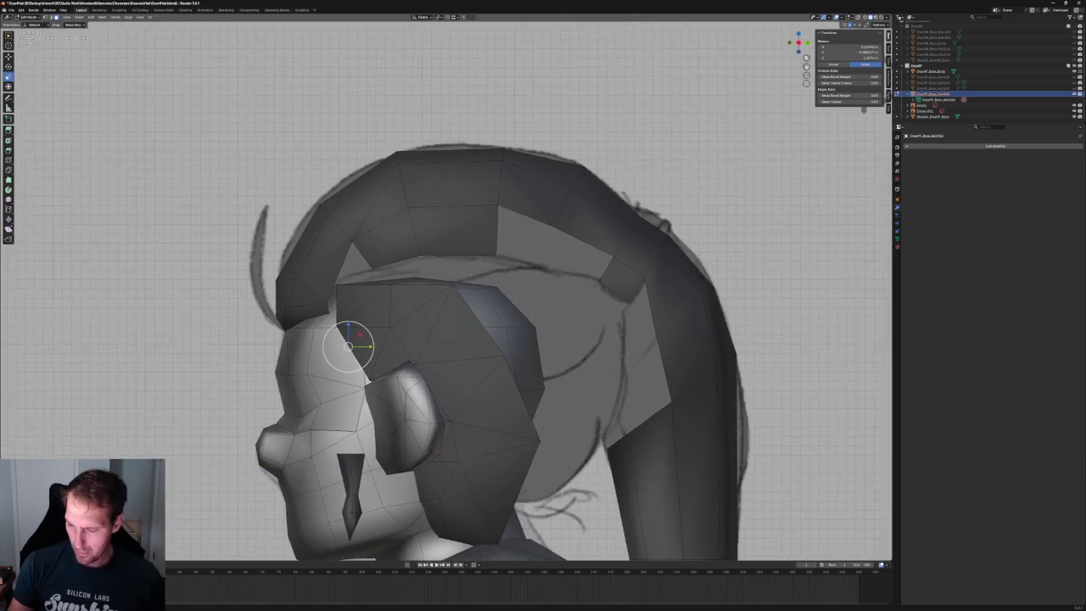
pyautogui.moveTo(292, 300); pyautogui.dragTo(354, 339, button='middle')
pyautogui.click(355, 338)
pyautogui.press('KP_3')
pyautogui.scroll(2, 339, 333)
pyautogui.scroll(2, 340, 333)
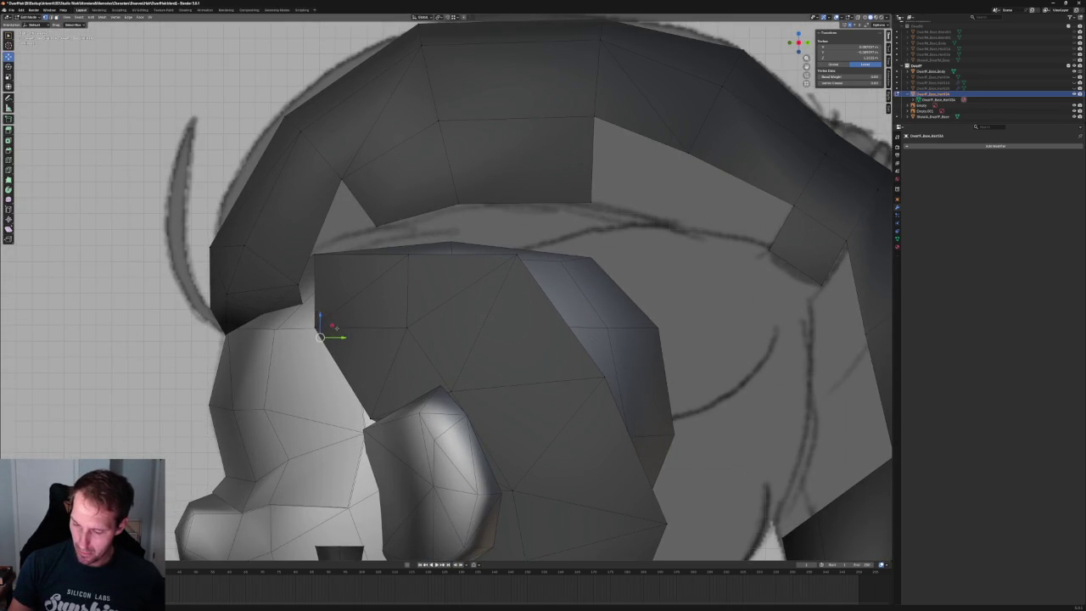
pyautogui.press('g')
pyautogui.press('y')
pyautogui.press('g')
pyautogui.press('y')
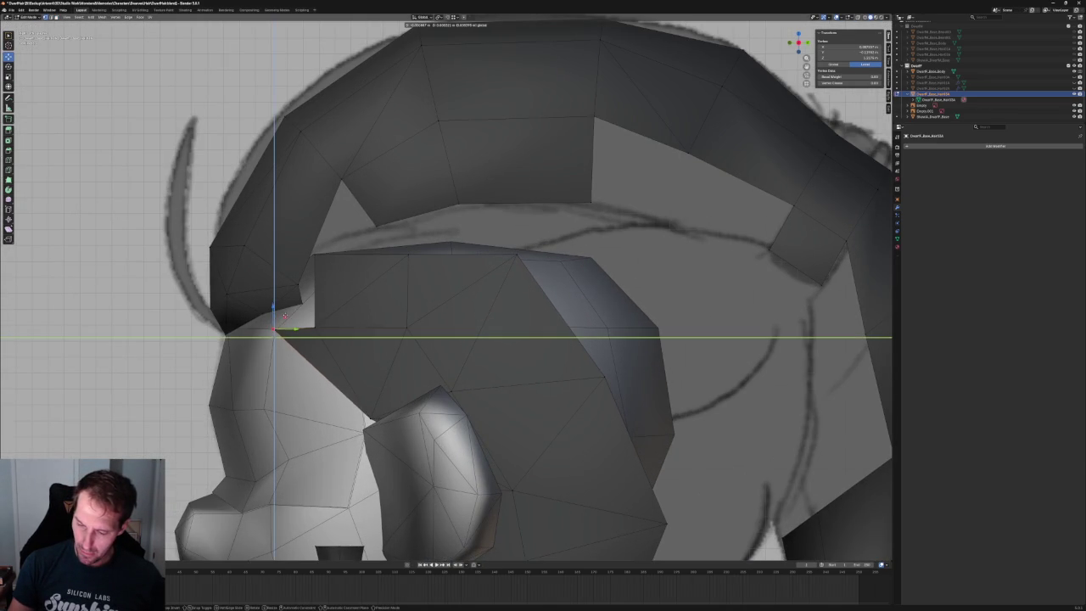
pyautogui.press('Escape')
pyautogui.scroll(-5, 361, 318)
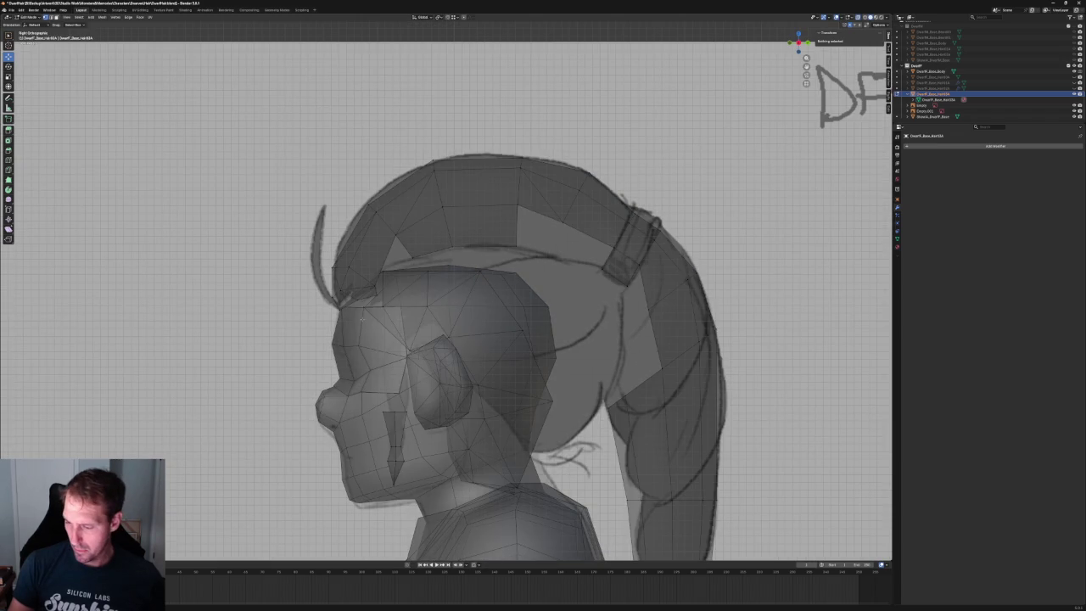
# - In front view, widen the ear wedge into a quad by sliding its top and lower vertices along X
pyautogui.hotkey('alt', 'z')
pyautogui.moveTo(360, 317)
pyautogui.mouseDown(button='middle')
pyautogui.moveTo(407, 314)
pyautogui.moveTo(465, 284)
pyautogui.mouseUp(button='middle')
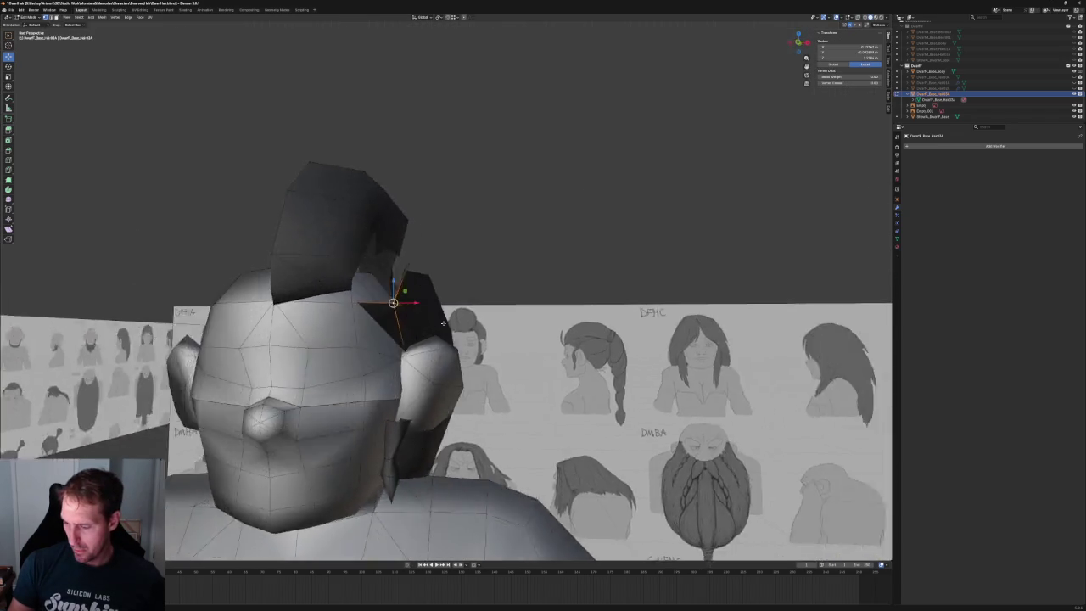
pyautogui.press('KP_7')
pyautogui.press('KP_1')
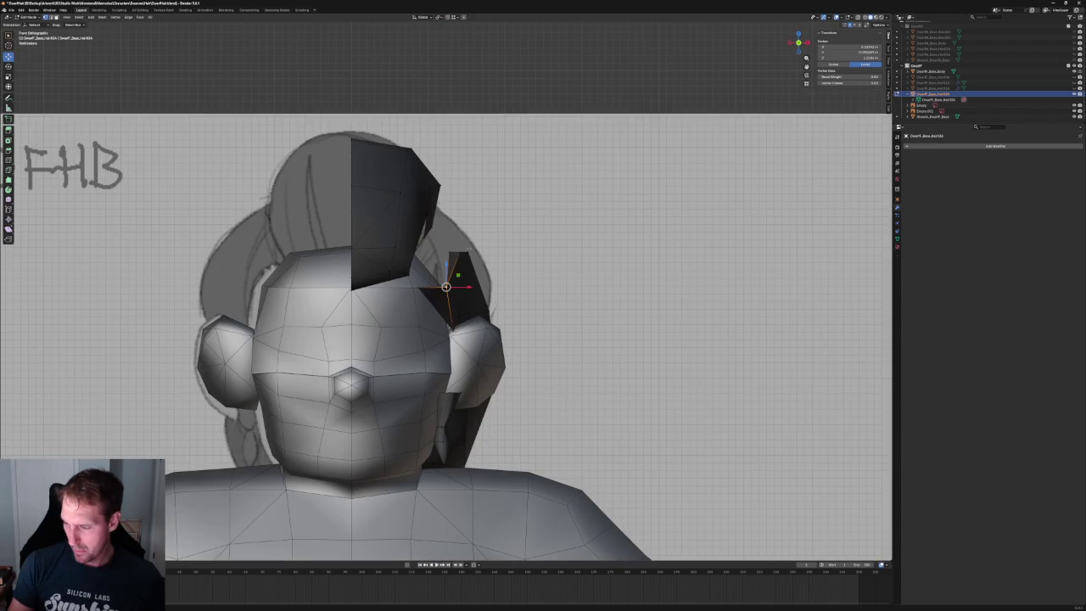
pyautogui.press('g')
pyautogui.press('x')
pyautogui.press('Return')
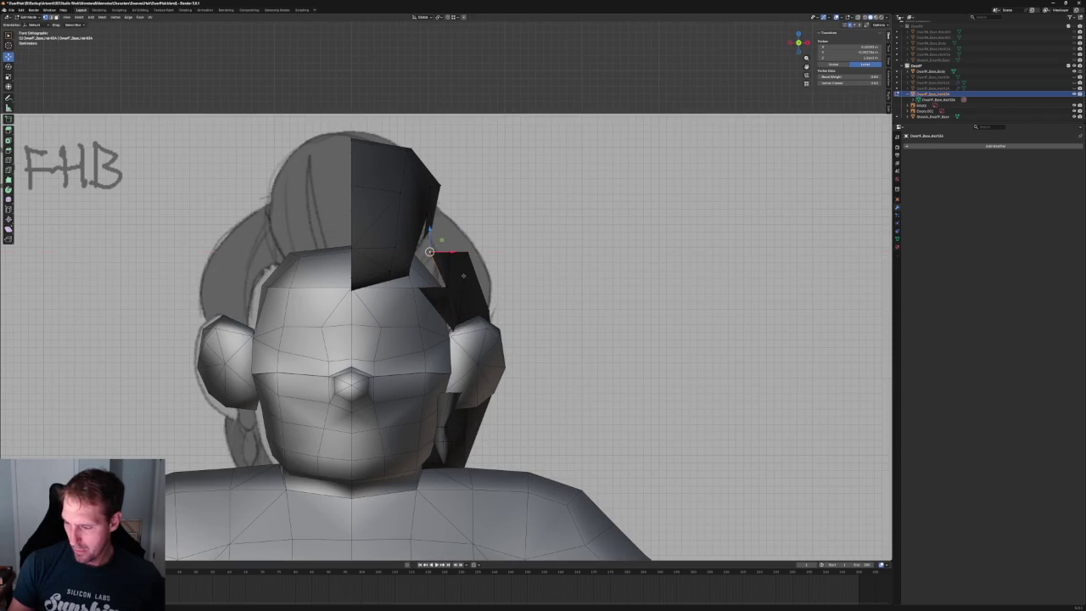
pyautogui.press('g')
pyautogui.press('x')
pyautogui.press('Return')
pyautogui.click(453, 330)
pyautogui.press('g')
pyautogui.press('x')
pyautogui.press('Return')
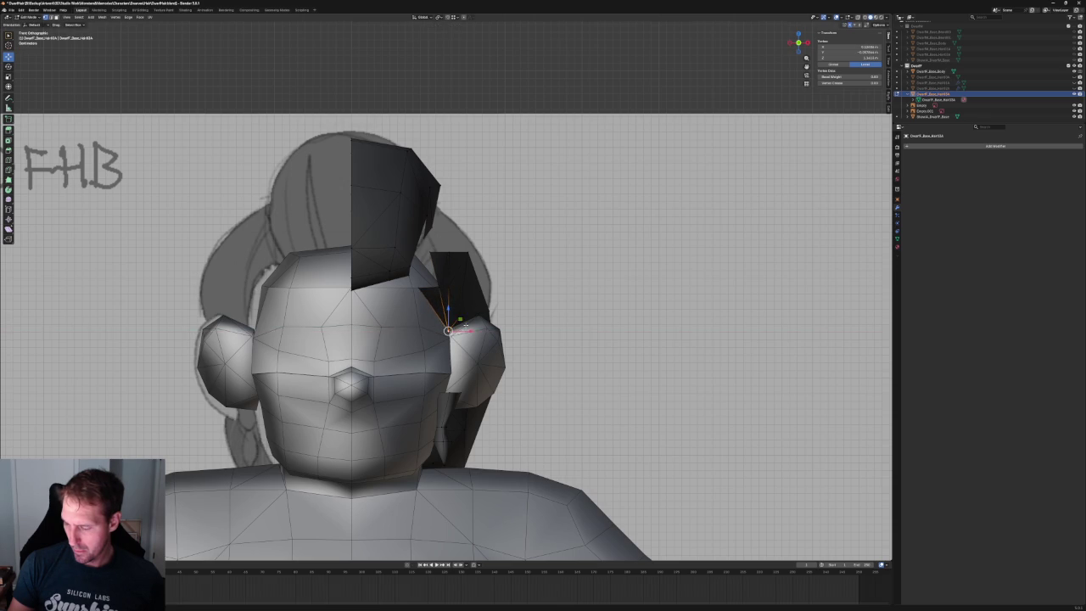
# - With X-ray on, slide a vertex beside the ear along Y, then make the mesh solid again
pyautogui.moveTo(466, 328); pyautogui.dragTo(428, 312, button='middle')
pyautogui.scroll(5, 429, 311)
pyautogui.hotkey('alt', 'z')
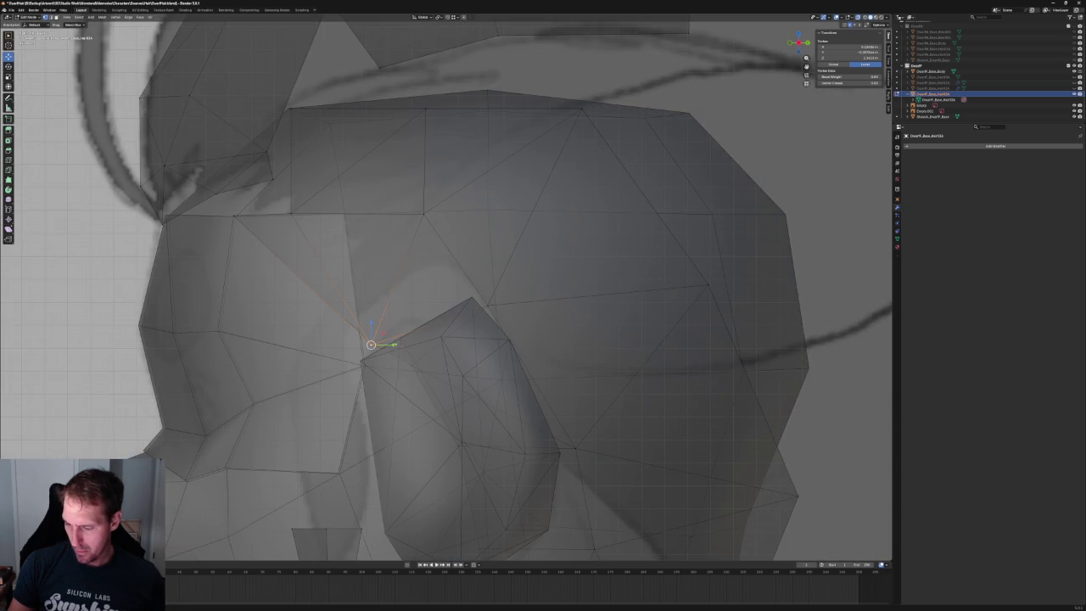
pyautogui.press('g')
pyautogui.press('y')
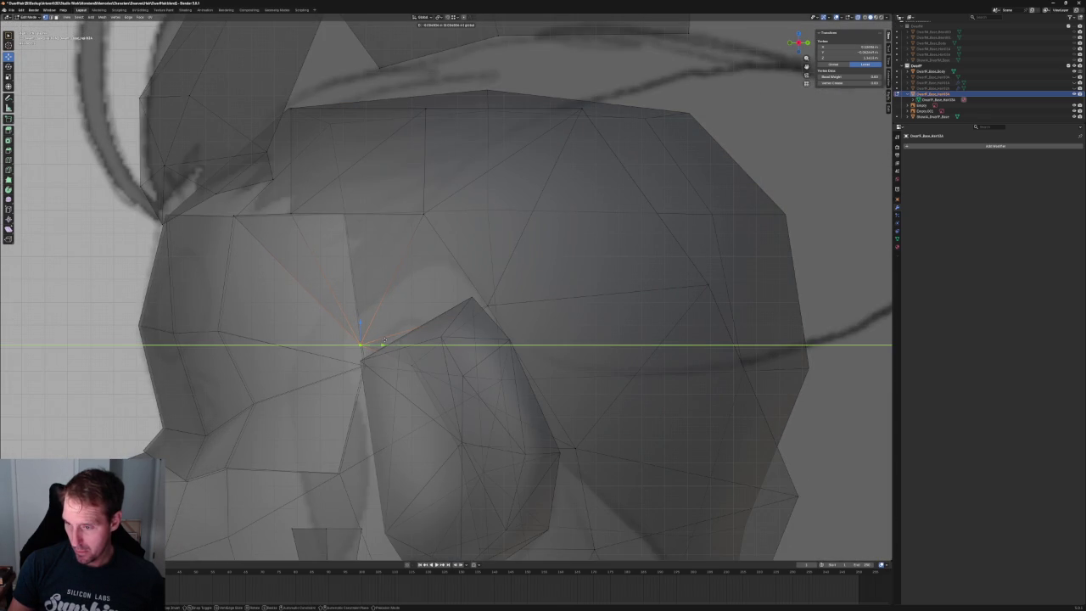
pyautogui.press('Return')
pyautogui.hotkey('alt', 'z')
# - Shift the hair piece's vertical front edge along Y and move its top vertex lower and left
pyautogui.click(293, 107)
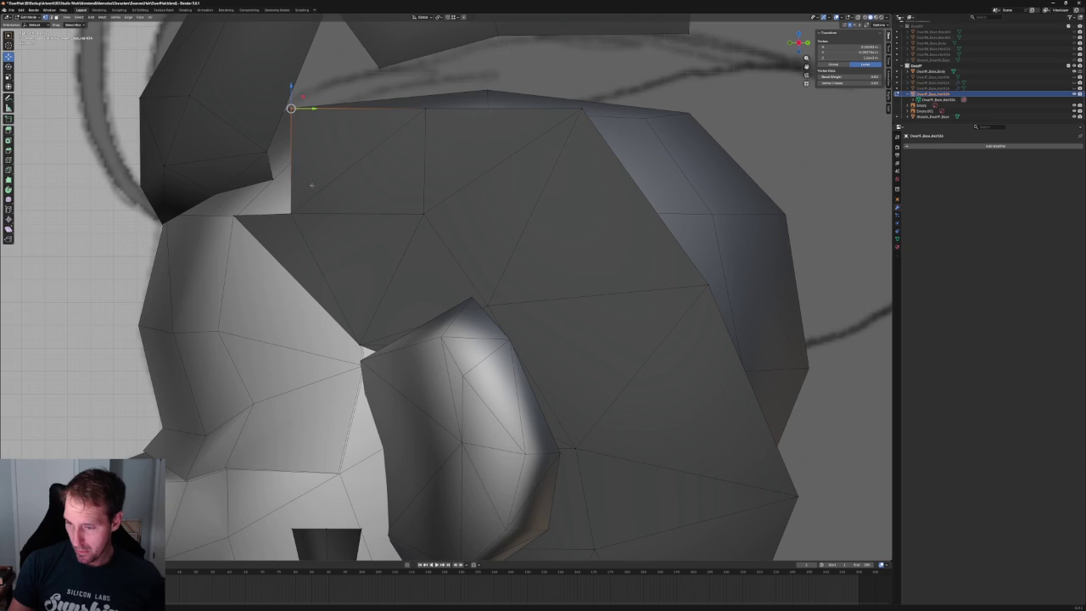
pyautogui.keyDown('shift'); pyautogui.click(306, 215); pyautogui.keyUp('shift')
pyautogui.press('g')
pyautogui.press('y')
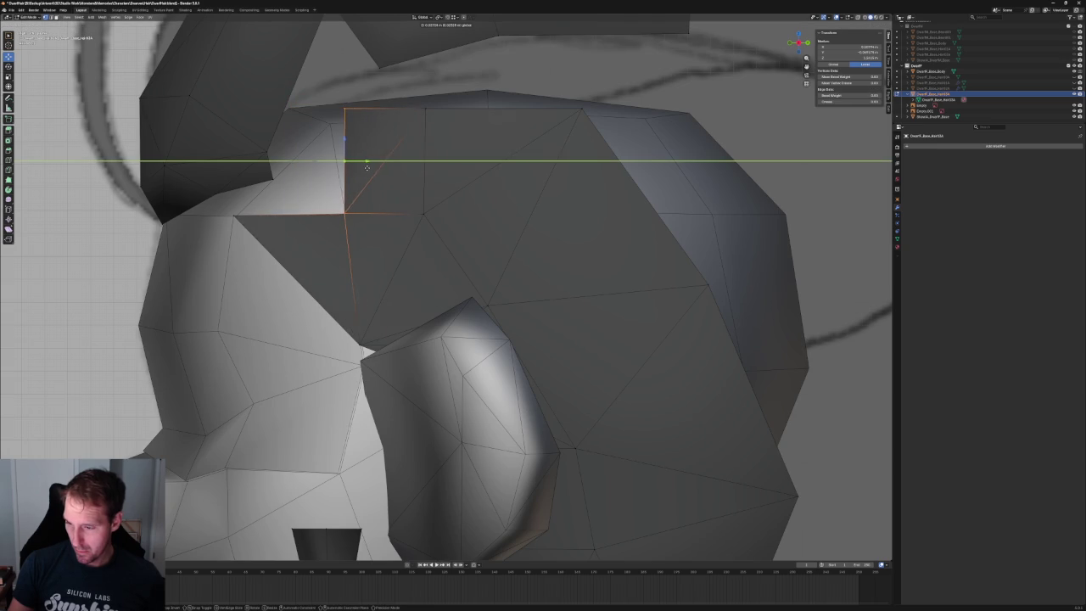
pyautogui.press('Return')
pyautogui.click(344, 109)
pyautogui.press('g')
pyautogui.hotkey('shift', 'x')
pyautogui.press('Return')
pyautogui.hotkey('alt', 'a')
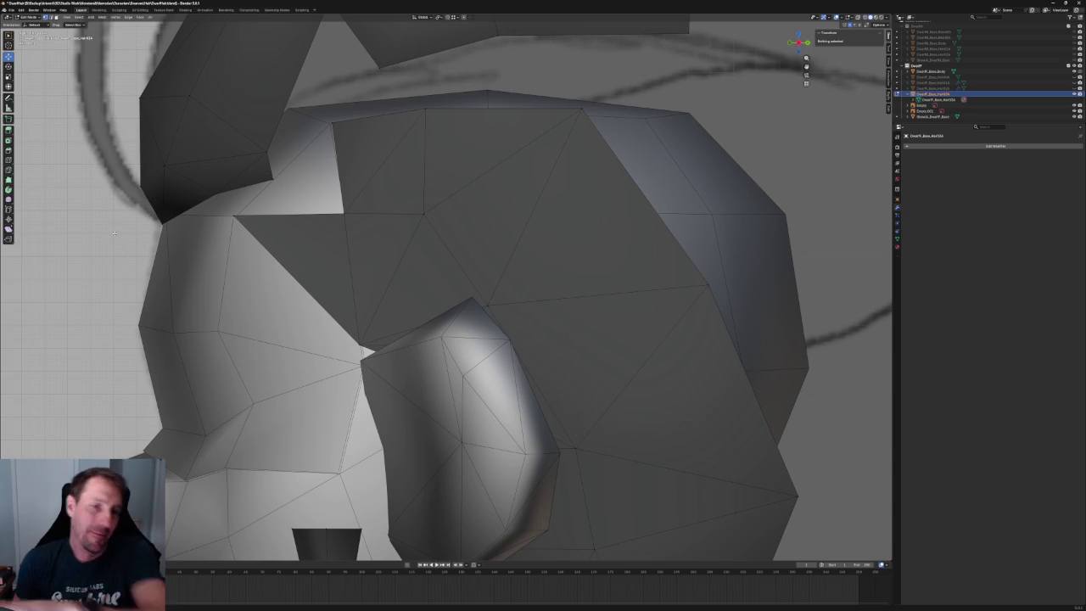
# - Zoom into the right side view, select the face in front of the ear, and enable X-ray wireframe
pyautogui.moveTo(114, 232); pyautogui.dragTo(208, 175, button='middle')
pyautogui.press('KP_3')
pyautogui.scroll(3, 410, 266)
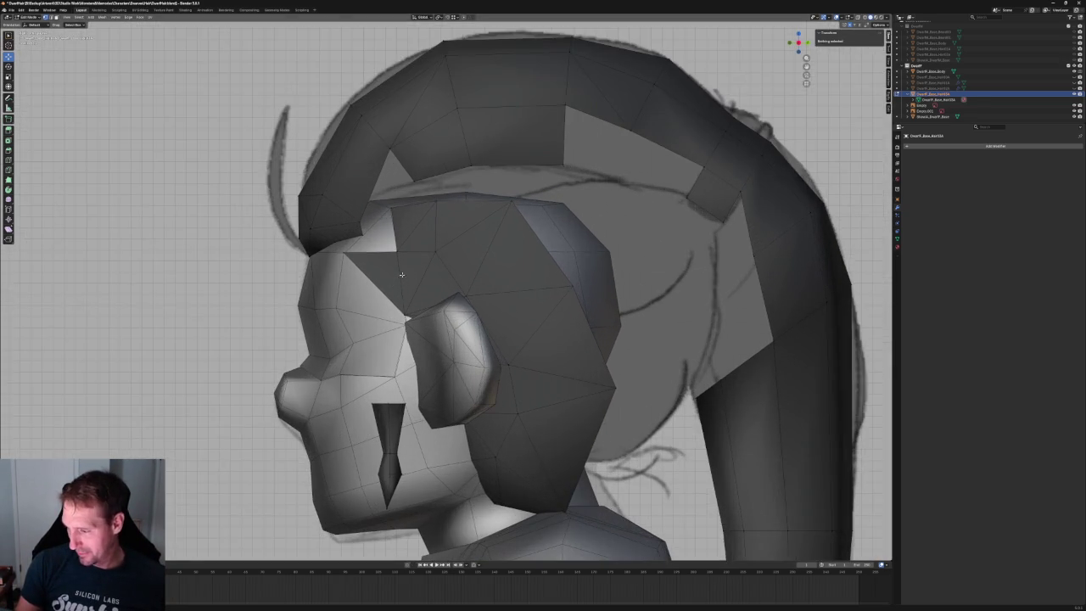
pyautogui.scroll(2, 429, 268)
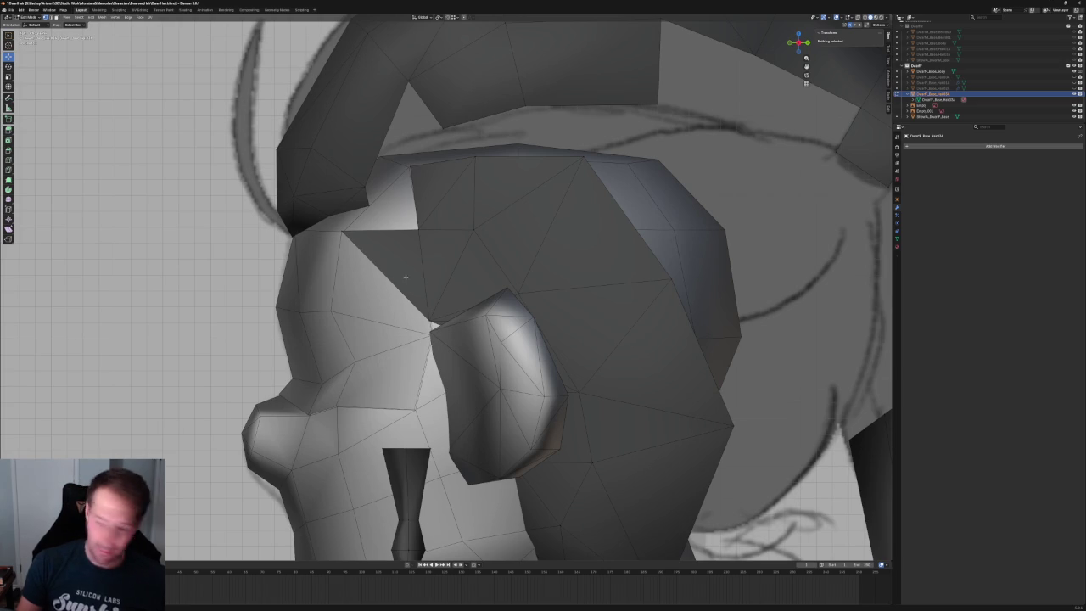
pyautogui.click(392, 275)
pyautogui.click(416, 303)
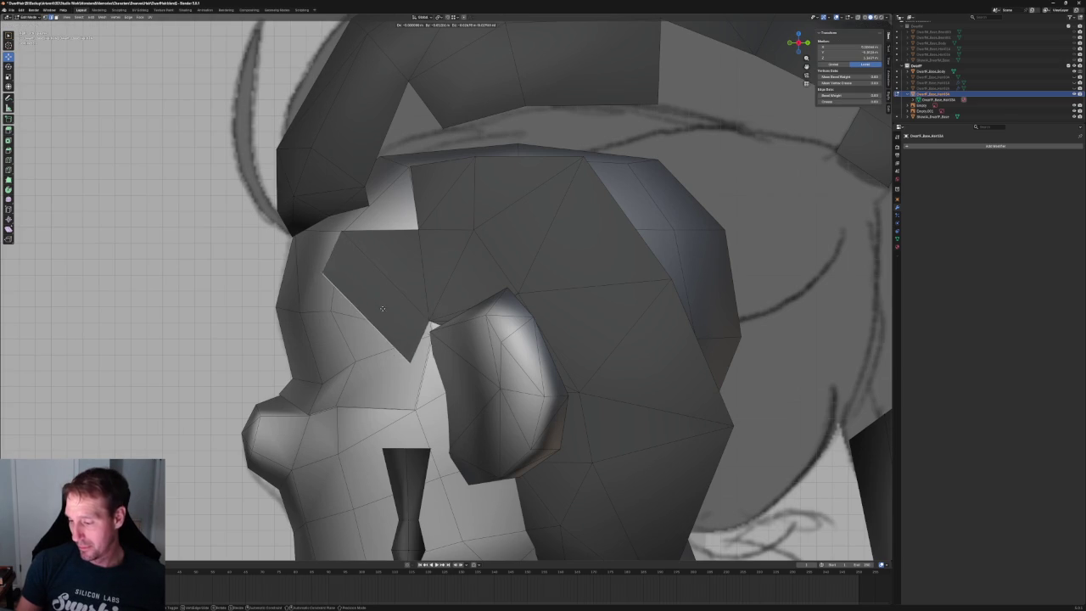
pyautogui.hotkey('alt', 'z')
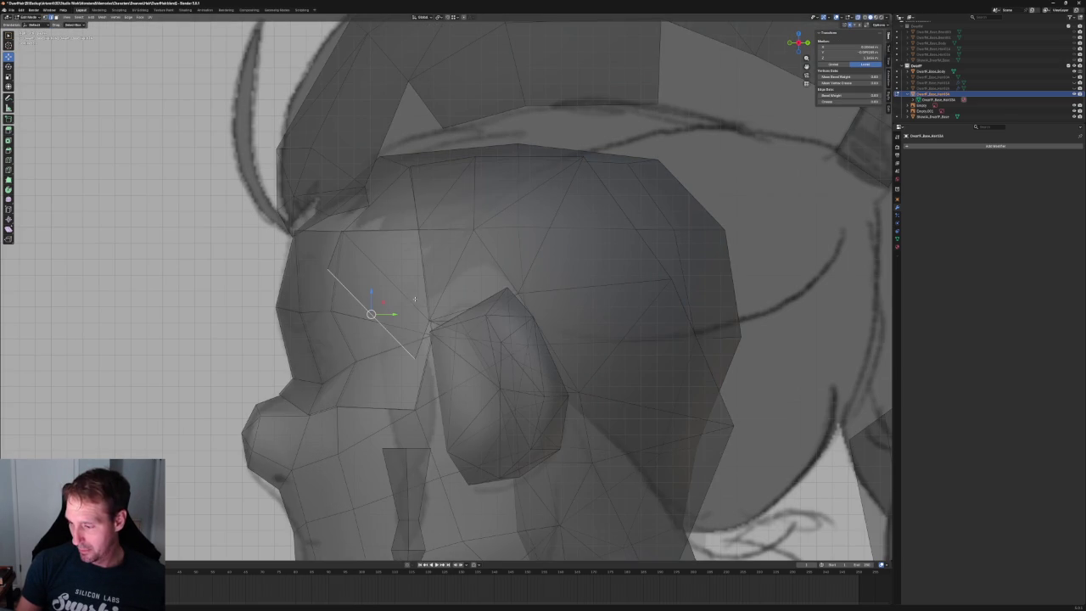
pyautogui.click(859, 17)
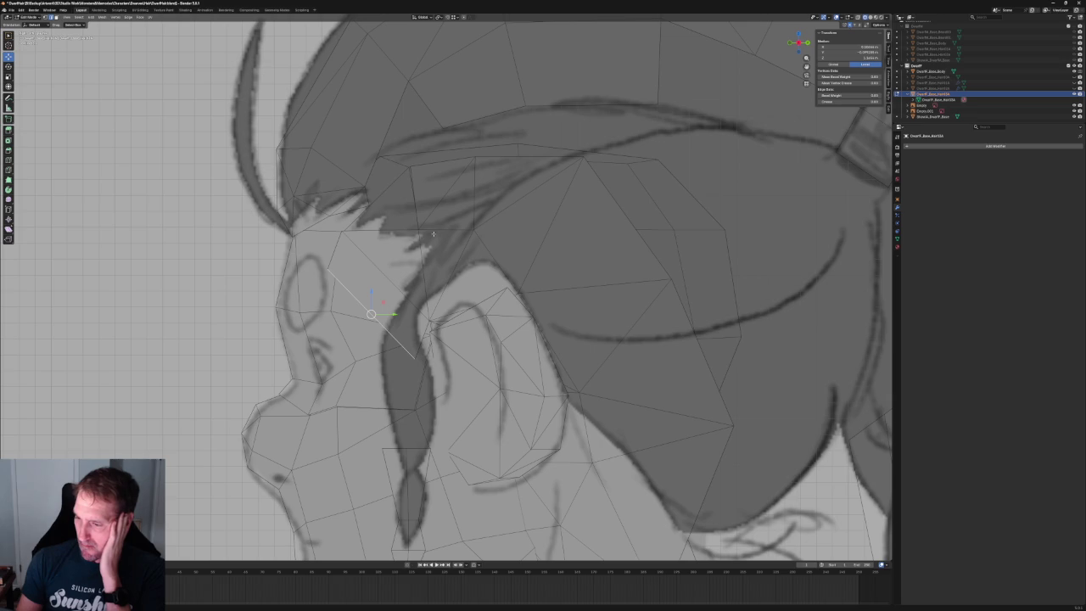
# - Dissolve the surplus vertex above the sideburn
pyautogui.click(336, 252)
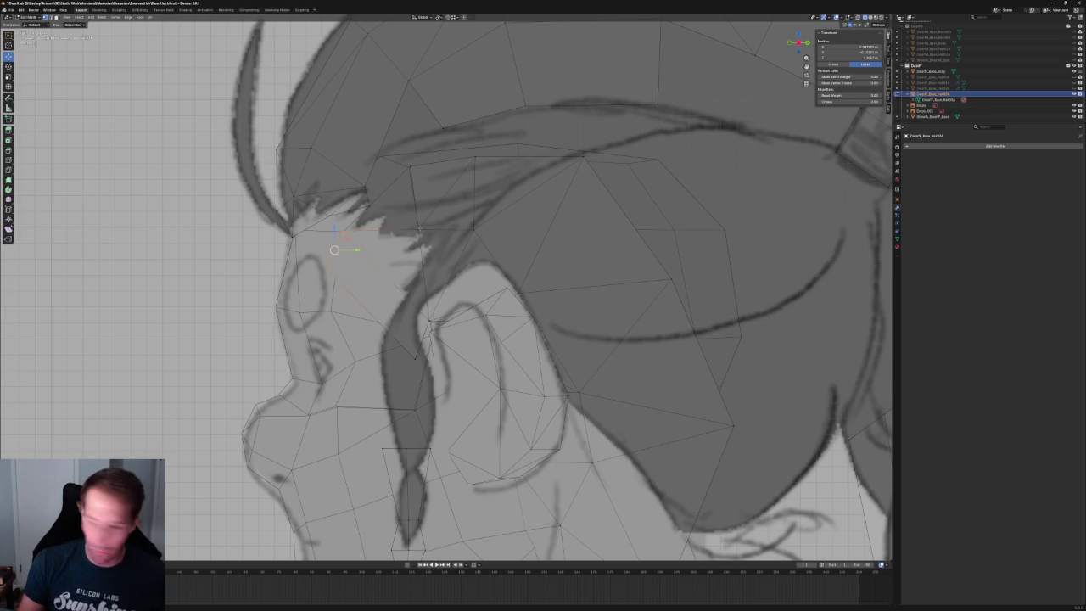
pyautogui.click(406, 237)
pyautogui.click(473, 229)
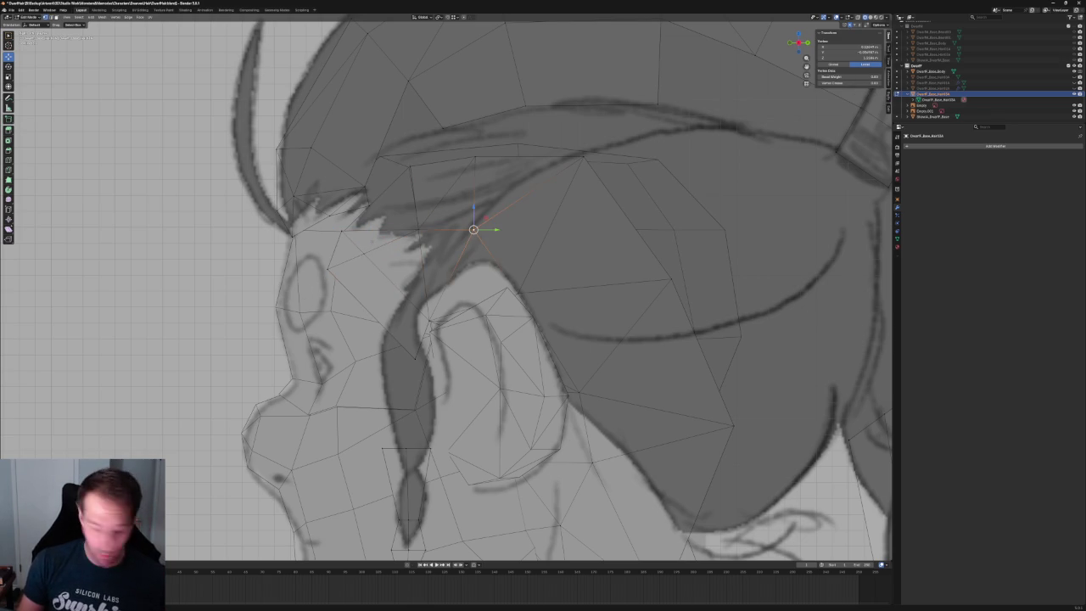
pyautogui.hotkey('alt', 'a')
pyautogui.click(346, 248)
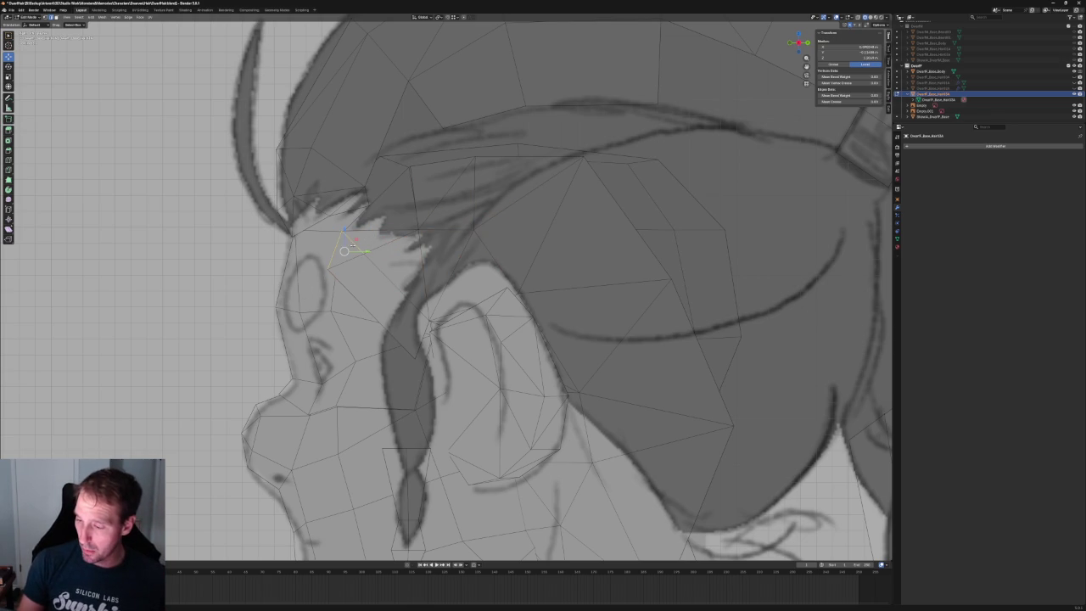
pyautogui.press('x')
pyautogui.click(363, 243)
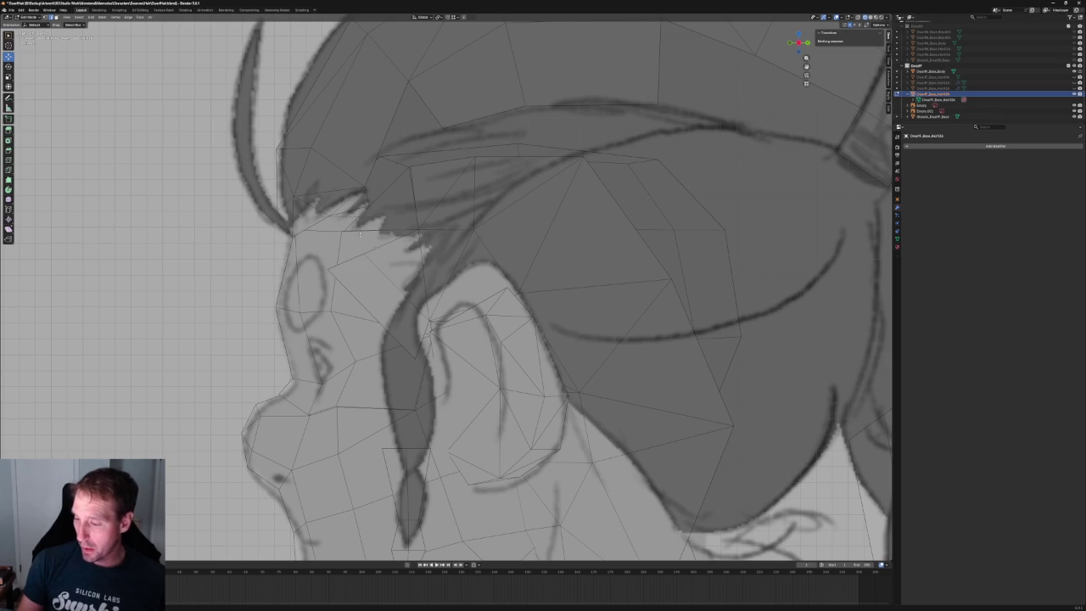
# - Pull two sideburn lock vertices down onto the sketched lock in side view
pyautogui.click(363, 253)
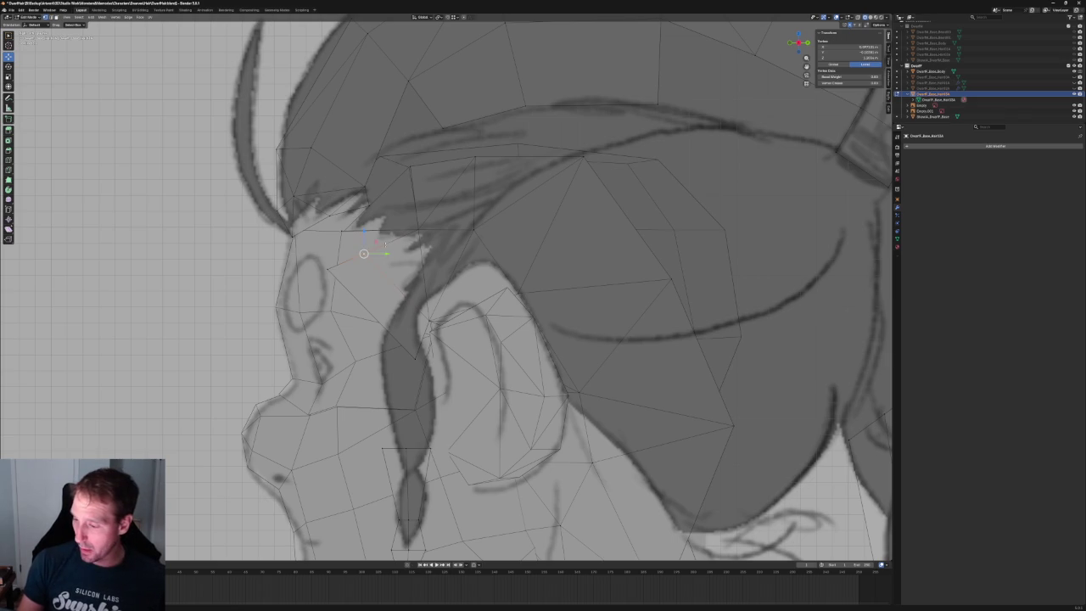
pyautogui.moveTo(363, 253); pyautogui.dragTo(388, 302)
pyautogui.click(388, 294)
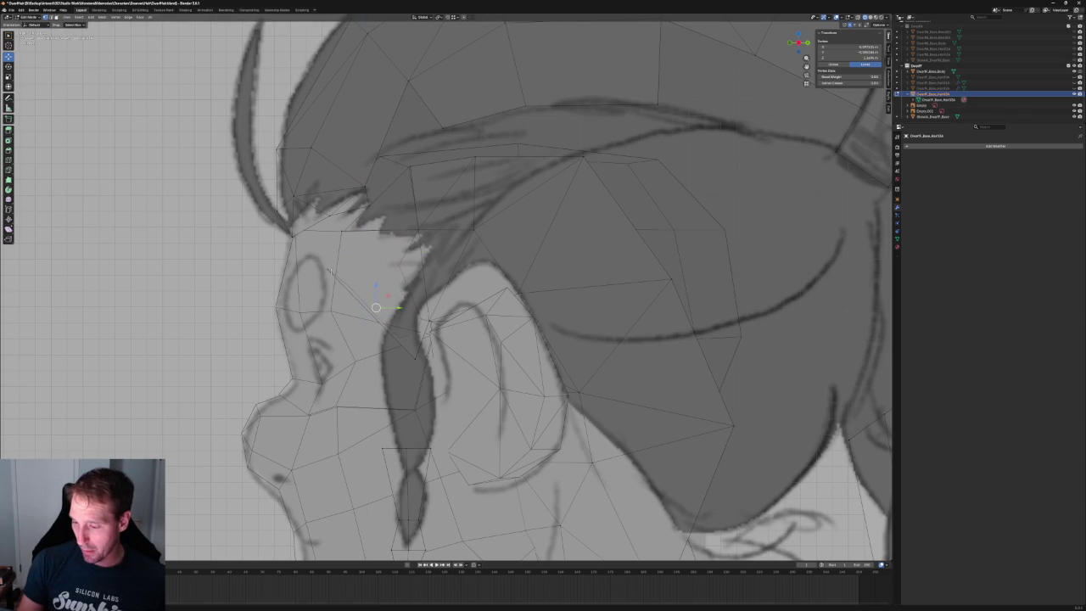
pyautogui.moveTo(339, 268); pyautogui.dragTo(361, 363)
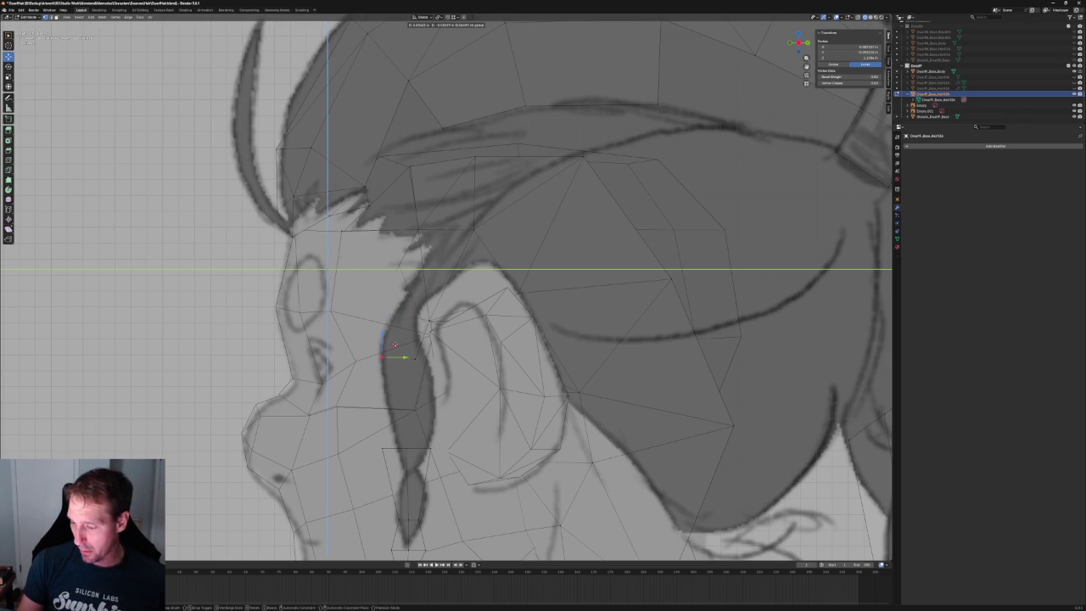
pyautogui.click(394, 345)
# - In front view, slide two vertices on the hair's side along X to match the sketch
pyautogui.scroll(-5, 399, 339)
pyautogui.moveTo(399, 340); pyautogui.dragTo(410, 317, button='middle')
pyautogui.press('KP_1')
pyautogui.scroll(5, 417, 312)
pyautogui.press('g')
pyautogui.press('x')
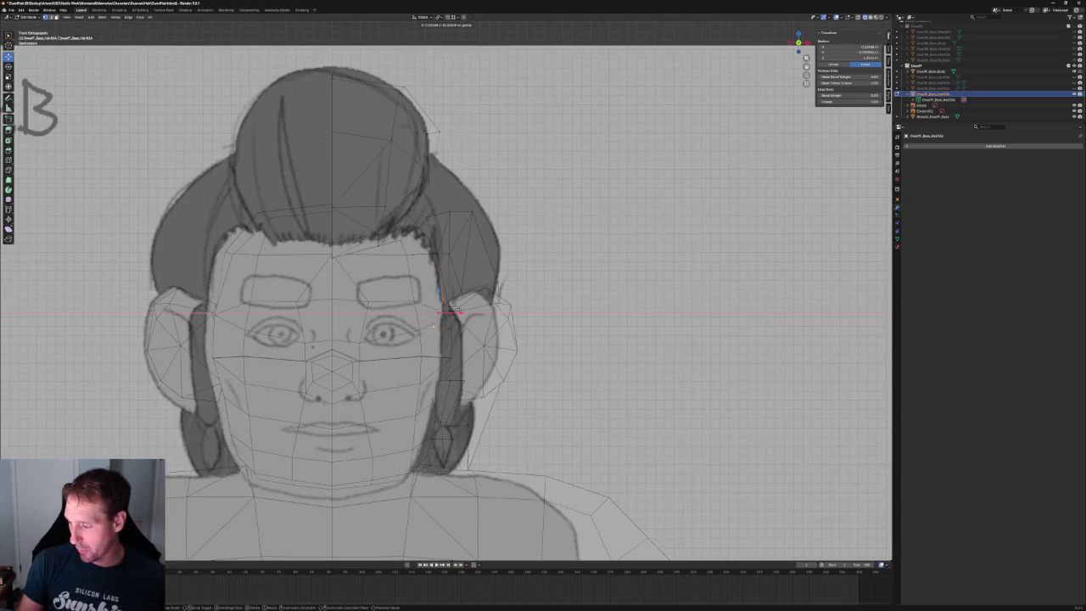
pyautogui.click(454, 312)
pyautogui.click(454, 325)
pyautogui.press('g')
pyautogui.press('x')
pyautogui.click(457, 325)
pyautogui.scroll(-1, 457, 325)
# - In side view, slide two fringe vertices above the eye along Y onto the sketched hairline
pyautogui.press('KP_3')
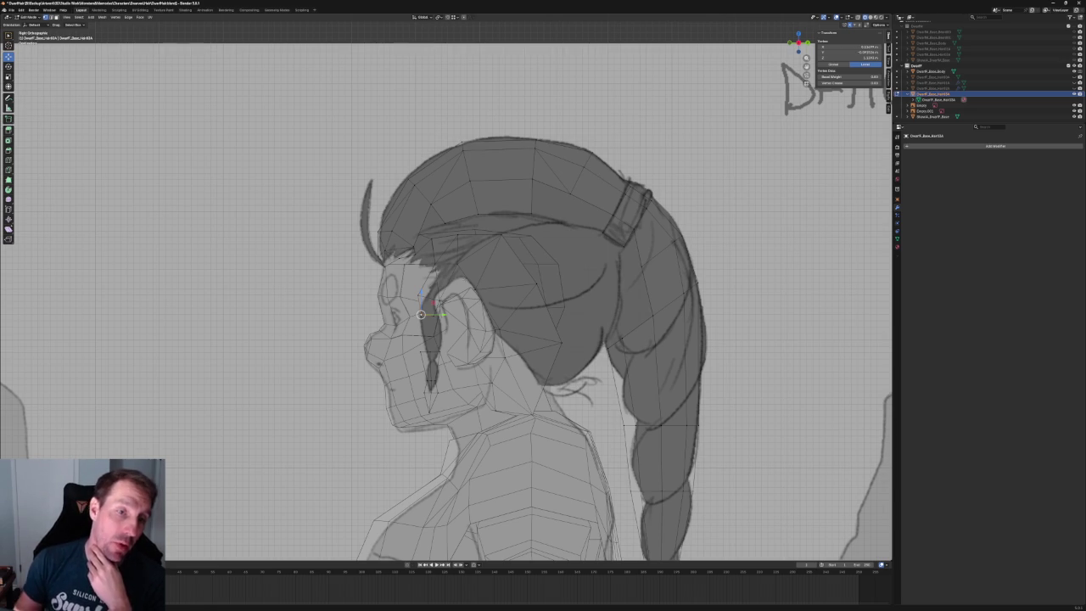
pyautogui.scroll(3, 446, 287)
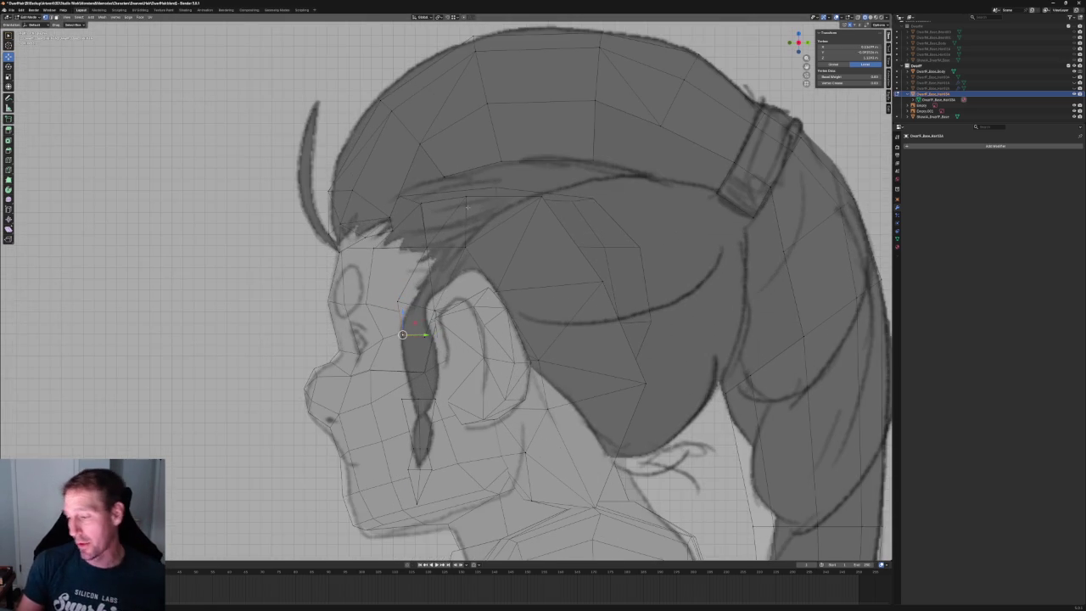
pyautogui.scroll(3, 446, 212)
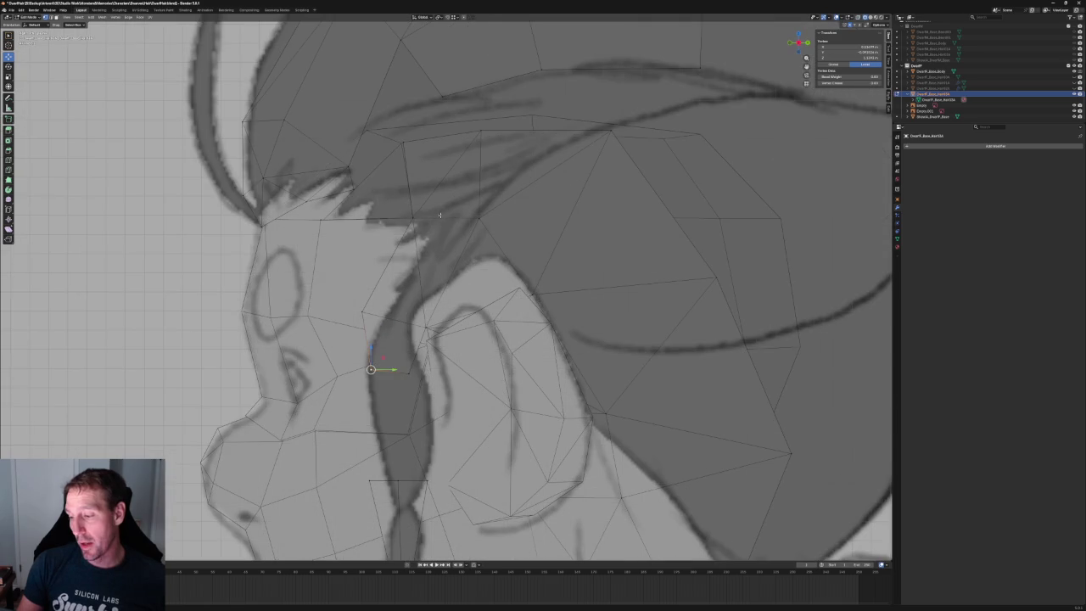
pyautogui.moveTo(356, 255); pyautogui.dragTo(449, 288, button='middle')
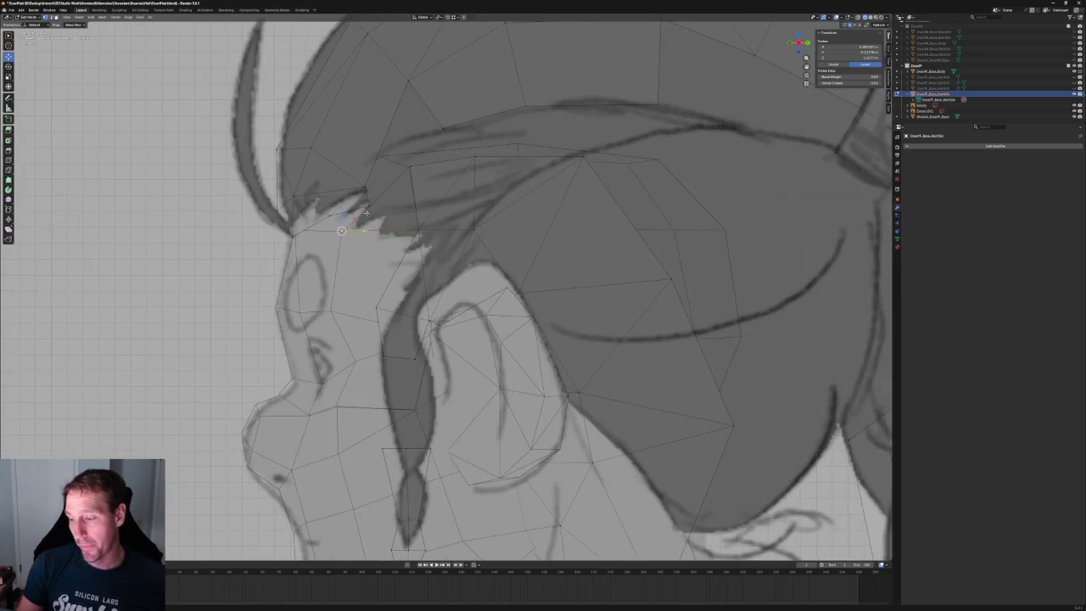
pyautogui.press('g')
pyautogui.press('y')
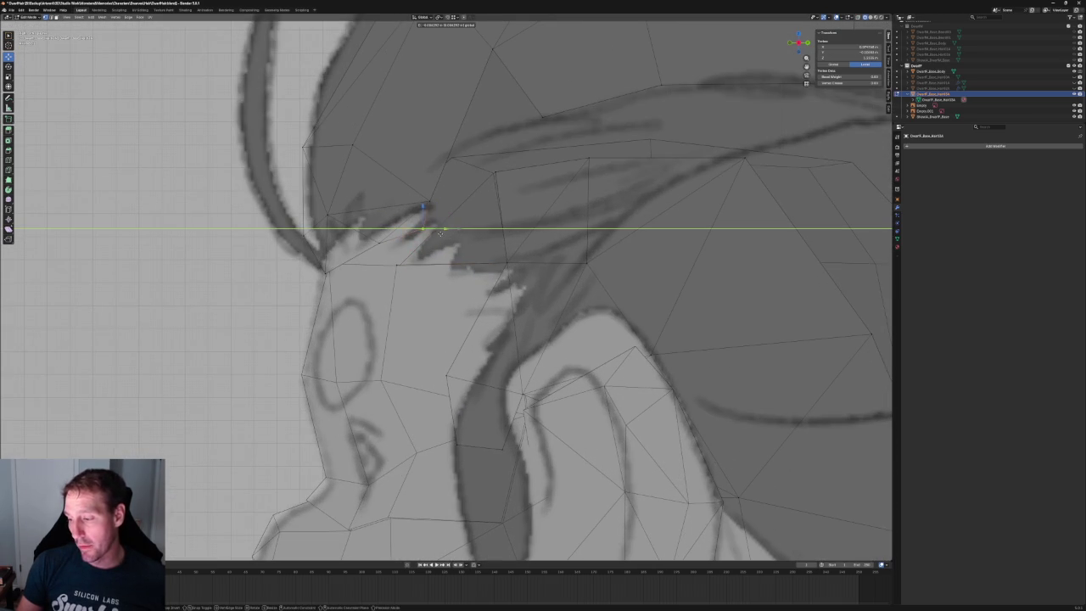
pyautogui.click(432, 231)
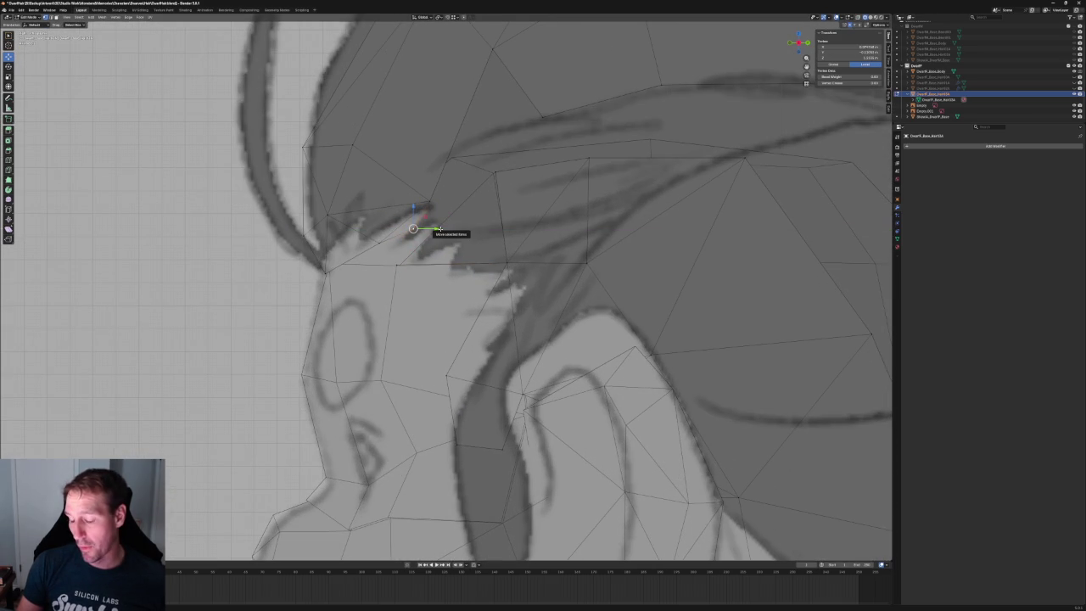
pyautogui.keyDown('shift'); pyautogui.click(424, 207); pyautogui.keyUp('shift')
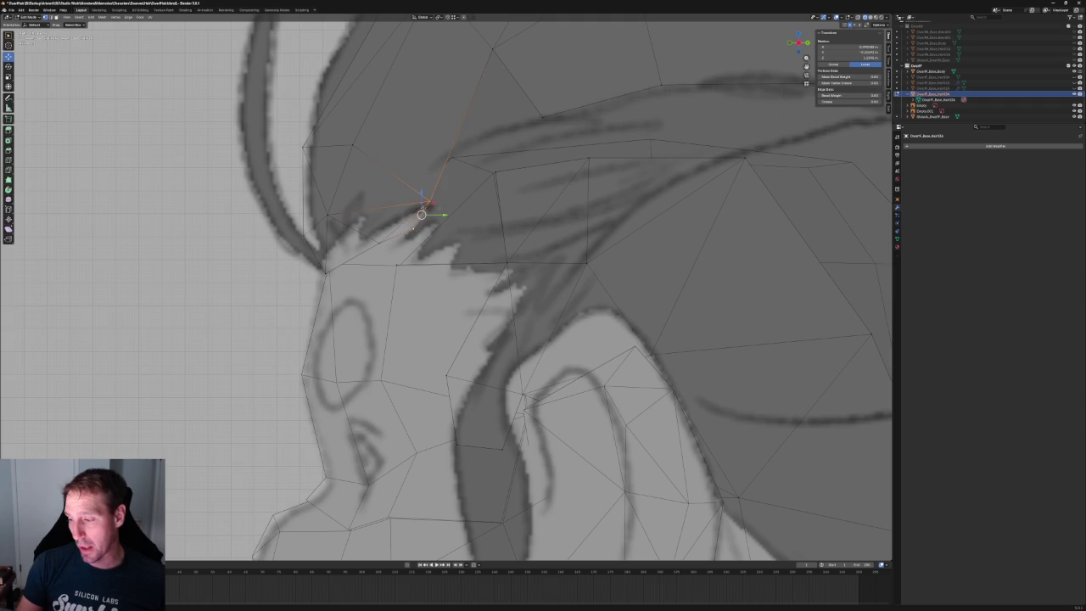
pyautogui.moveTo(439, 215); pyautogui.dragTo(459, 216)
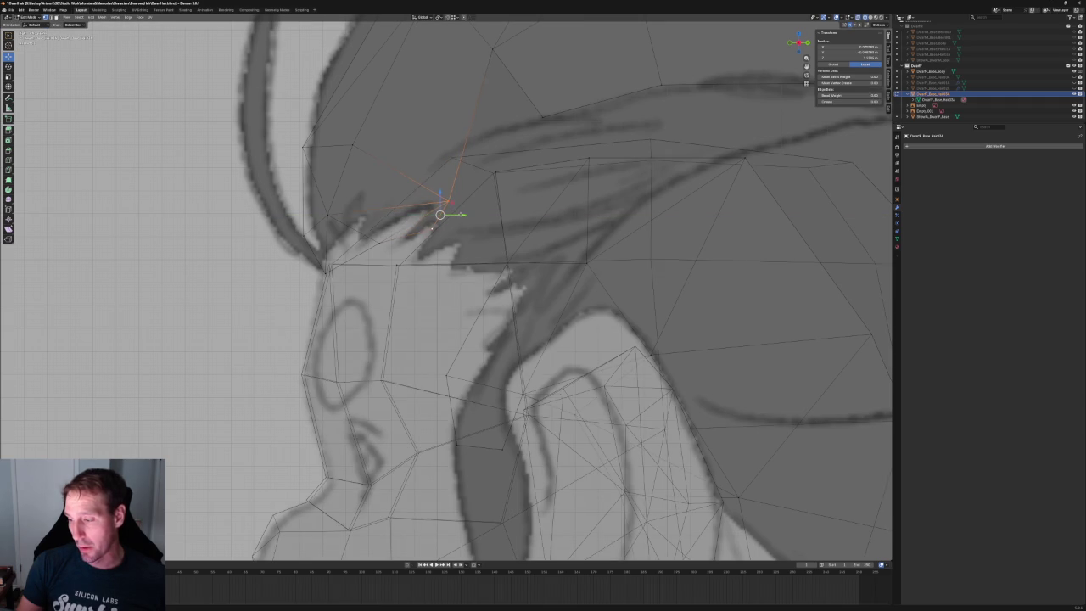
pyautogui.moveTo(459, 215); pyautogui.dragTo(482, 208, button='middle')
pyautogui.press('`')
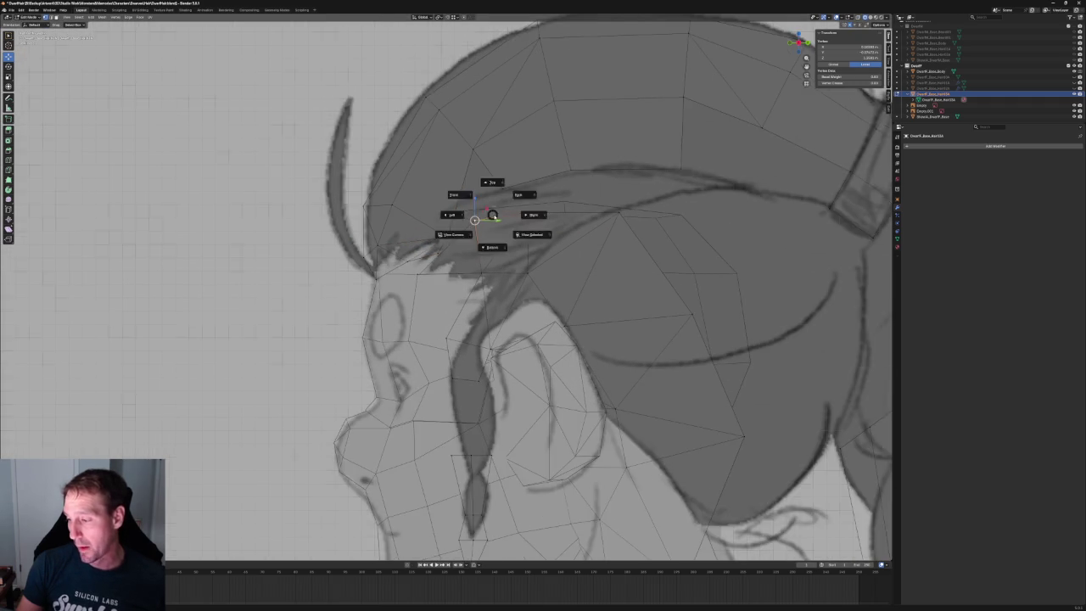
# - Raise an edge across the hair vertically with the move gizmo
pyautogui.click(501, 214)
pyautogui.moveTo(452, 260); pyautogui.dragTo(420, 285, button='middle')
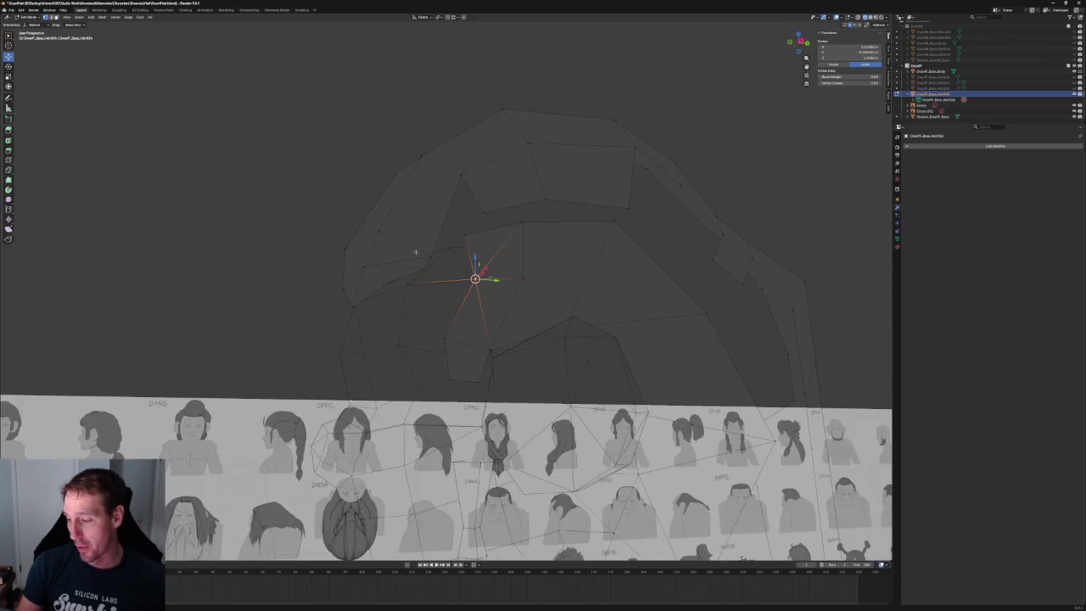
pyautogui.moveTo(405, 265); pyautogui.dragTo(406, 271)
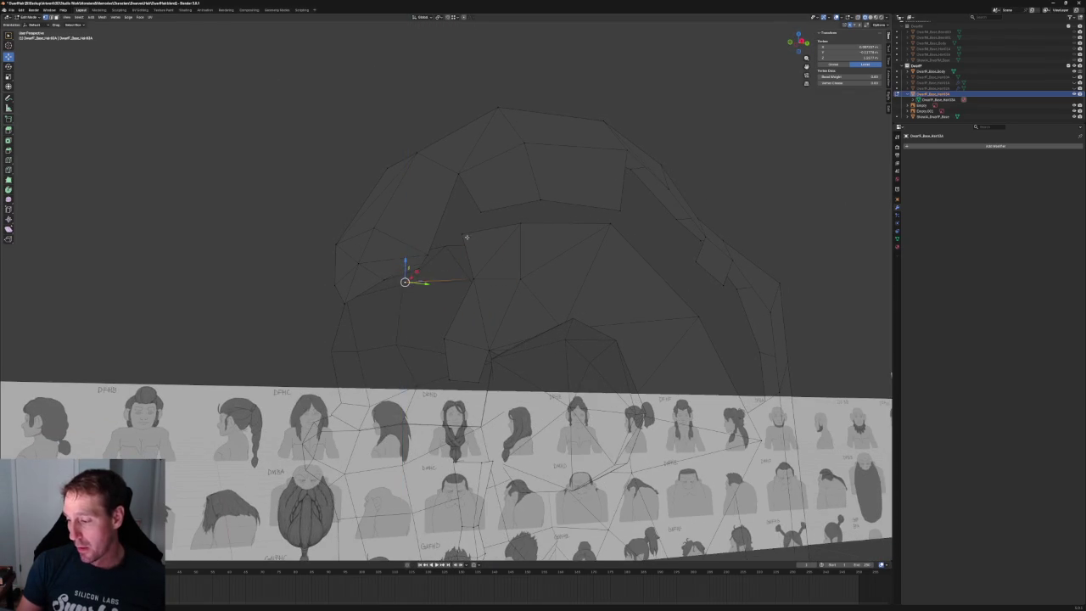
pyautogui.scroll(2, 440, 276)
pyautogui.click(440, 276)
pyautogui.moveTo(435, 257); pyautogui.dragTo(438, 194)
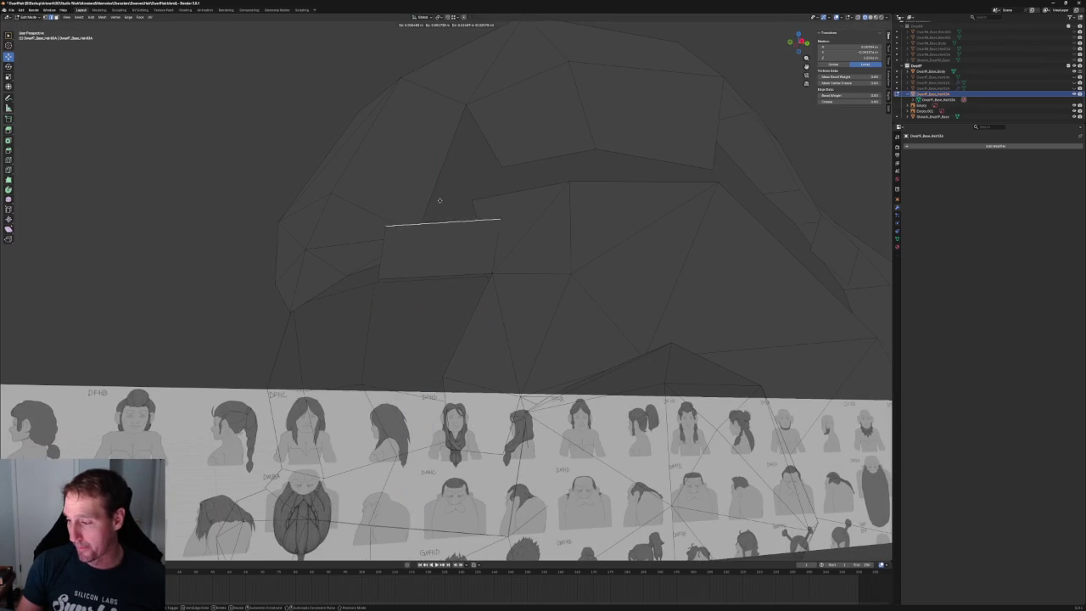
pyautogui.hotkey('alt', 'a')
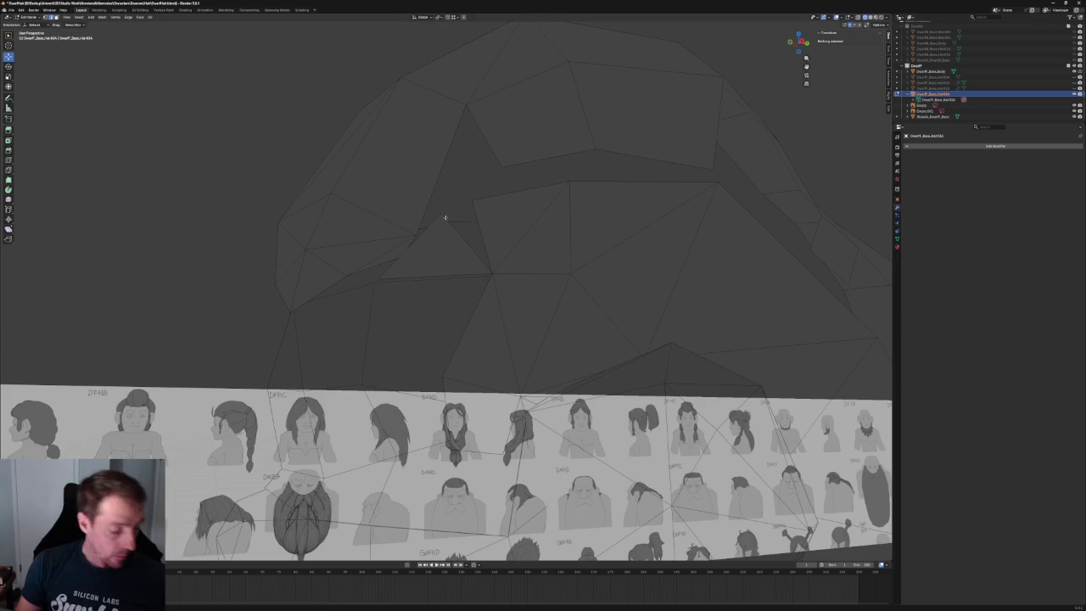
# - Pull a crown vertex up and outward, then up and back in side view
pyautogui.click(441, 213)
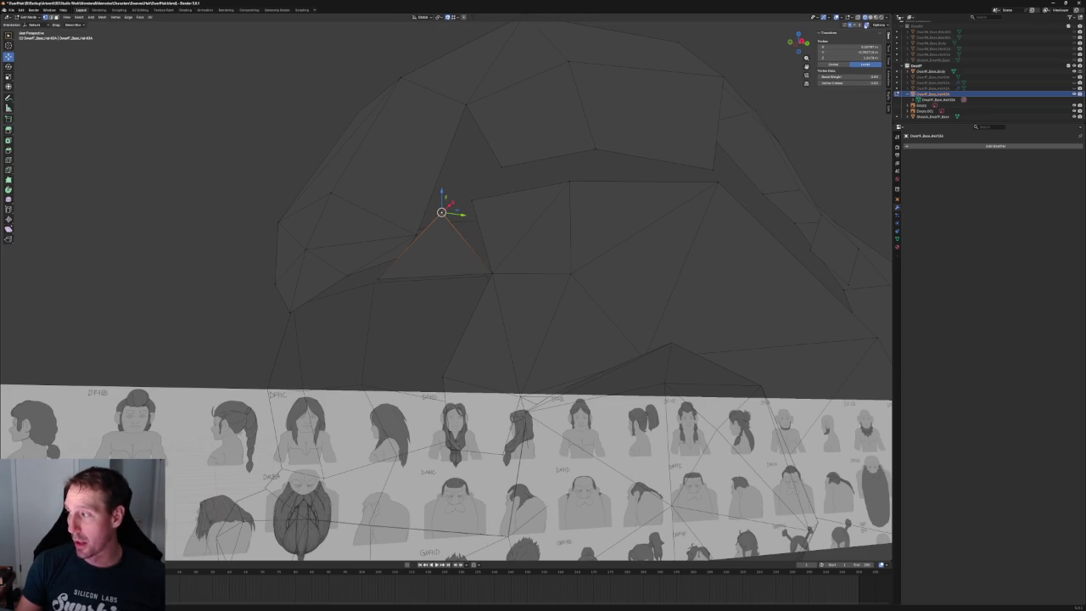
pyautogui.moveTo(441, 212); pyautogui.dragTo(472, 199)
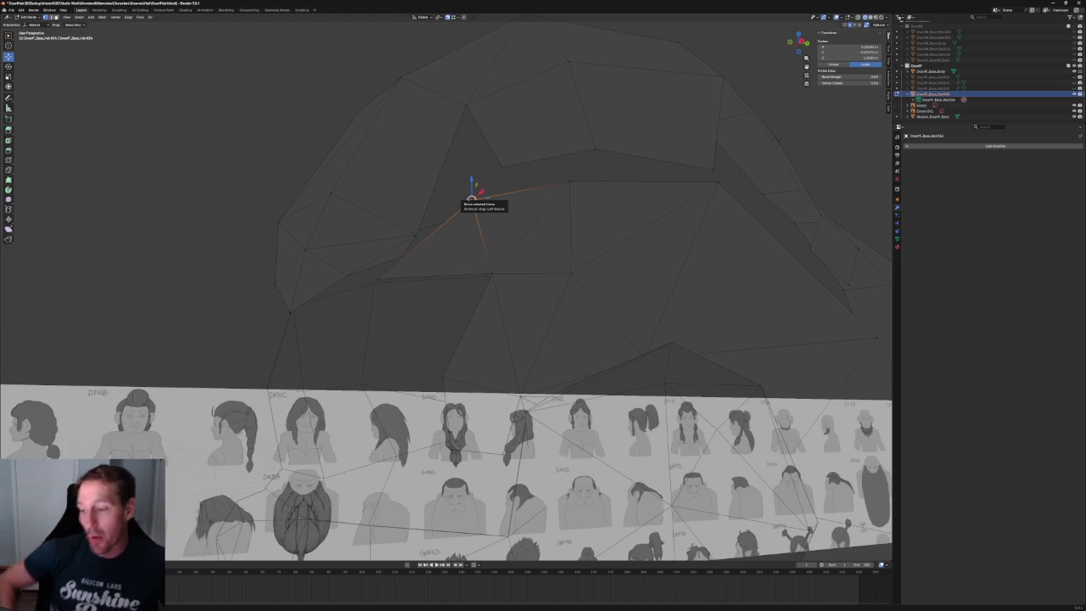
pyautogui.scroll(-3, 502, 194)
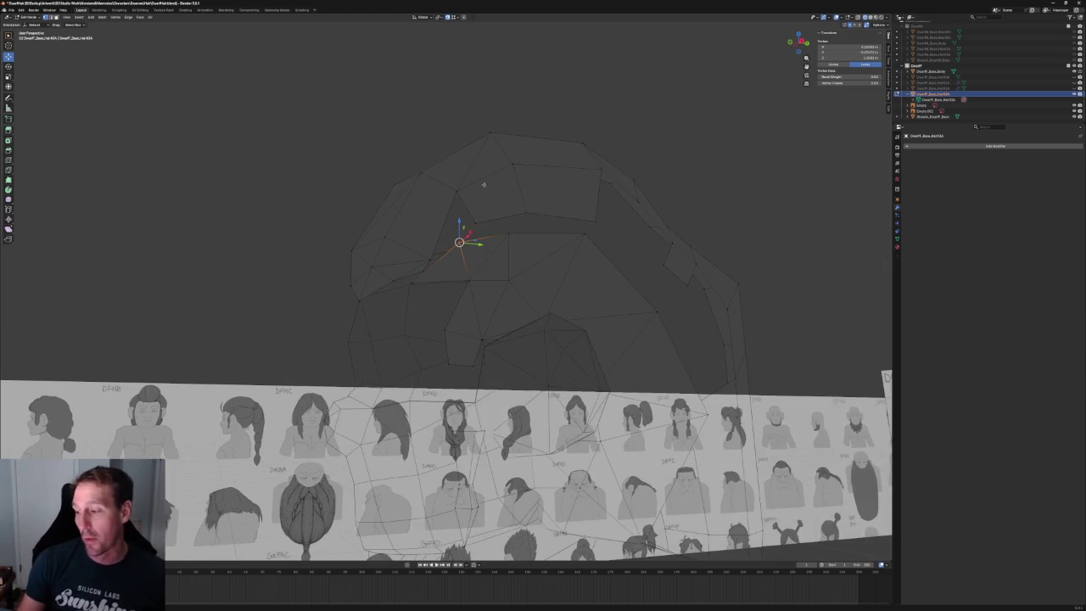
pyautogui.moveTo(458, 204)
pyautogui.mouseDown(button='middle')
pyautogui.moveTo(502, 193)
pyautogui.moveTo(504, 147)
pyautogui.moveTo(472, 216)
pyautogui.mouseUp(button='middle')
pyautogui.press('KP_3')
pyautogui.scroll(5, 504, 147)
pyautogui.moveTo(419, 295); pyautogui.dragTo(451, 257)
pyautogui.scroll(-3, 451, 257)
pyautogui.scroll(-4, 460, 260)
pyautogui.moveTo(461, 260)
pyautogui.mouseDown(button='middle')
pyautogui.moveTo(546, 256)
pyautogui.moveTo(513, 247)
pyautogui.mouseUp(button='middle')
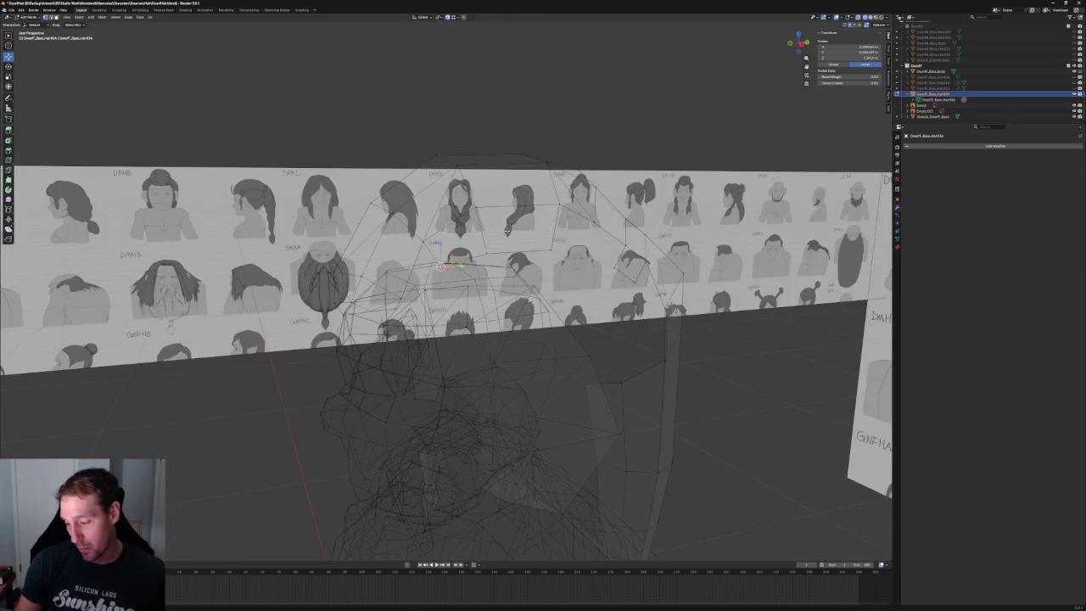
# - In right orthographic view, move two fringe vertices along Y onto the sketch's fringe line
pyautogui.press('KP_1')
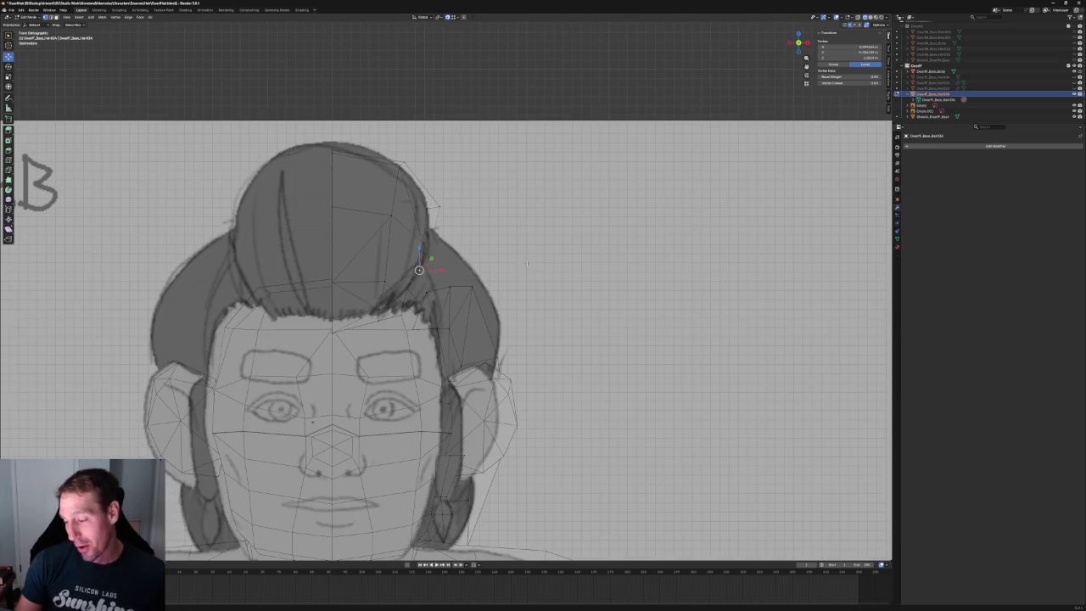
pyautogui.scroll(2, 527, 264)
pyautogui.moveTo(527, 264); pyautogui.dragTo(453, 292, button='middle')
pyautogui.press('KP_1')
pyautogui.press('KP_3')
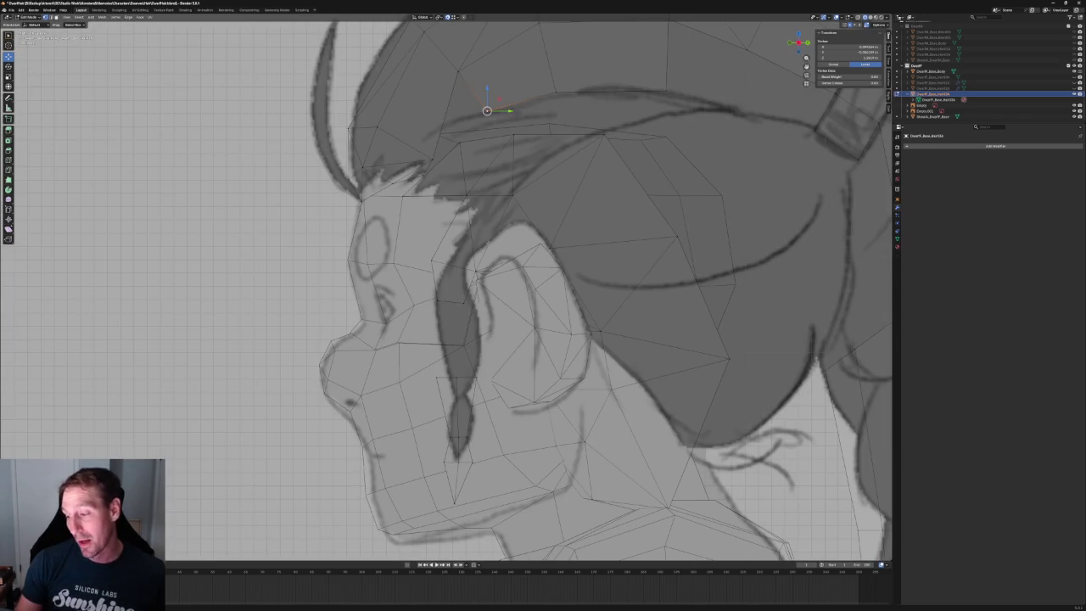
pyautogui.press('g')
pyautogui.press('y')
pyautogui.click(452, 261)
pyautogui.click(465, 196)
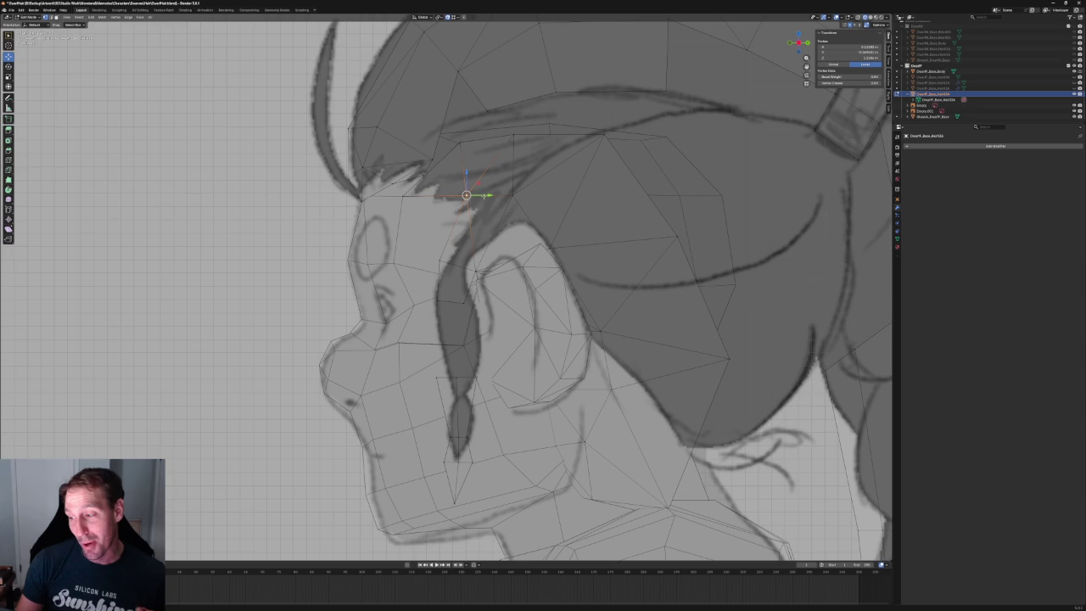
pyautogui.press('g')
pyautogui.press('y')
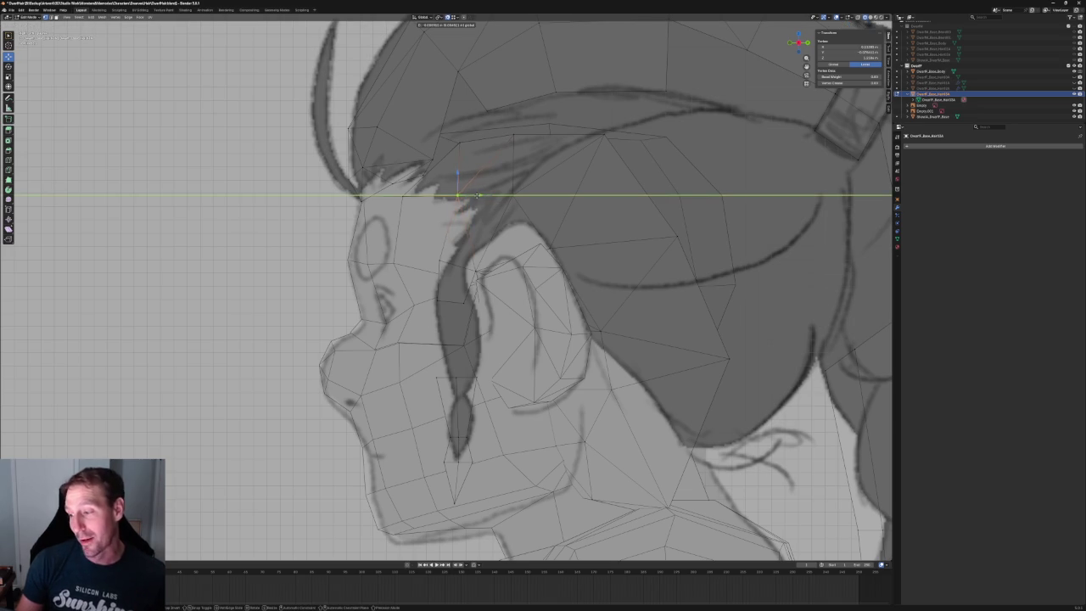
pyautogui.click(477, 195)
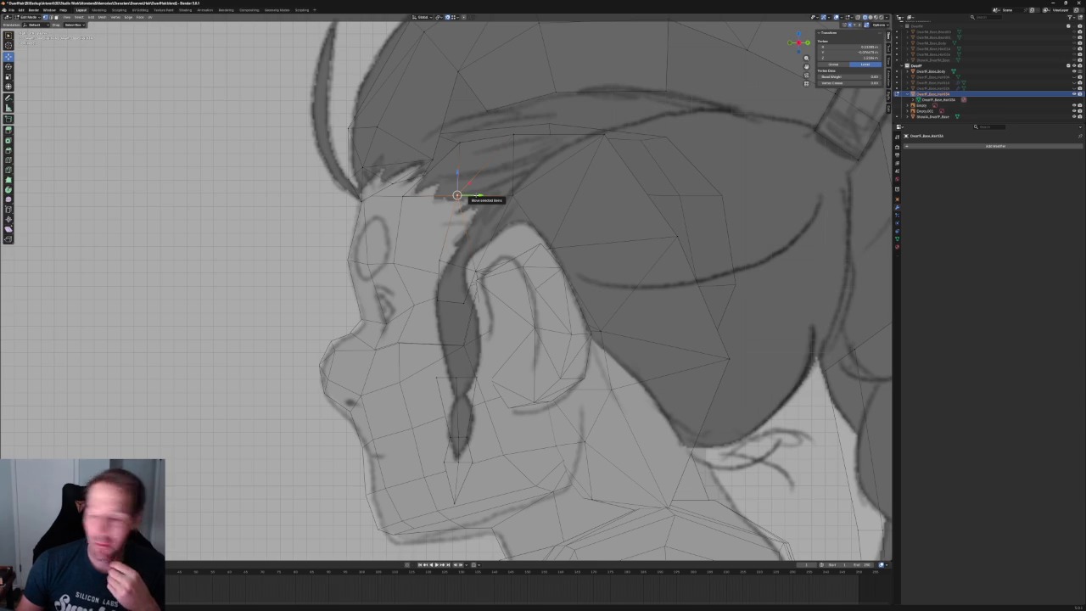
# - Move the selected vertex in front of the ear to a new position
pyautogui.scroll(2, 585, 235)
pyautogui.scroll(2, 585, 235)
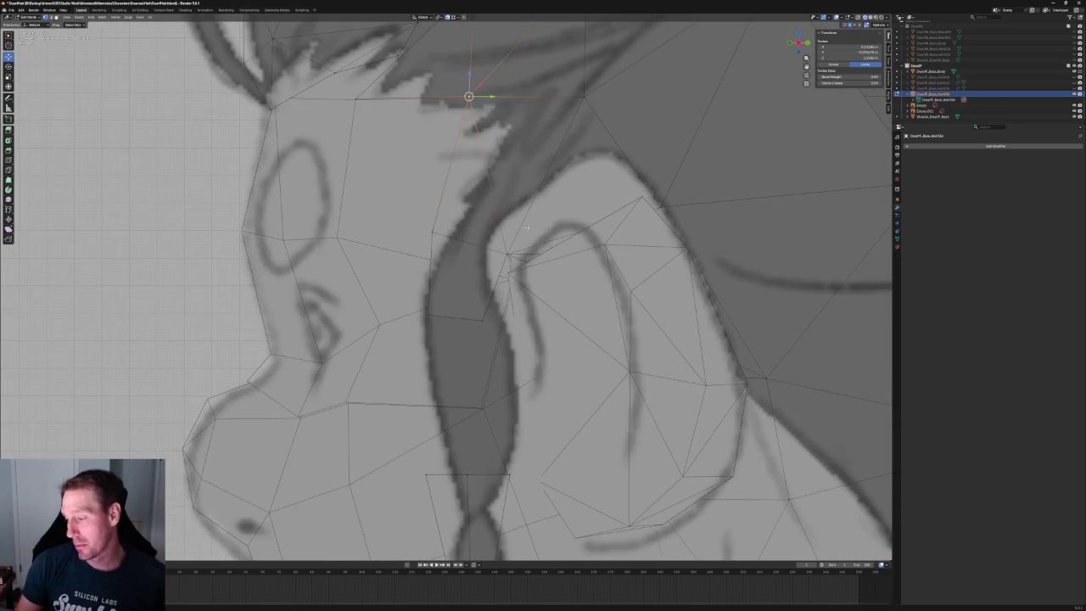
pyautogui.press('g')
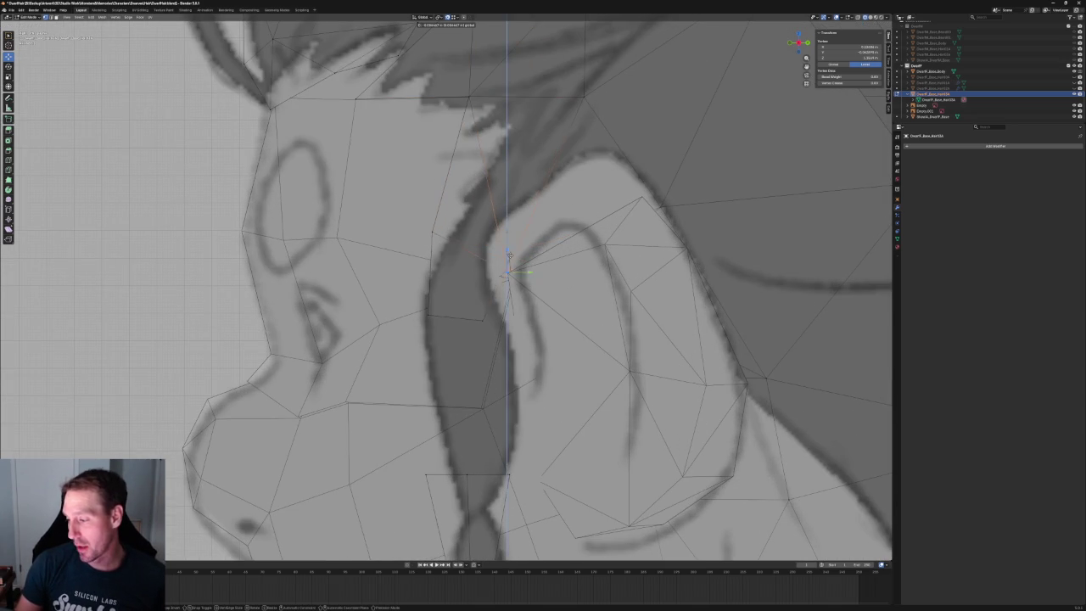
pyautogui.click(509, 253)
pyautogui.scroll(-5, 509, 253)
pyautogui.moveTo(510, 253); pyautogui.dragTo(411, 266, button='middle')
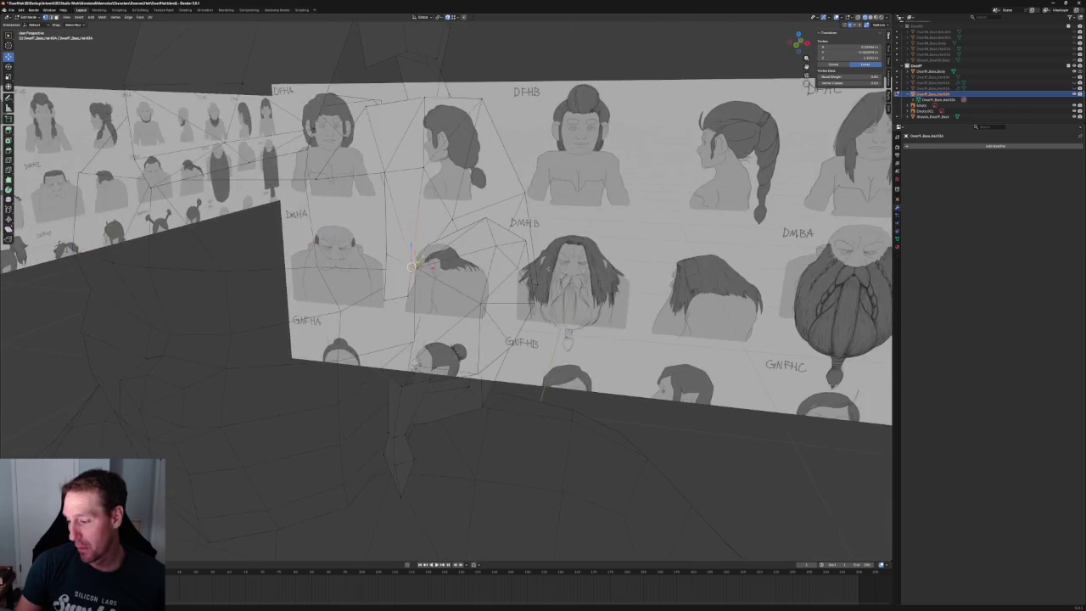
pyautogui.hotkey('alt', 'z')
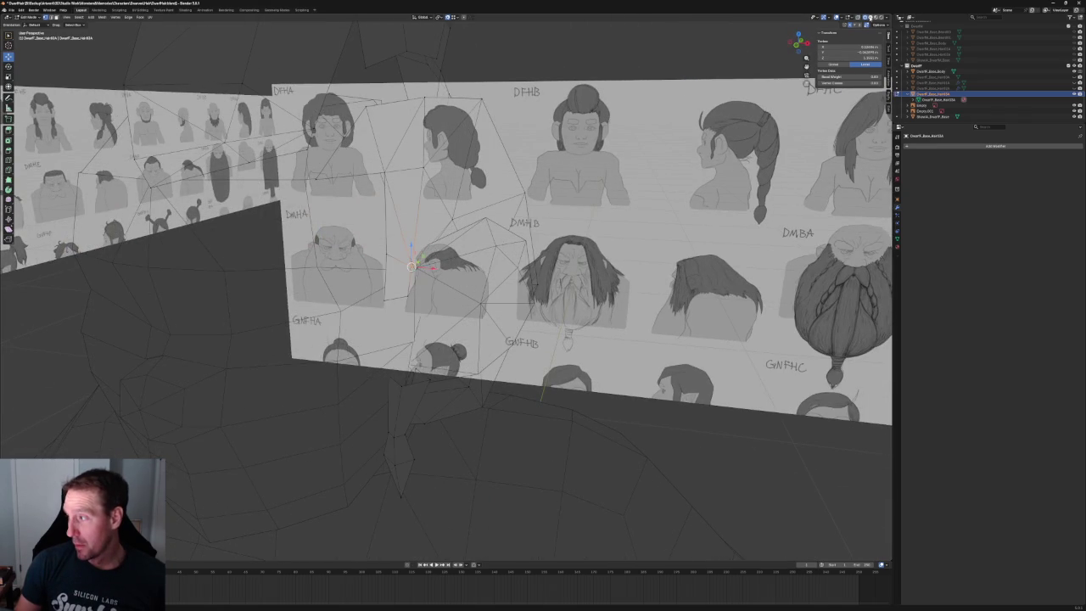
pyautogui.scroll(5, 412, 267)
pyautogui.hotkey('alt', 'z')
# - In a side view with X-ray on, move the vertex within the side plane, excluding X
pyautogui.press('g')
pyautogui.press('x')
pyautogui.press('Escape')
pyautogui.press('`')
pyautogui.click(374, 248)
pyautogui.press('`')
pyautogui.click(436, 249)
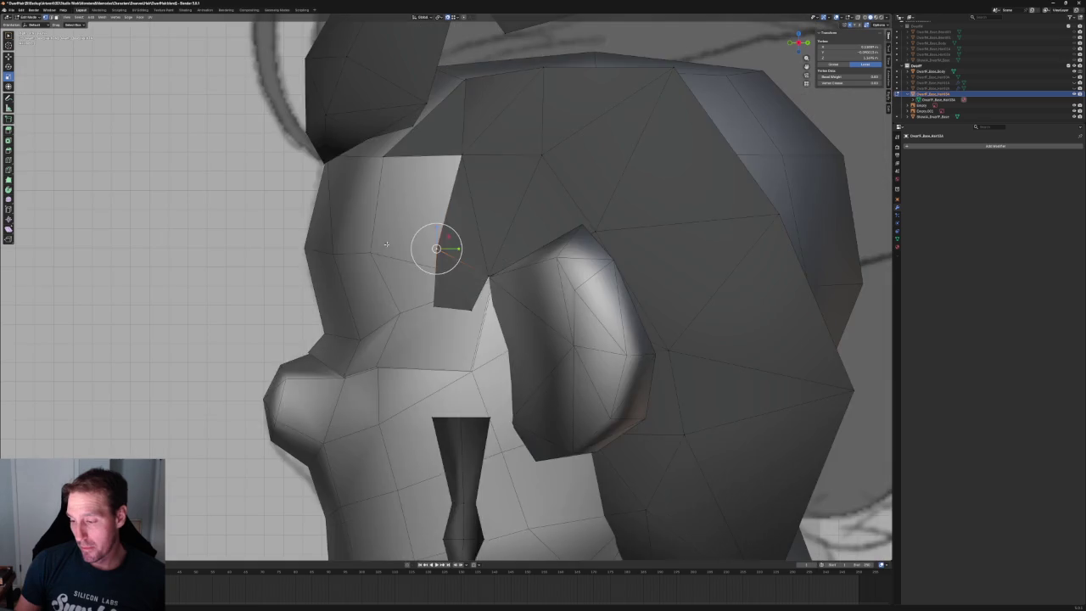
pyautogui.hotkey('alt', 'z')
pyautogui.press('g')
pyautogui.hotkey('shift', 'x')
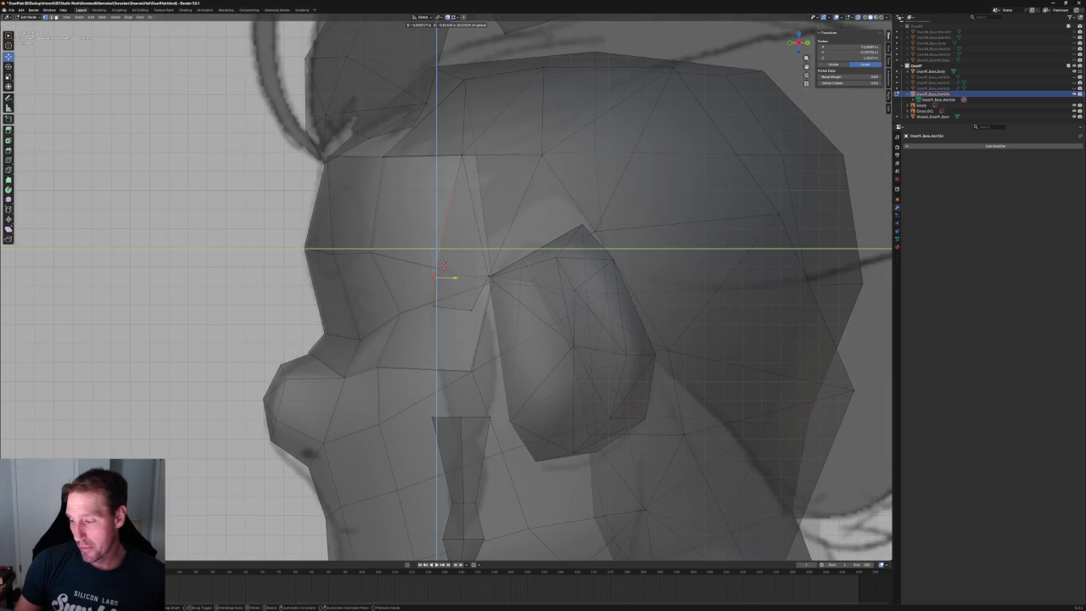
pyautogui.click(447, 255)
pyautogui.moveTo(447, 255); pyautogui.dragTo(688, 157, button='middle')
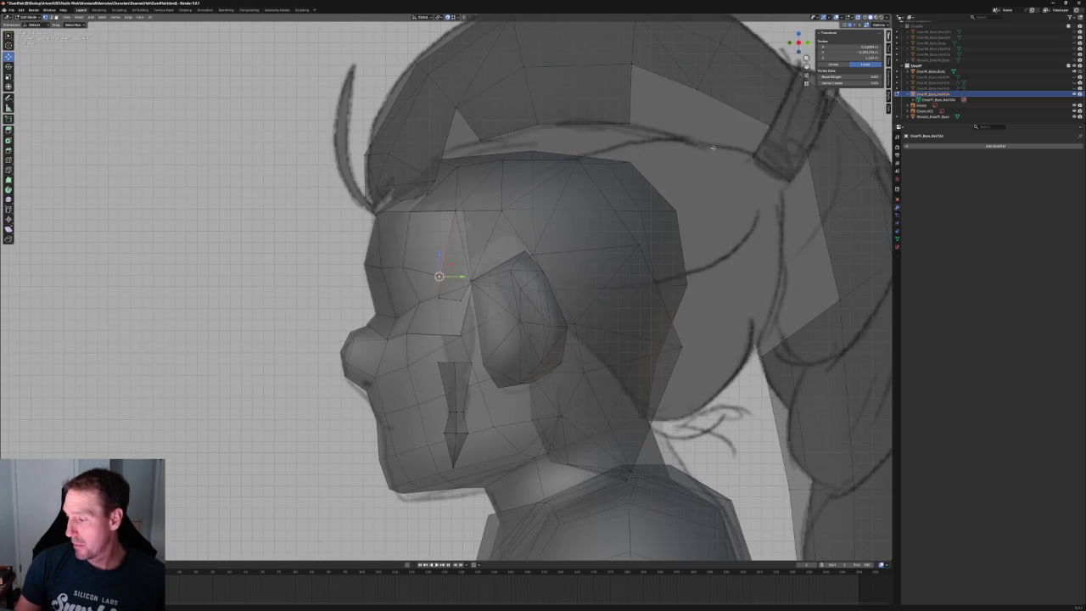
pyautogui.scroll(4, 445, 289)
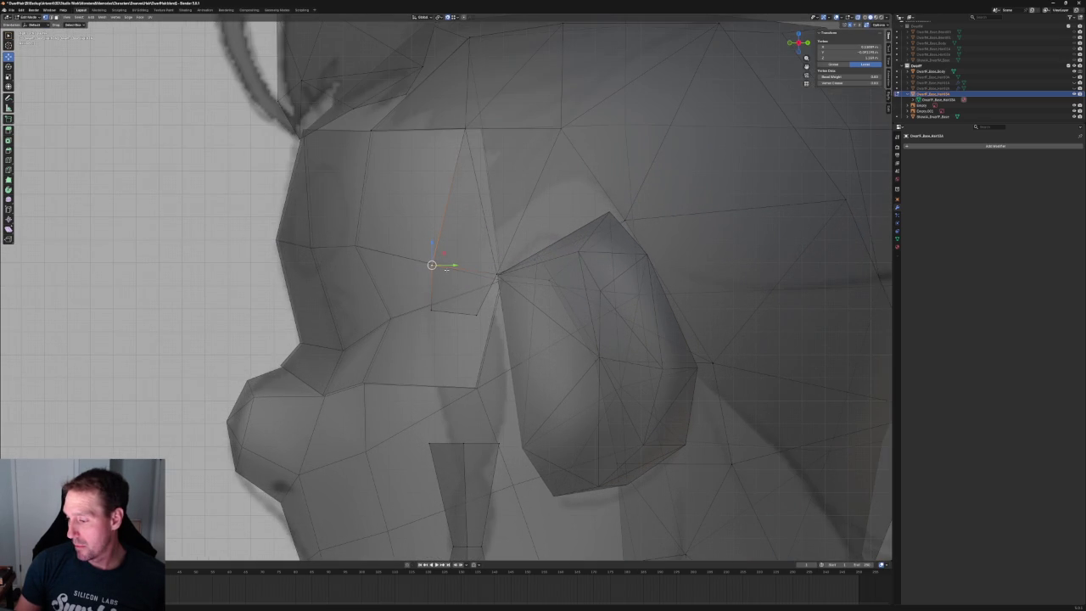
pyautogui.moveTo(445, 269); pyautogui.dragTo(450, 294, button='middle')
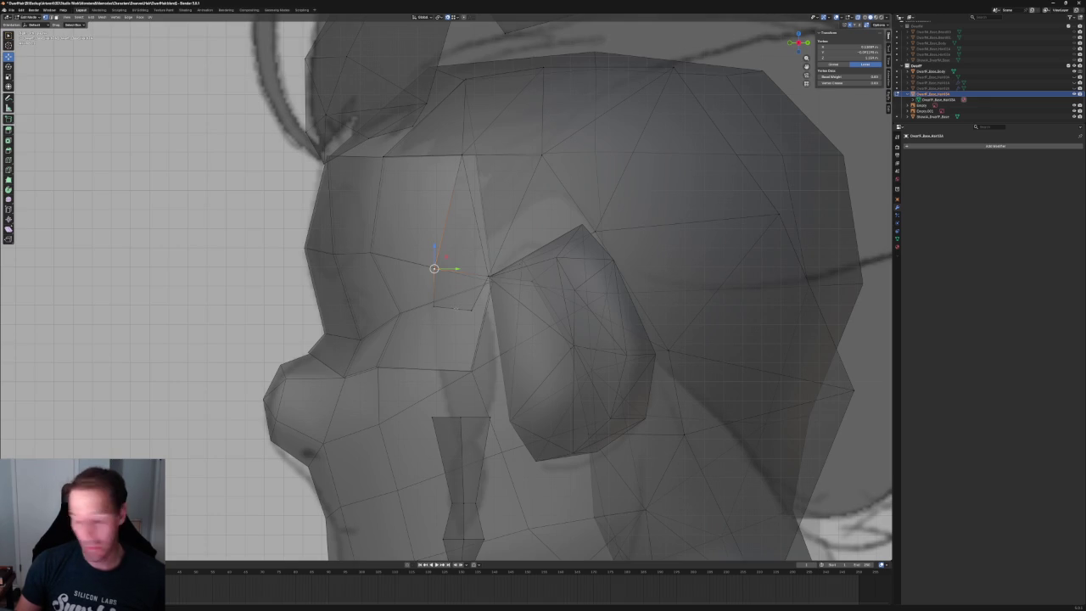
# - Fill two new faces between edge pairs in front of the ear, then check from front view
pyautogui.keyDown('shift'); pyautogui.click(435, 307); pyautogui.keyUp('shift')
pyautogui.keyDown('shift'); pyautogui.click(488, 276); pyautogui.keyUp('shift')
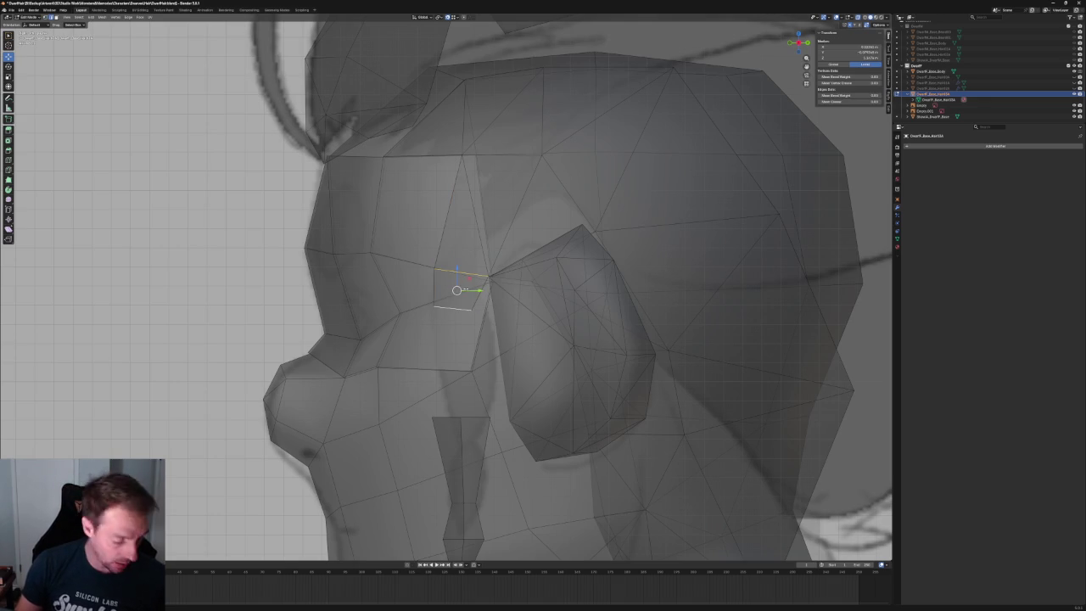
pyautogui.press('f')
pyautogui.click(461, 308)
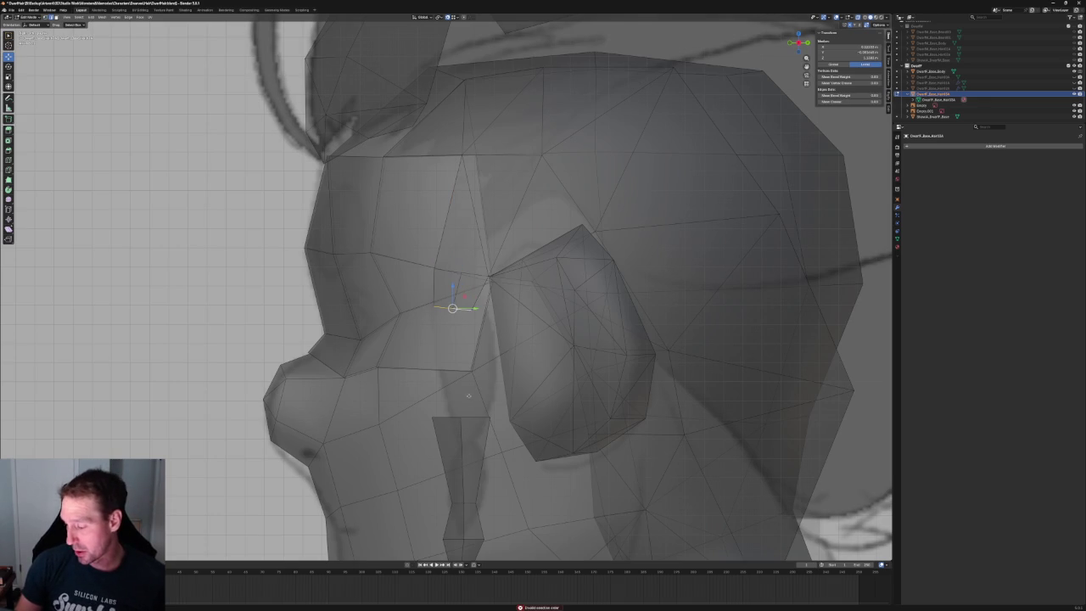
pyautogui.press('KP_8')
pyautogui.keyDown('shift'); pyautogui.click(475, 389); pyautogui.keyUp('shift')
pyautogui.press('f')
pyautogui.moveTo(458, 340); pyautogui.dragTo(446, 327, button='middle')
pyautogui.press('KP_1')
pyautogui.scroll(3, 446, 328)
pyautogui.scroll(3, 446, 328)
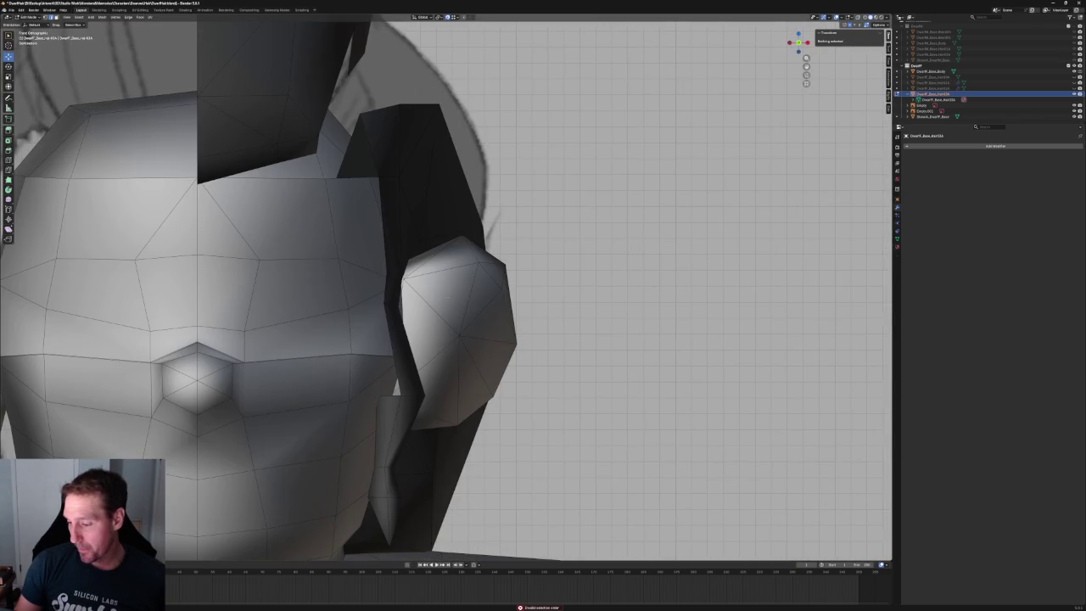
# - Raise the vertex beside the ear slightly and slide it along the X axis
pyautogui.click(395, 304)
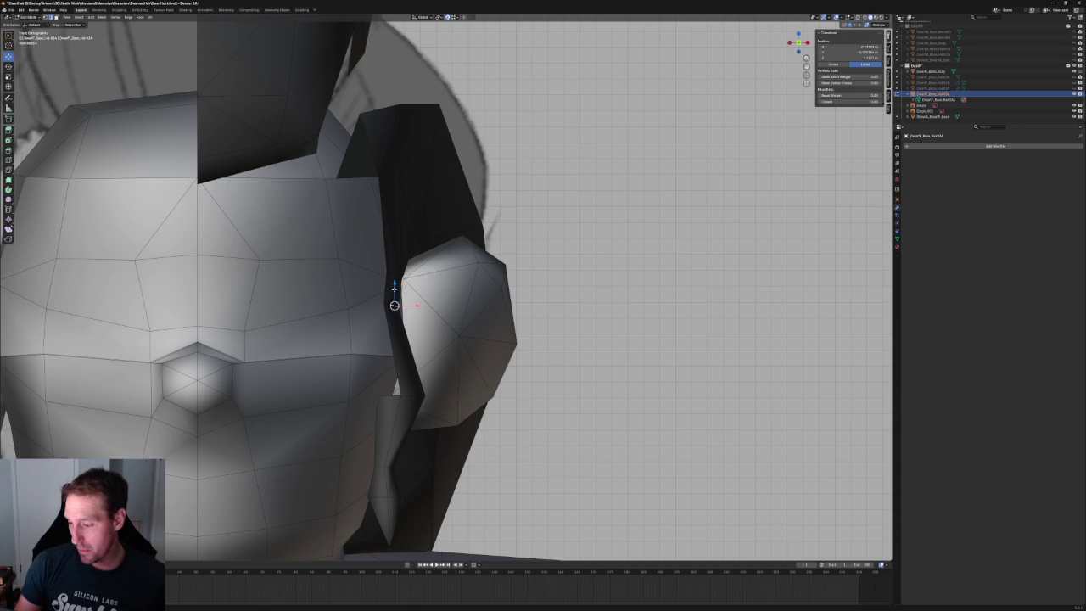
pyautogui.moveTo(393, 283); pyautogui.dragTo(393, 267)
pyautogui.press('g')
pyautogui.press('x')
pyautogui.click(425, 290)
pyautogui.moveTo(425, 289); pyautogui.dragTo(452, 289, button='middle')
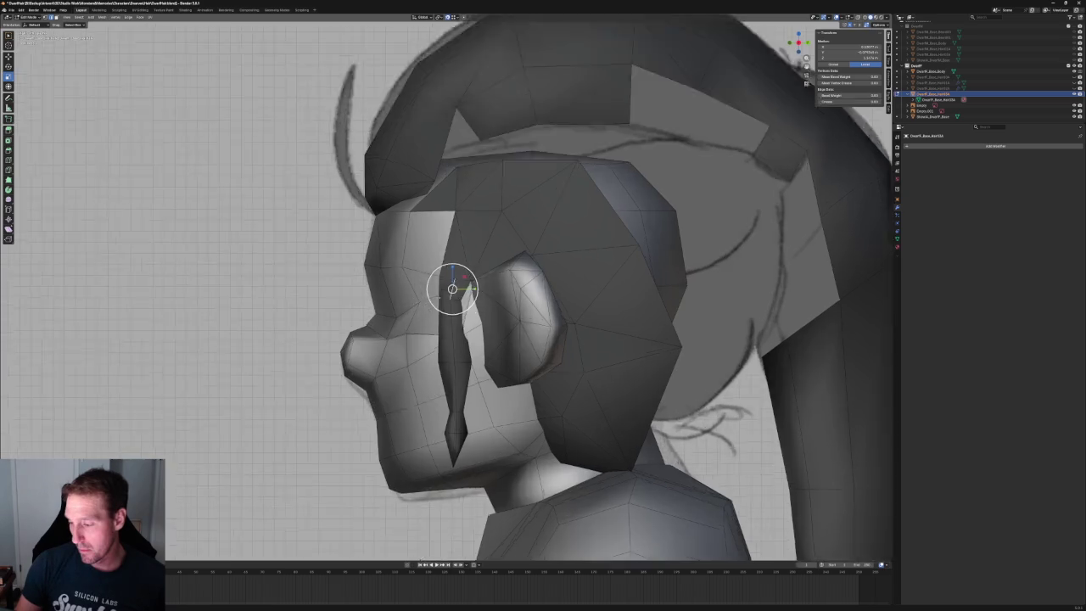
pyautogui.scroll(4, 453, 290)
pyautogui.scroll(4, 452, 289)
pyautogui.keyDown('shift'); pyautogui.moveTo(472, 254); pyautogui.dragTo(436, 349, button='middle'); pyautogui.keyUp('shift')
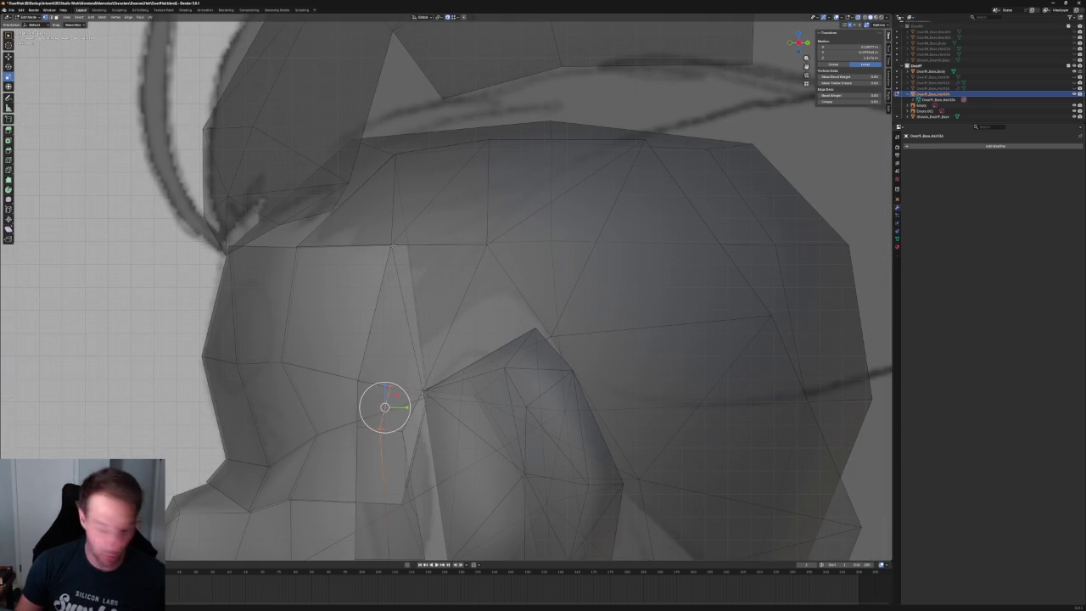
# - Slide the sideburn's top vertex along X, then select the vertical edge below it
pyautogui.click(391, 245)
pyautogui.press('g')
pyautogui.press('x')
pyautogui.press('Escape')
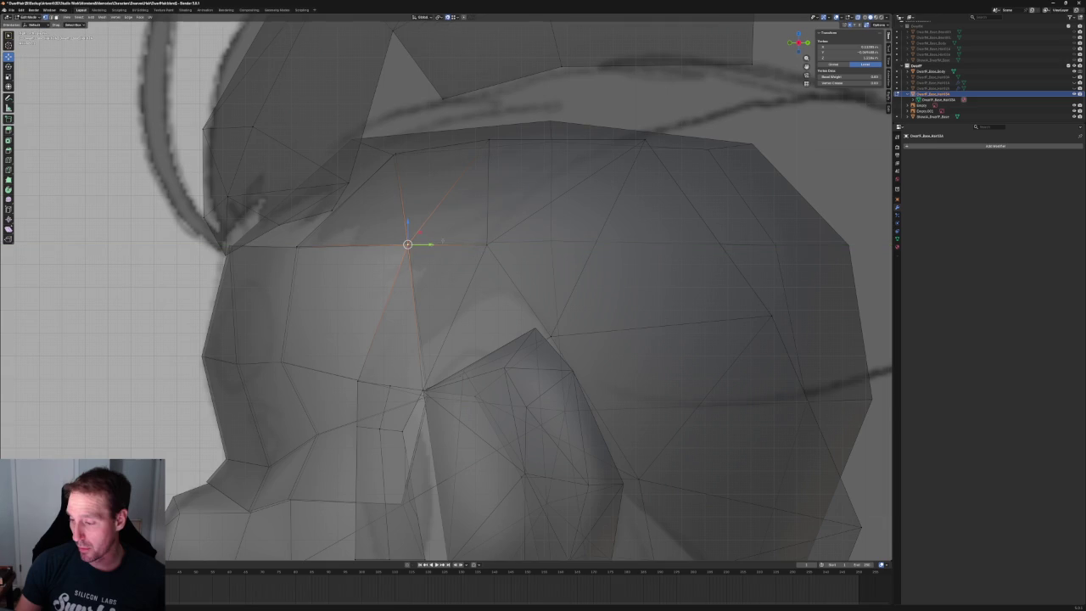
pyautogui.hotkey('alt', 'z')
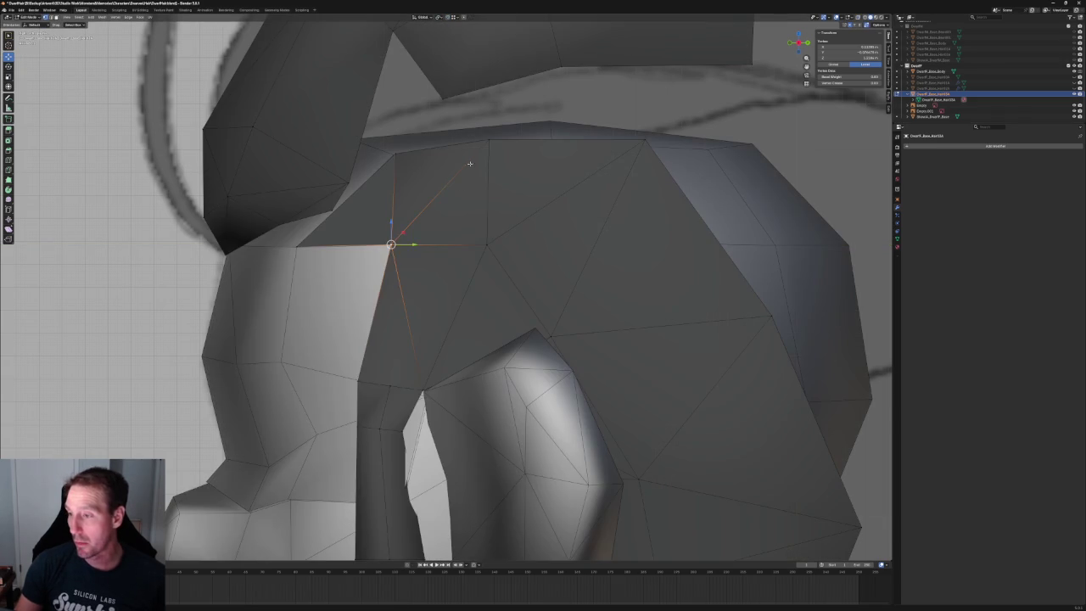
pyautogui.press('g')
pyautogui.press('x')
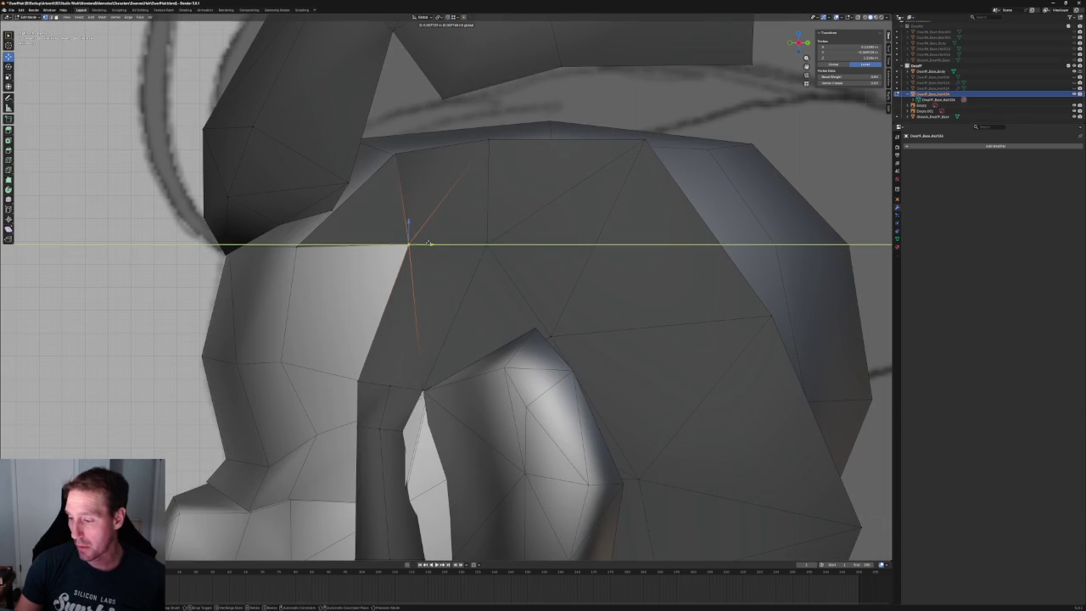
pyautogui.click(440, 244)
pyautogui.scroll(-5, 440, 245)
pyautogui.hotkey('alt', 'z')
pyautogui.hotkey('alt', 'z')
pyautogui.moveTo(475, 280)
pyautogui.mouseDown(button='middle')
pyautogui.moveTo(528, 283)
pyautogui.moveTo(419, 253)
pyautogui.moveTo(396, 305)
pyautogui.mouseUp(button='middle')
pyautogui.scroll(4, 418, 253)
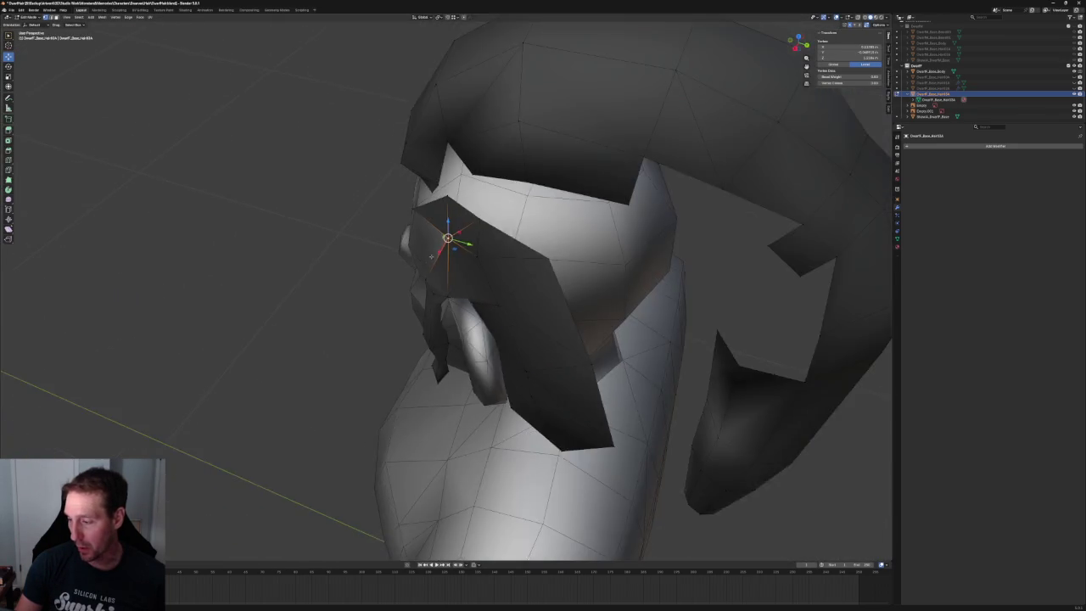
pyautogui.scroll(3, 395, 305)
pyautogui.click(386, 305)
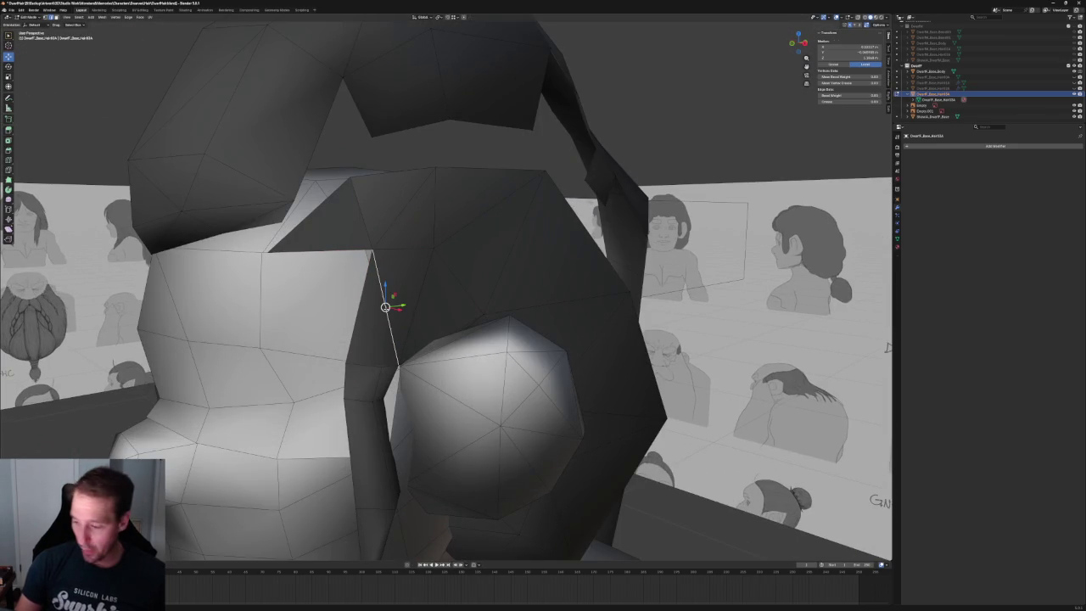